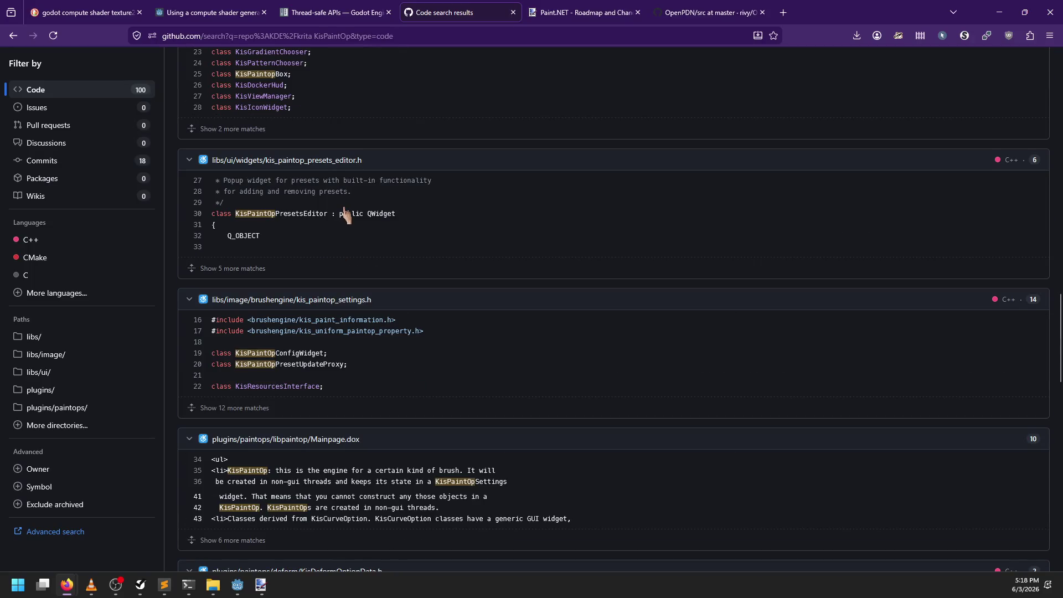
scroll(346, 224, "down", 1)
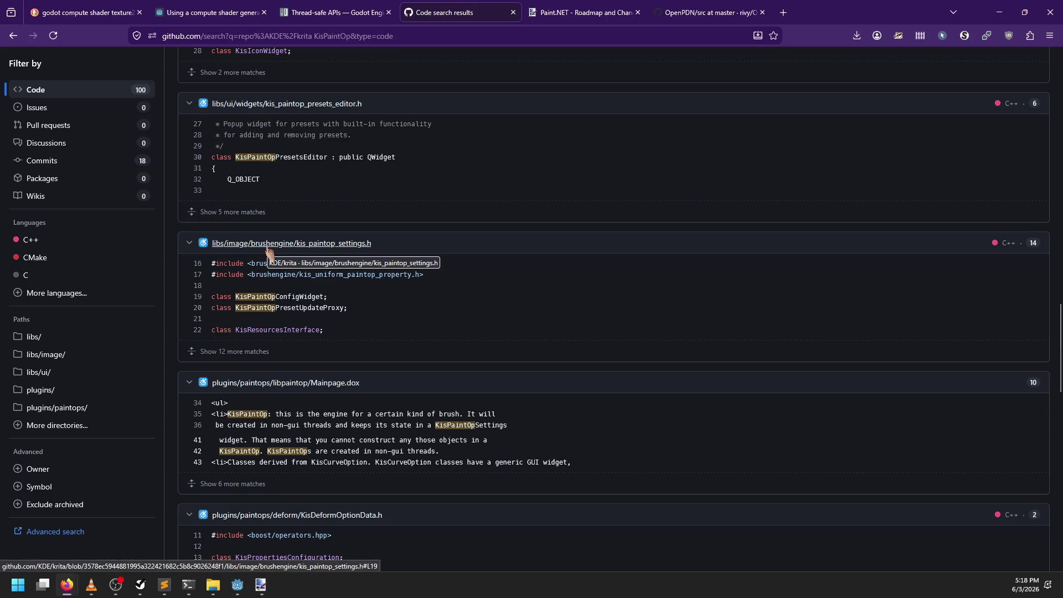
Step: Scroll down through the KisPaintOp code search results in the Krita repository
scroll(467, 297, "down", 3)
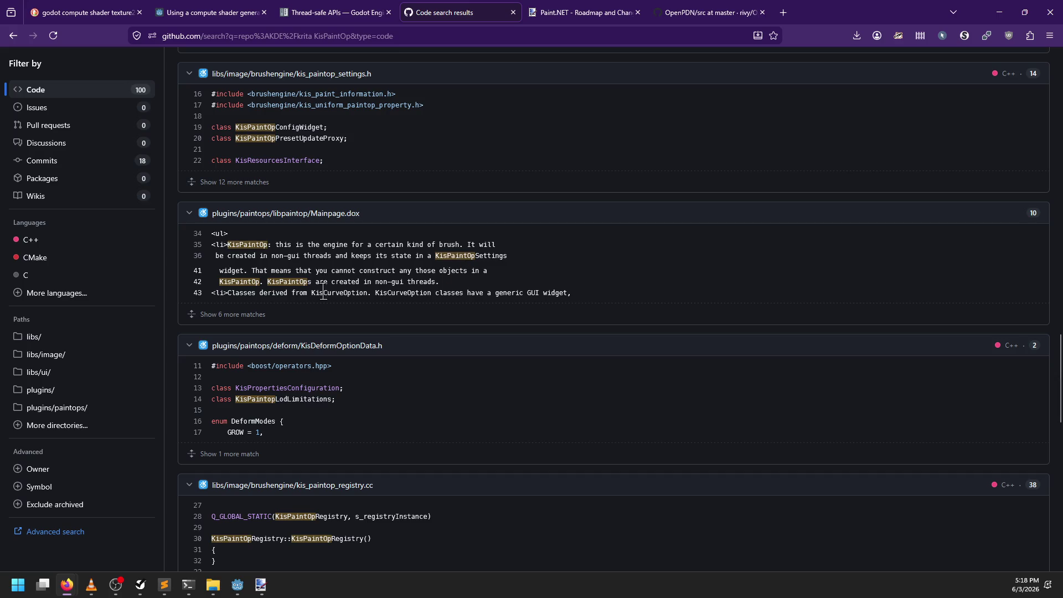
scroll(324, 294, "down", 3)
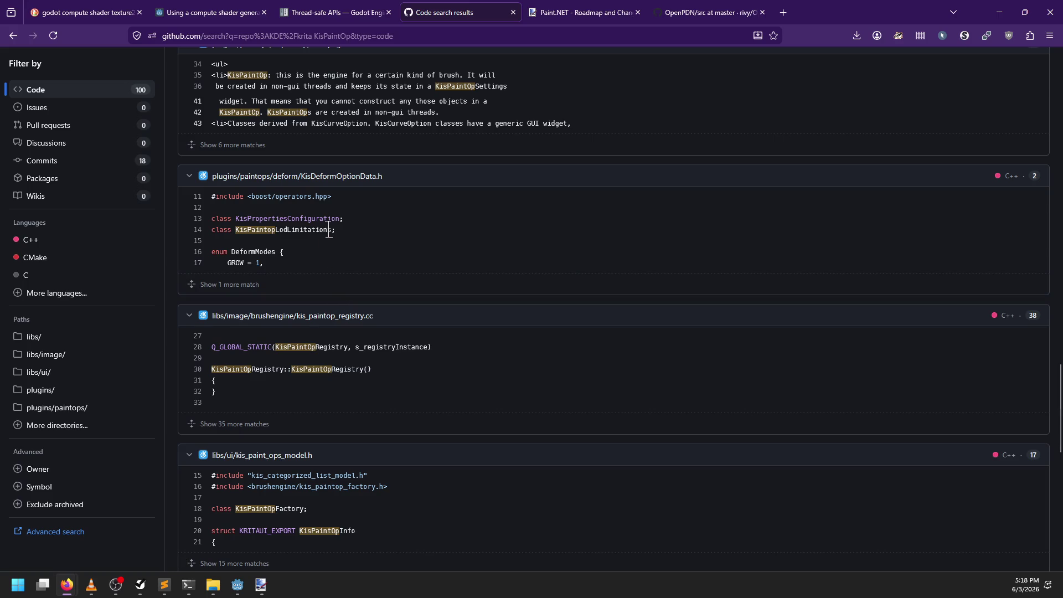
scroll(327, 230, "down", 3)
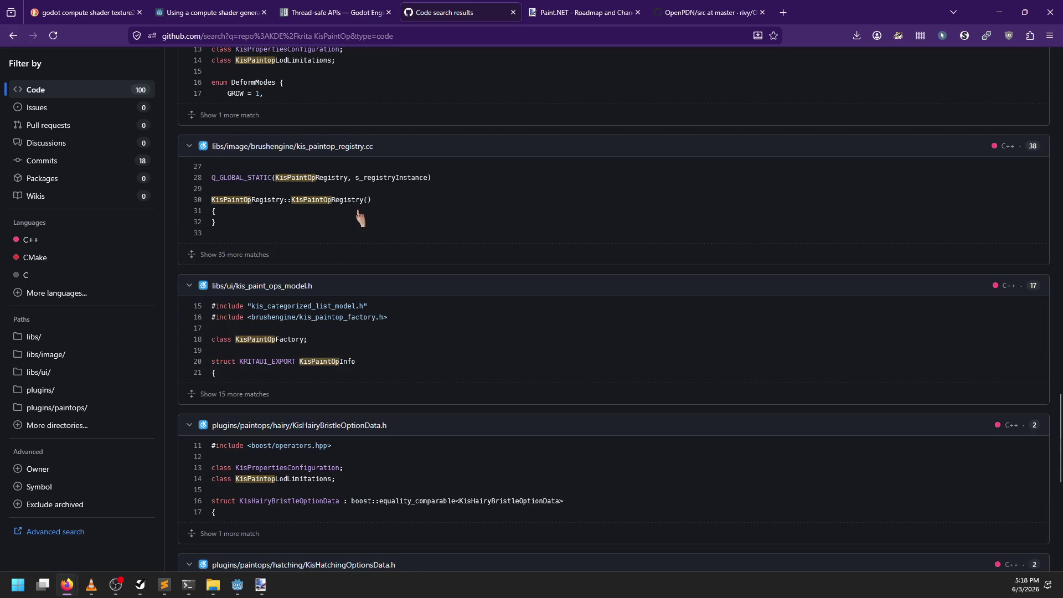
scroll(357, 218, "down", 3)
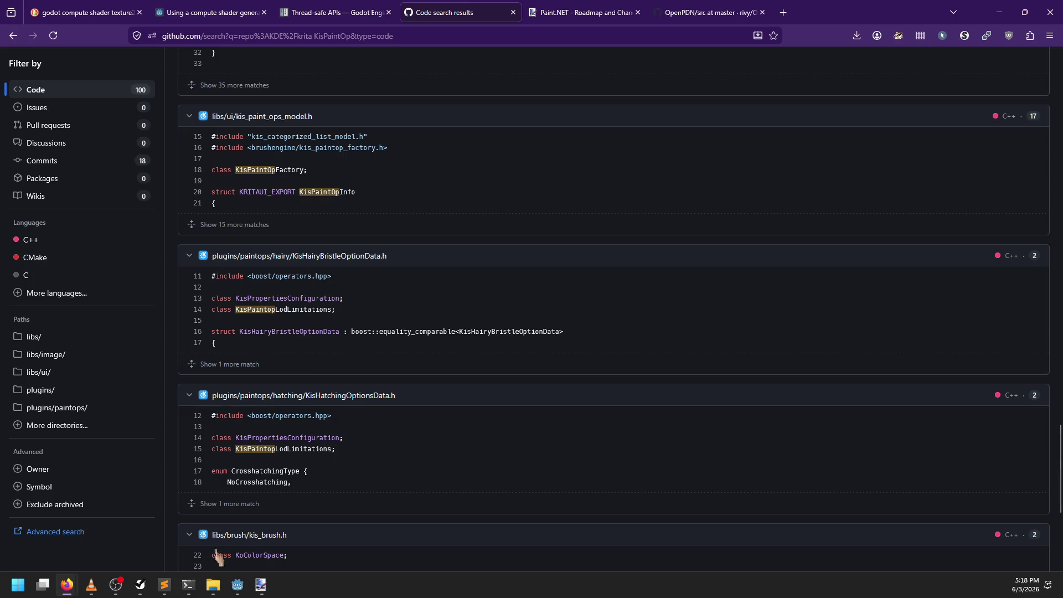
Step: In Paint.NET, paint two purple strokes, undo the second, then add a diagonal purple stroke across the top
left_click(260, 584)
left_click_drag(598, 444, 614, 110)
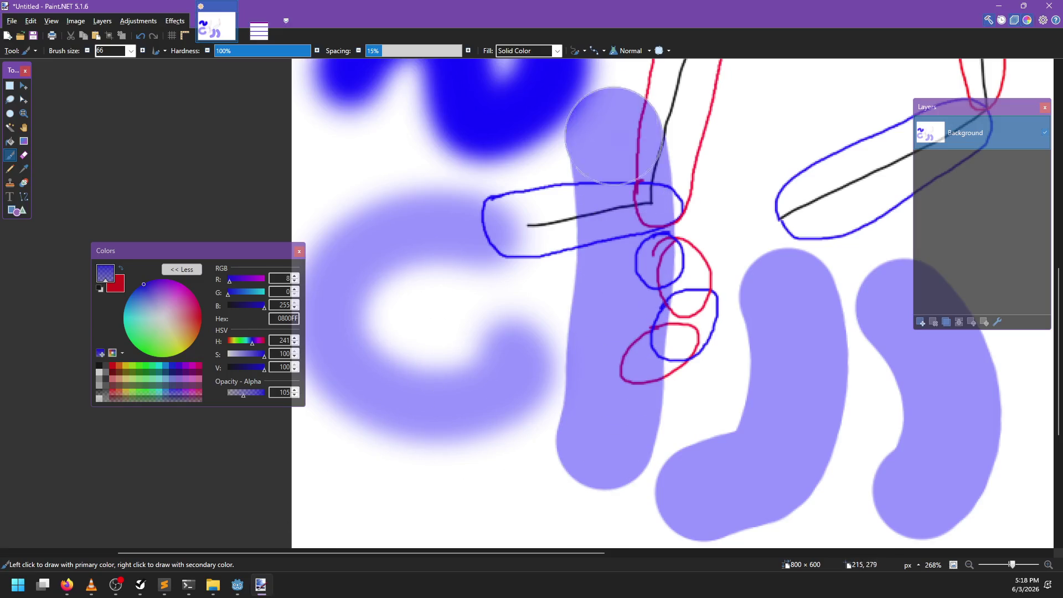
left_click_drag(712, 284, 540, 337)
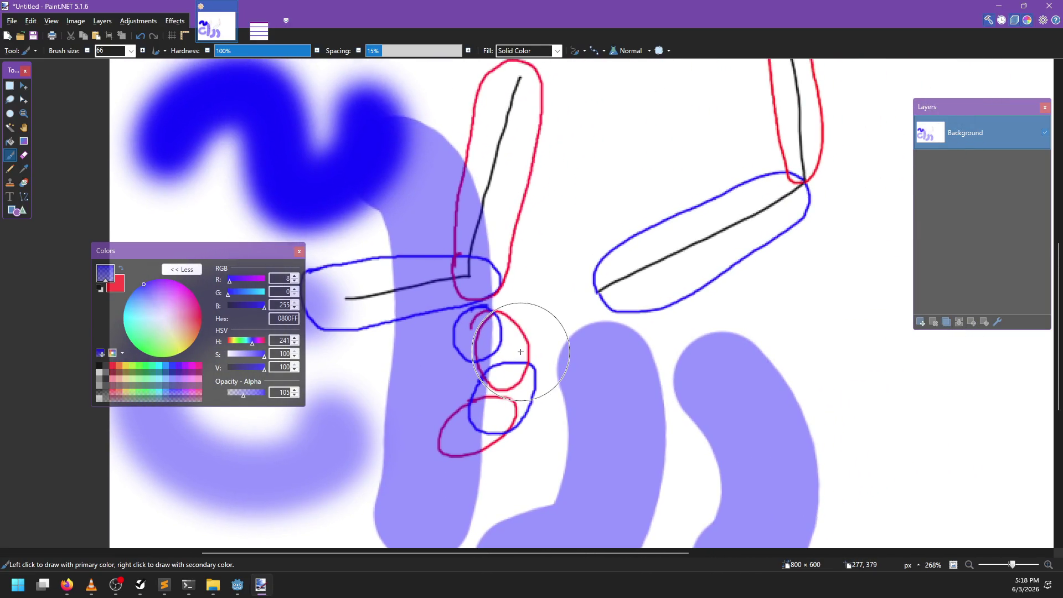
key("ctrl+z")
mouse_move(517, 130)
left_mouse_down()
mouse_move(646, 185)
mouse_move(839, 302)
left_mouse_up()
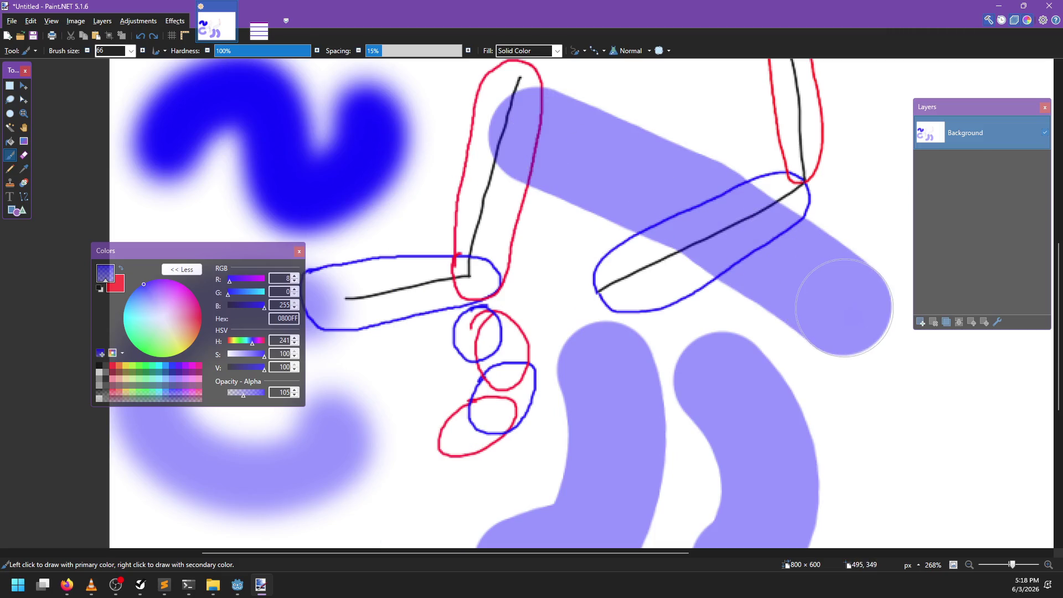
key("alt+Tab")
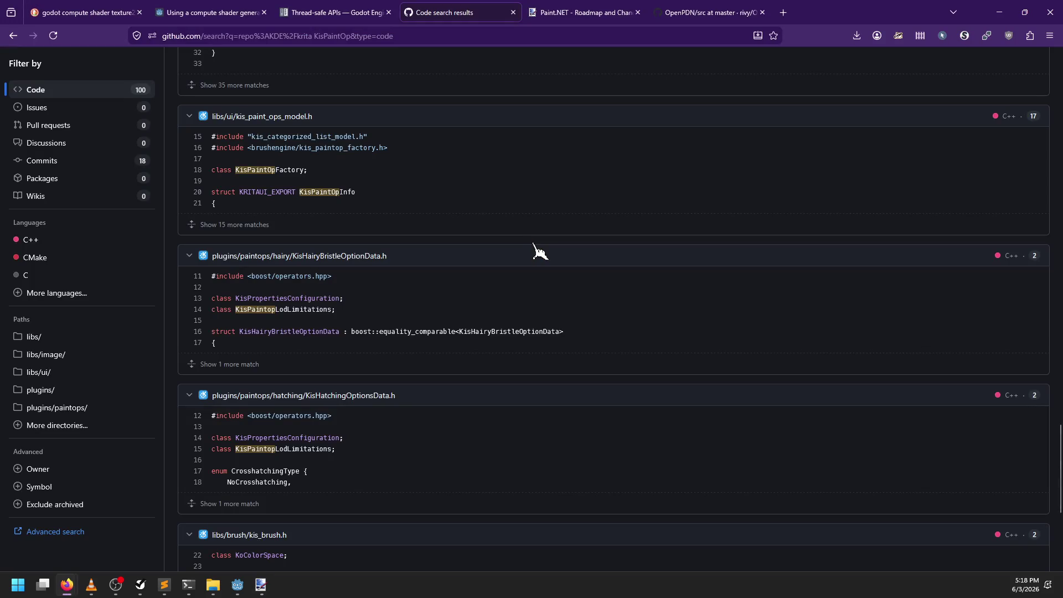
Step: Go to page 2 of the KisPaintOp results and scroll through files like kis_paintop_factory.cpp
scroll(458, 243, "down", 4)
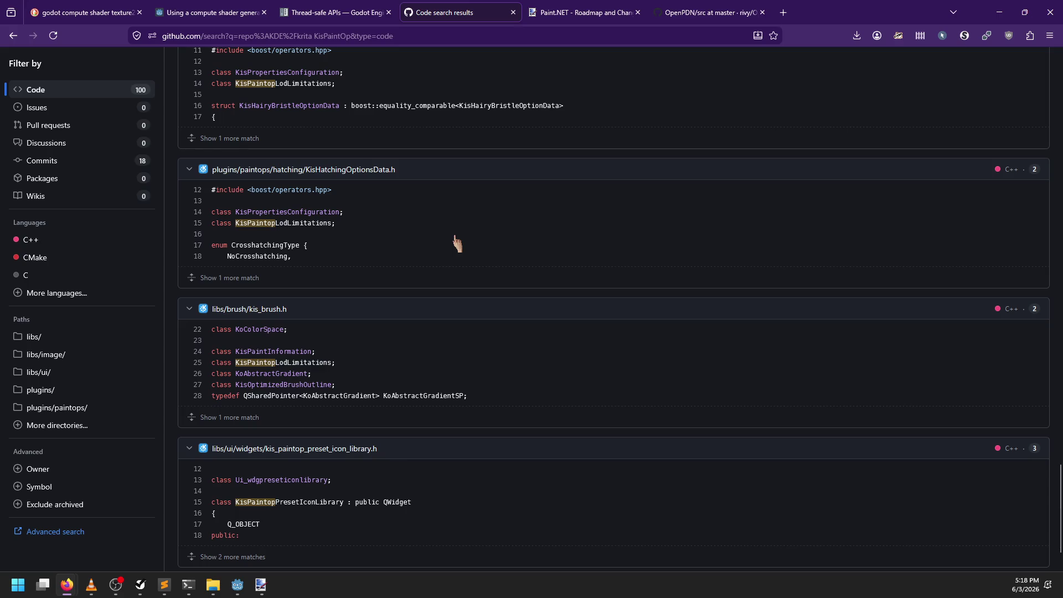
scroll(457, 243, "down", 2)
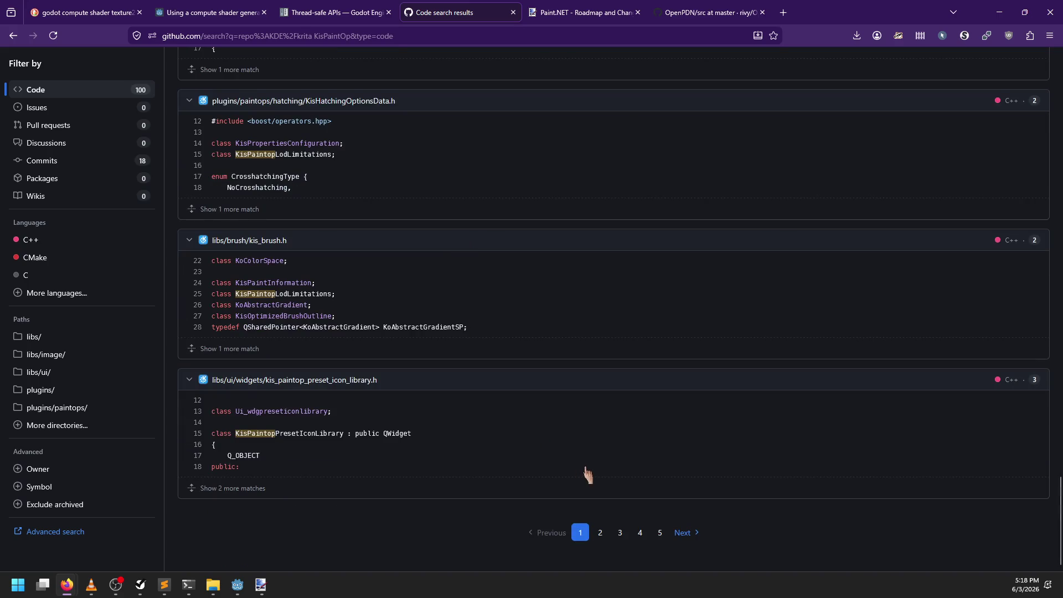
left_click(601, 533)
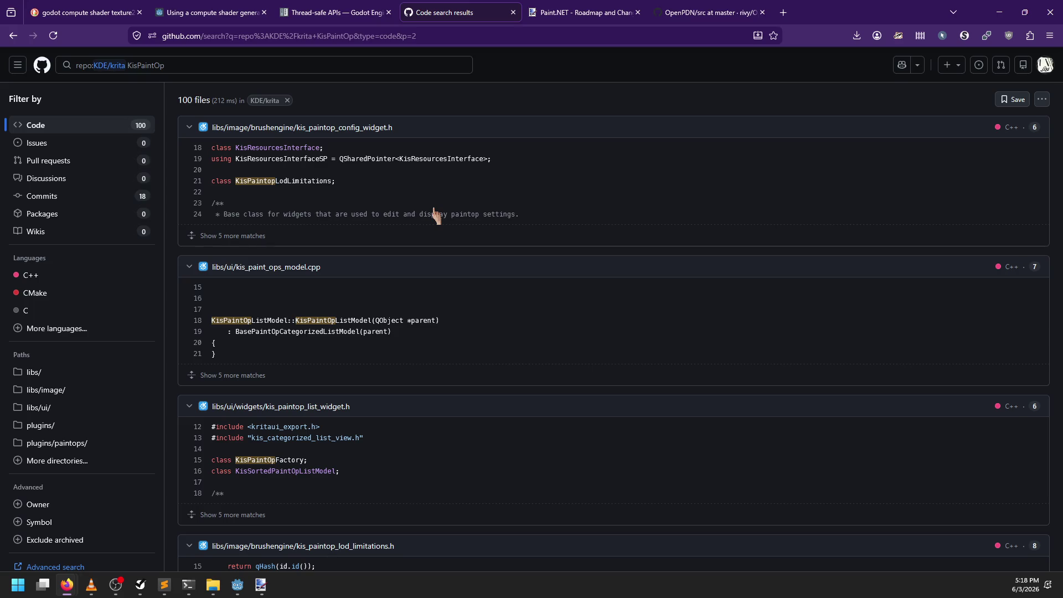
scroll(435, 215, "down", 6)
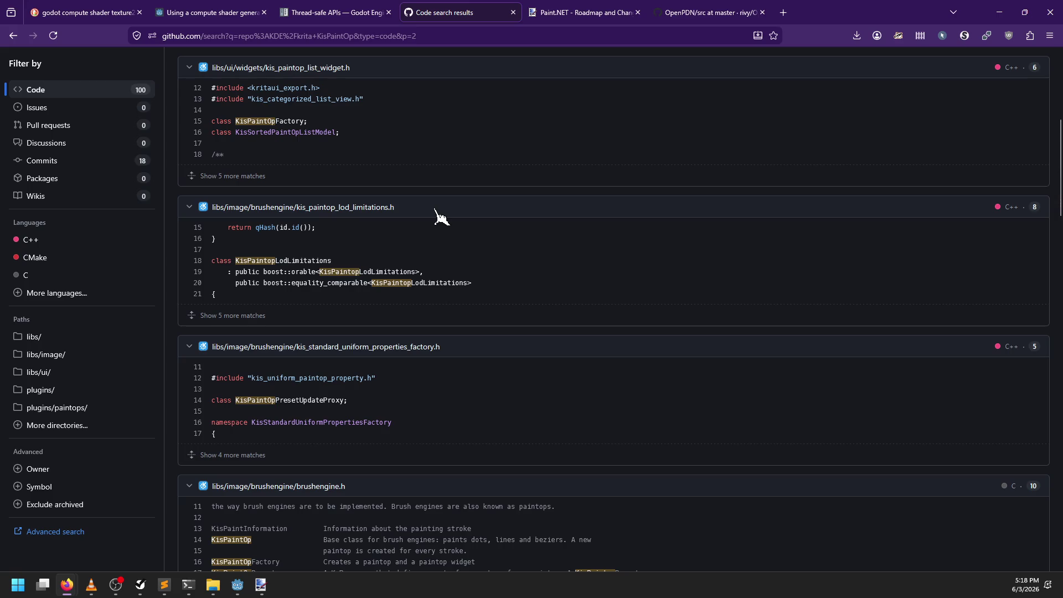
scroll(438, 216, "down", 5)
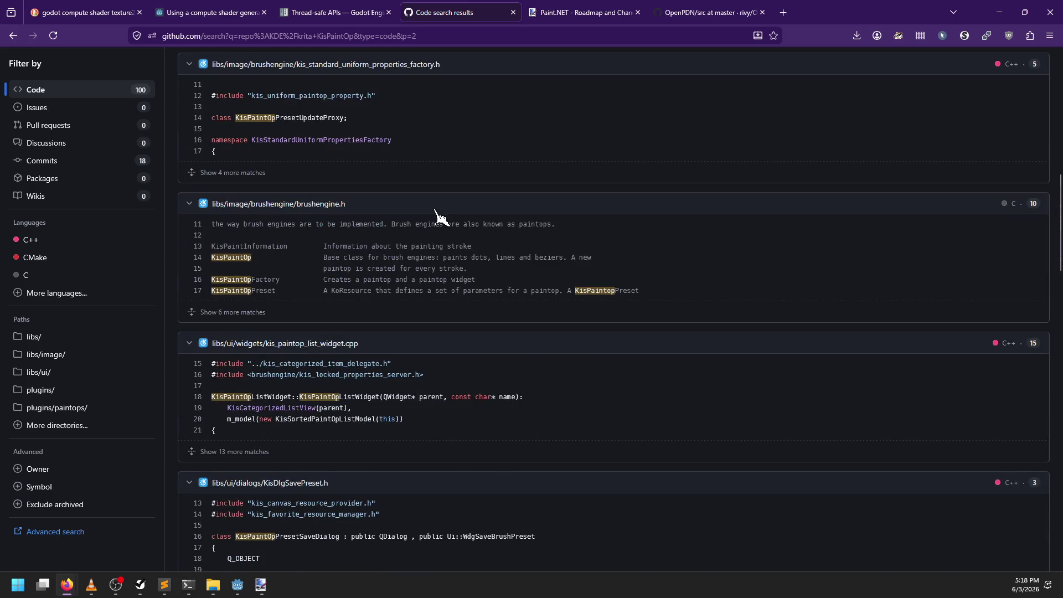
scroll(440, 219, "down", 2)
scroll(436, 216, "down", 3)
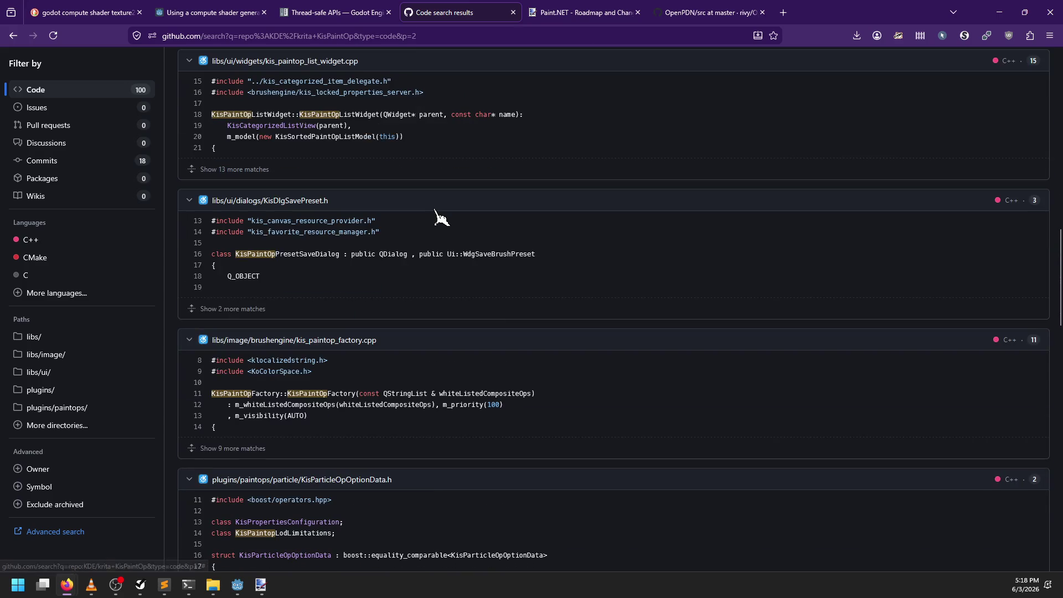
scroll(435, 216, "down", 3)
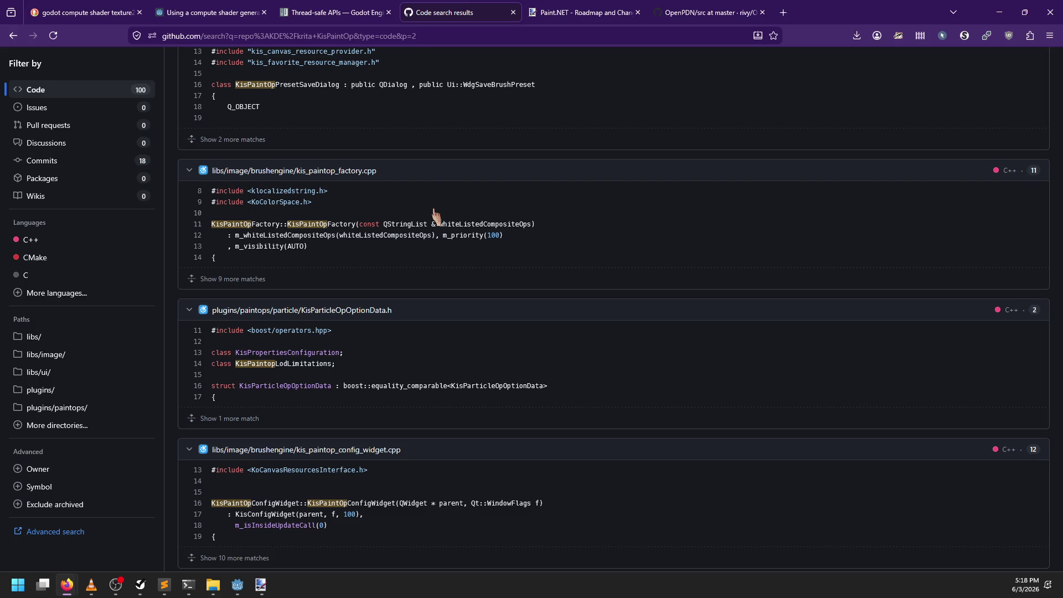
scroll(436, 216, "down", 3)
Step: Open KisParticleOpOptionData.h, then navigate up to paintops and into the defaultpaintops folder
left_click(243, 144)
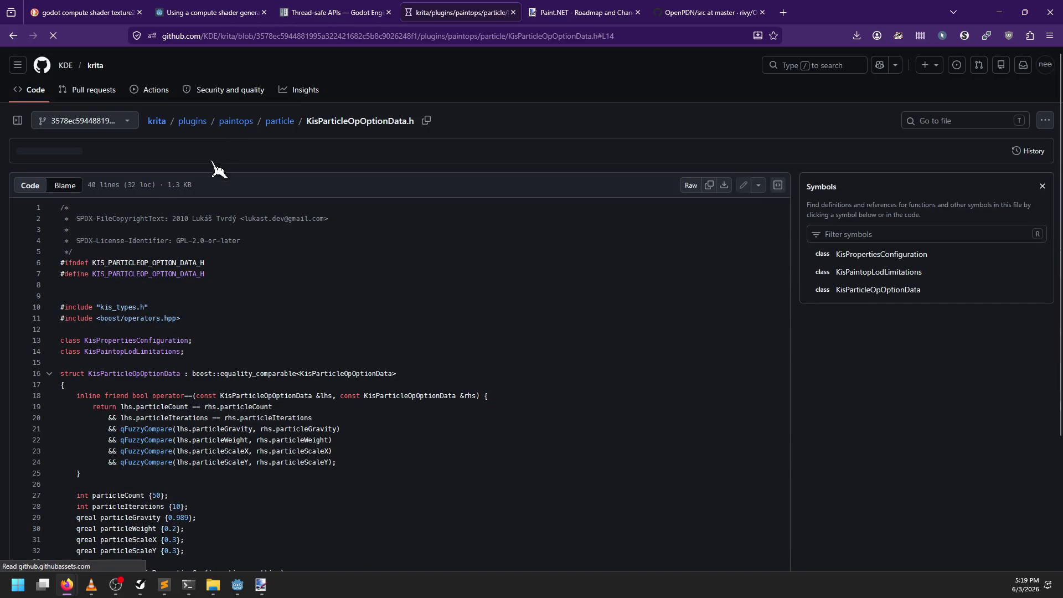
scroll(172, 109, "up", 2)
left_click(203, 125)
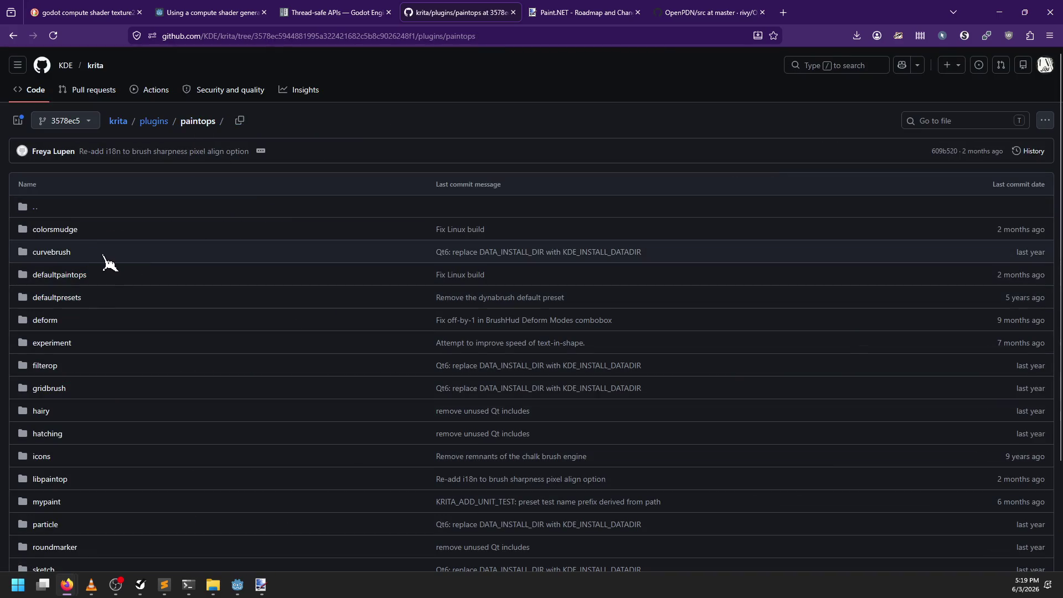
scroll(155, 306, "down", 2)
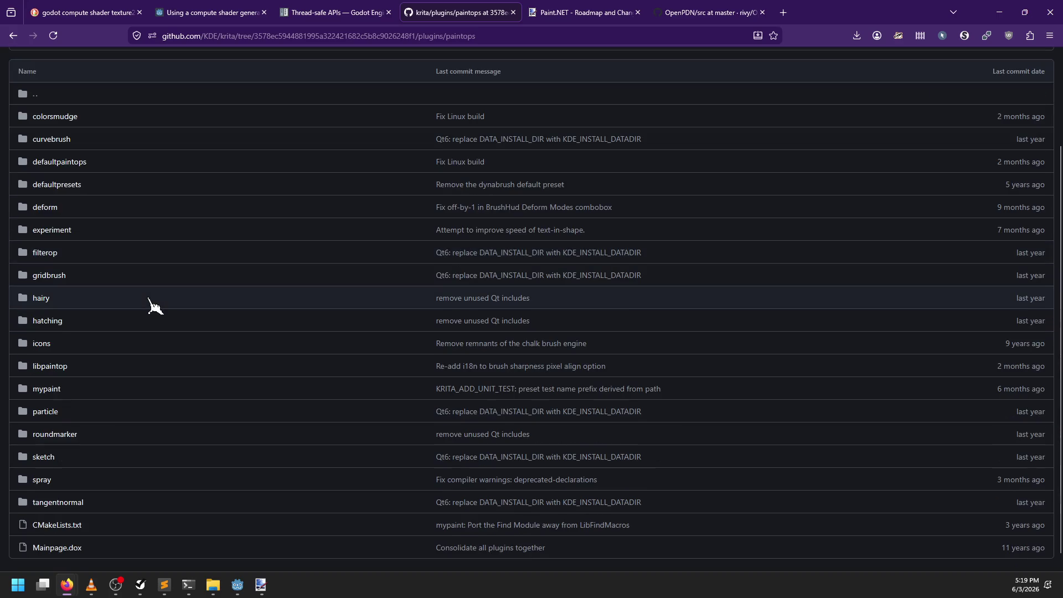
left_click(65, 163)
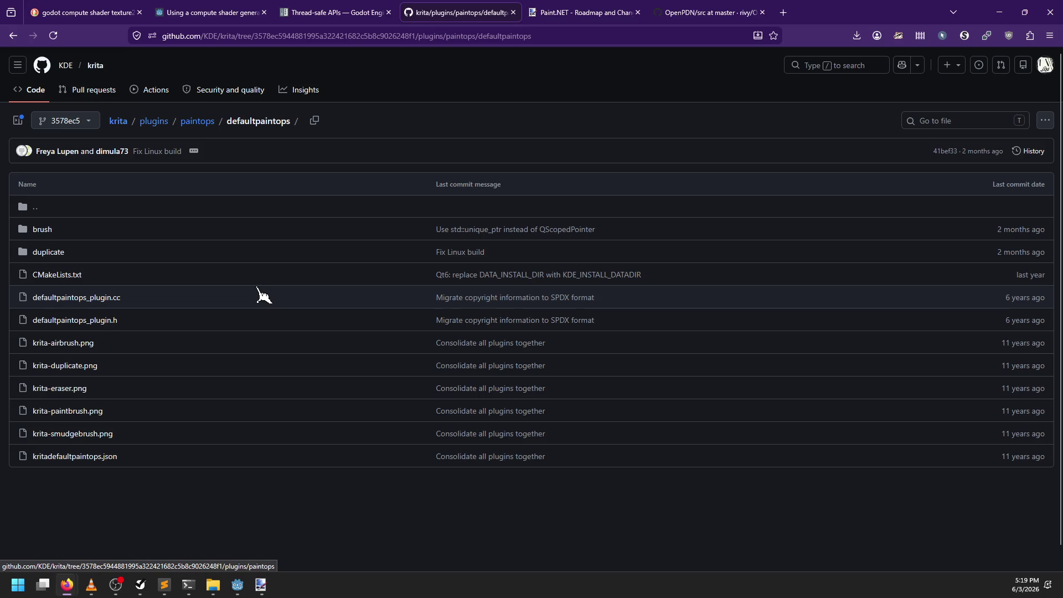
Step: View krita-airbrush.png, return to defaultpaintops, and open brush/kis_brushop.h
left_click(75, 344)
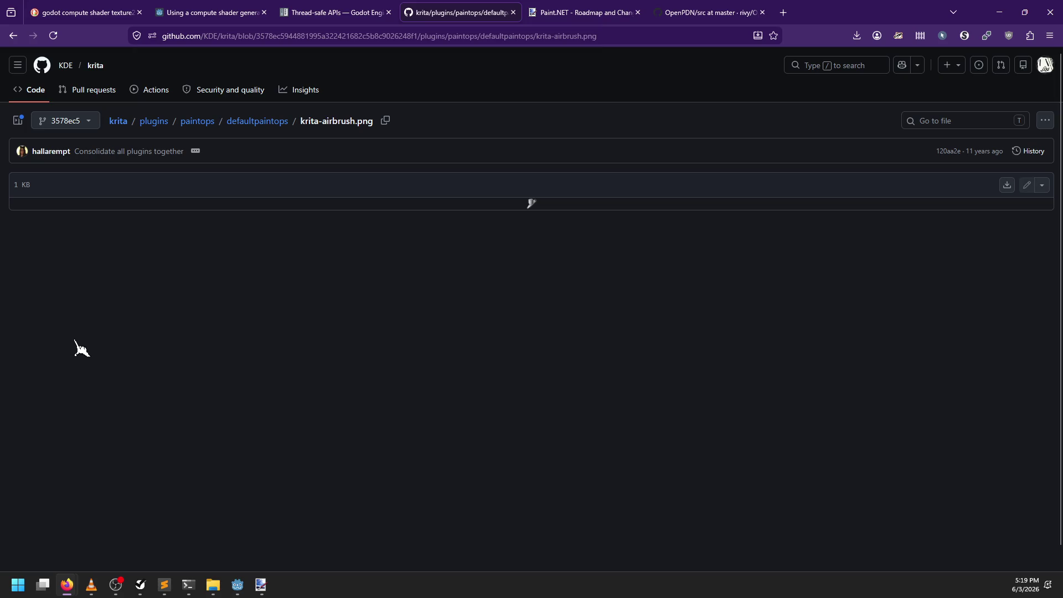
left_click(14, 36)
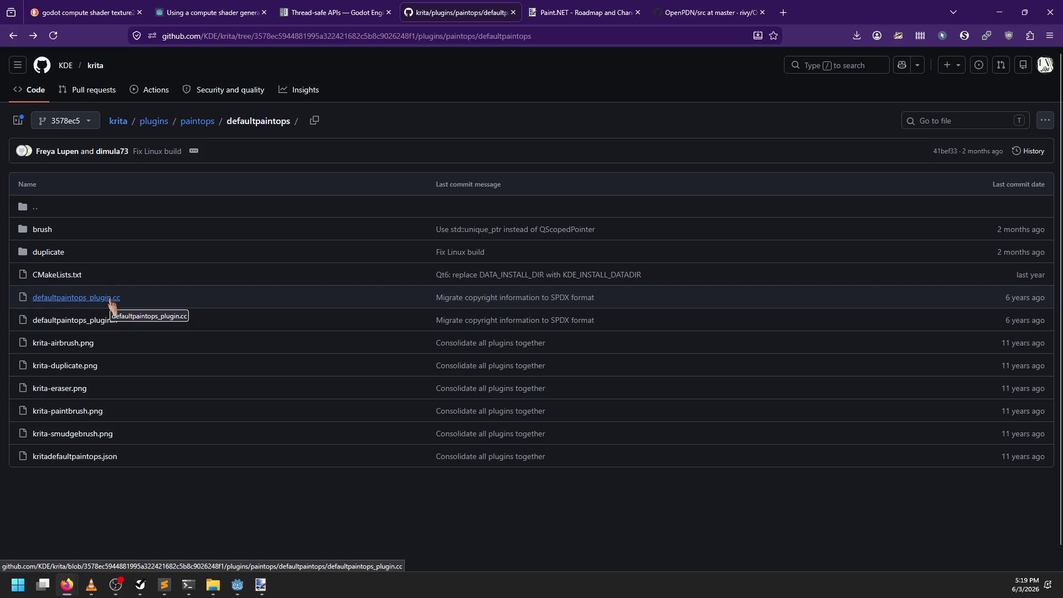
left_click(44, 232)
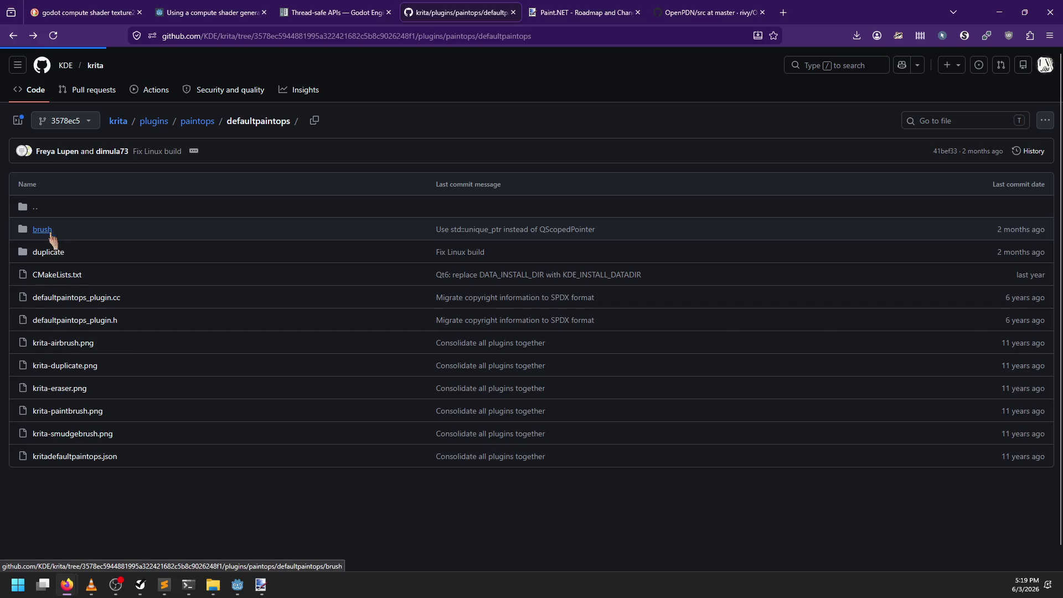
scroll(238, 311, "down", 2)
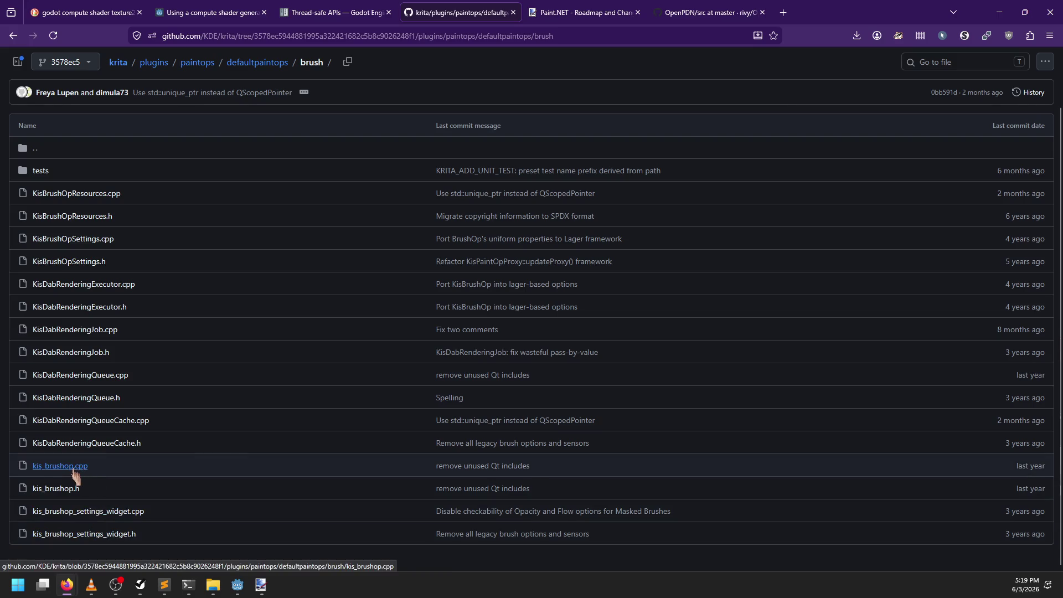
left_click(68, 488)
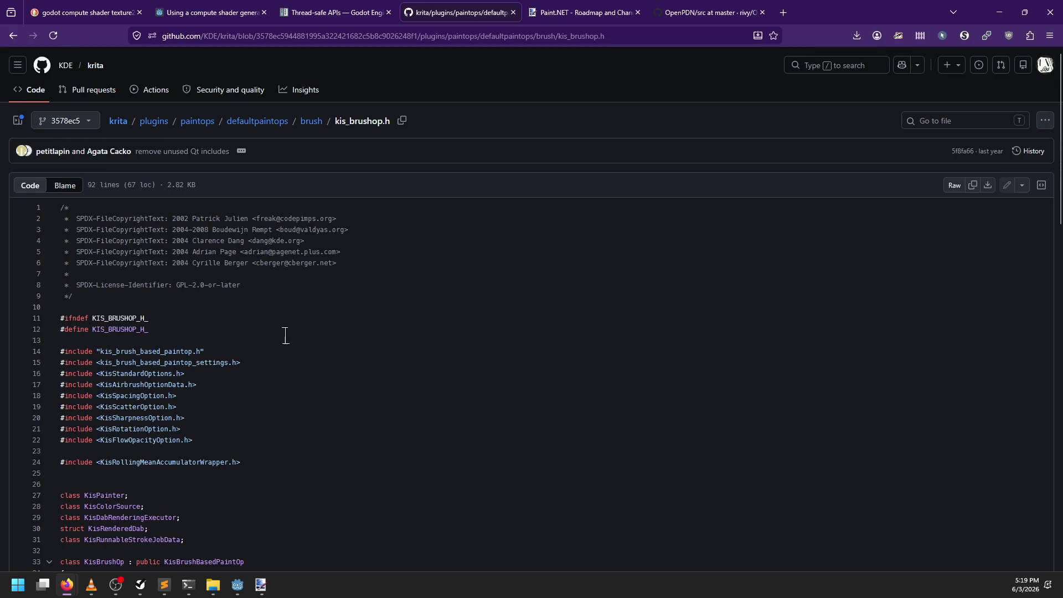
Step: Read kis_brushop.h, then open kis_brushop.cpp from the brush folder and scroll to paintAt
scroll(281, 310, "down", 5)
scroll(419, 309, "down", 3)
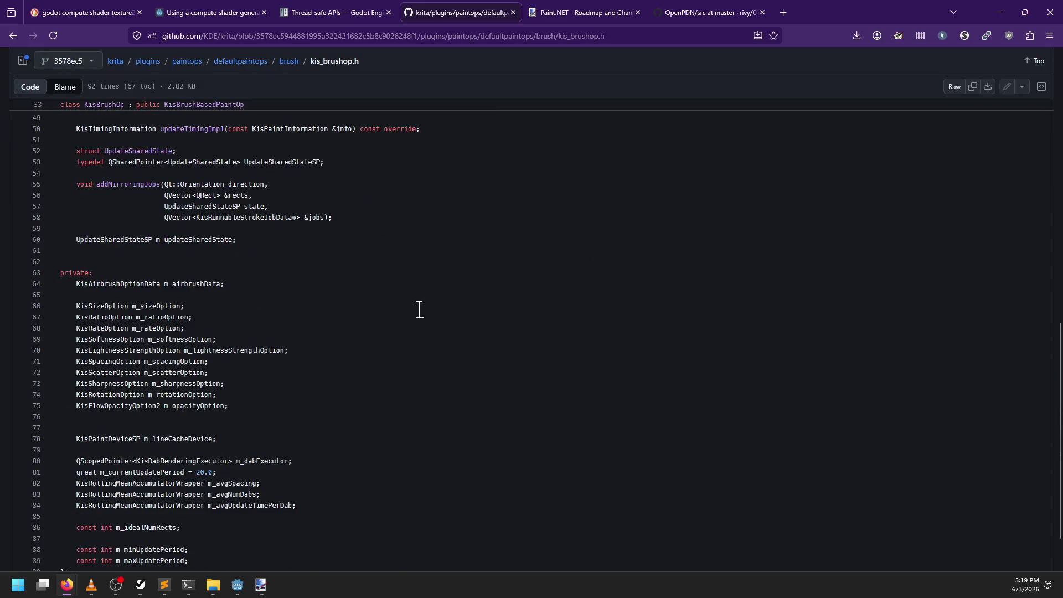
scroll(419, 310, "down", 2)
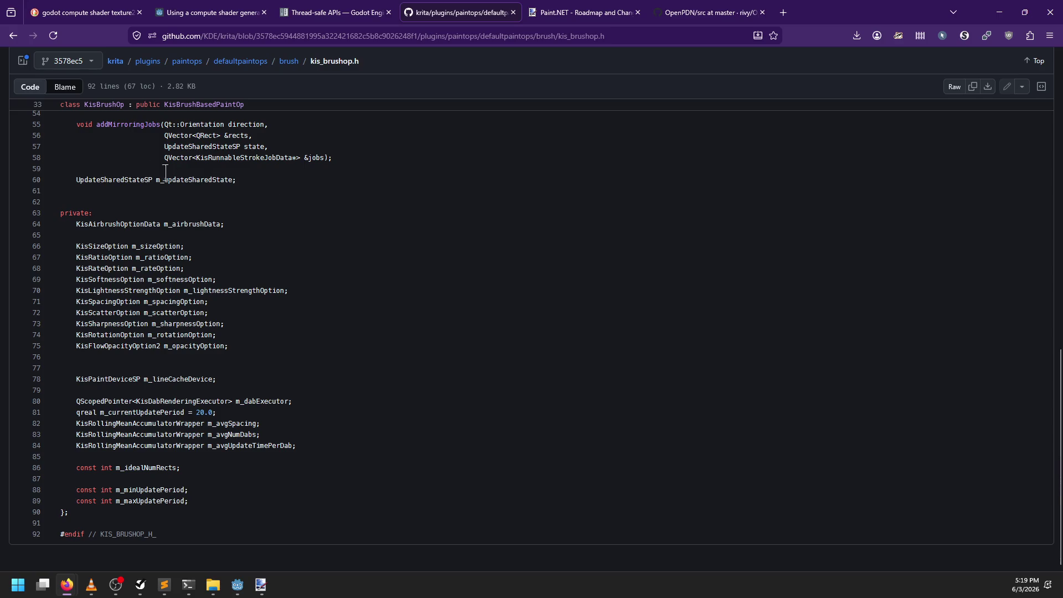
left_click(13, 35)
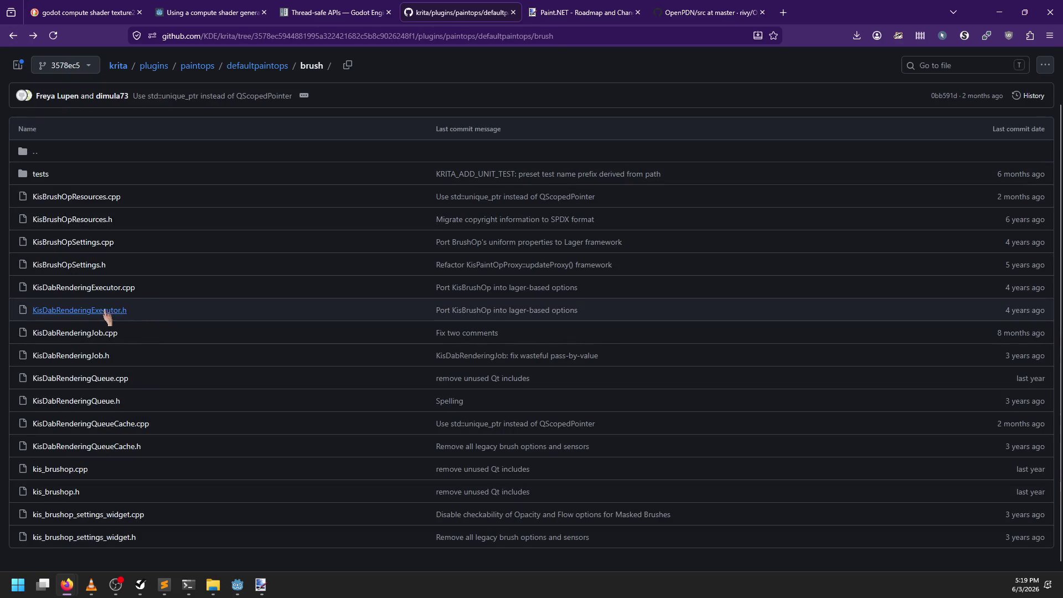
left_click(91, 470)
scroll(370, 278, "down", 10)
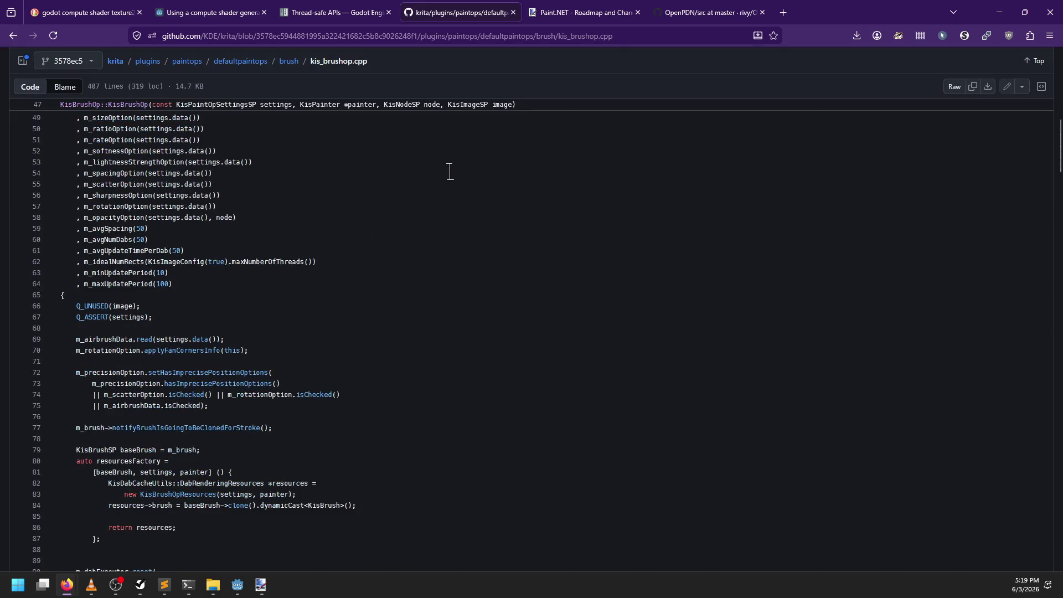
scroll(450, 172, "up", 3)
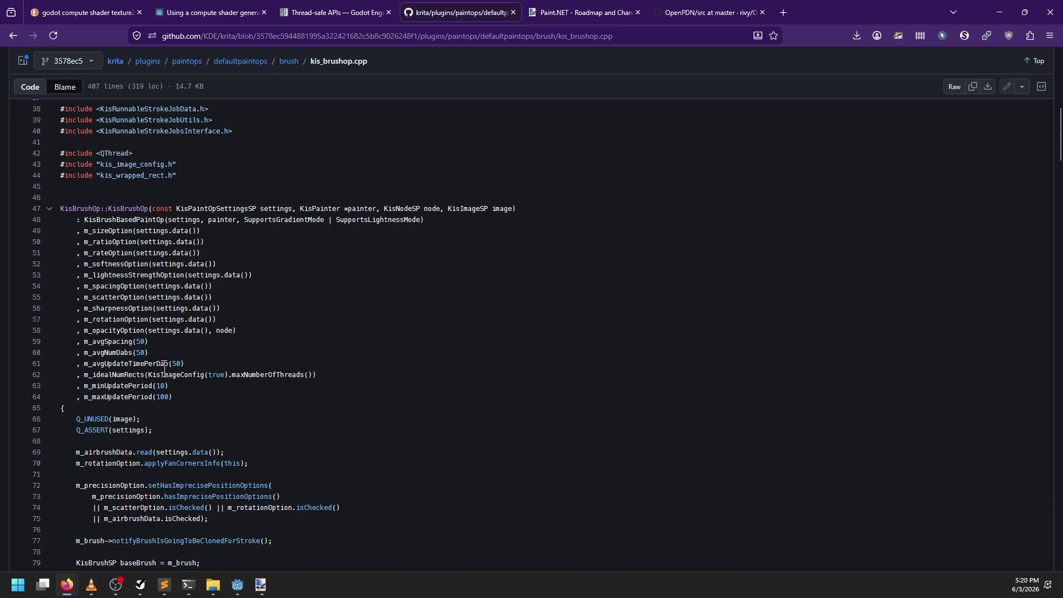
scroll(170, 368, "down", 5)
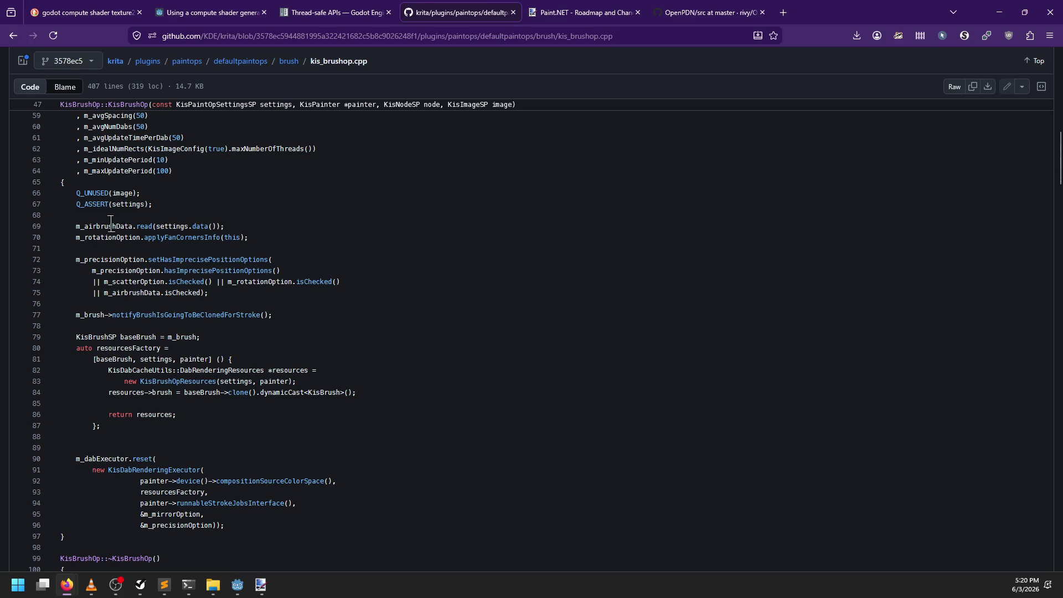
scroll(175, 228, "down", 2)
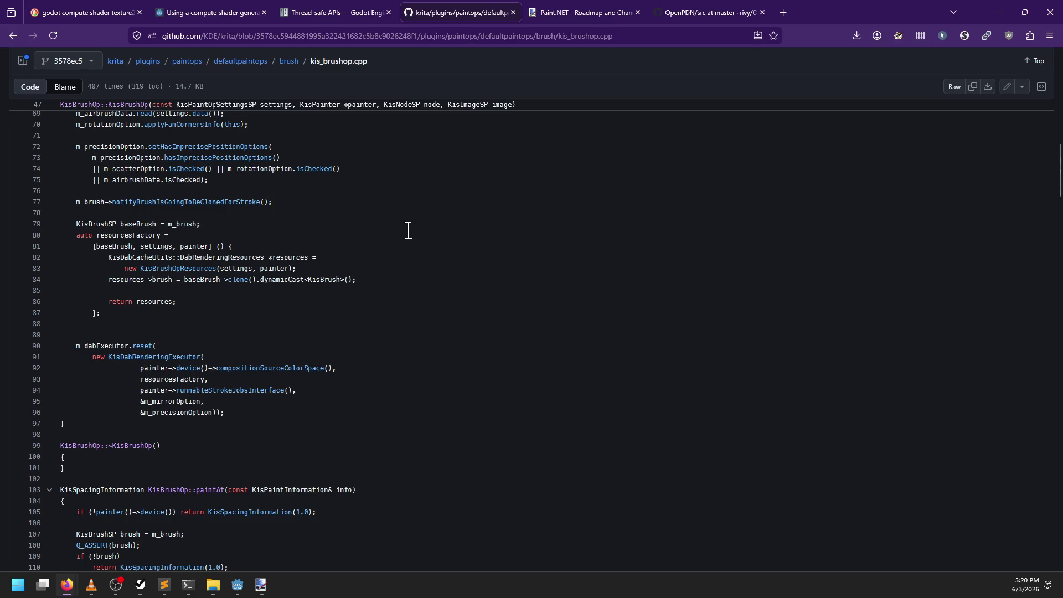
scroll(408, 230, "down", 6)
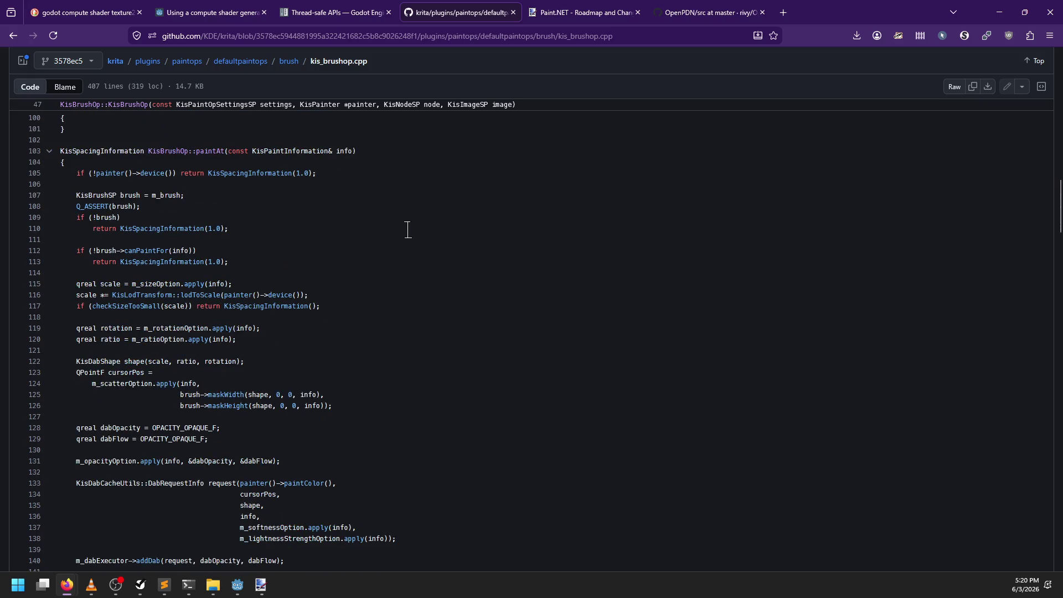
Step: In Paint.NET, set brush hardness to 9% and paint a soft blue stroke toward the lower right
key("super")
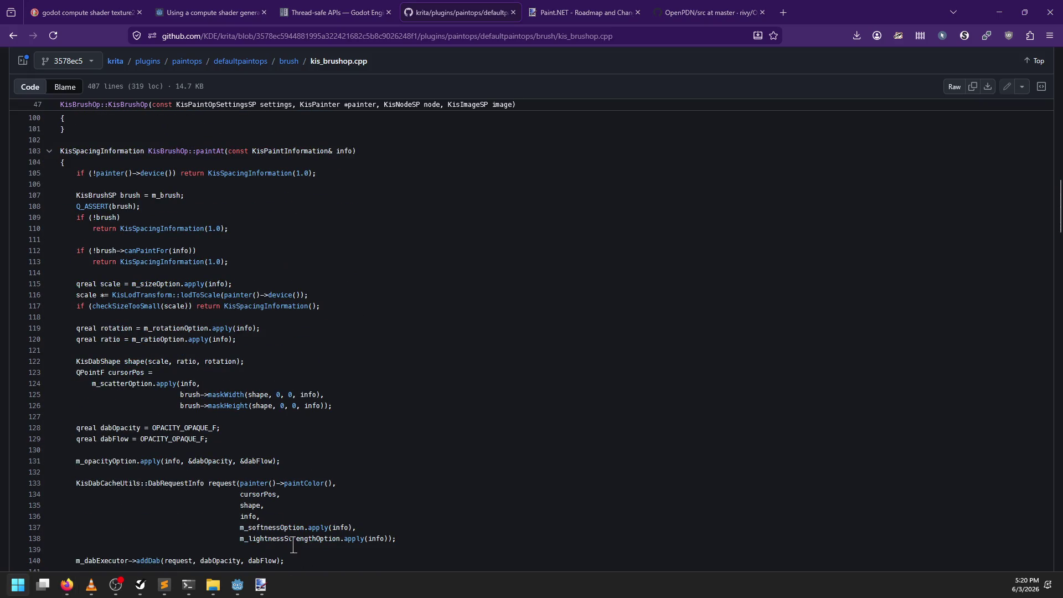
left_click(260, 585)
mouse_move(288, 51)
left_mouse_down()
mouse_move(309, 64)
mouse_move(223, 53)
left_mouse_up()
scroll(455, 168, "right", 5)
scroll(456, 168, "up", 1)
mouse_move(465, 132)
left_mouse_down()
mouse_move(553, 142)
mouse_move(782, 498)
left_mouse_up()
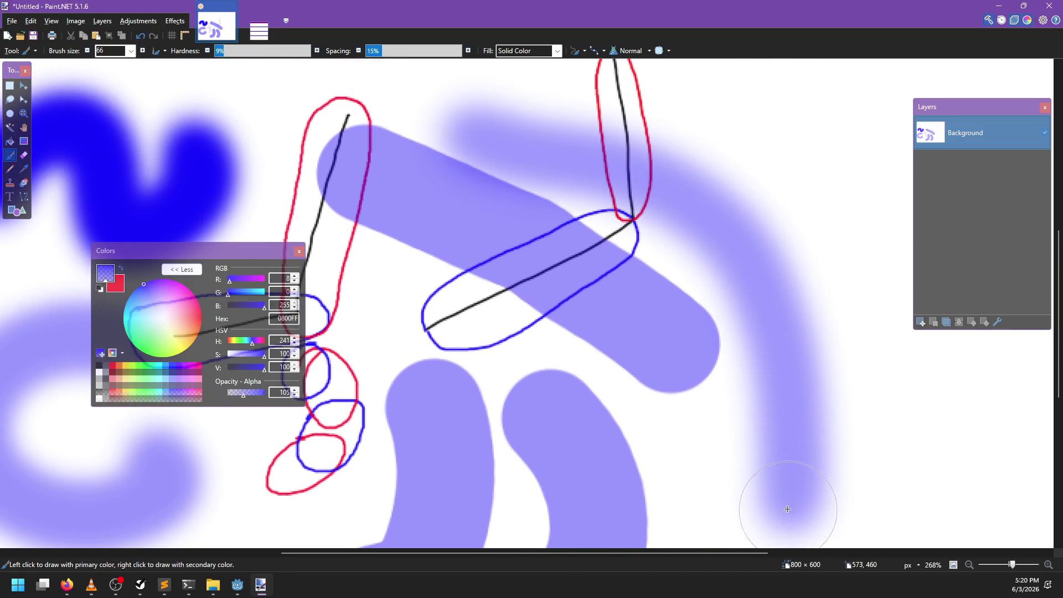
key("alt+Tab")
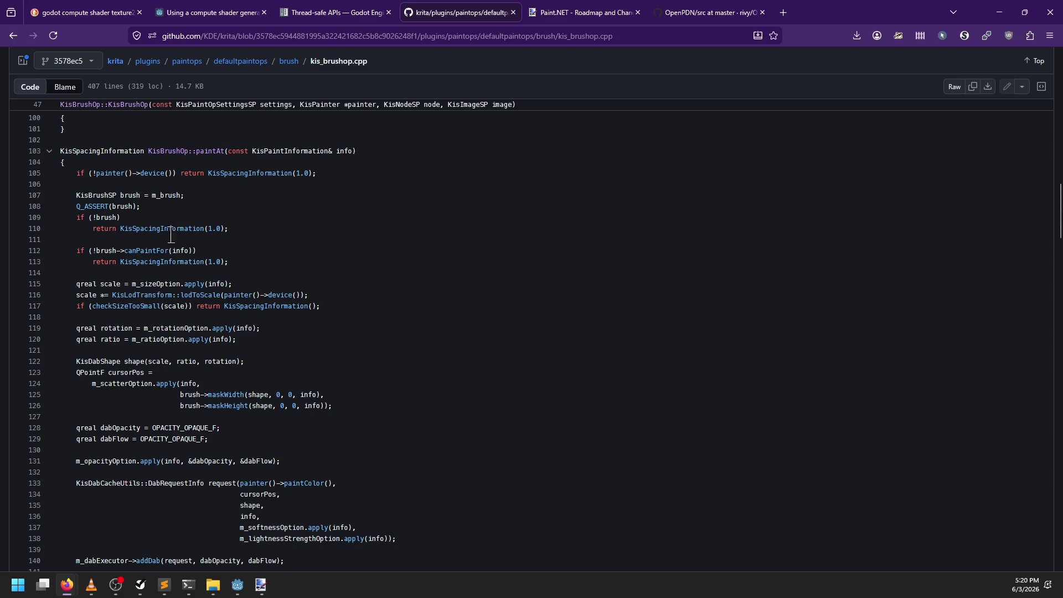
scroll(276, 195, "down", 2)
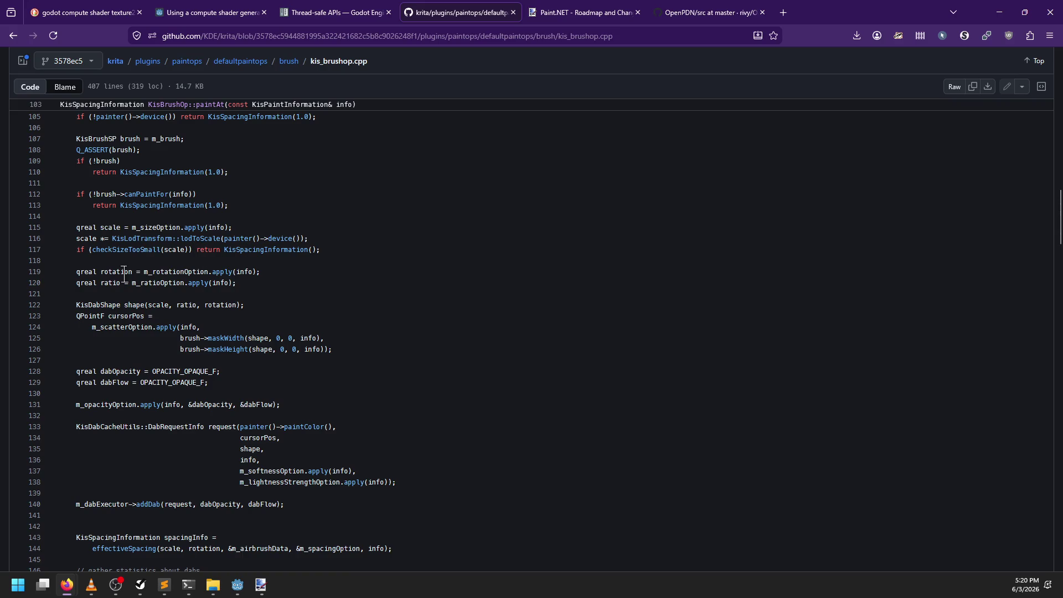
scroll(198, 273, "down", 4)
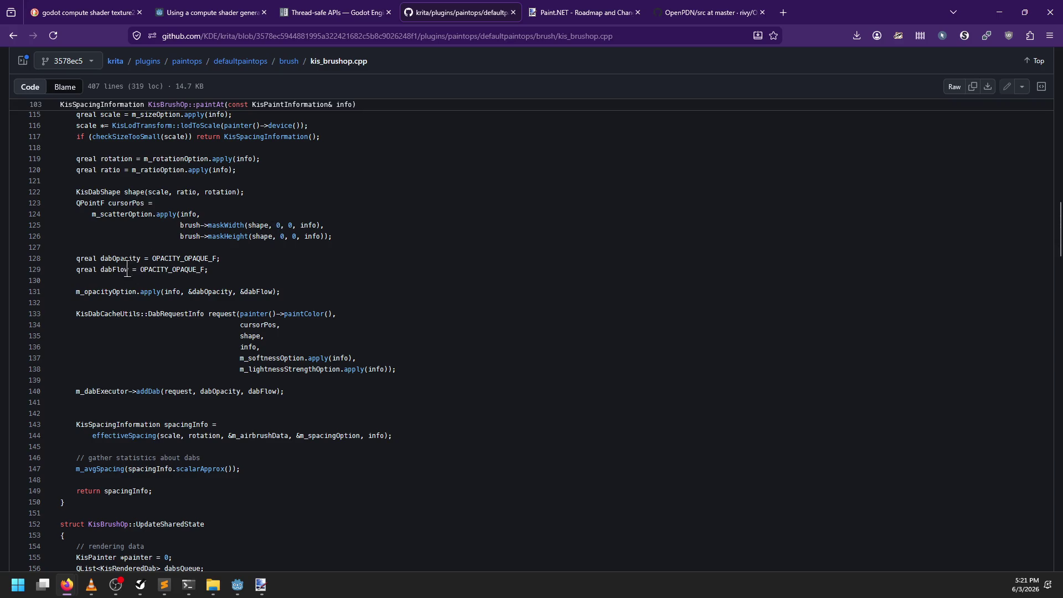
scroll(200, 264, "down", 2)
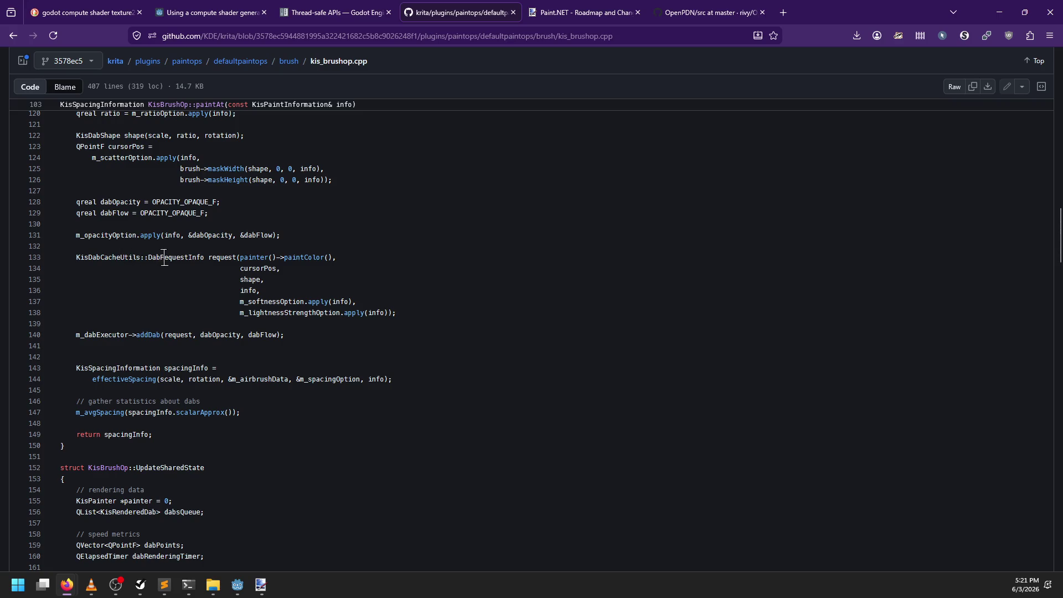
scroll(144, 339, "down", 2)
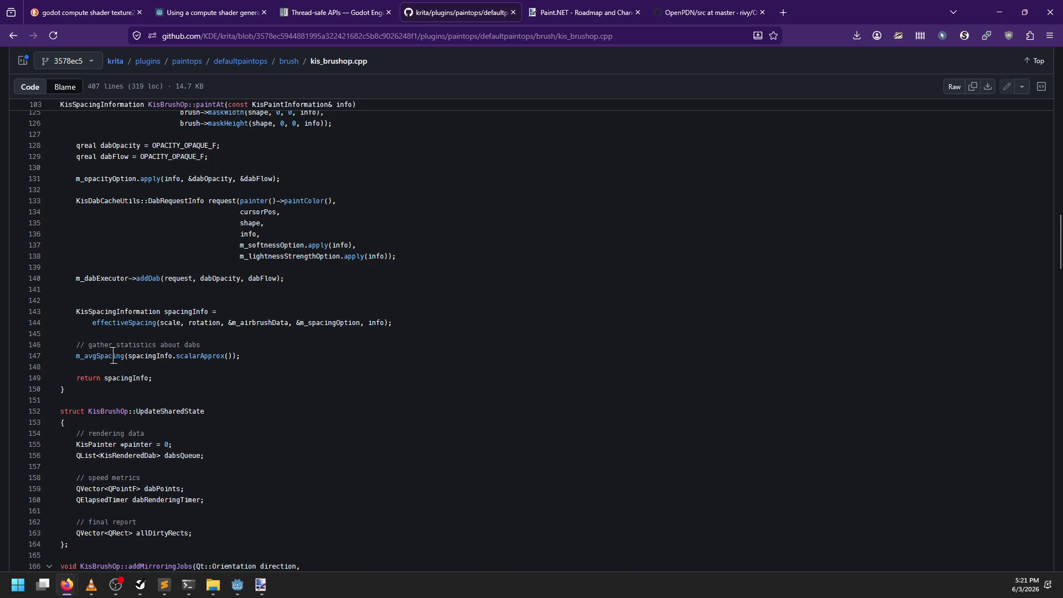
Step: List every reference to m_avgSpacing, then briefly select m_dabExecutor on line 140
left_click(113, 356)
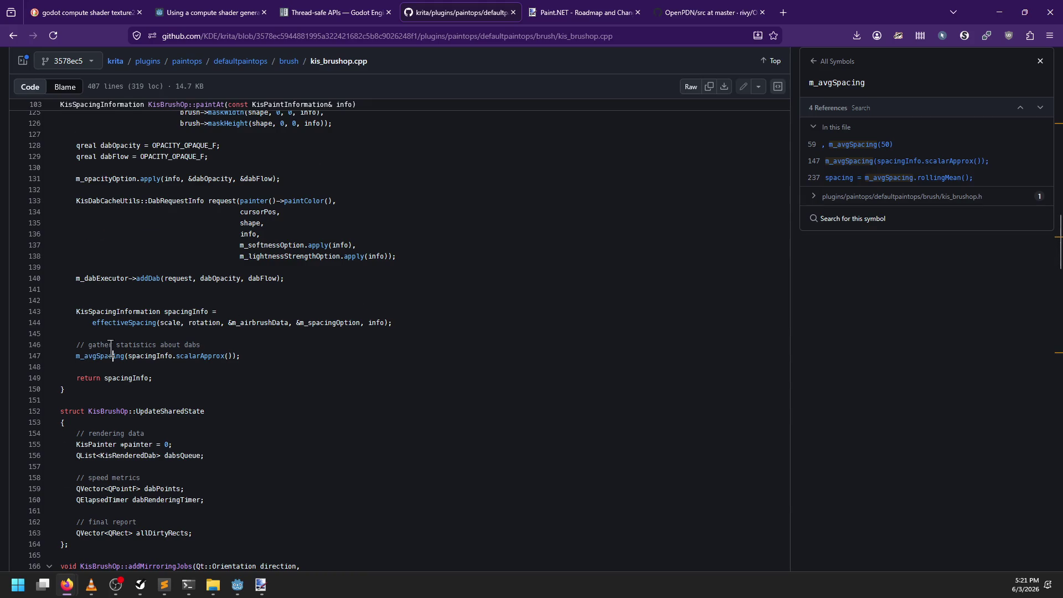
scroll(113, 355, "up", 10)
scroll(114, 352, "down", 20)
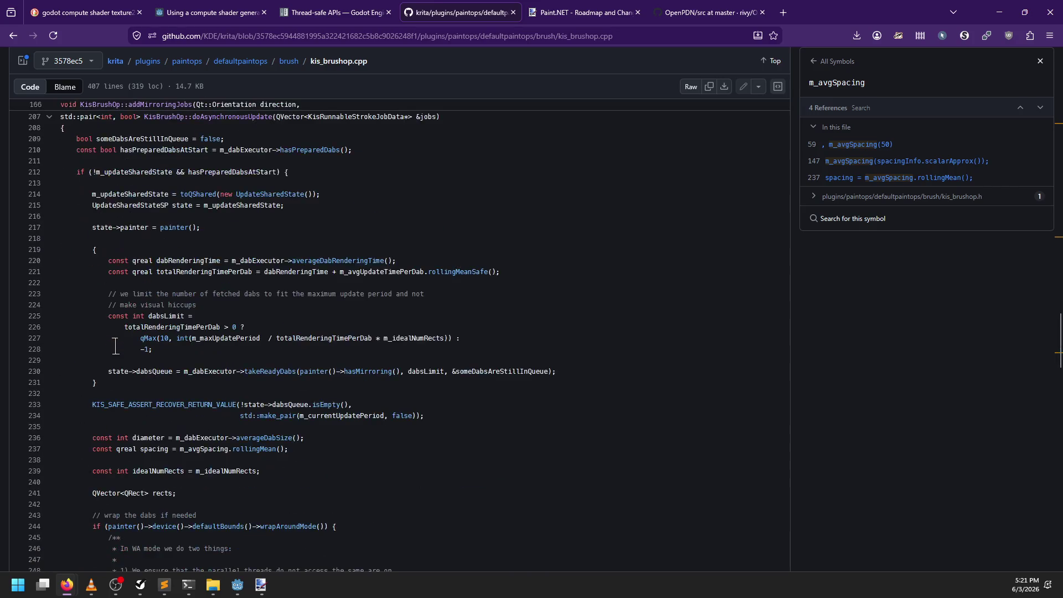
scroll(115, 347, "up", 5)
scroll(359, 317, "up", 10)
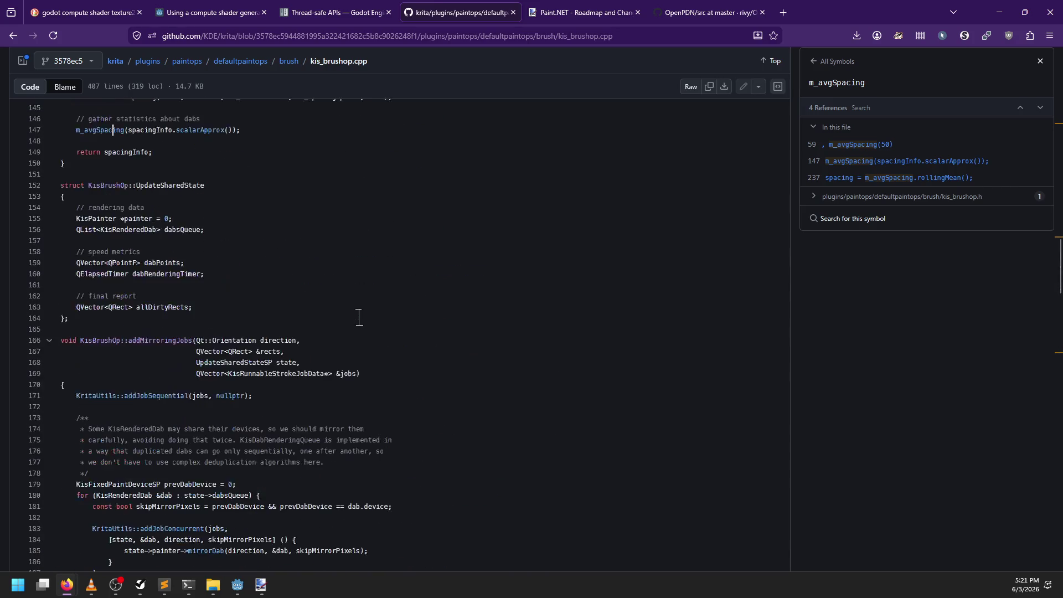
scroll(358, 317, "up", 3)
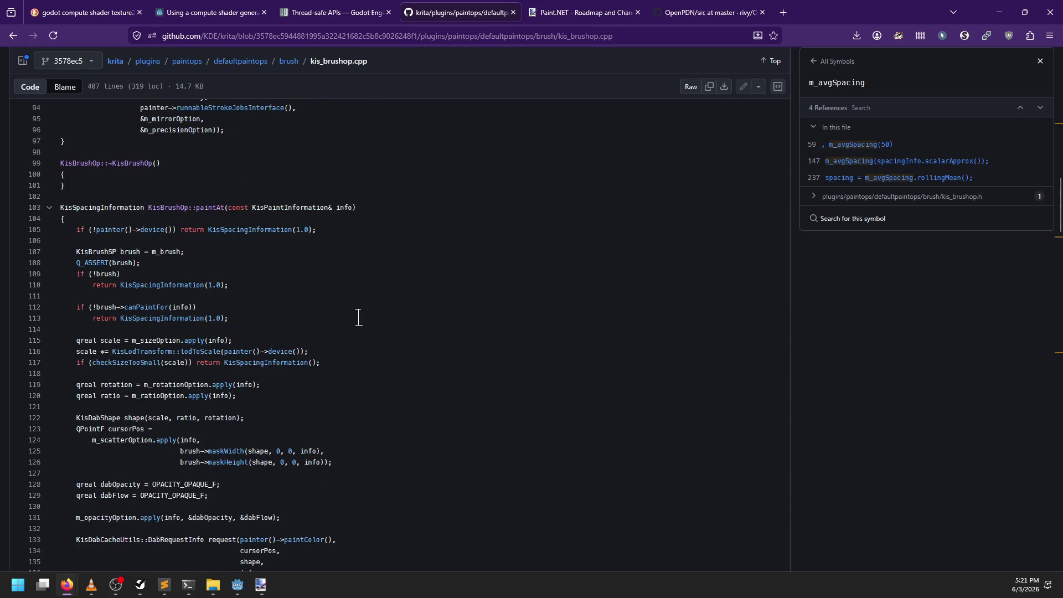
scroll(161, 231, "down", 2)
scroll(193, 244, "down", 3)
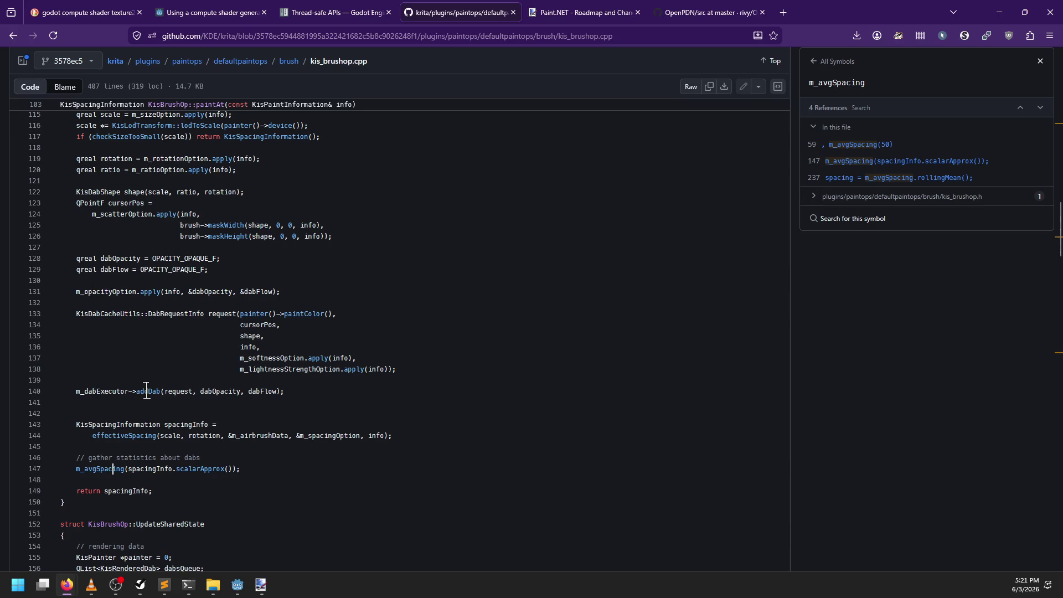
double_click(109, 391)
left_click(110, 391)
Step: Show All Symbols with doAsynchronousUpdate collapsed, and open the brush folder in a new tab
left_click(814, 62)
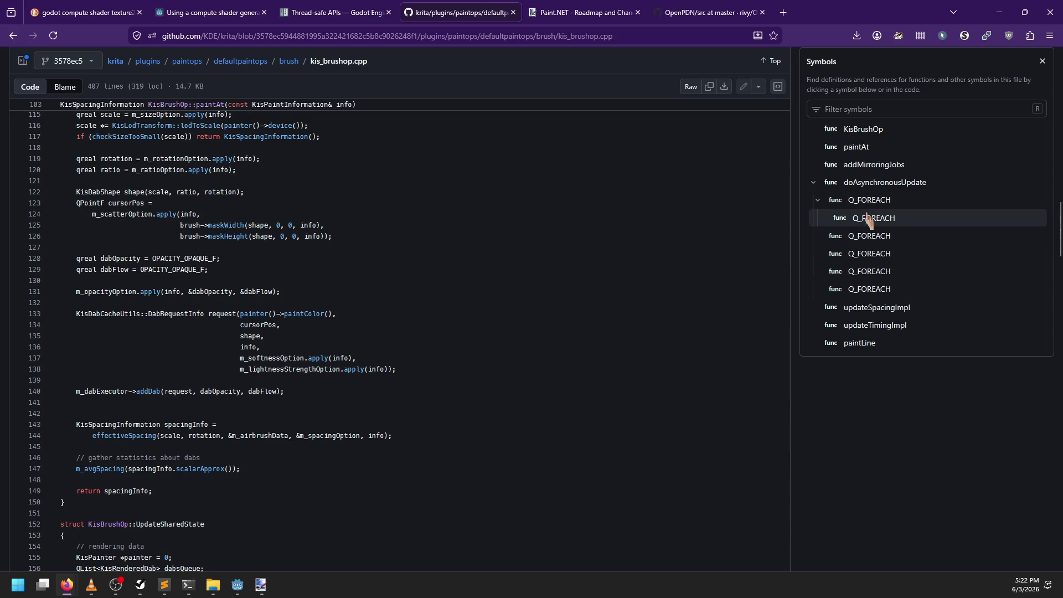
left_click(812, 182)
scroll(836, 191, "up", 5)
scroll(503, 343, "down", 5)
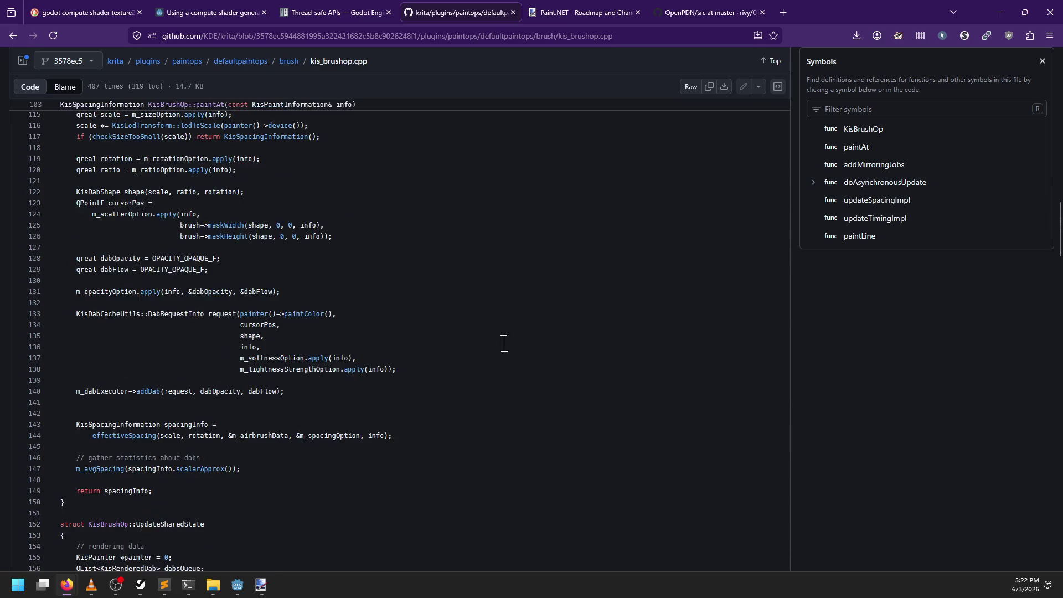
scroll(100, 391, "down", 6)
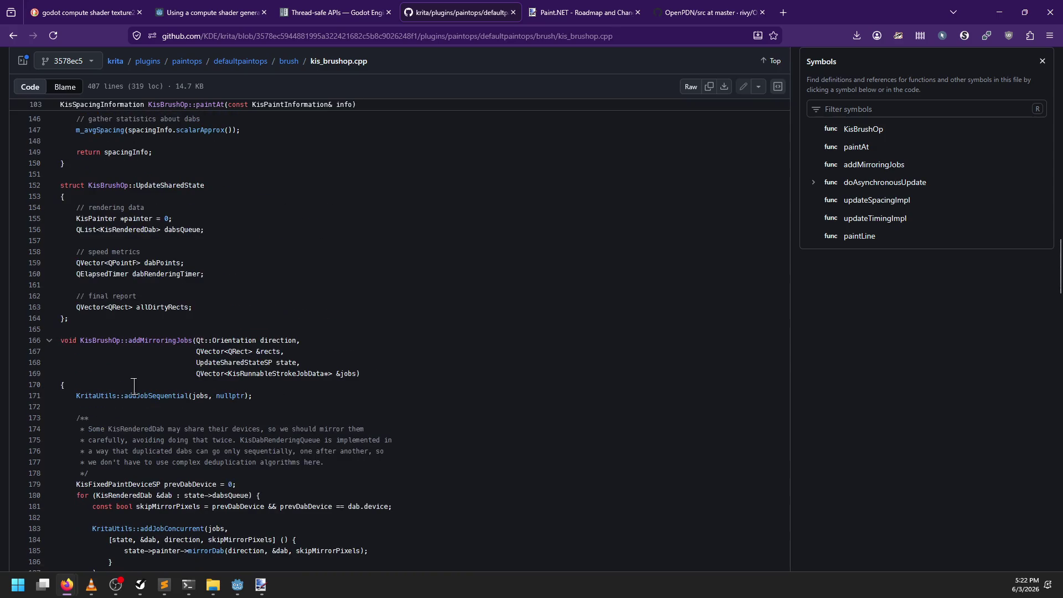
middle_click(290, 61)
left_click(553, 13)
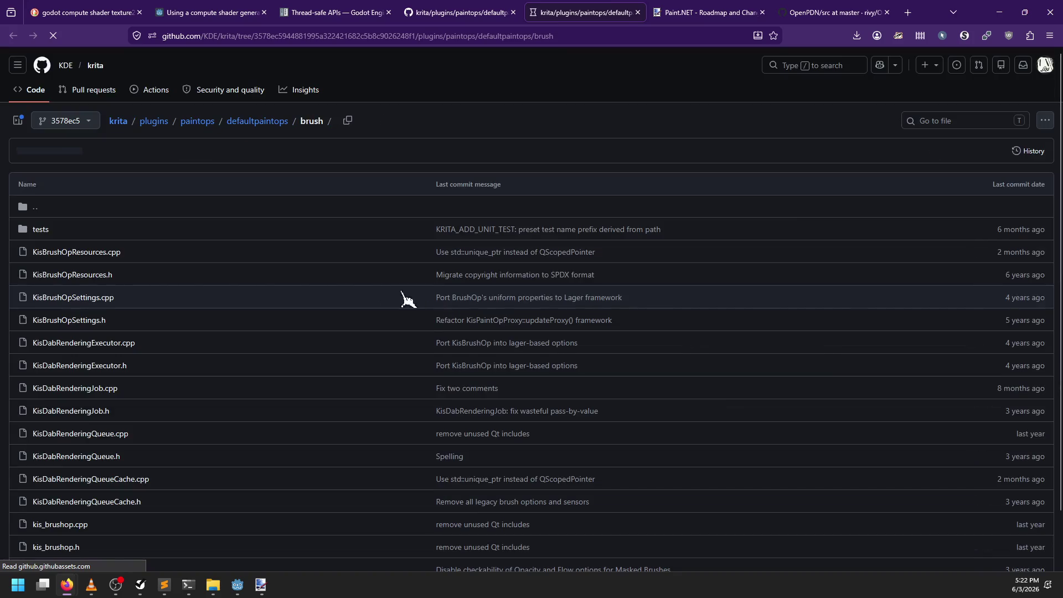
Step: Open kis_brushop.h and search the page for 'm_dab'
left_click(61, 488)
key("ctrl+f")
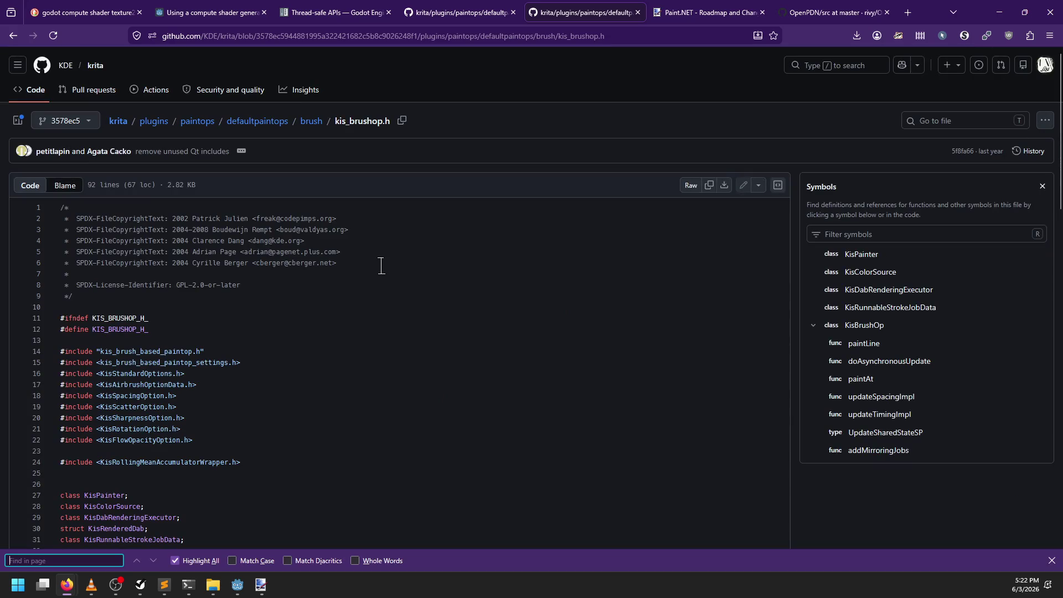
type("m_dab")
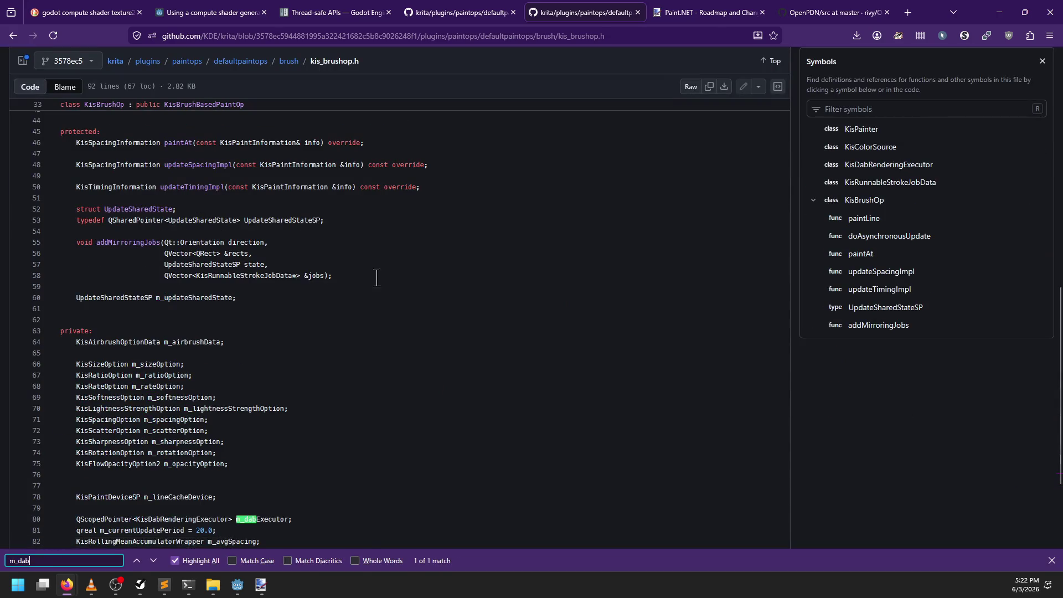
scroll(376, 273, "down", 3)
key("Escape")
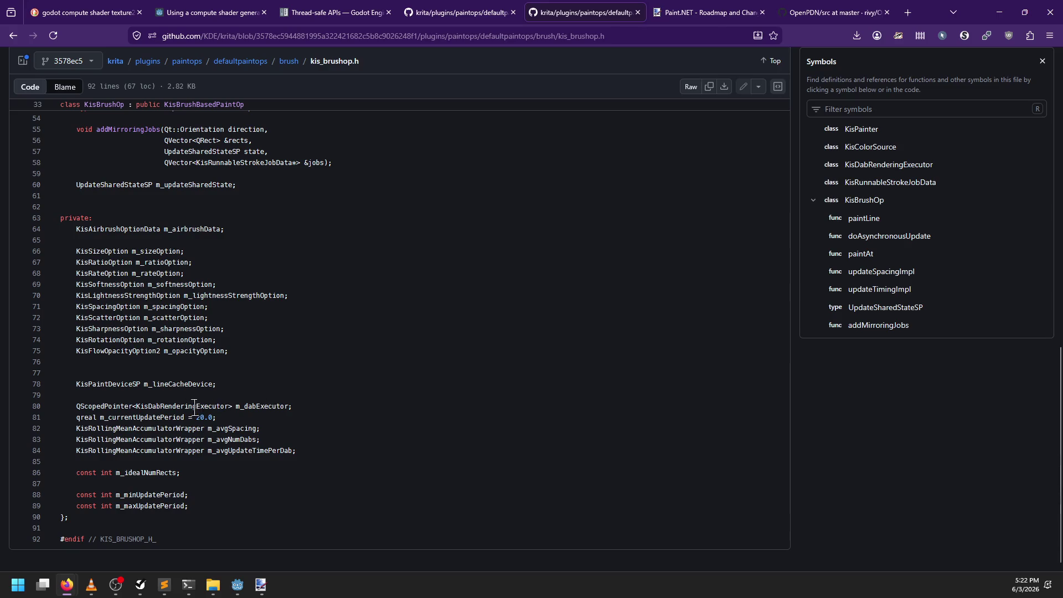
Step: Copy KisDabRenderingExecutor from line 80 and open KisDabRenderingExecutor.h via Go to file
left_click_drag(137, 406, 228, 406)
key("ctrl+c")
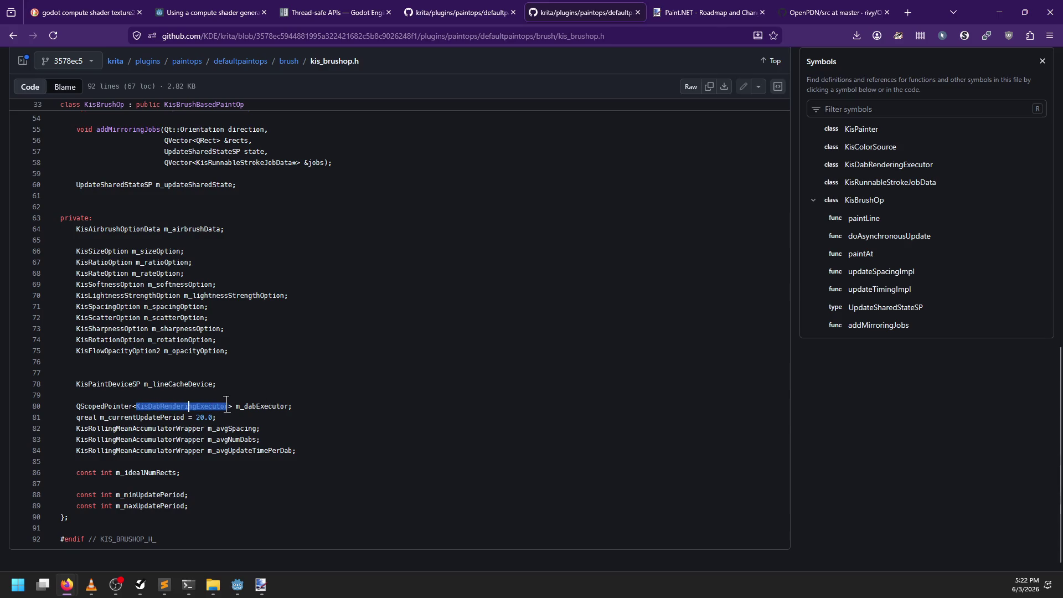
scroll(576, 214, "up", 10)
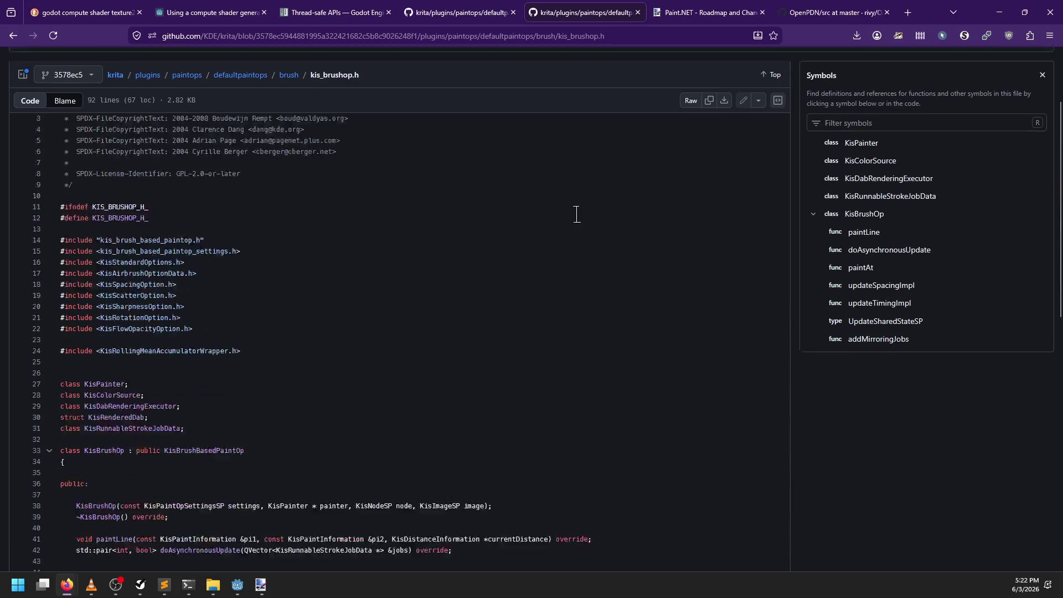
left_click(955, 120)
key("ctrl+v")
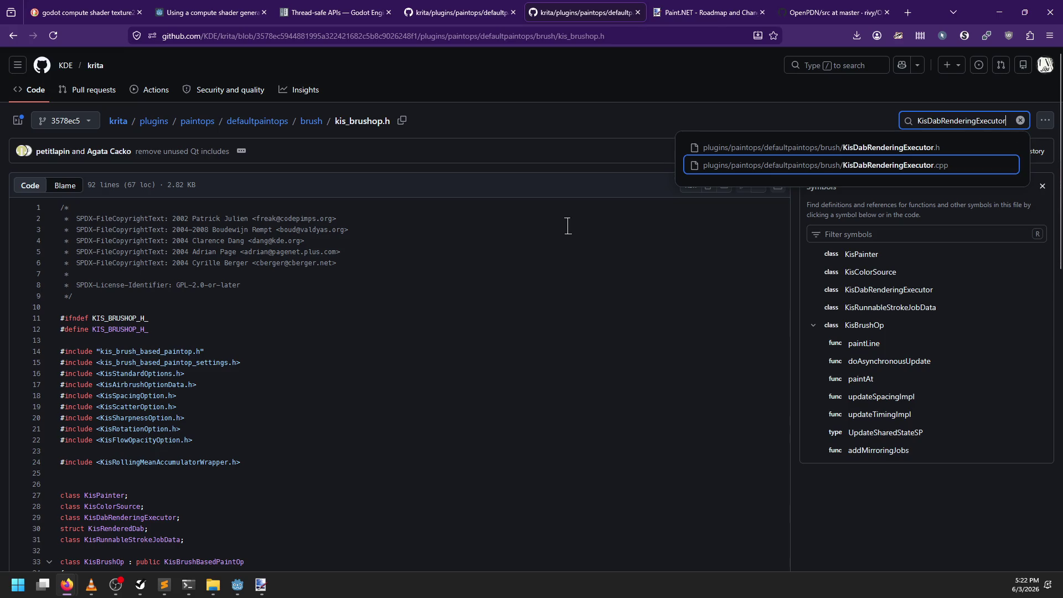
key("Return")
Step: Scroll through the KisDabRenderingExecutor class declaration, then return to the brush folder via its breadcrumb
scroll(381, 210, "down", 3)
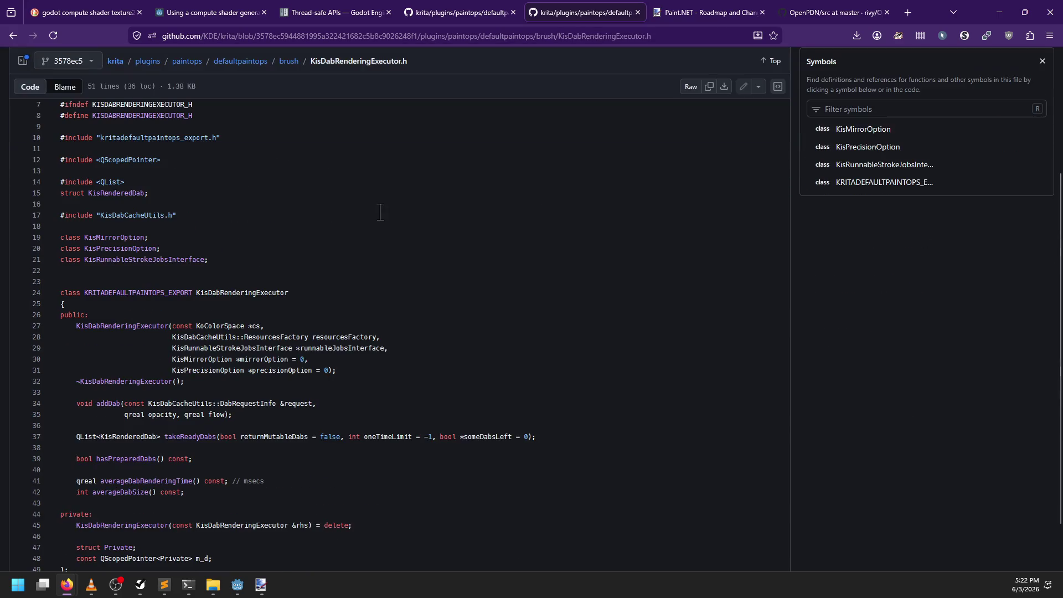
scroll(390, 196, "down", 2)
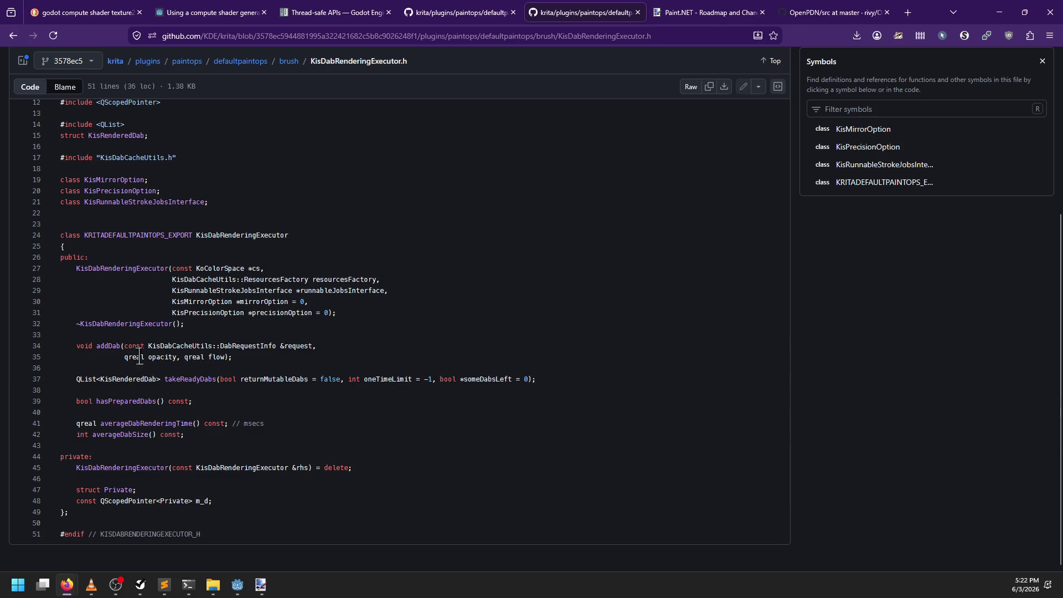
scroll(462, 313, "up", 2)
scroll(462, 314, "up", 2)
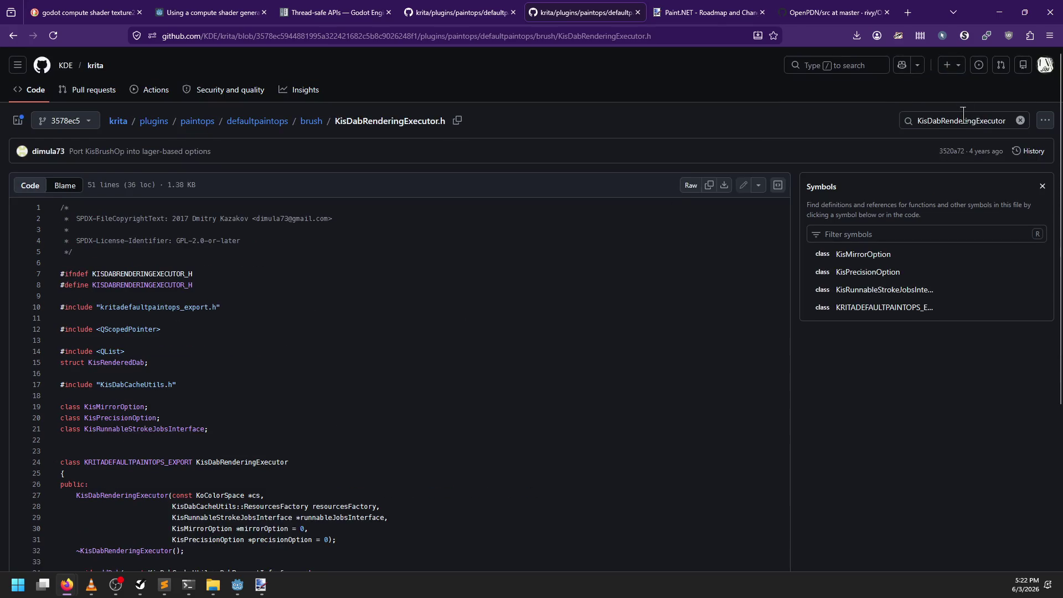
left_click(311, 124)
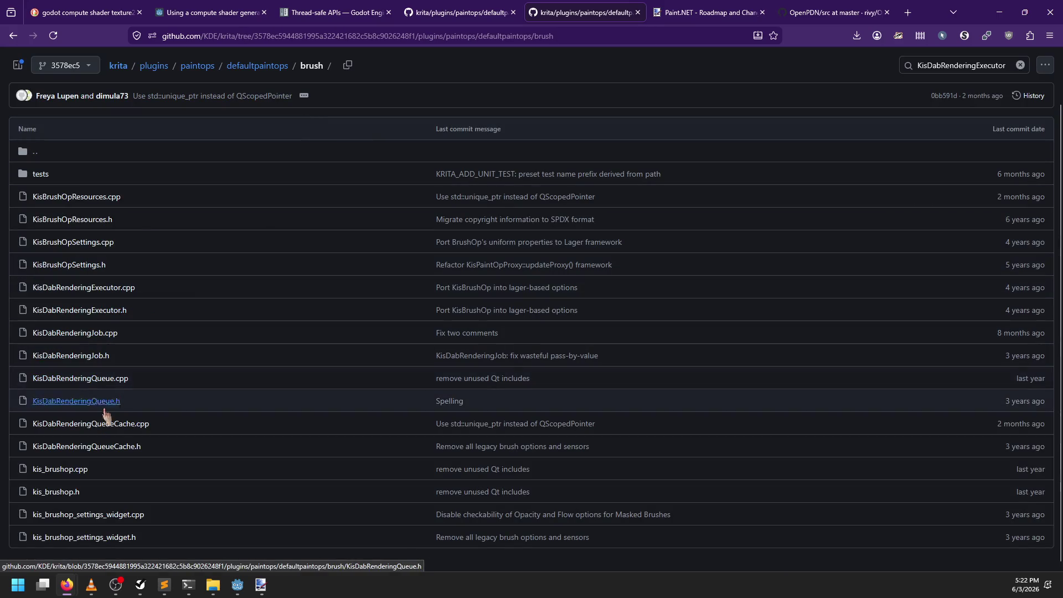
left_click(106, 286)
scroll(392, 369, "down", 4)
scroll(390, 368, "down", 4)
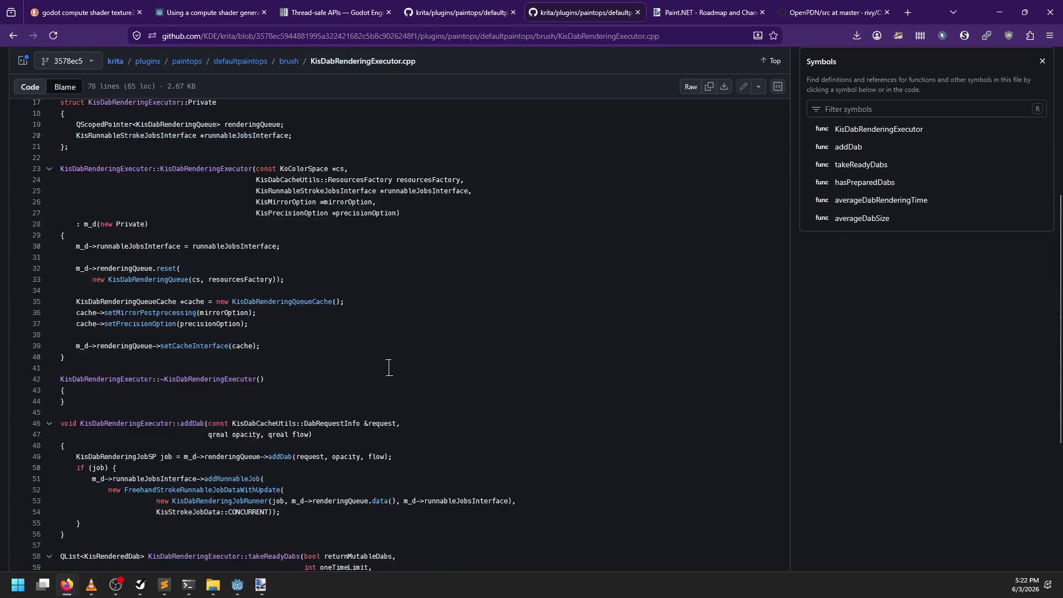
scroll(387, 365, "up", 3)
scroll(343, 276, "down", 5)
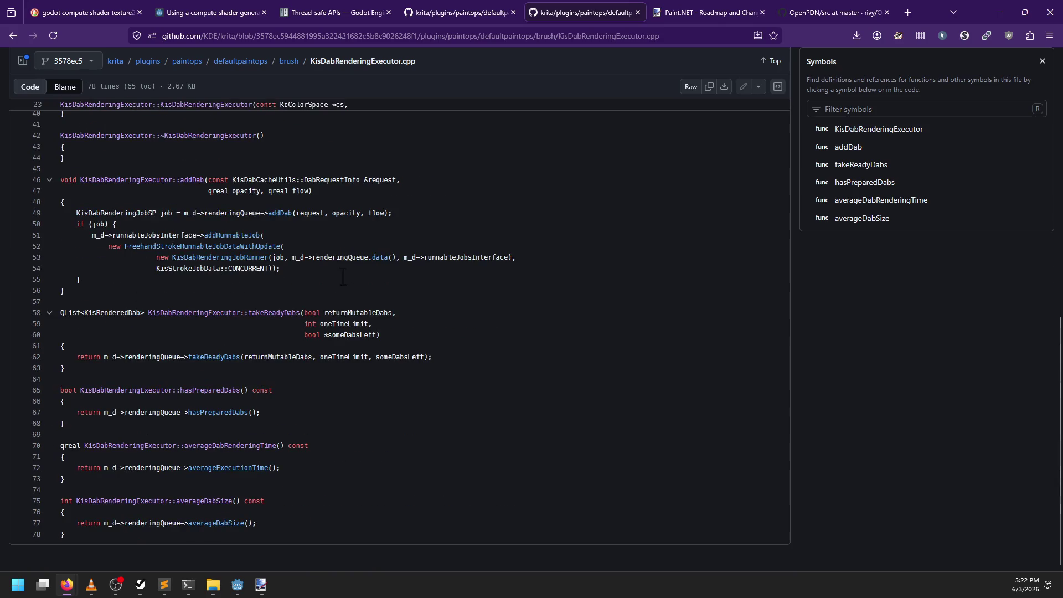
scroll(350, 276, "up", 3)
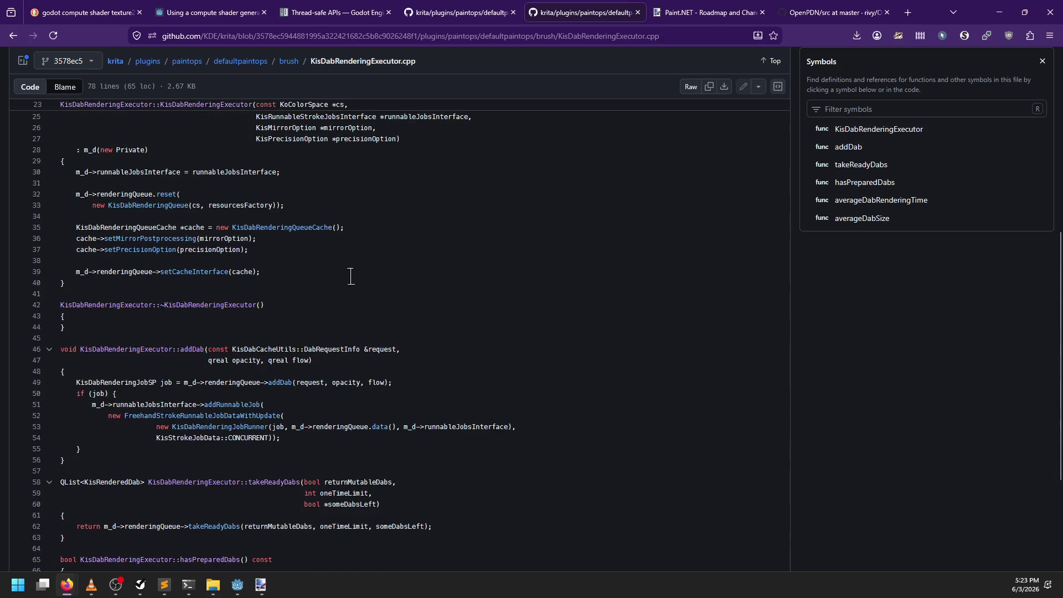
scroll(316, 274, "up", 1)
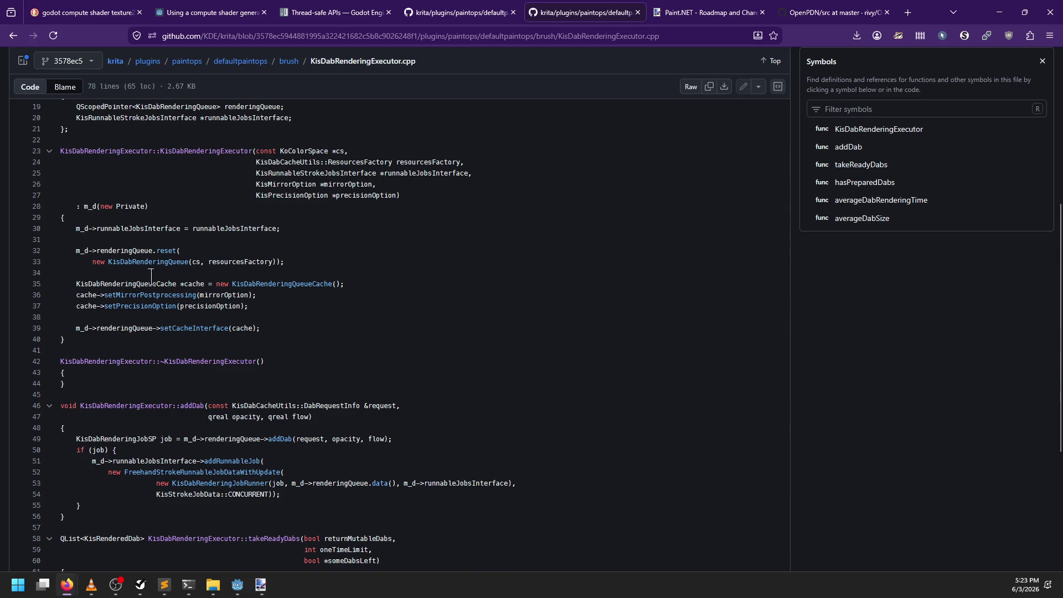
scroll(221, 266, "up", 1)
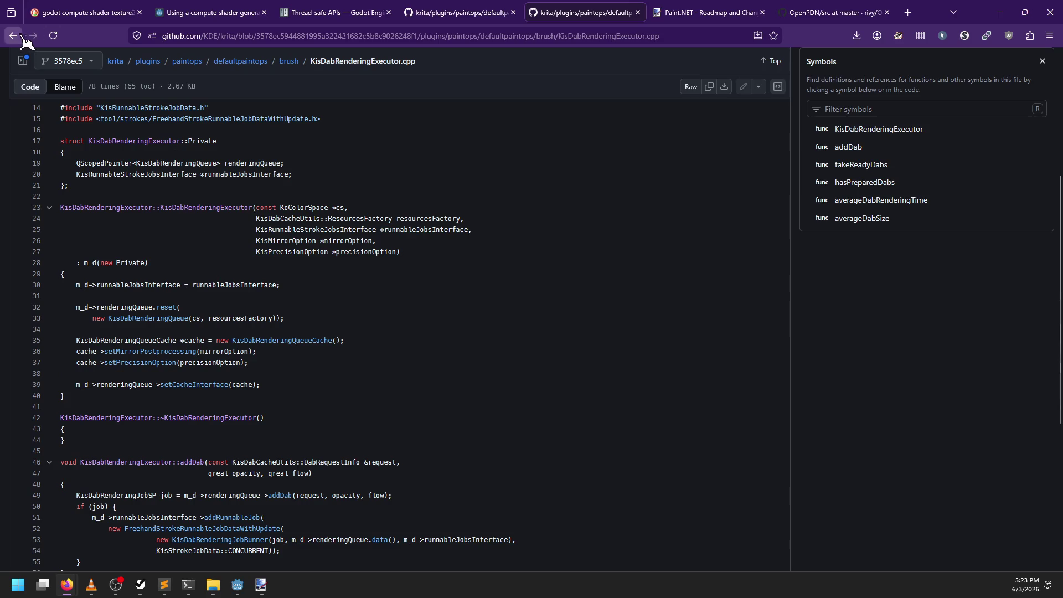
left_click(23, 35)
Step: Open KisDabRenderingQueue.cpp from the brush folder and scroll through it
left_click(104, 380)
scroll(359, 313, "down", 3)
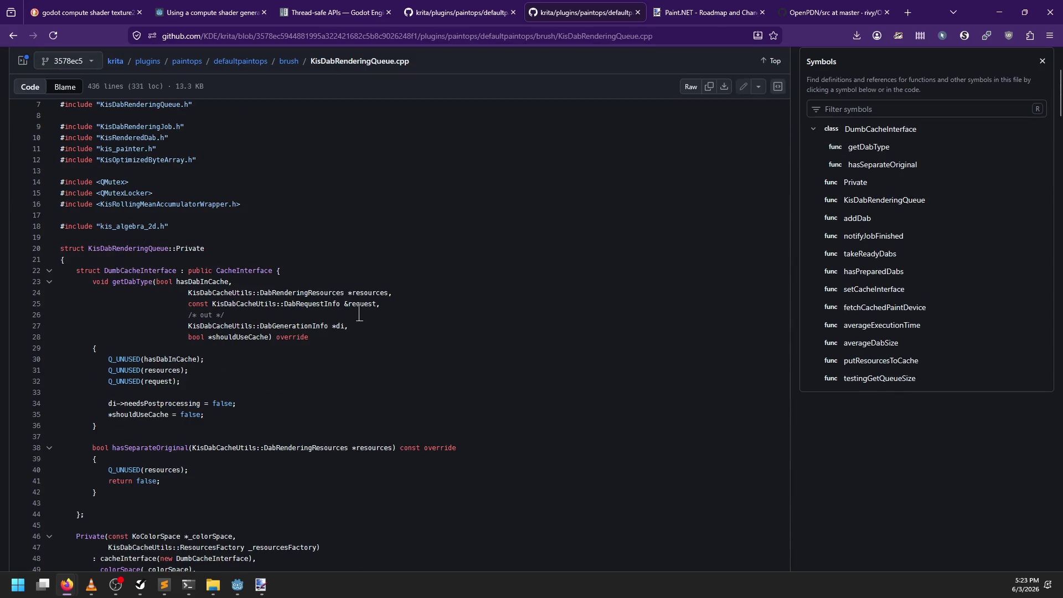
scroll(359, 313, "down", 13)
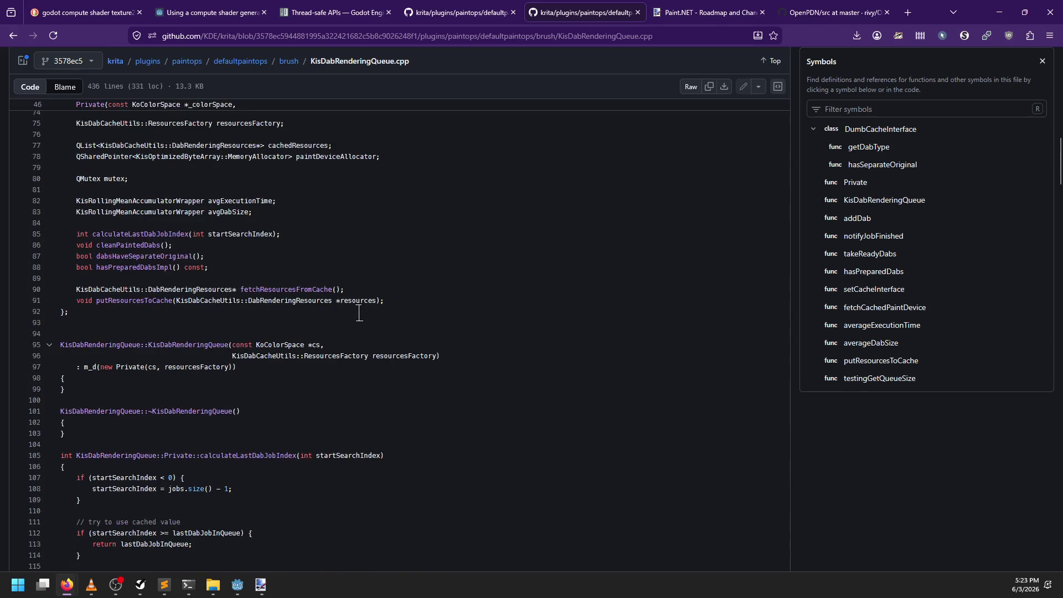
scroll(359, 313, "up", 4)
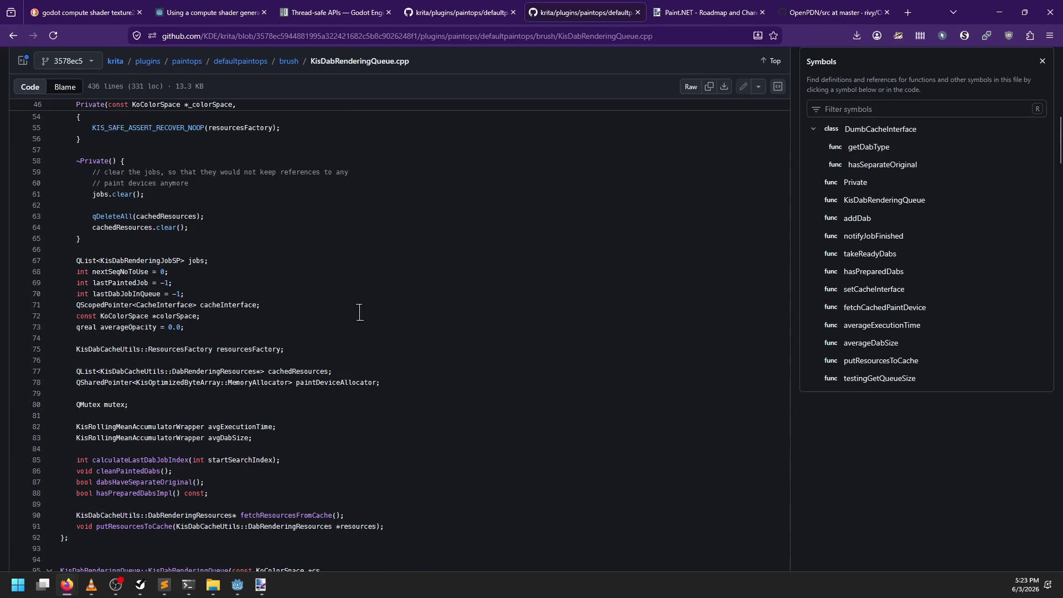
scroll(359, 312, "down", 10)
Step: Find 'addDa' in the page, scroll to addDab, and show KisDabRenderingJob's definitions and references
left_click(359, 311)
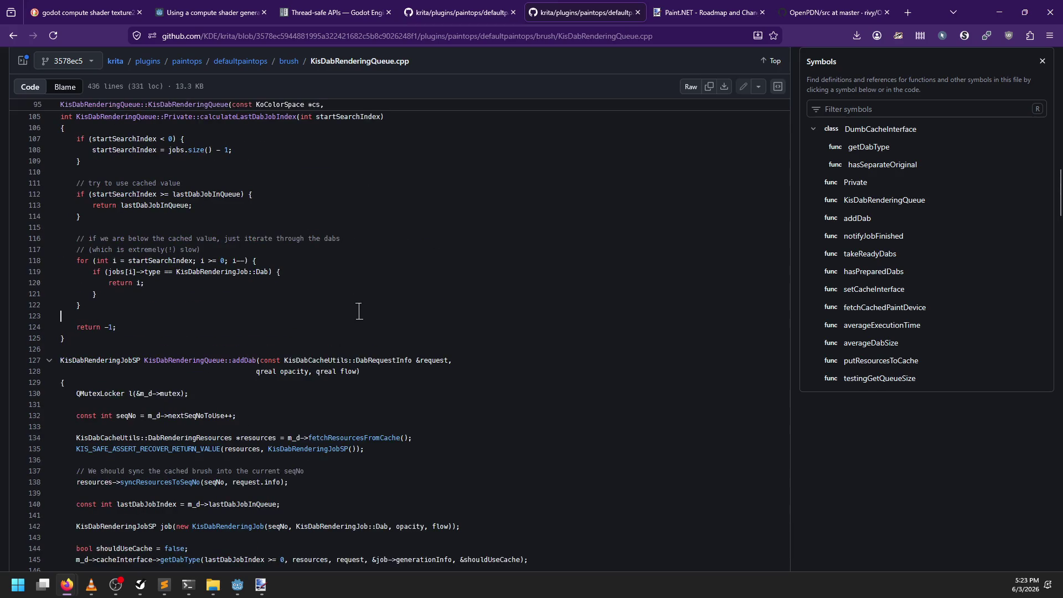
key("ctrl+f")
type("addD")
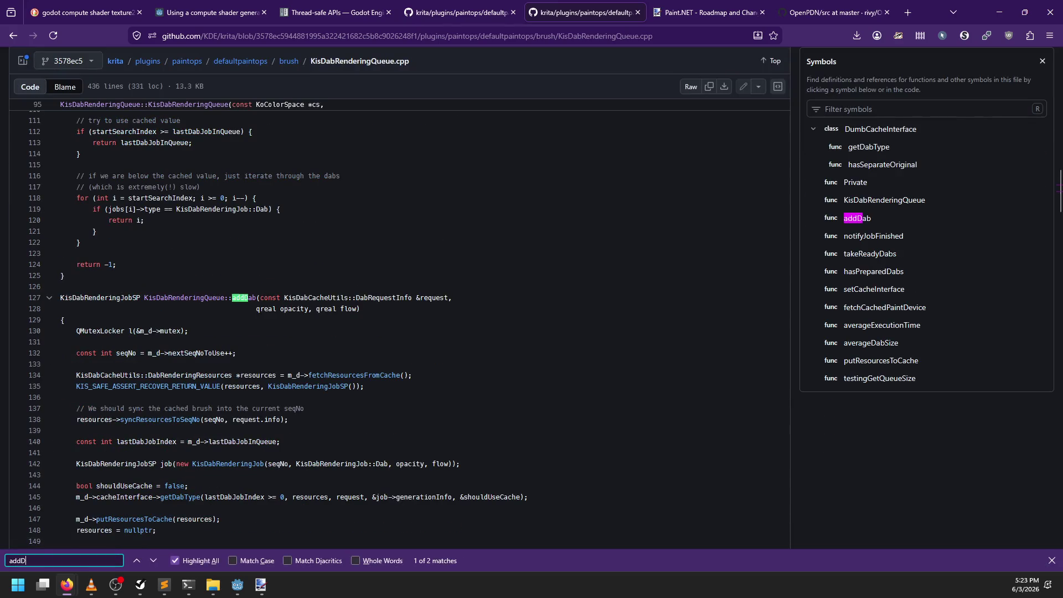
type("a")
key("Escape")
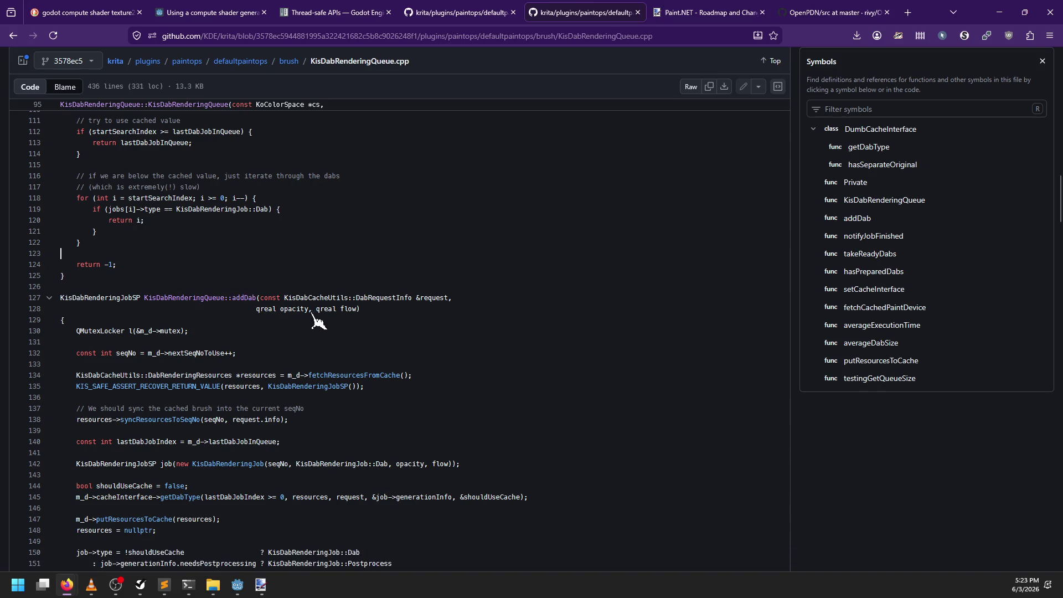
scroll(318, 321, "down", 3)
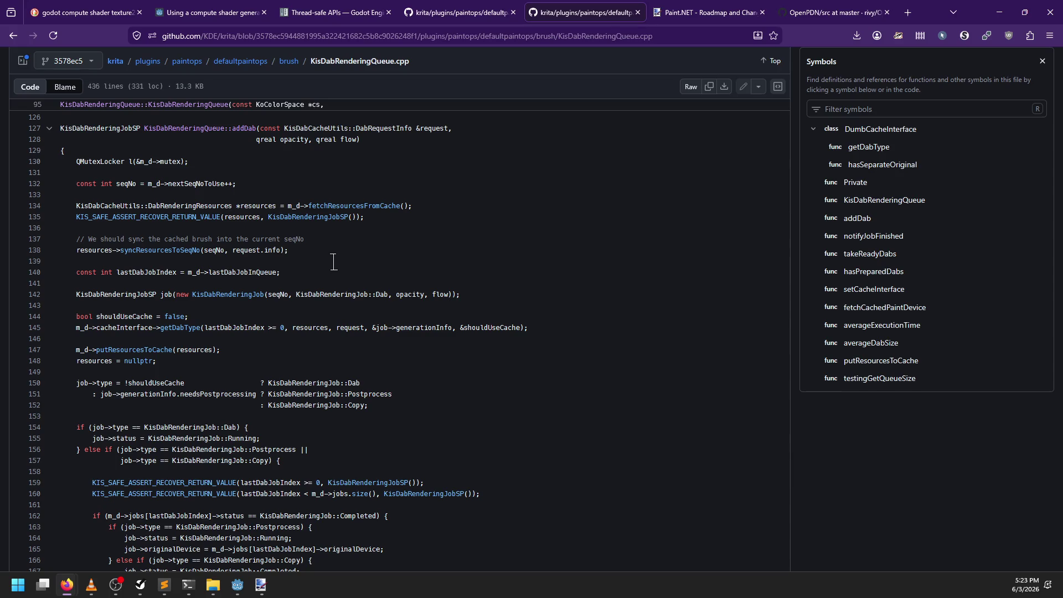
scroll(329, 262, "down", 1)
double_click(135, 238)
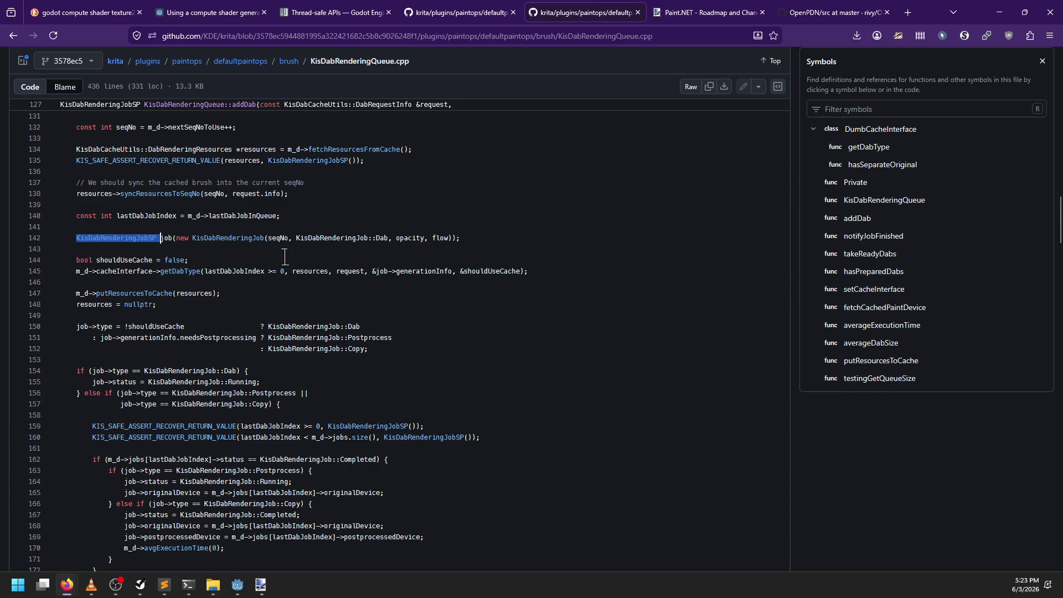
double_click(242, 238)
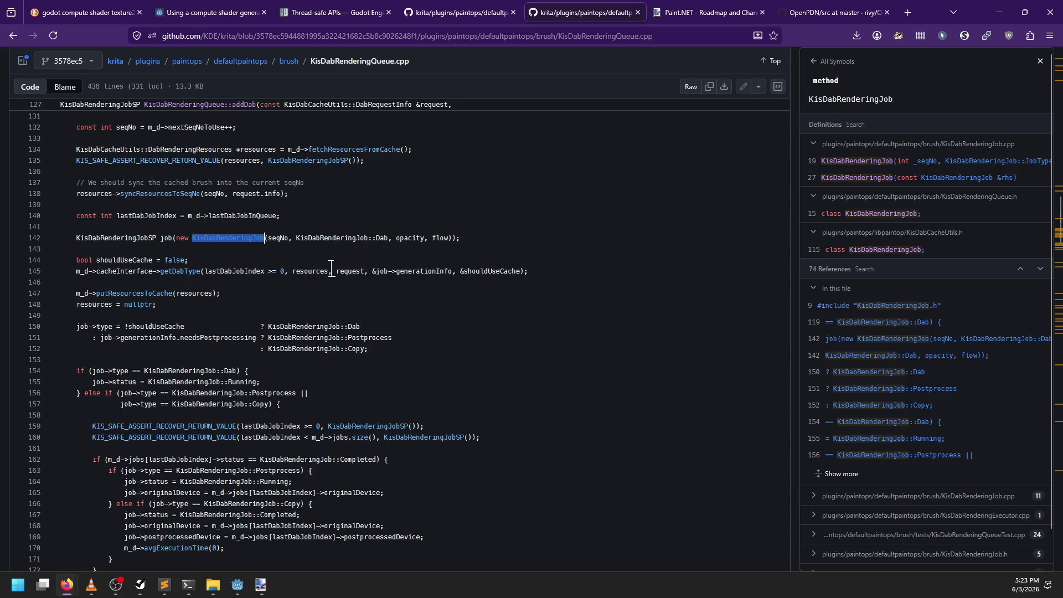
Step: List every reference to the job variable inside addDab
scroll(332, 272, "down", 5)
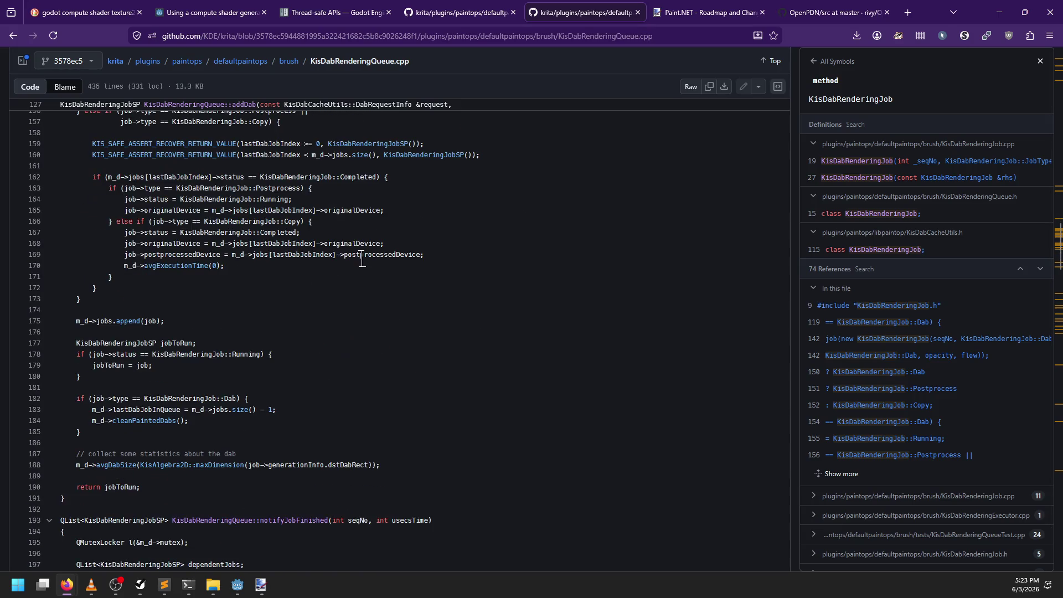
scroll(338, 282, "down", 2)
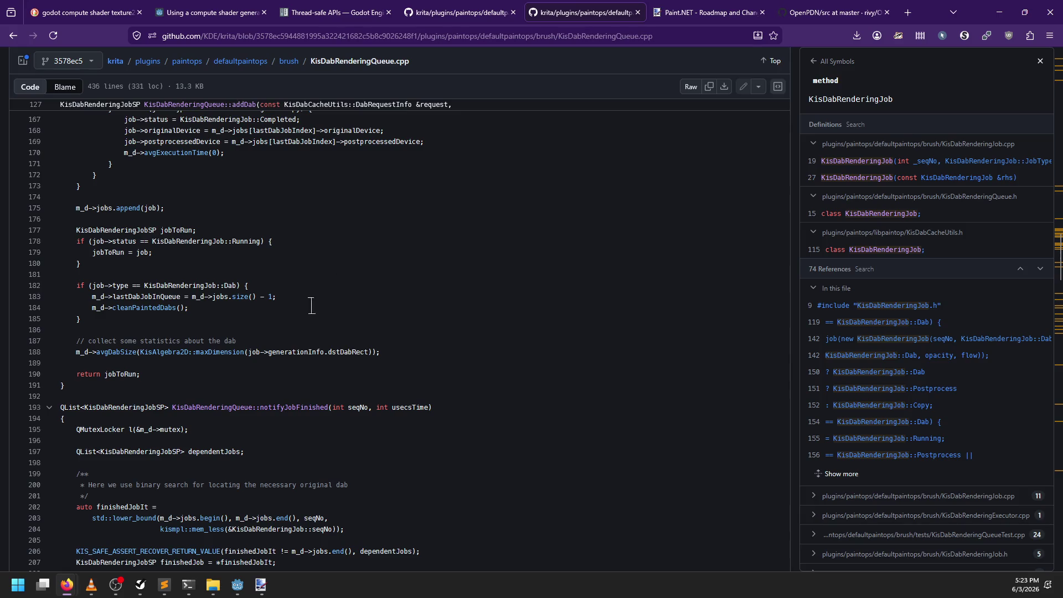
scroll(321, 305, "up", 4)
scroll(308, 314, "up", 1)
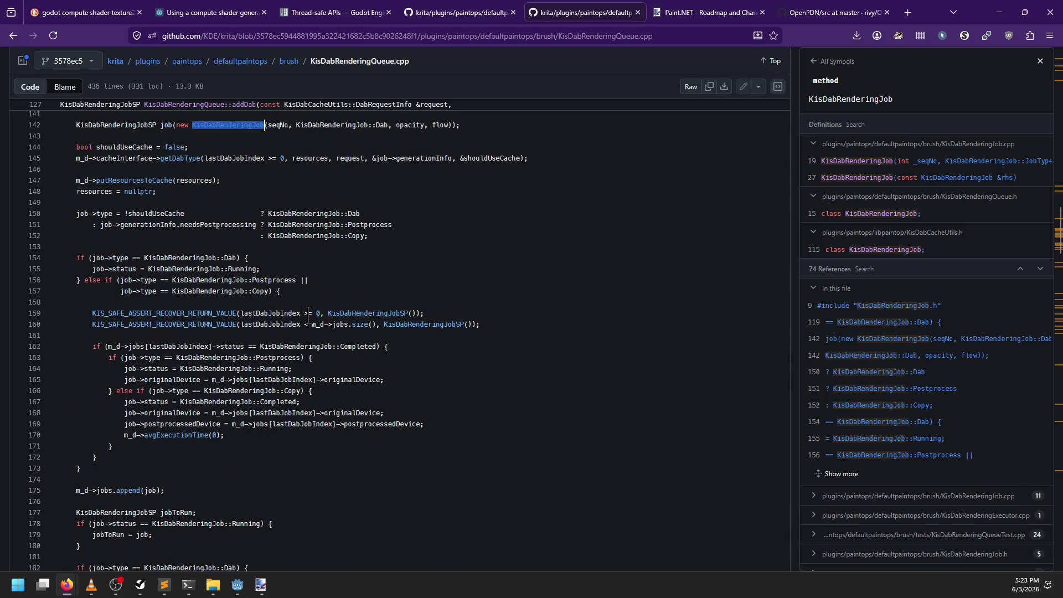
scroll(307, 314, "up", 1)
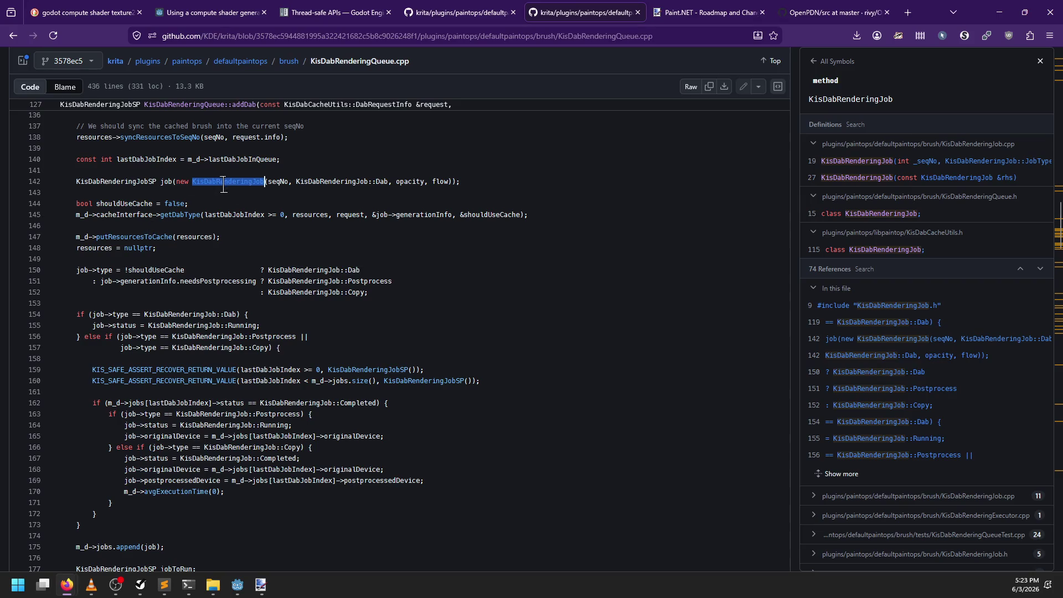
left_click(165, 182)
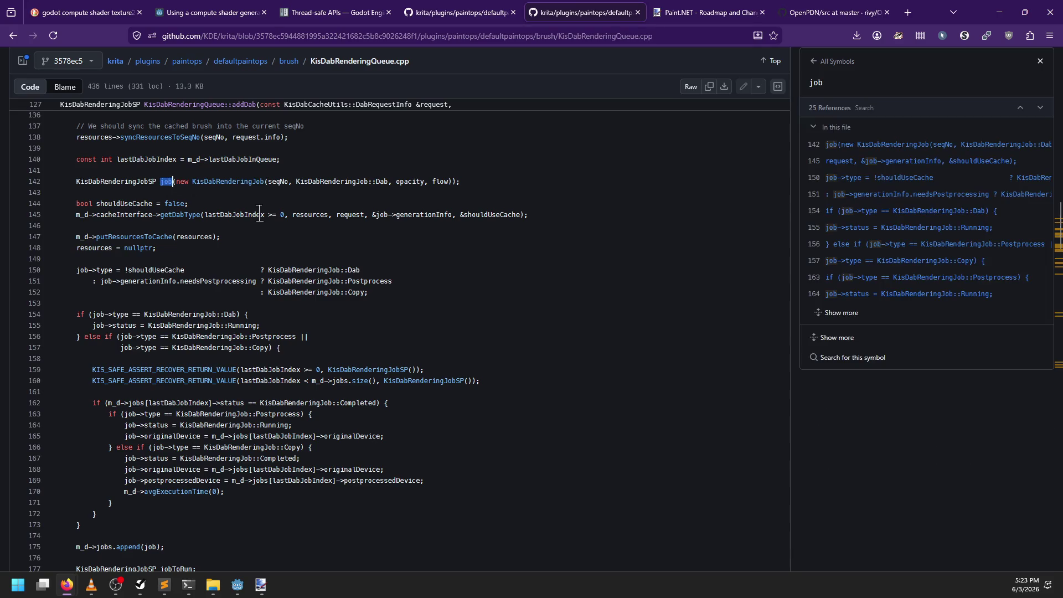
scroll(259, 214, "down", 5)
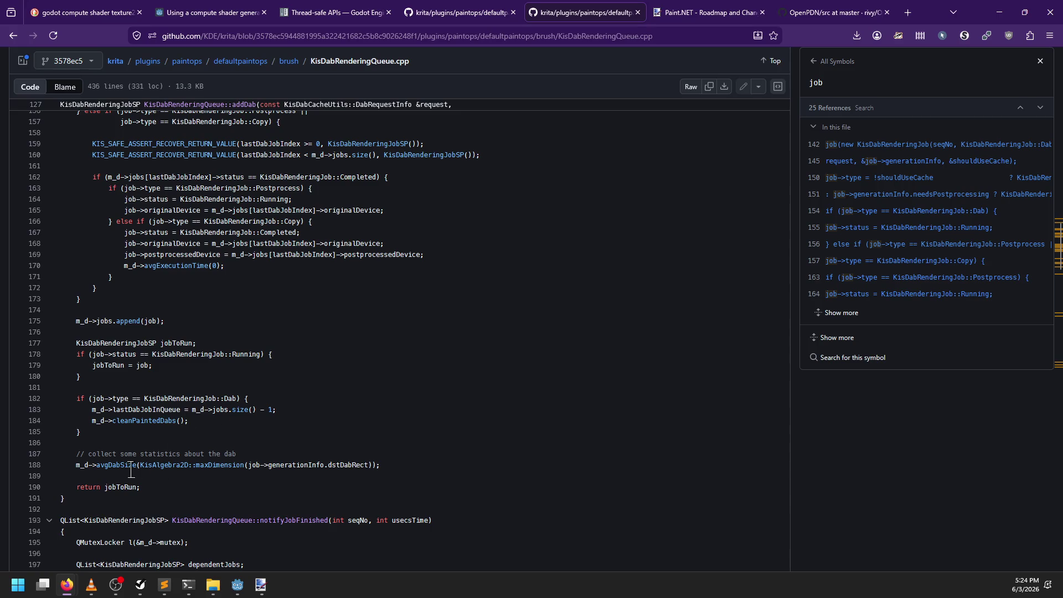
scroll(304, 313, "up", 8)
Step: Show KisDabRenderingJob's definitions and references again, then start editing the repository file search
left_click(216, 352)
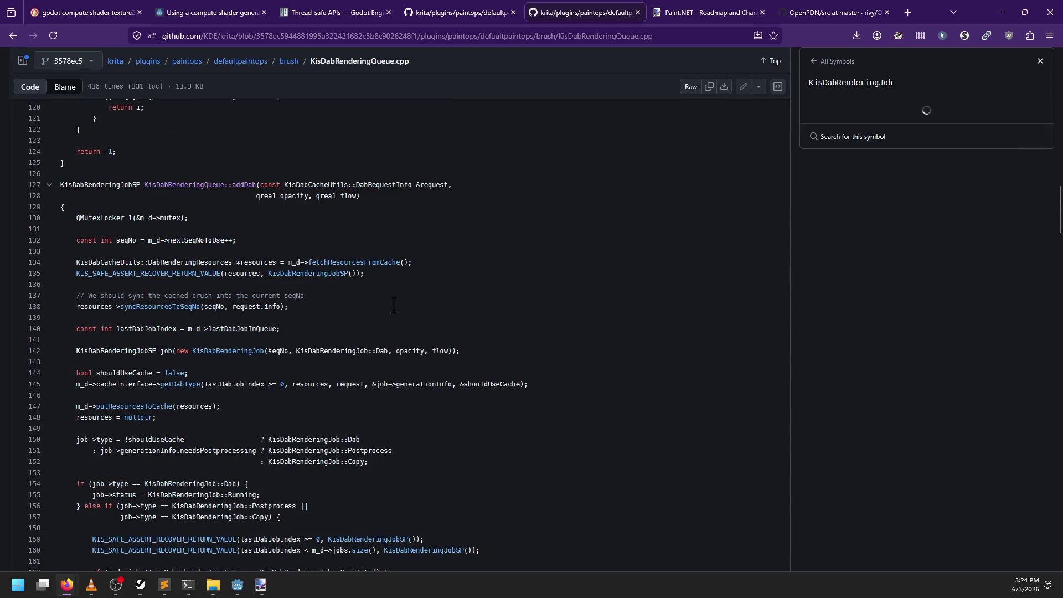
scroll(664, 268, "up", 20)
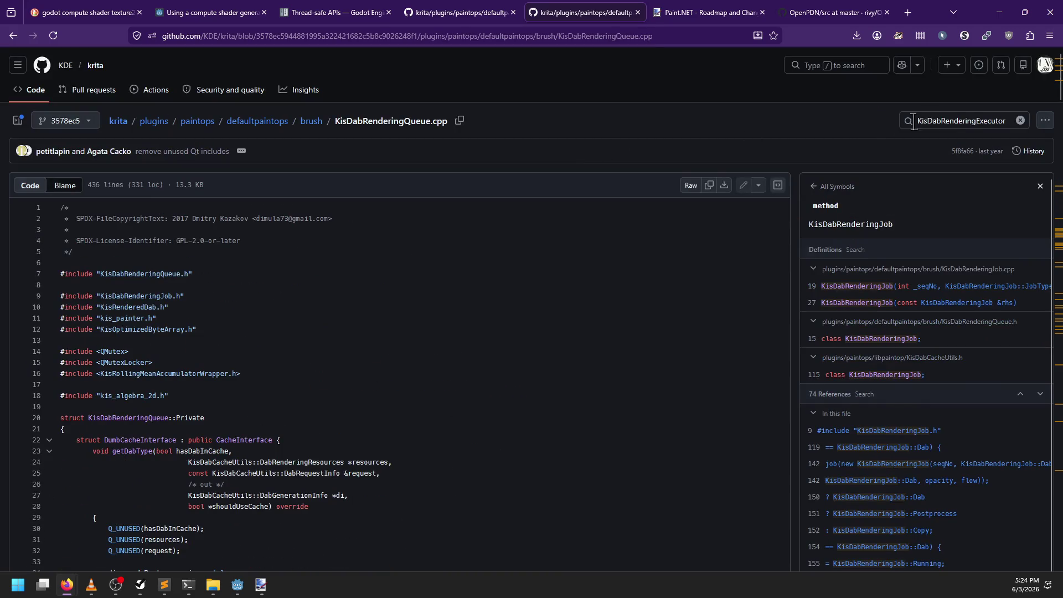
left_click(974, 121)
key("BackSpace")
key("BackSpace")
key("BackSpace")
Step: Search files for KisDabRenderingJob and read through KisDabRenderingJob.h
type("Job")
left_click(919, 153)
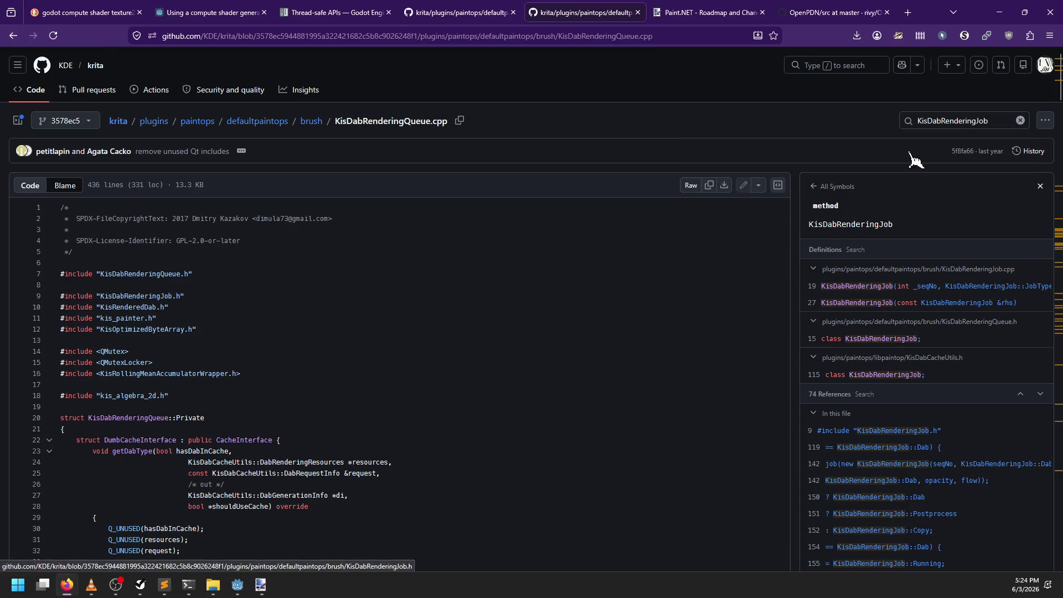
scroll(222, 291, "down", 1)
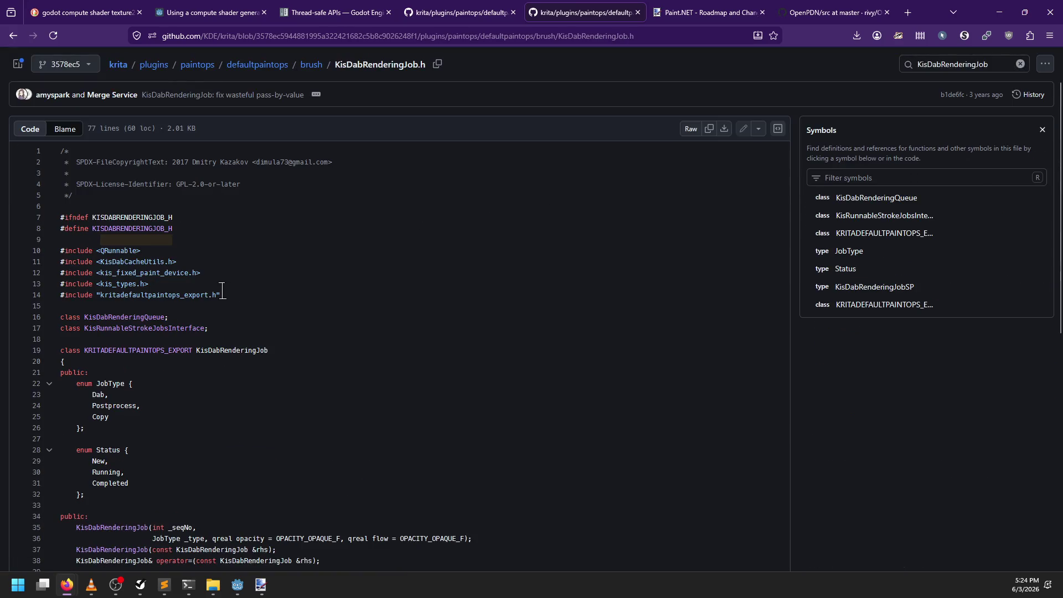
scroll(220, 290, "down", 3)
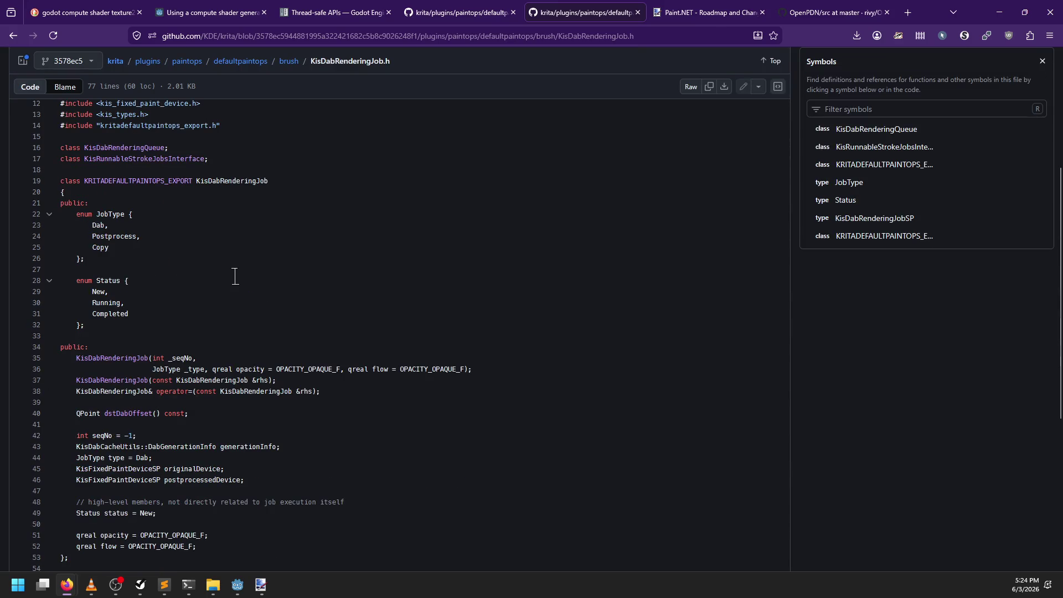
scroll(232, 279, "down", 2)
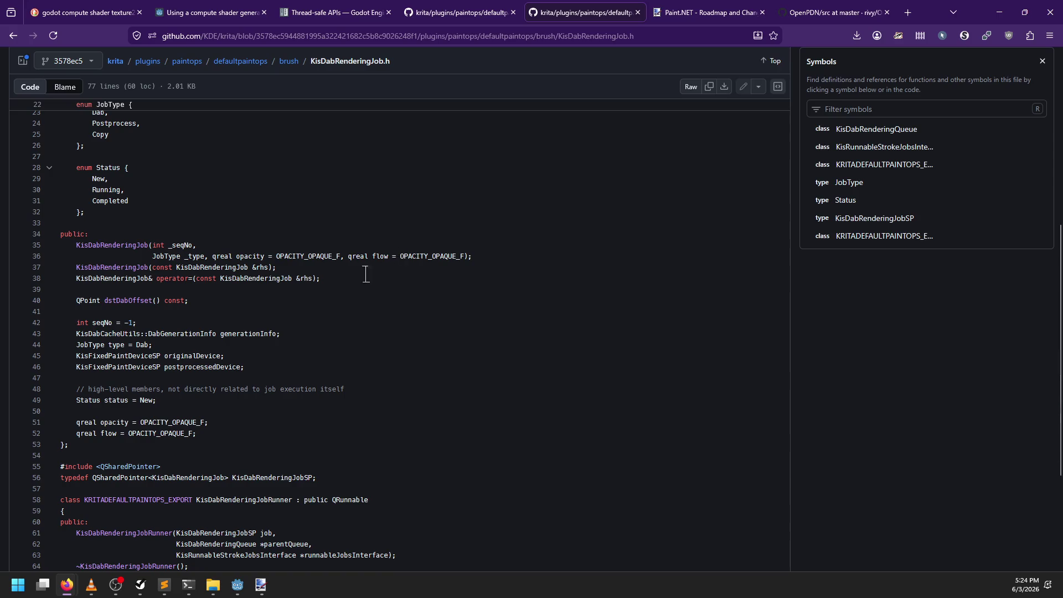
scroll(343, 280, "down", 5)
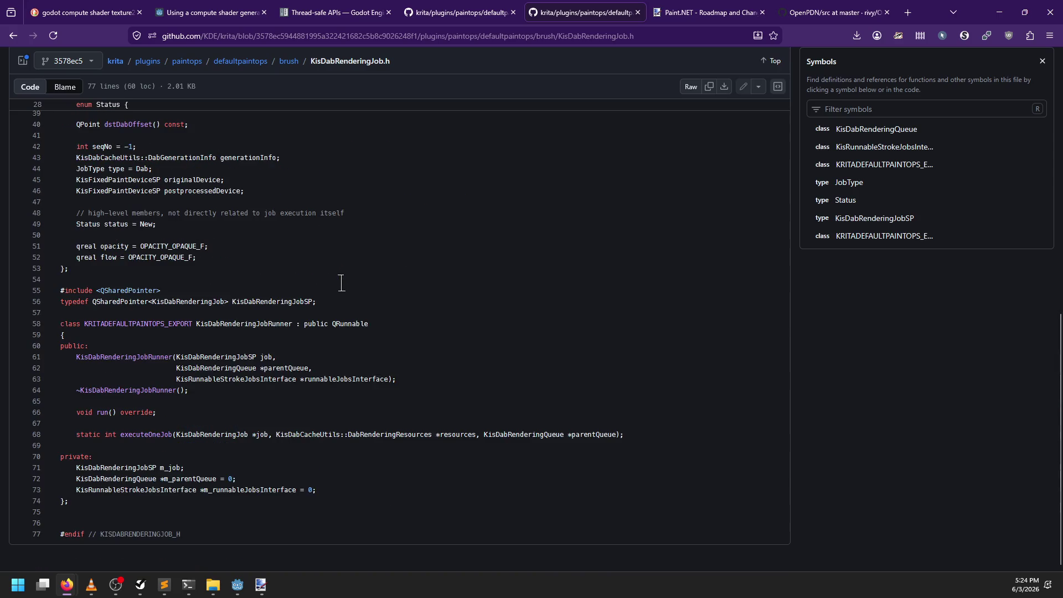
scroll(341, 285, "up", 15)
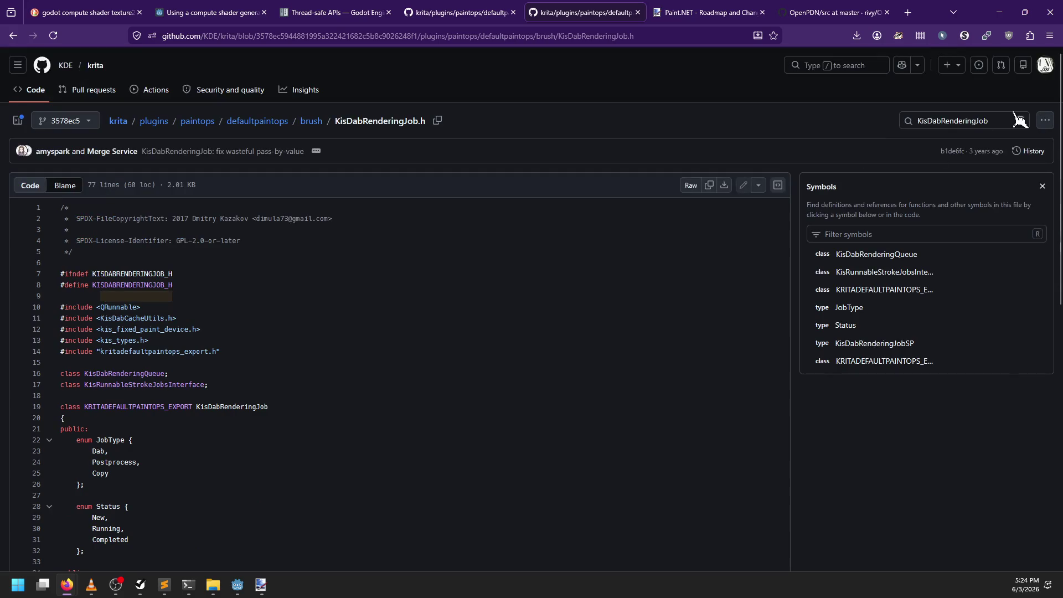
Step: Open KisDabRenderingJob.cpp from the file suggestions and scroll to executeOneJob
left_click(1004, 120)
left_click(871, 165)
scroll(292, 235, "down", 6)
scroll(292, 238, "down", 6)
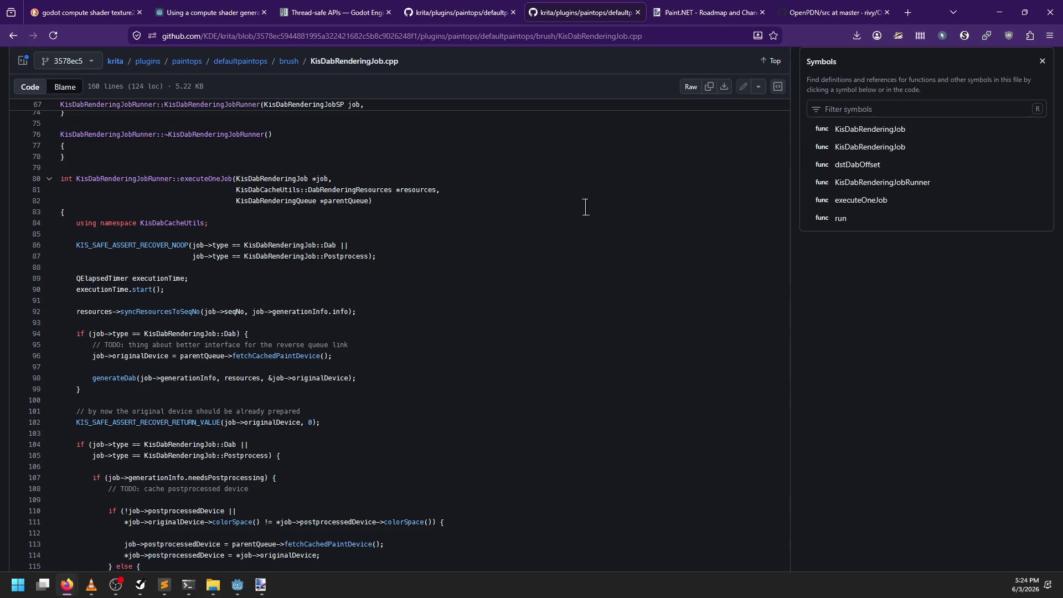
Step: Scroll to the end of KisDabRenderingJob.cpp and look up where executeOneJob is defined and called
scroll(451, 225, "down", 2)
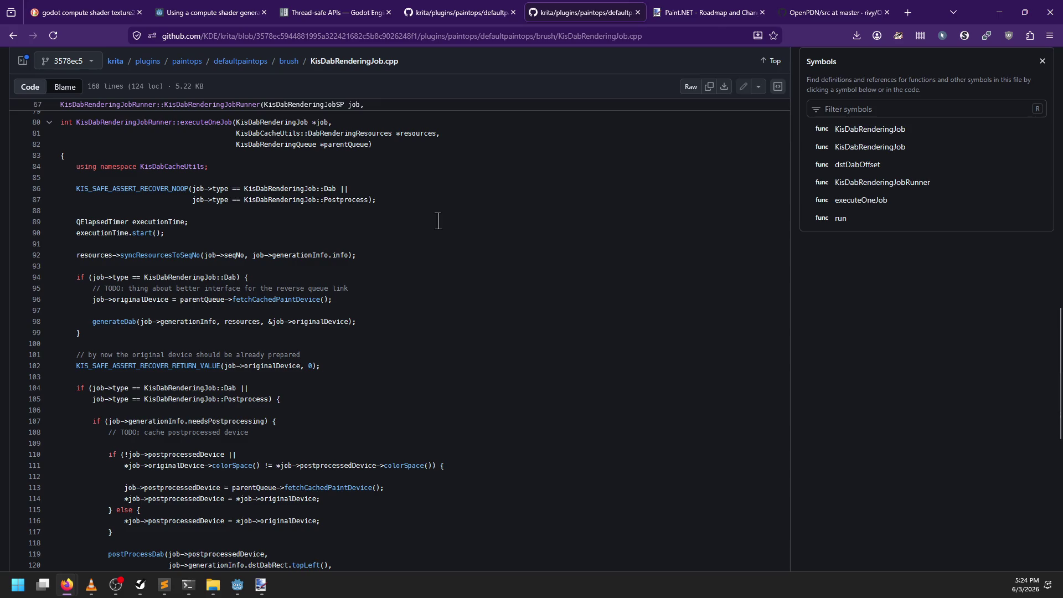
scroll(438, 221, "down", 4)
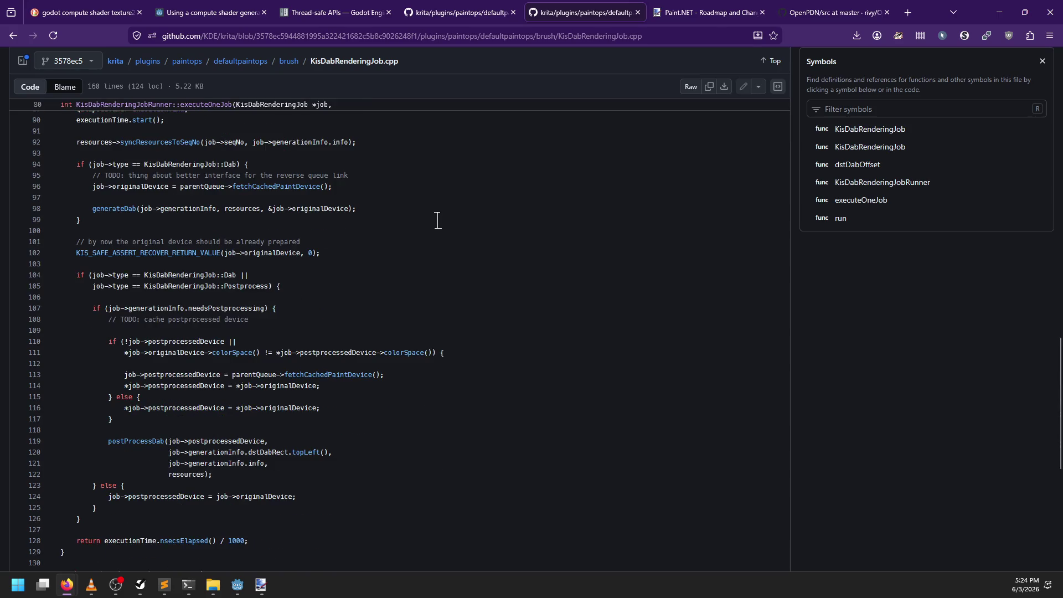
scroll(437, 220, "down", 5)
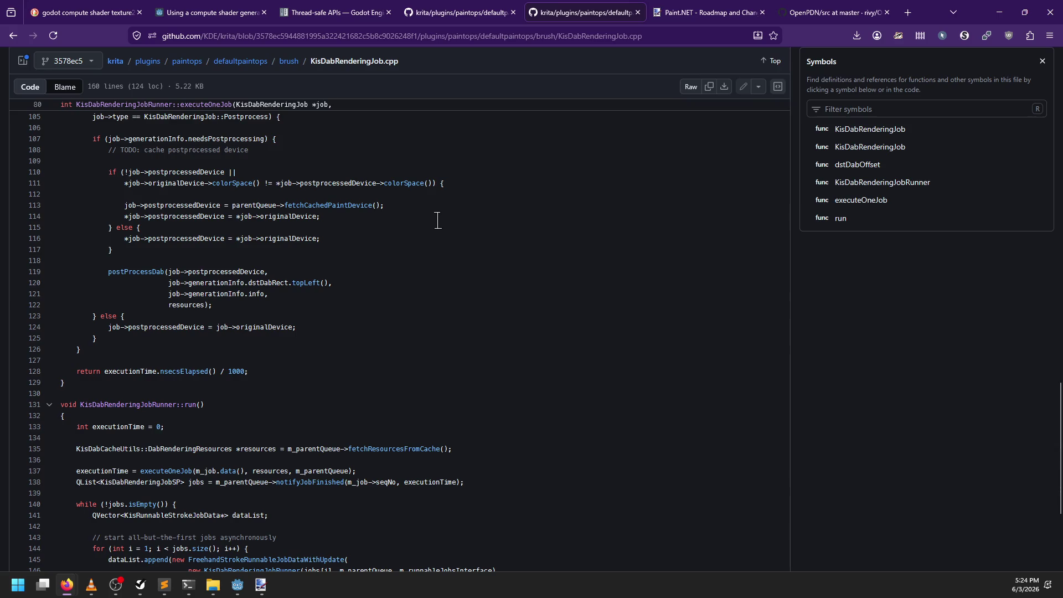
scroll(435, 220, "down", 5)
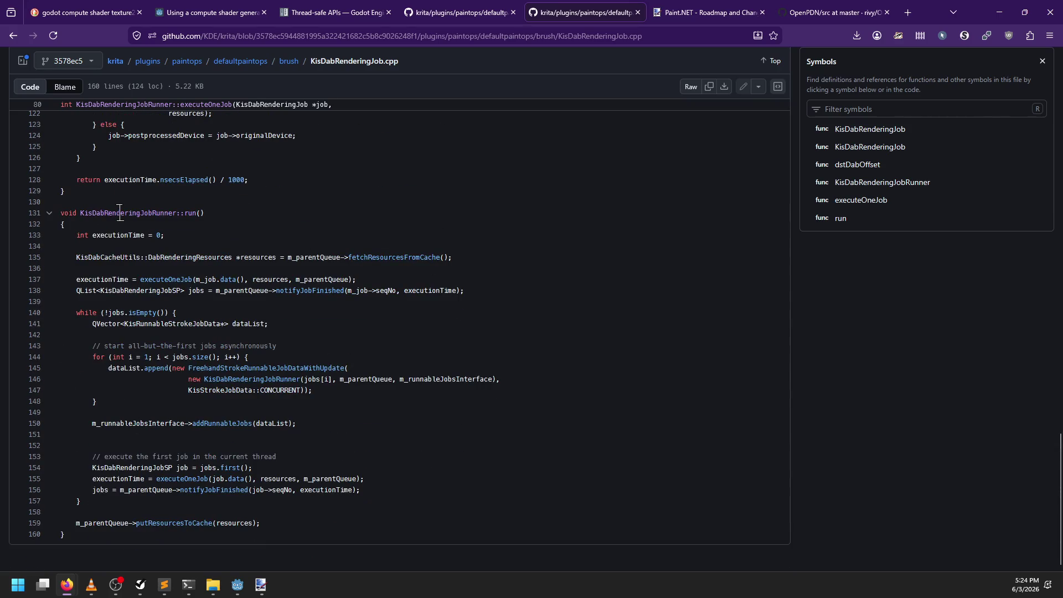
scroll(342, 217, "up", 5)
scroll(341, 217, "up", 8)
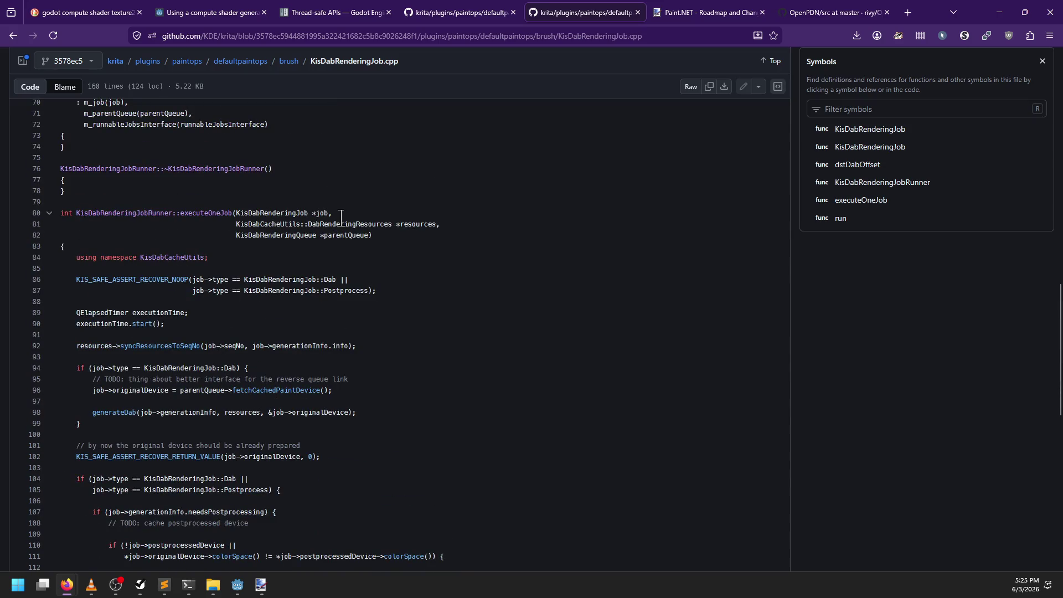
scroll(341, 217, "down", 10)
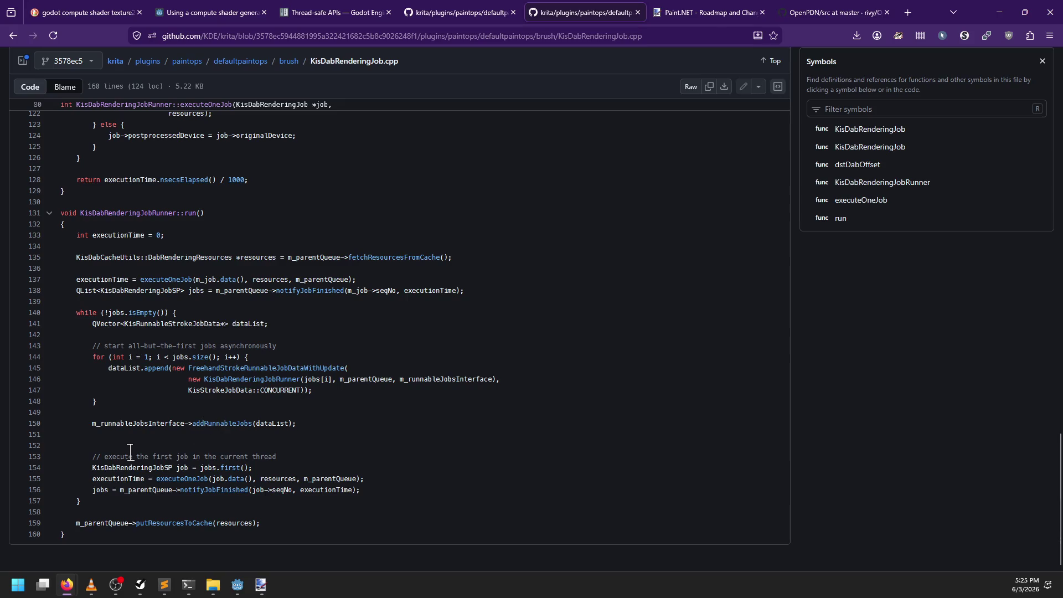
double_click(175, 479)
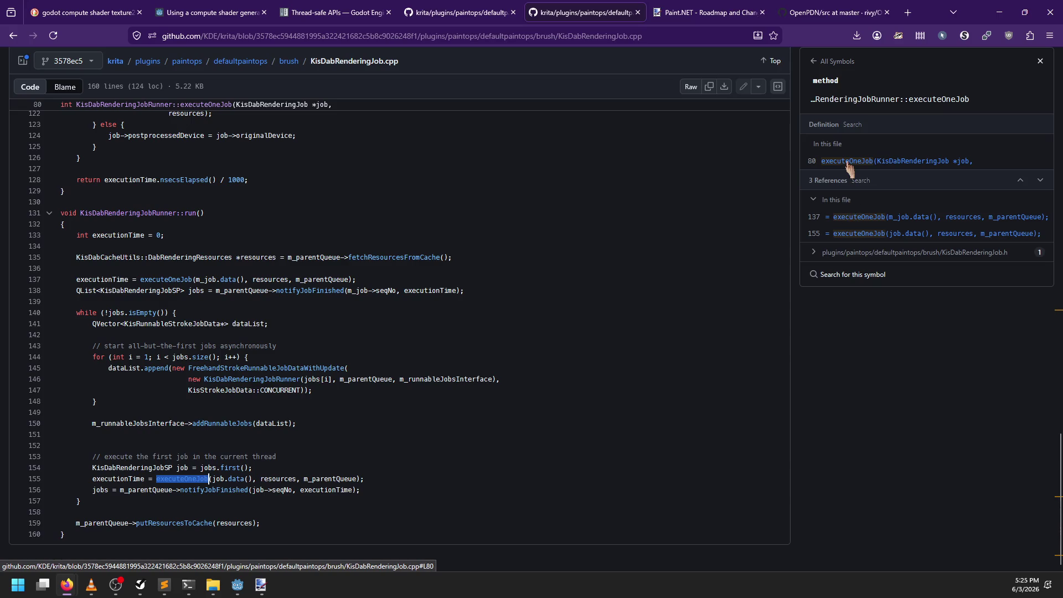
Step: Follow executeOneJob to line 80, then open generateDab's definition at line 45 of KisDabCacheUtils.cpp
left_click(849, 161)
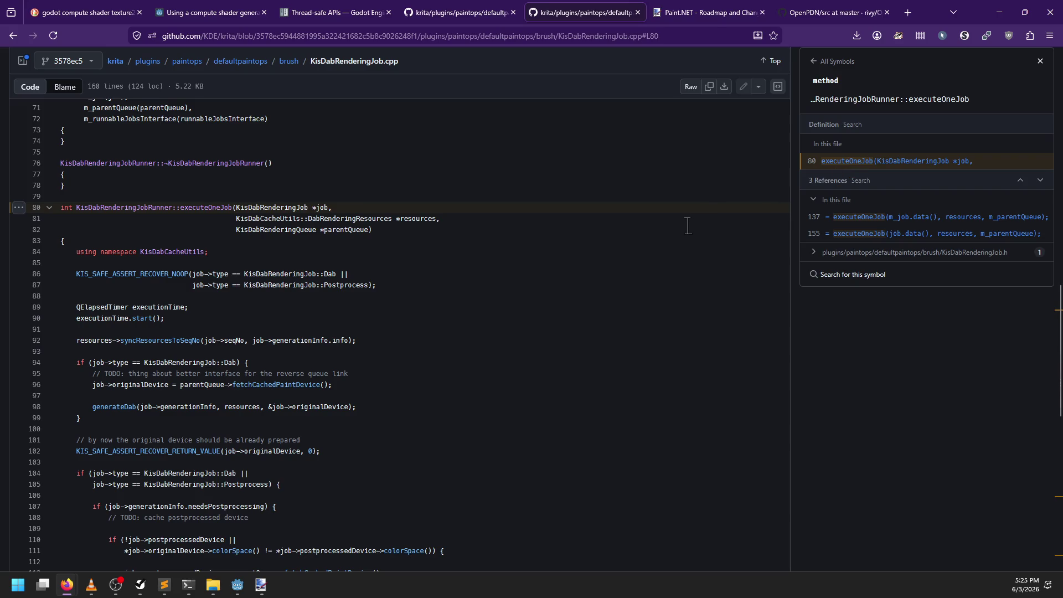
scroll(281, 240, "down", 5)
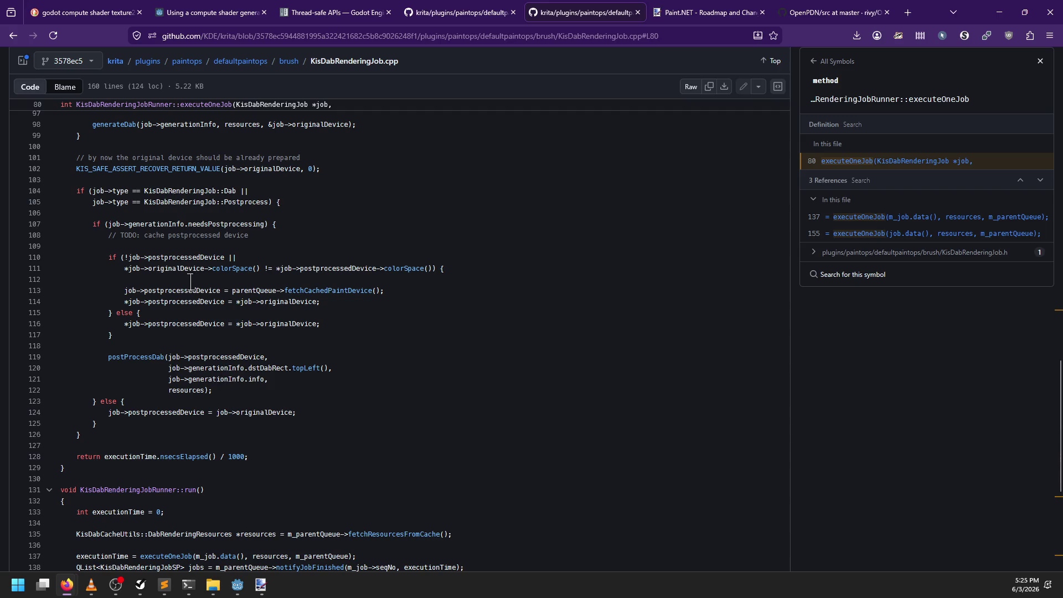
scroll(188, 284, "up", 4)
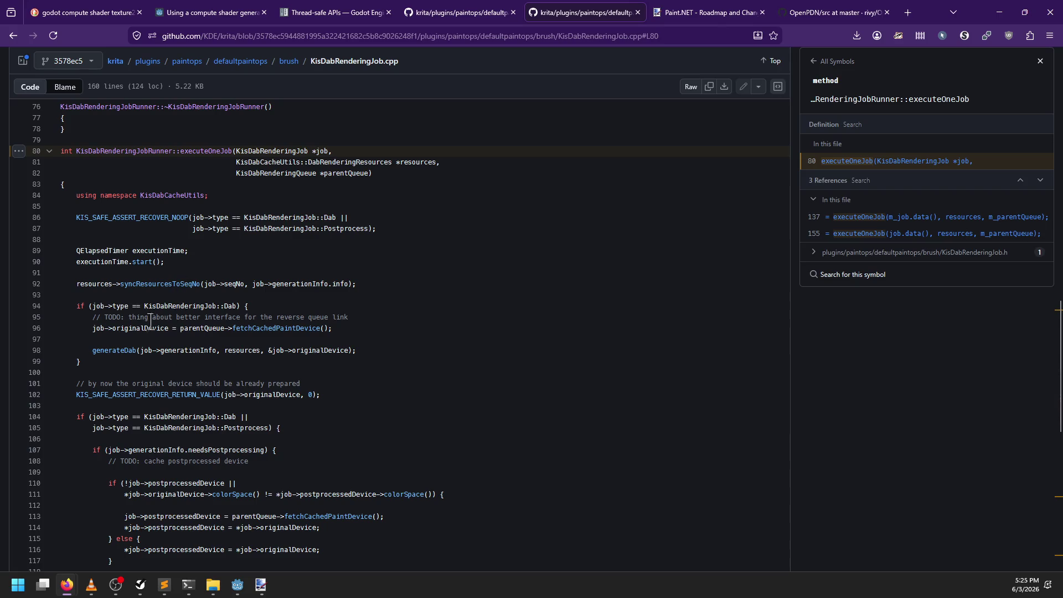
left_click(121, 351)
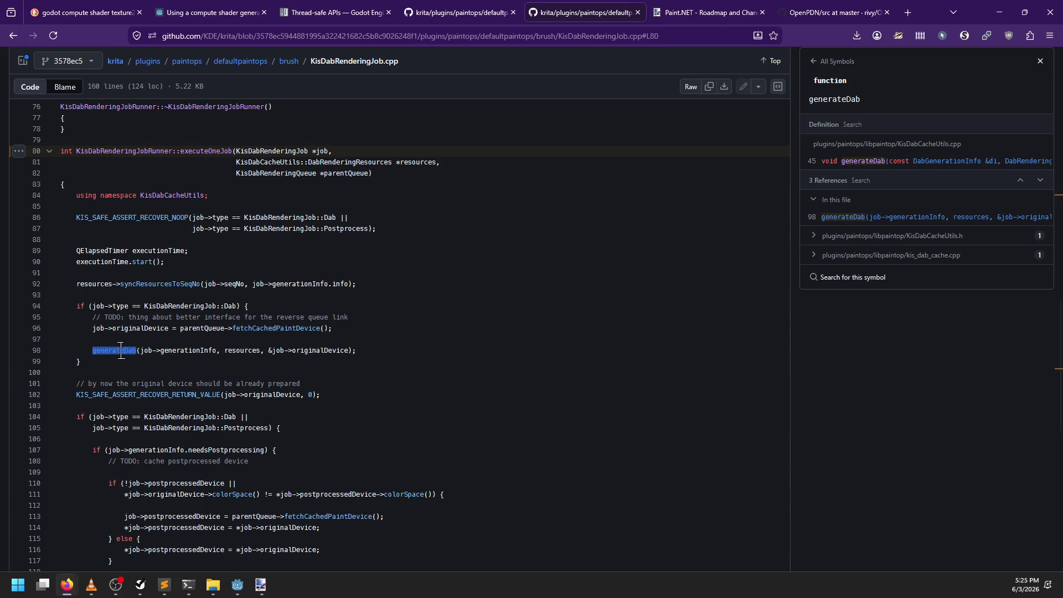
scroll(200, 337, "down", 2)
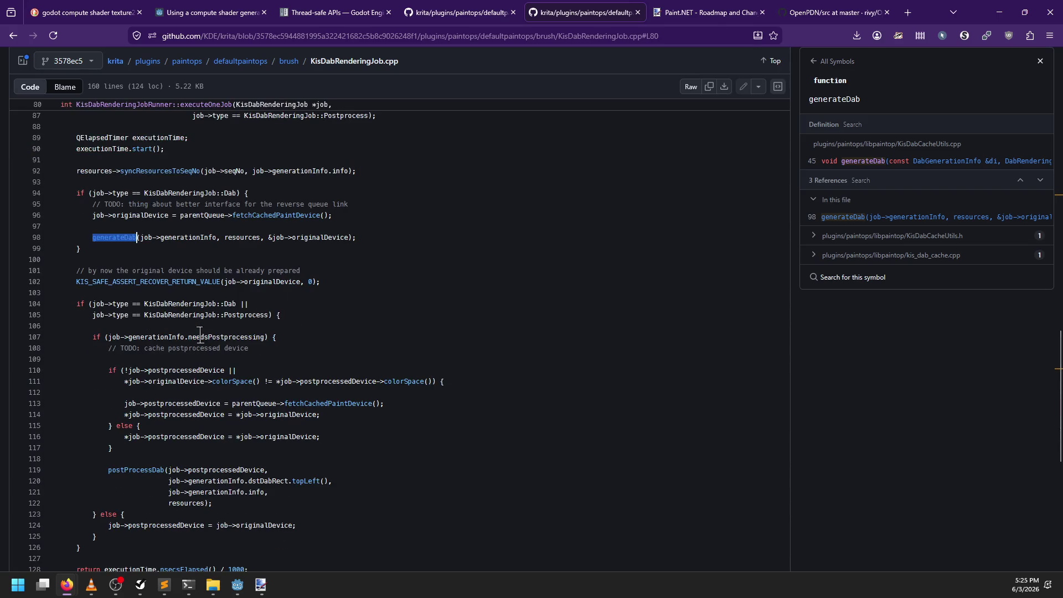
left_click(883, 161)
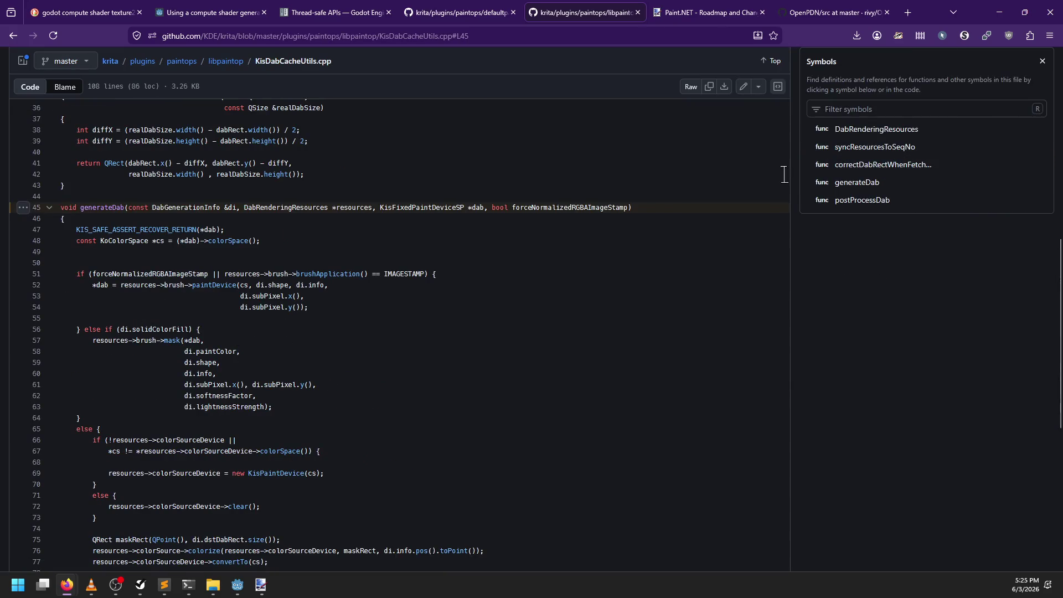
Step: Read through generateDab and list paintDevice's definitions, including KisBrush::paintDevice in kis_brush.cpp
scroll(211, 235, "down", 6)
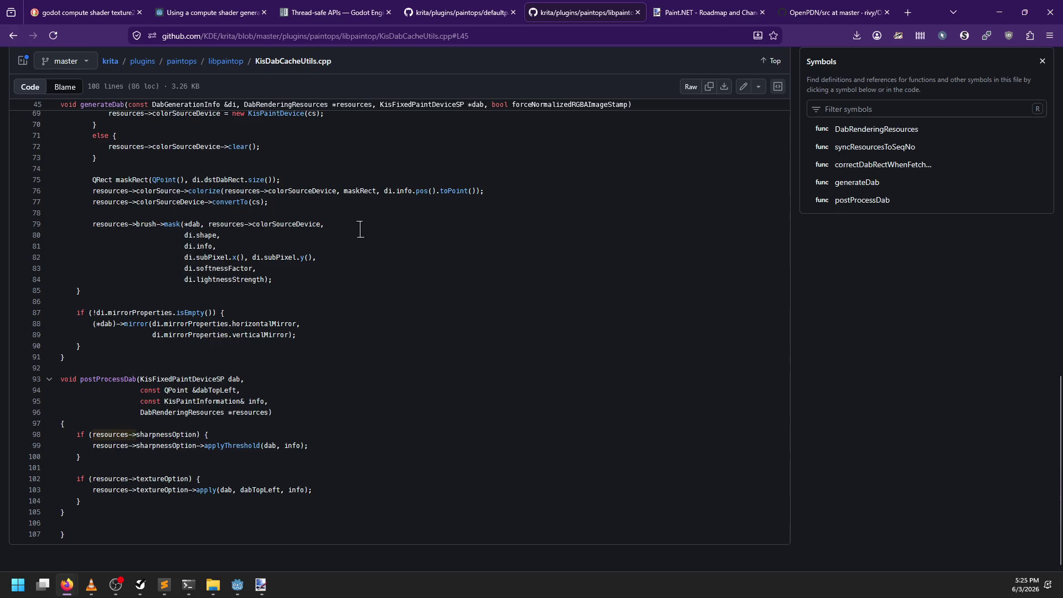
scroll(360, 229, "up", 4)
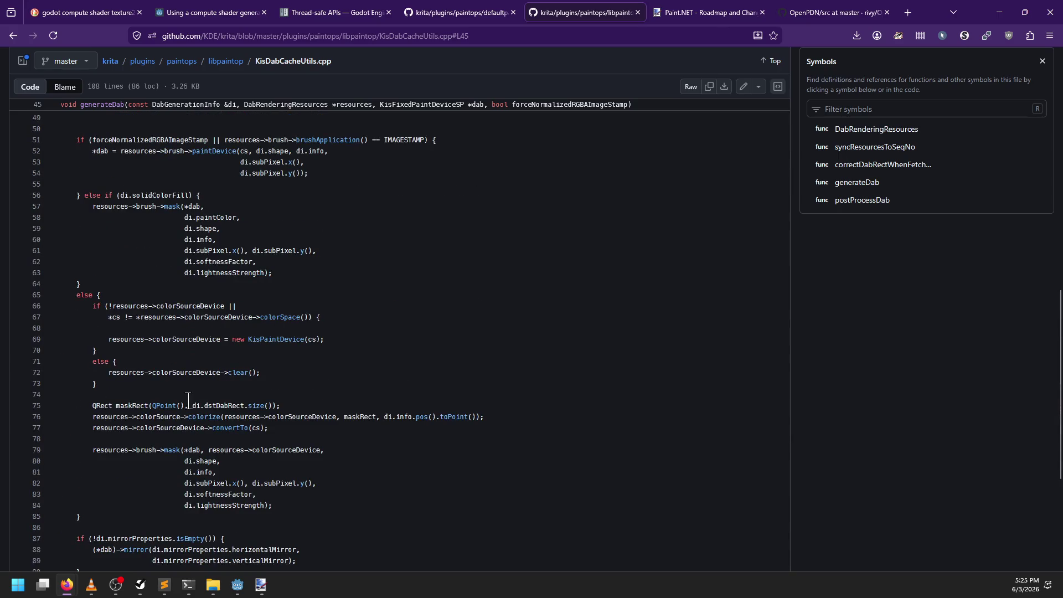
scroll(210, 419, "up", 2)
scroll(210, 419, "up", 2)
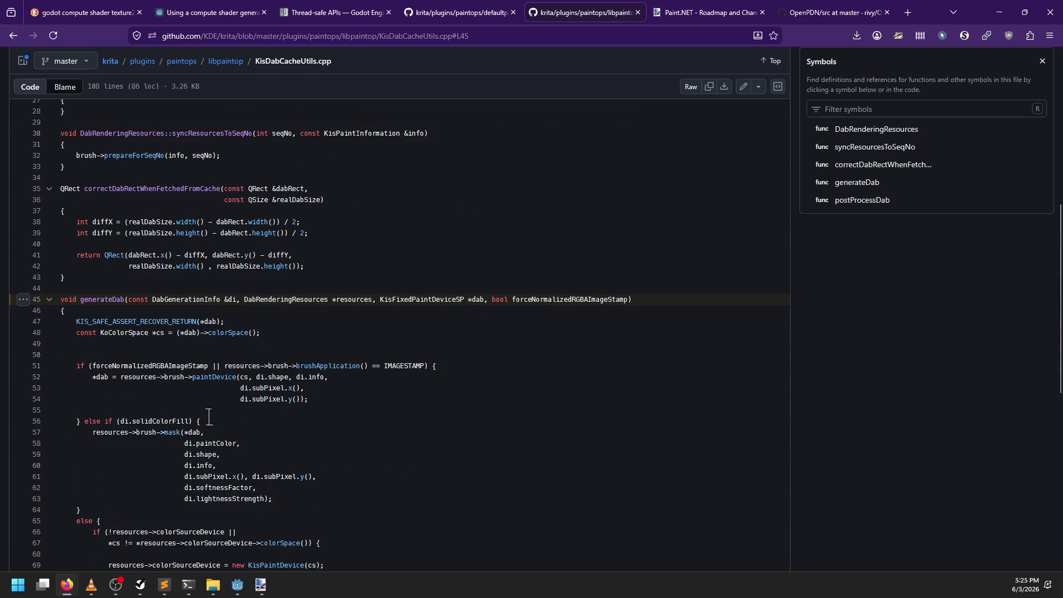
scroll(169, 357, "down", 1)
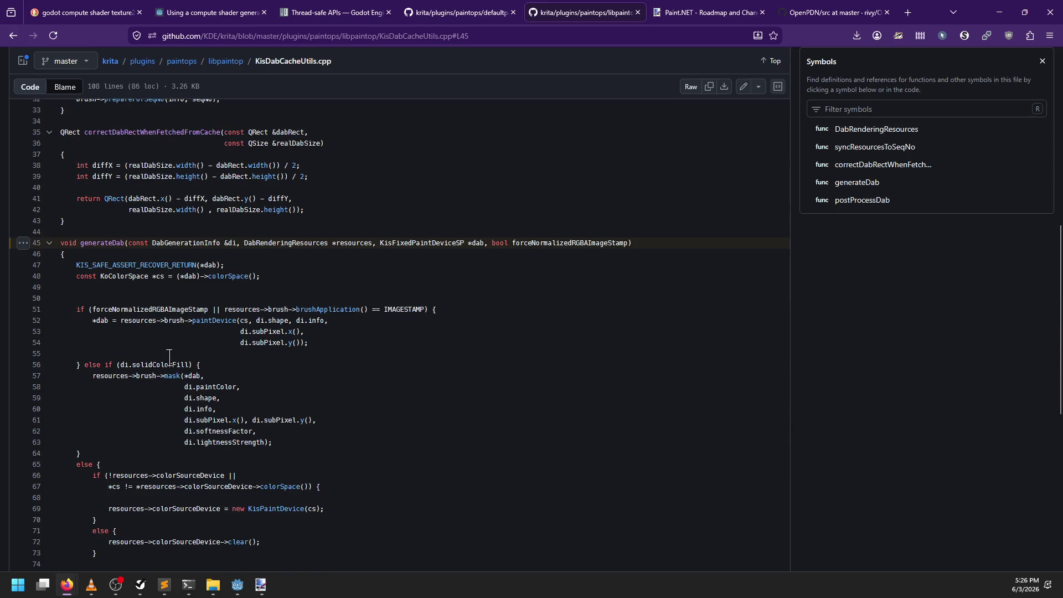
left_click(215, 320)
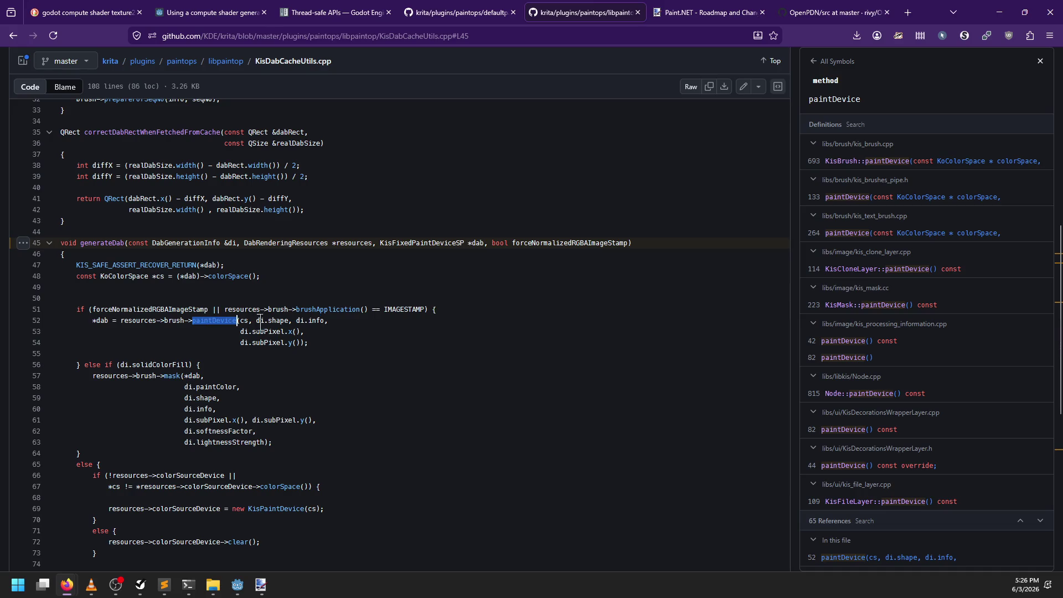
Step: Open KisBrush::paintDevice at line 693 of kis_brush.cpp, then bring the Paint.NET sketch forward
left_click(858, 162)
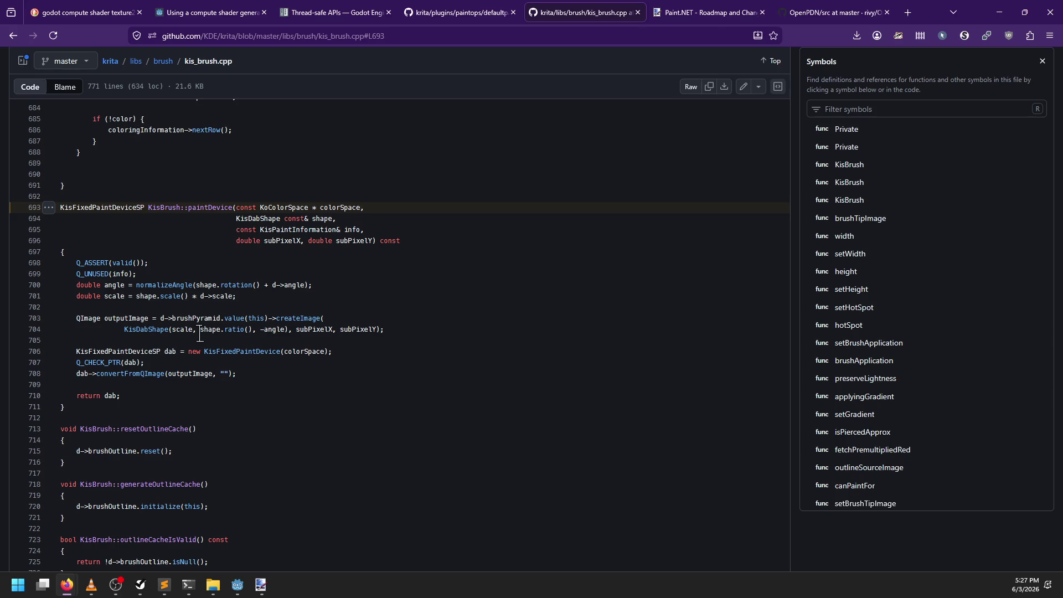
left_click(260, 584)
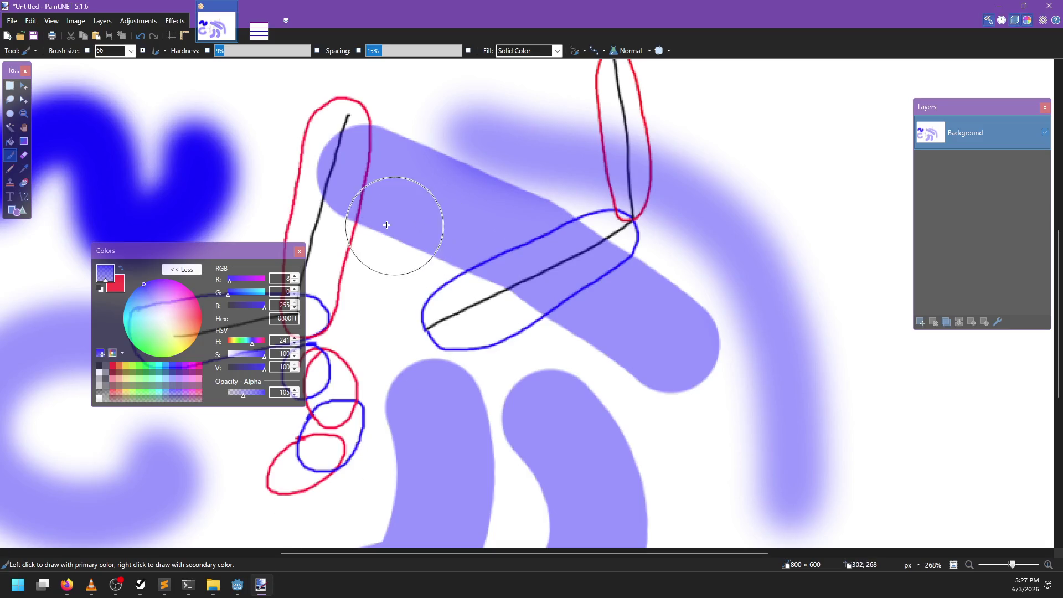
Step: Shrink the brush to size 30, paint two soft blue strokes near the centre, then return to the code
scroll(605, 281, "left", 5)
key("bracketleft")
key("bracketleft")
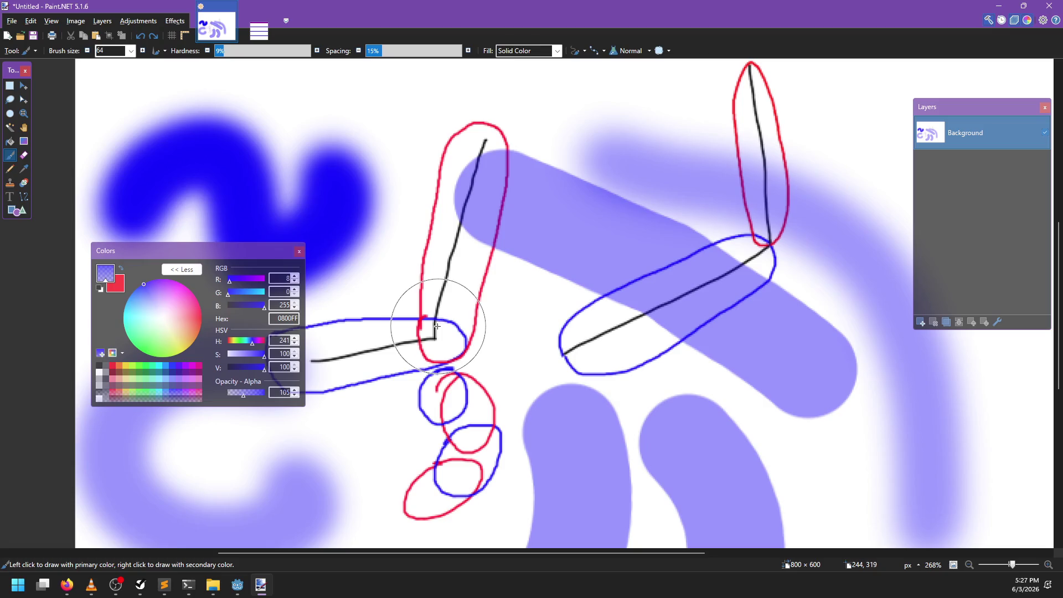
key("bracketleft")
key("bracketleft")
key("bracketleft")
mouse_move(440, 335)
left_mouse_down()
mouse_move(484, 145)
mouse_move(427, 358)
mouse_move(437, 334)
mouse_move(504, 344)
mouse_move(600, 308)
left_mouse_up()
scroll(540, 350, "up", 2)
scroll(535, 353, "up", 1)
mouse_move(504, 358)
left_mouse_down()
mouse_move(531, 333)
mouse_move(463, 356)
mouse_move(421, 409)
mouse_move(426, 438)
mouse_move(517, 428)
mouse_move(587, 399)
left_mouse_up()
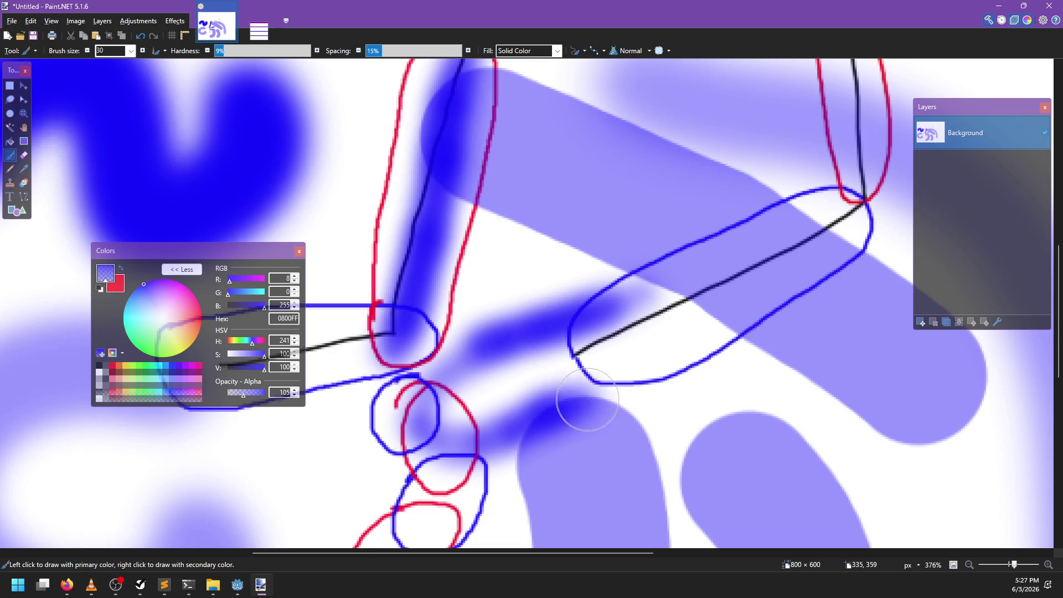
key("alt+Tab")
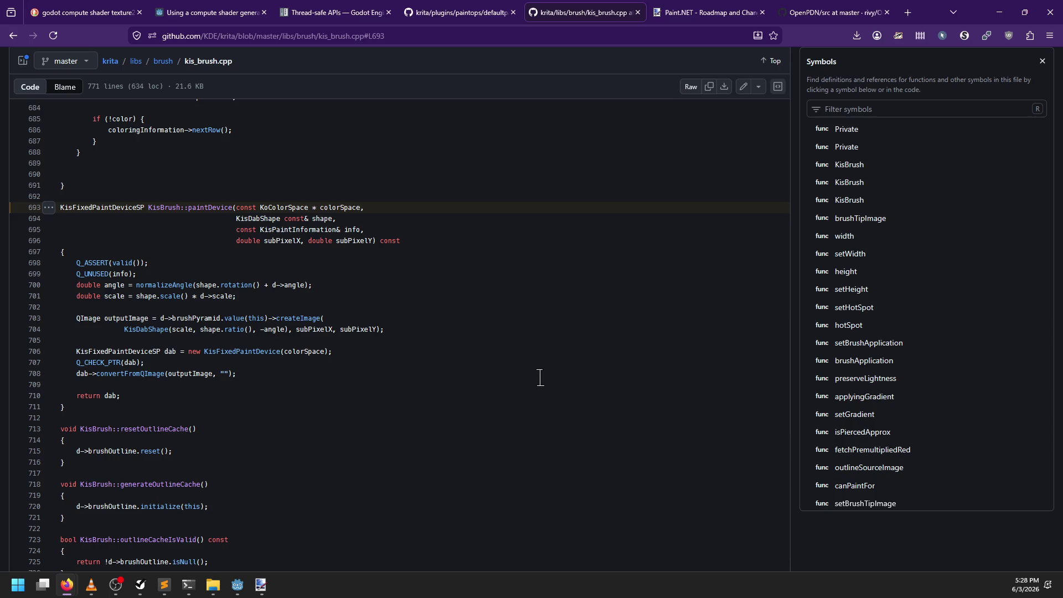
Step: Back in Paint.NET, paint a soft blue diagonal stroke across the sketch
key("alt+Tab")
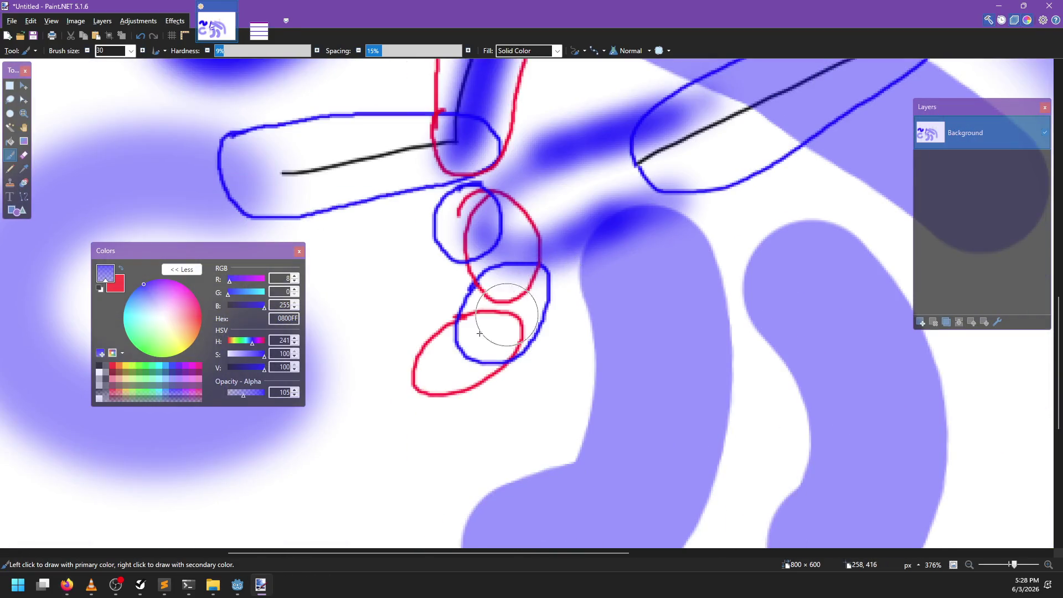
scroll(501, 318, "down", 2)
left_click_drag(408, 339, 701, 255)
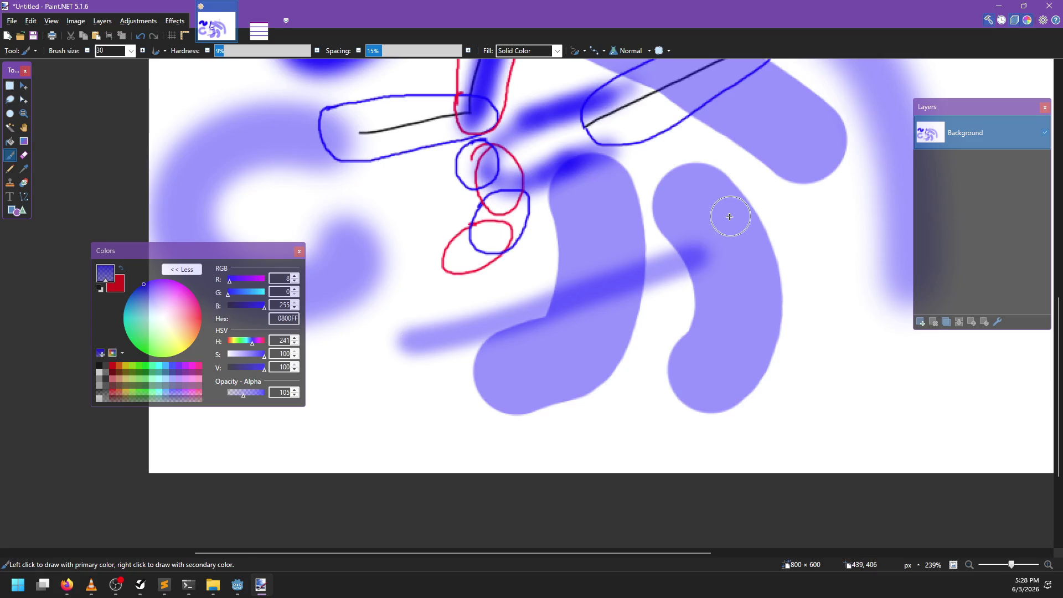
Step: Paint a straight diagonal stroke and a darker dab into the lower right curved shape
mouse_move(759, 219)
left_mouse_down()
mouse_move(565, 287)
mouse_move(541, 367)
mouse_move(605, 315)
mouse_move(675, 380)
mouse_move(575, 451)
left_mouse_up()
scroll(541, 368, "up", 4)
scroll(514, 438, "left", 3)
scroll(515, 439, "down", 2)
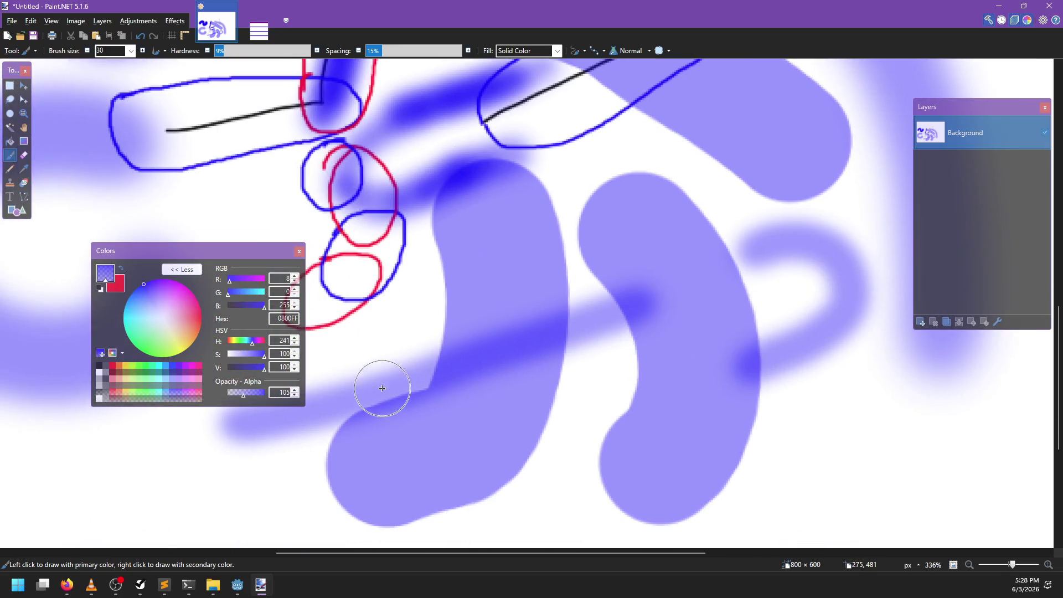
scroll(517, 372, "left", 3)
scroll(517, 372, "down", 2)
left_click_drag(315, 424, 735, 301)
left_click(750, 313)
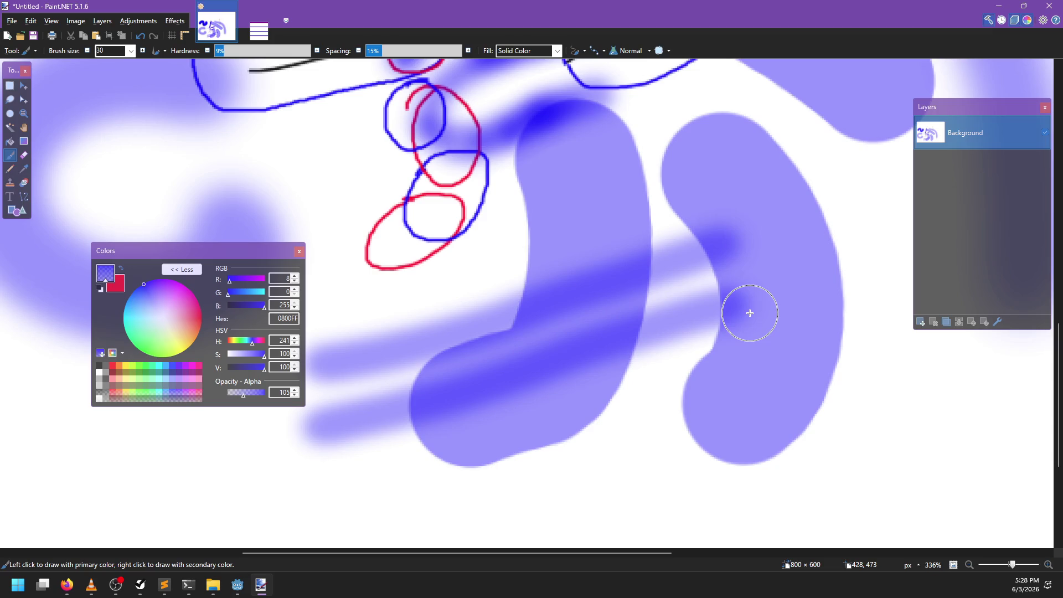
key("alt+Tab")
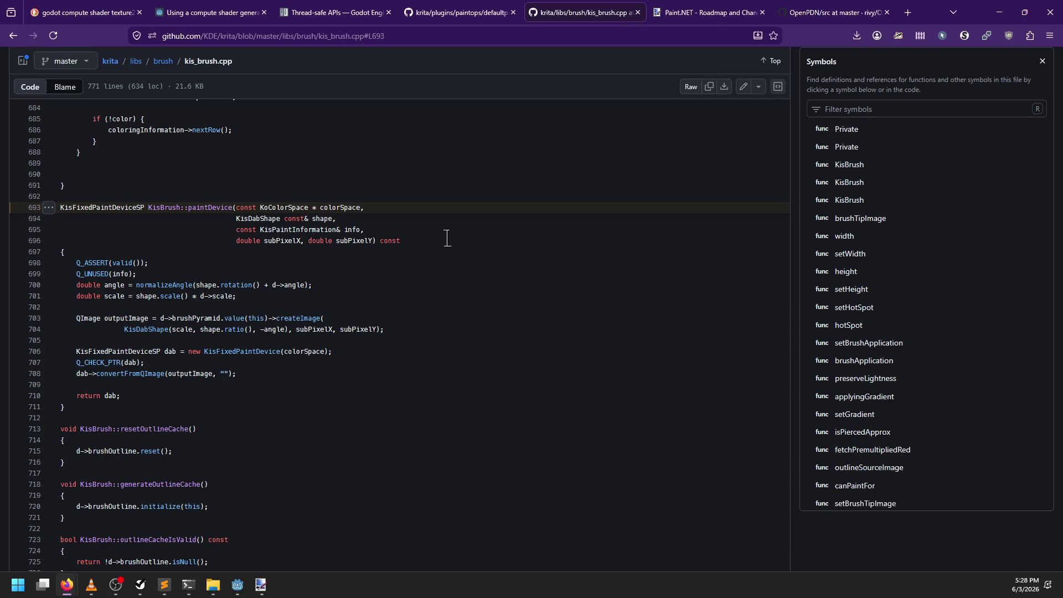
key("alt+Tab")
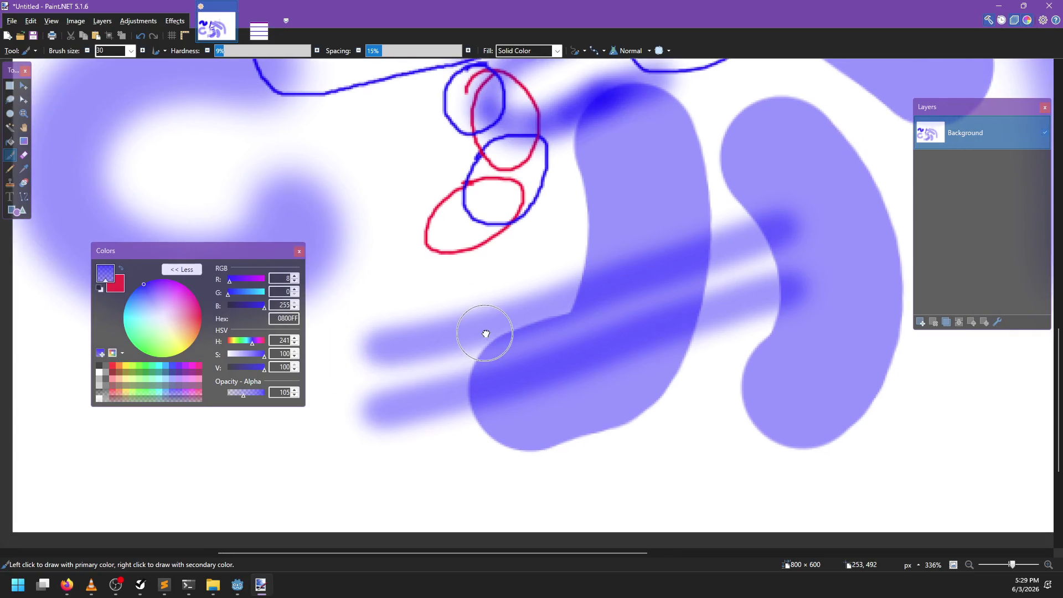
Step: Undo an accidental eraser dab and set the primary colour to white
scroll(451, 310, "down", 1)
scroll(452, 310, "left", 2)
key("e")
left_click(375, 344)
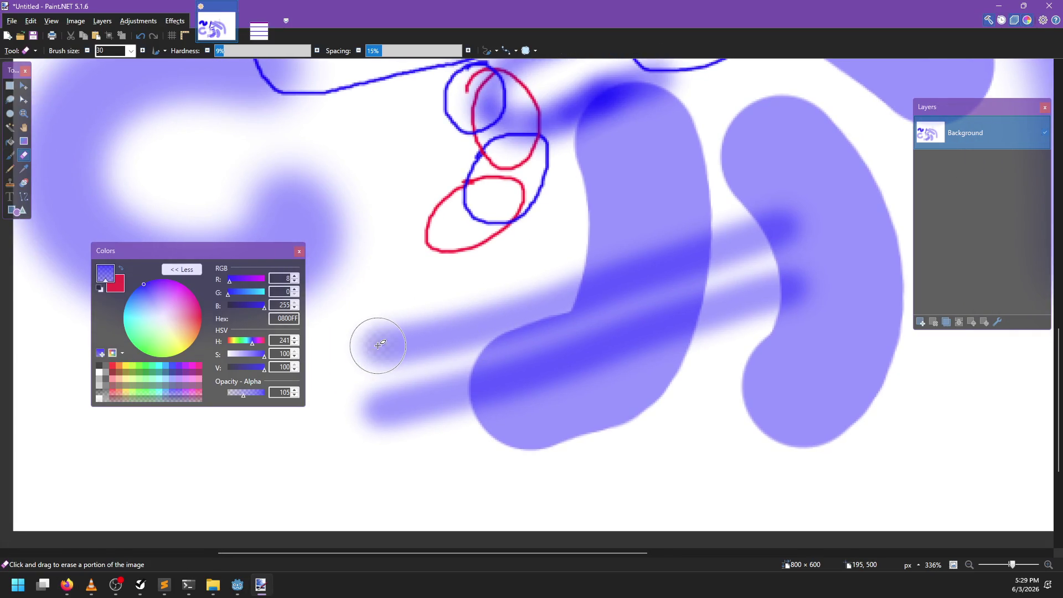
scroll(520, 317, "right", 1)
key("ctrl+z")
key("x")
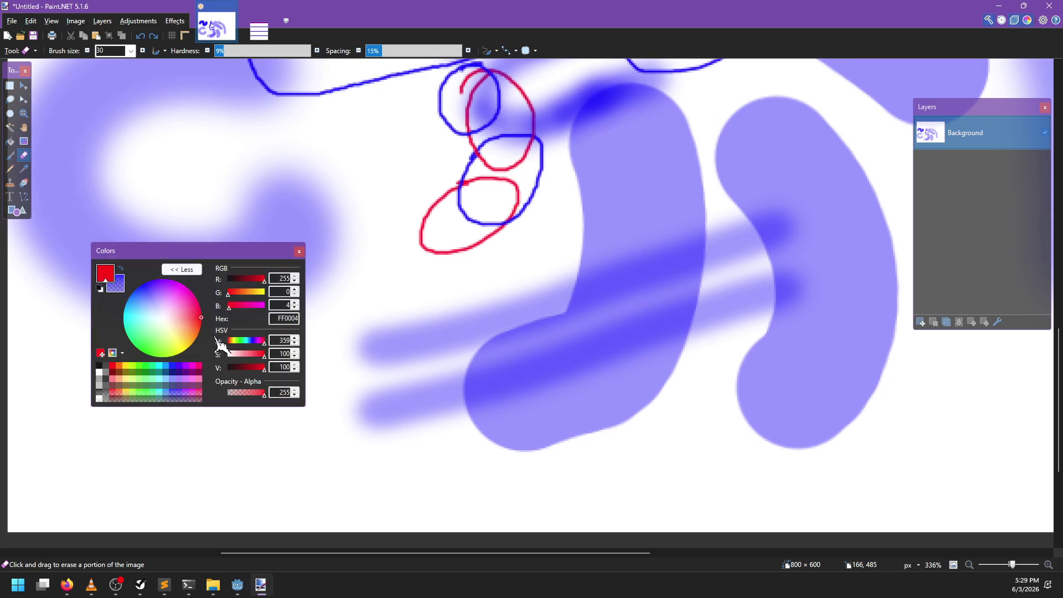
left_click(106, 373)
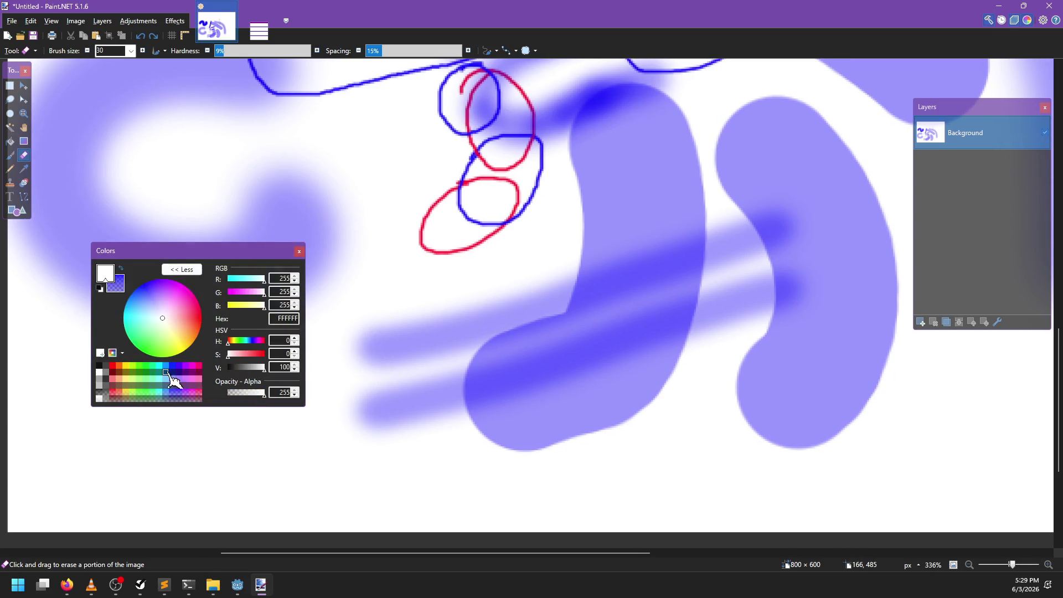
Step: Switch back to the paintbrush with blue as the primary colour at full opacity
scroll(633, 285, "right", 1)
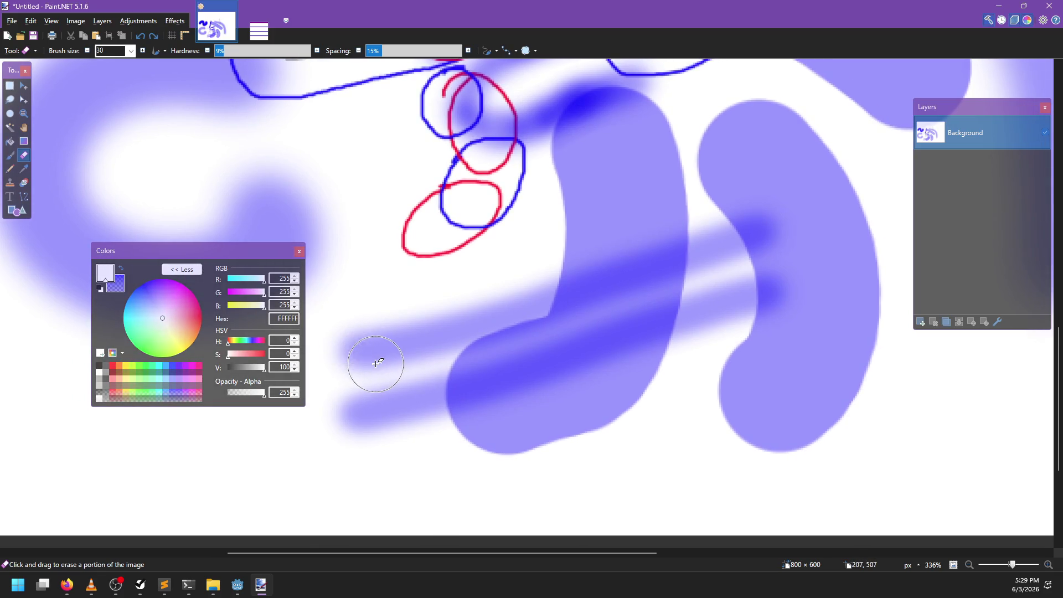
scroll(372, 360, "left", 2)
scroll(372, 361, "down", 1)
key("x")
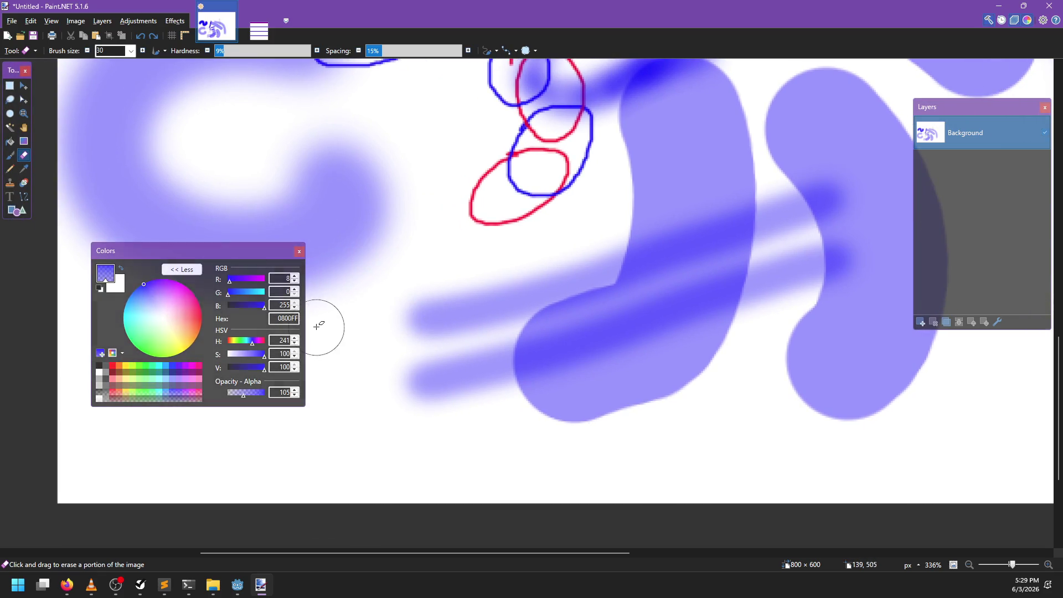
key("b")
key("x")
key("x")
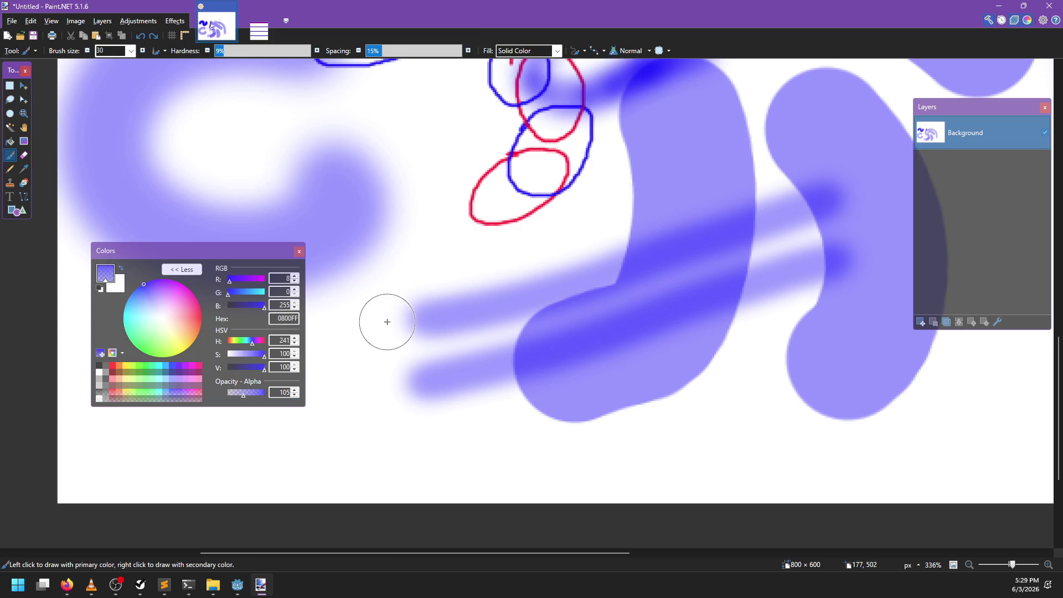
left_click_drag(253, 393, 272, 394)
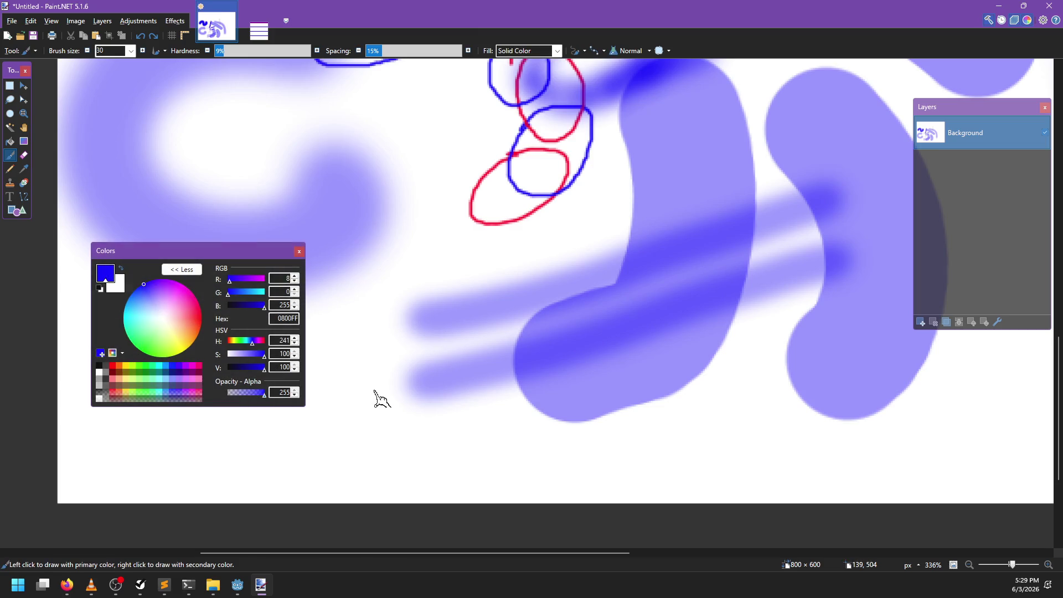
Step: Lighten the blue band and two dark spots on the right shape with soft white paint
key("x")
left_click_drag(413, 321, 517, 291)
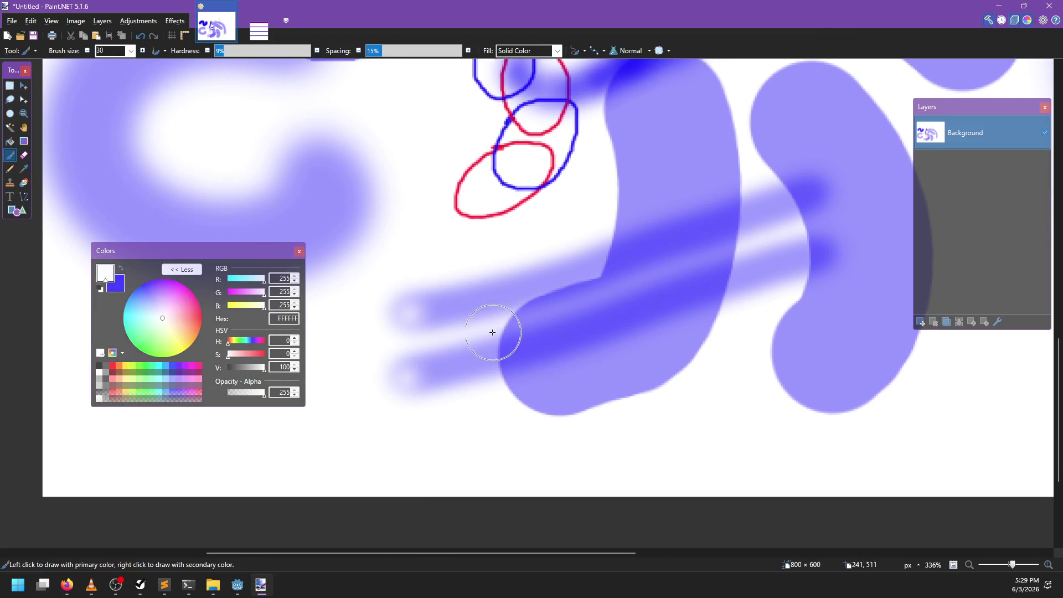
scroll(519, 308, "right", 1)
left_click_drag(391, 375, 509, 351)
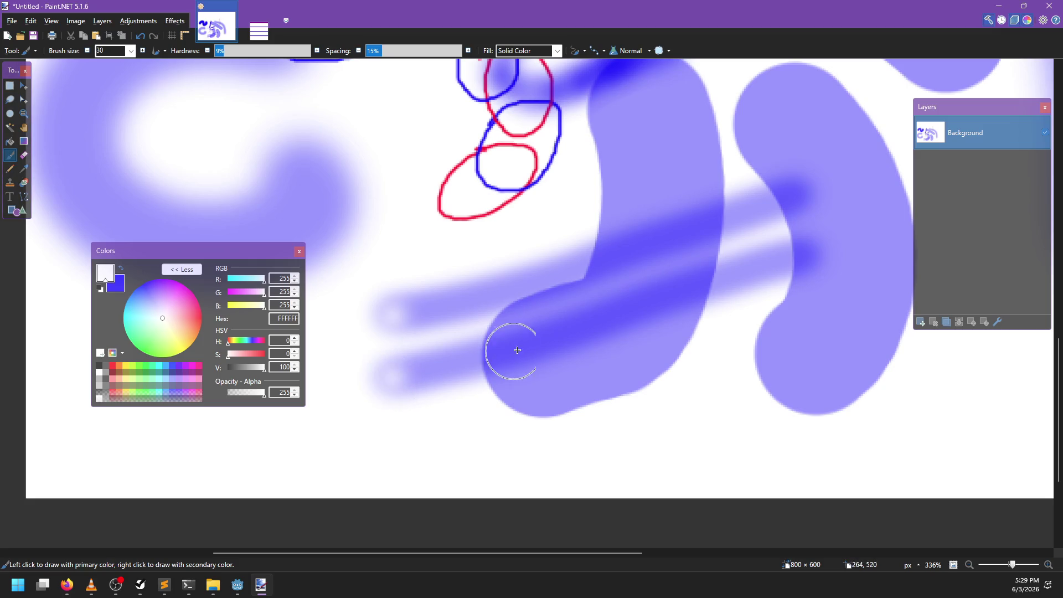
scroll(491, 344, "right", 4)
scroll(491, 344, "up", 1)
left_click(663, 227)
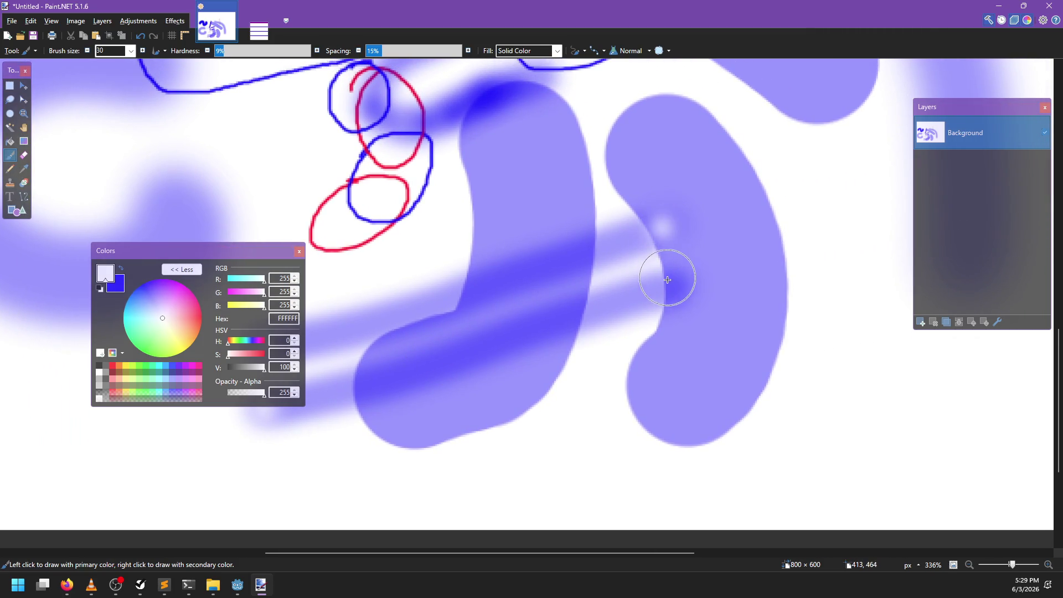
left_click(674, 285)
scroll(527, 309, "down", 4)
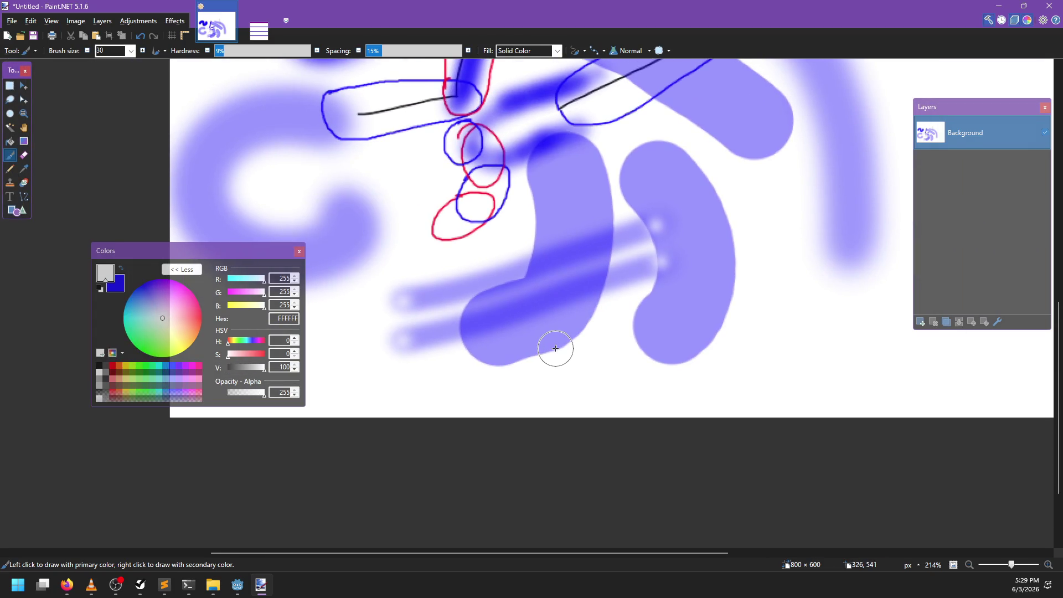
Step: Lower the blue's alpha to 132 and add darker dabs at the lower stroke and inside the right blob
key("x")
scroll(430, 327, "up", 3)
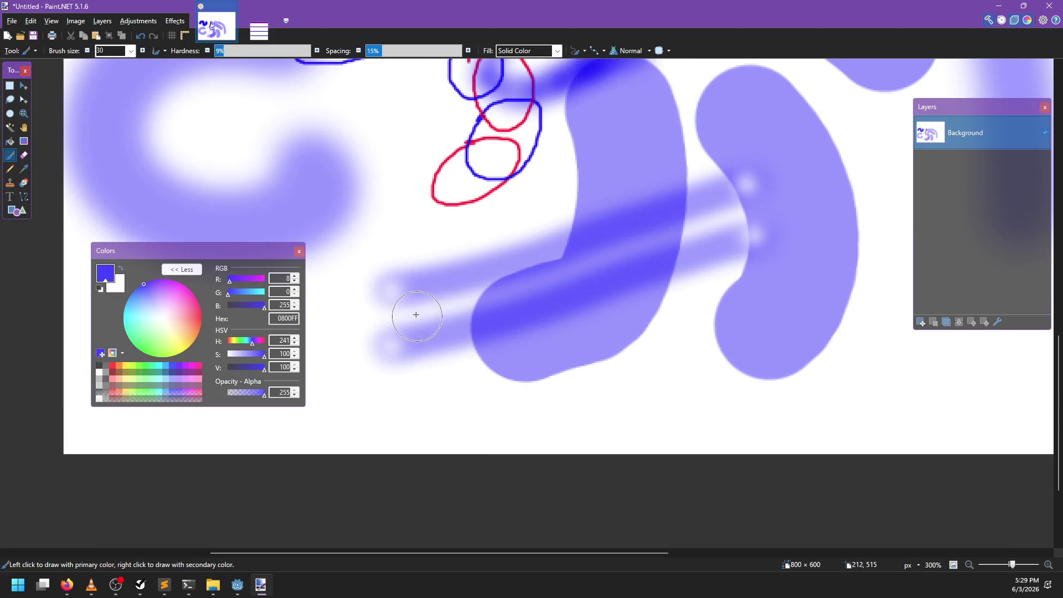
left_click(391, 290)
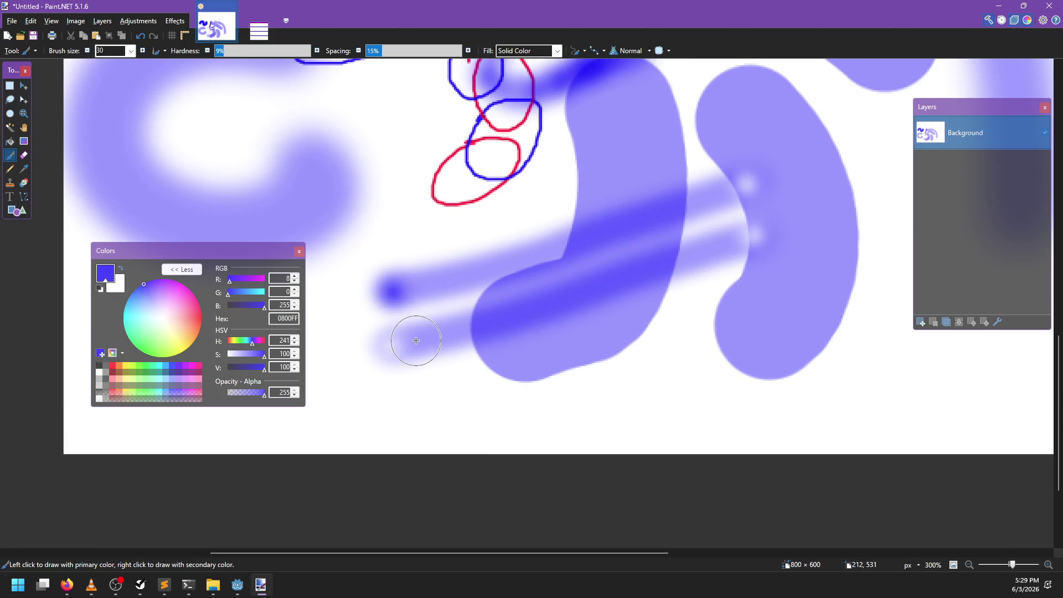
key("ctrl+z")
mouse_move(237, 392)
left_mouse_down()
mouse_move(256, 394)
mouse_move(247, 394)
left_mouse_up()
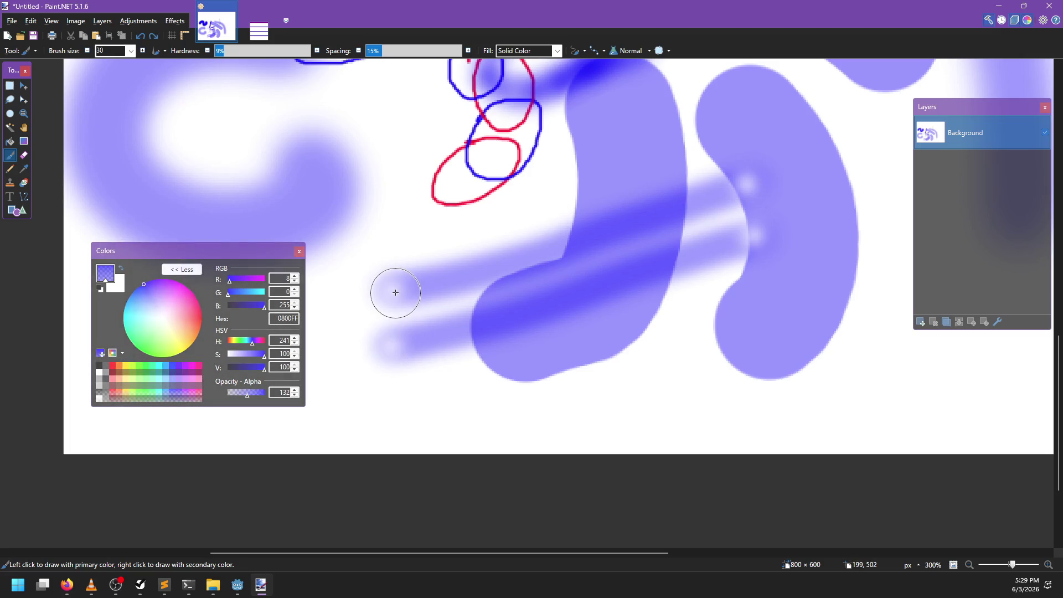
left_click(390, 345)
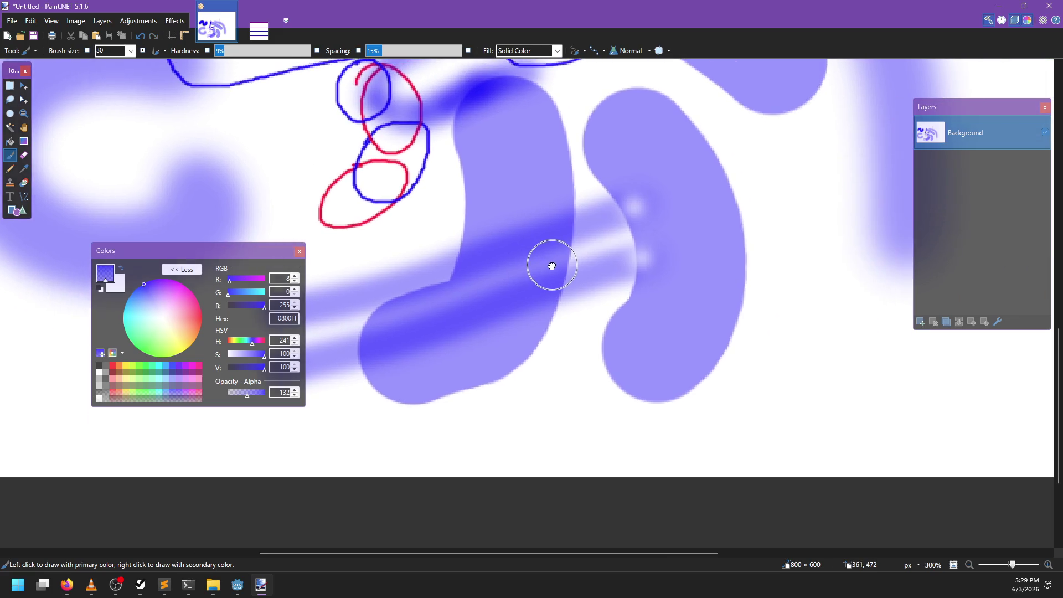
scroll(551, 266, "right", 3)
scroll(550, 265, "up", 1)
left_click(635, 209)
left_click(642, 255)
Step: Try building up soft dabs below the right blob, undoing the darkest ones
scroll(695, 264, "right", 4)
scroll(695, 264, "down", 1)
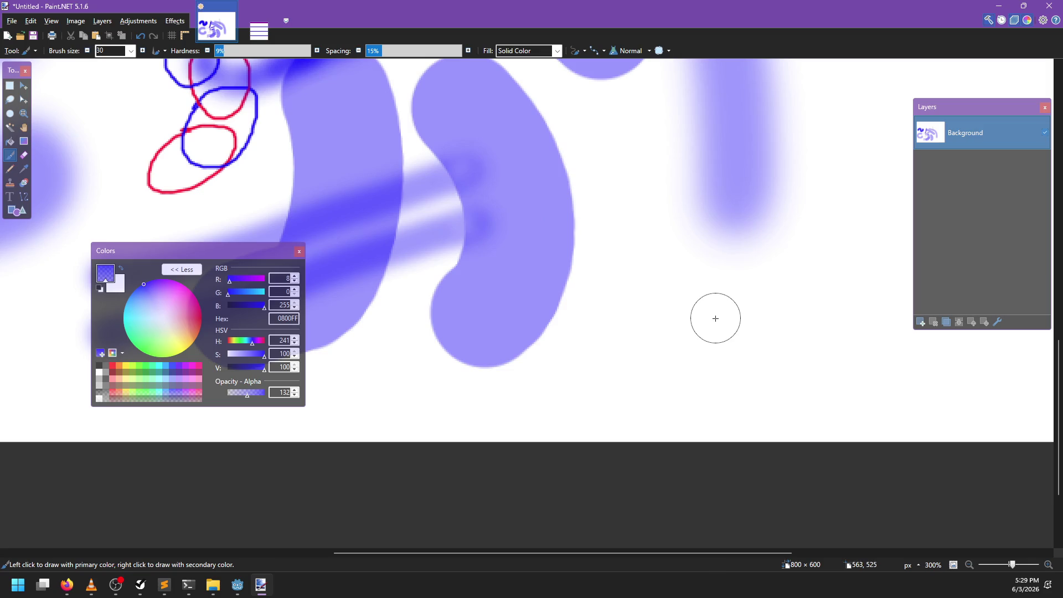
left_click(623, 360)
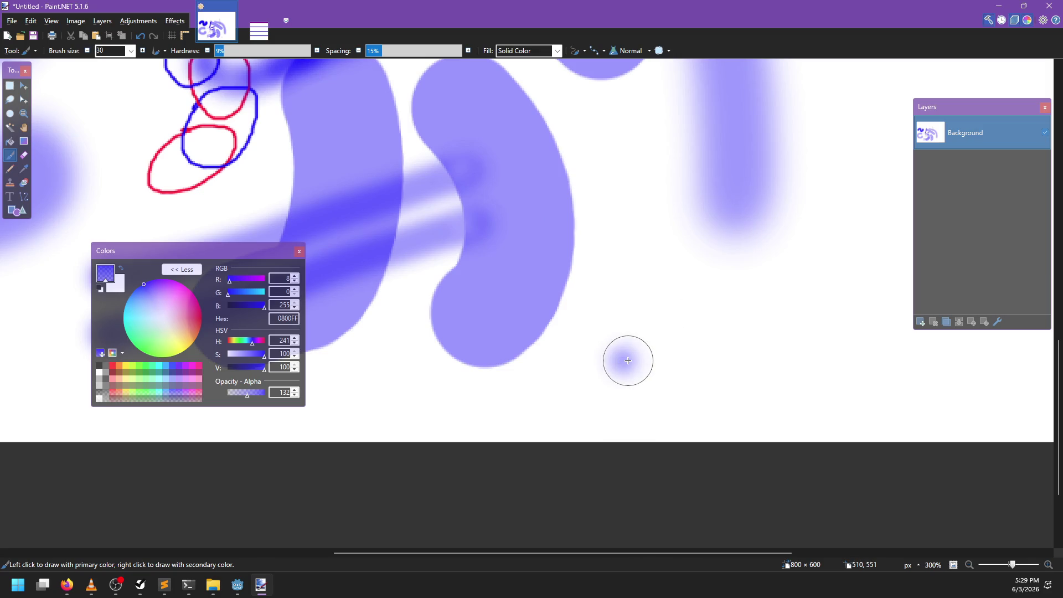
left_click(634, 359)
key("x")
left_click(638, 359)
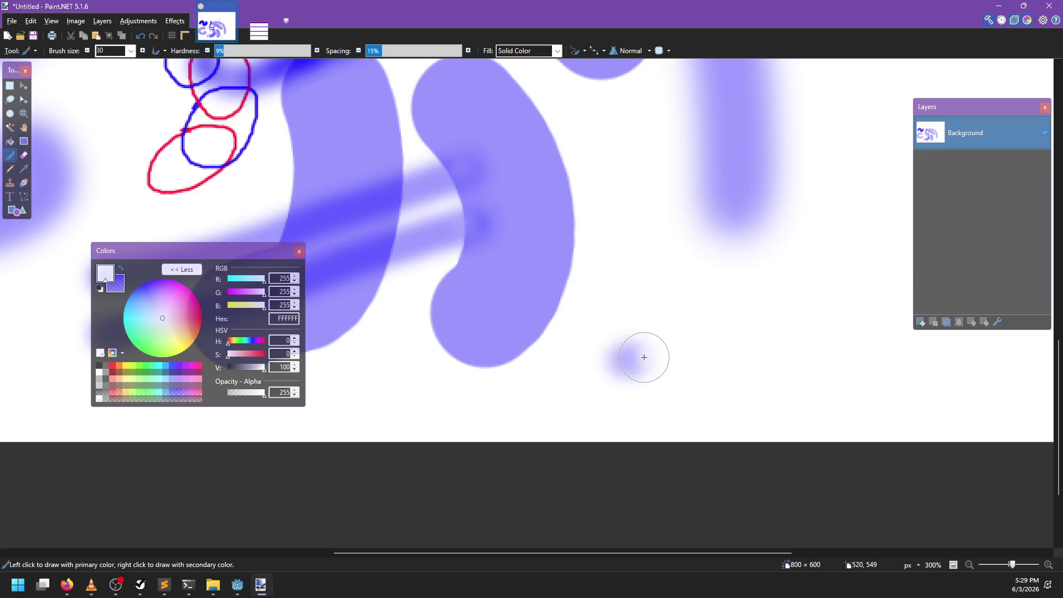
key("x")
left_click(644, 357)
left_click(644, 357)
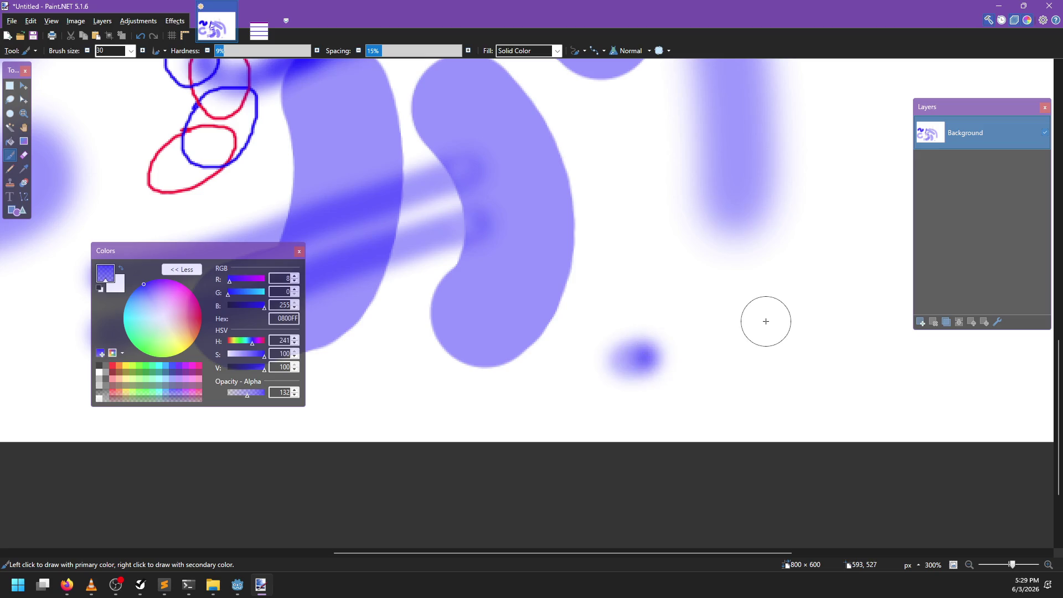
key("ctrl+z")
key("ctrl+z")
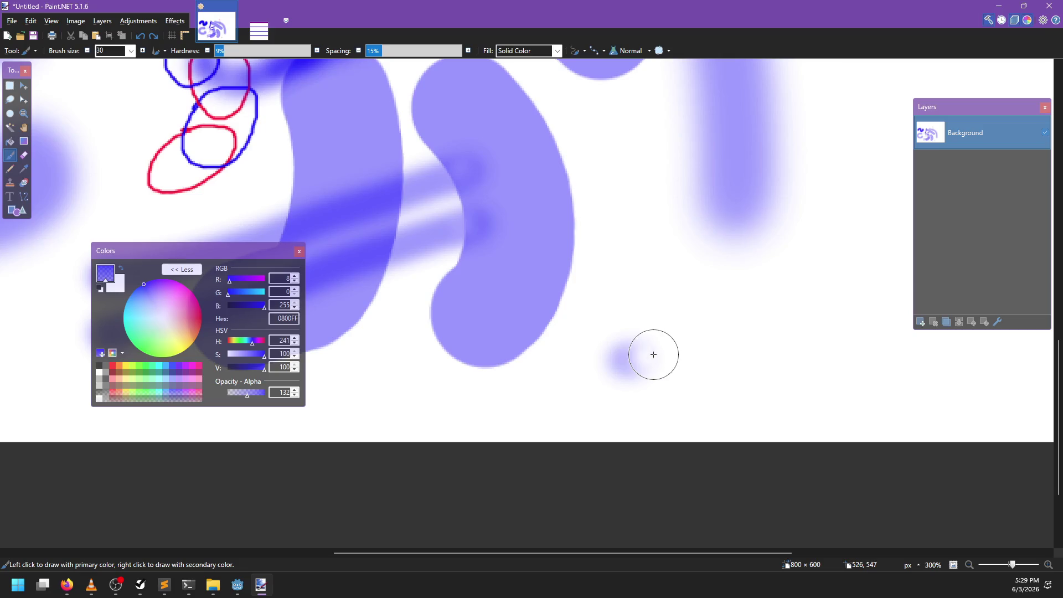
key("ctrl+z")
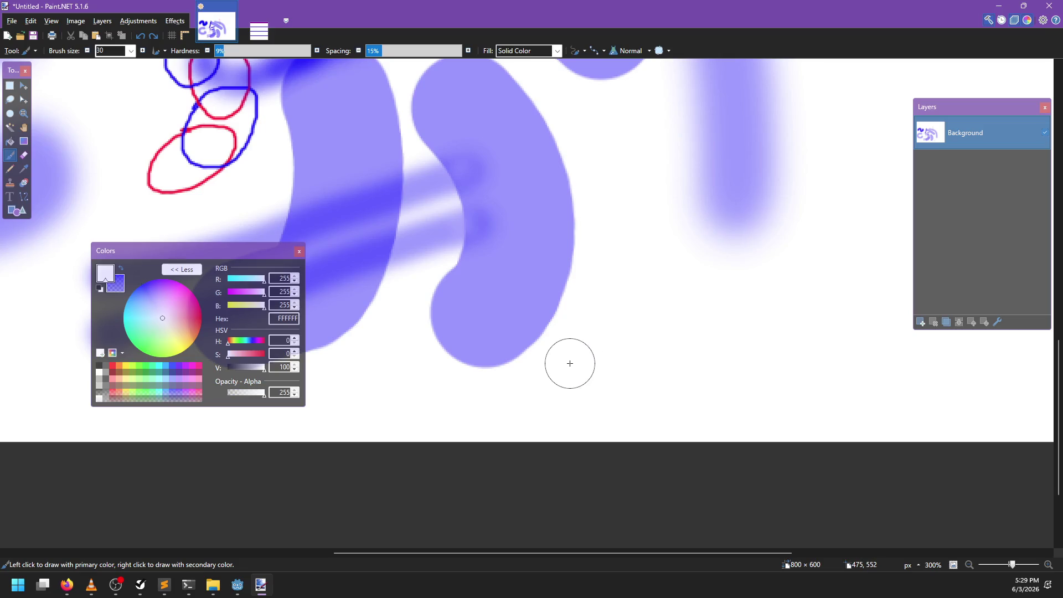
Step: Paint small translucent dabs near the blob's tip, alternating purple and white, then switch to the browser
left_click(577, 342)
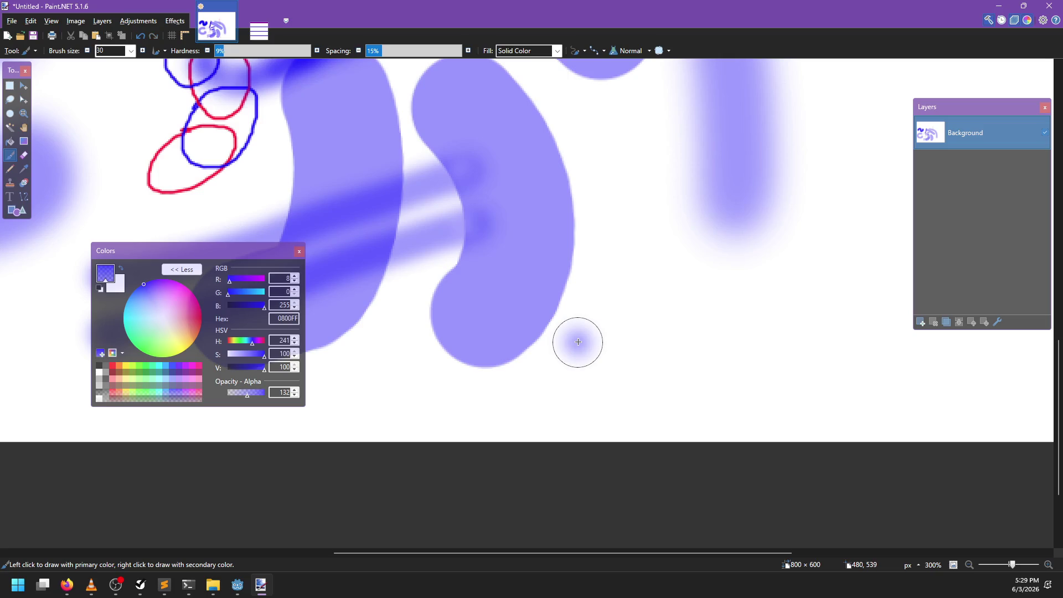
key("x")
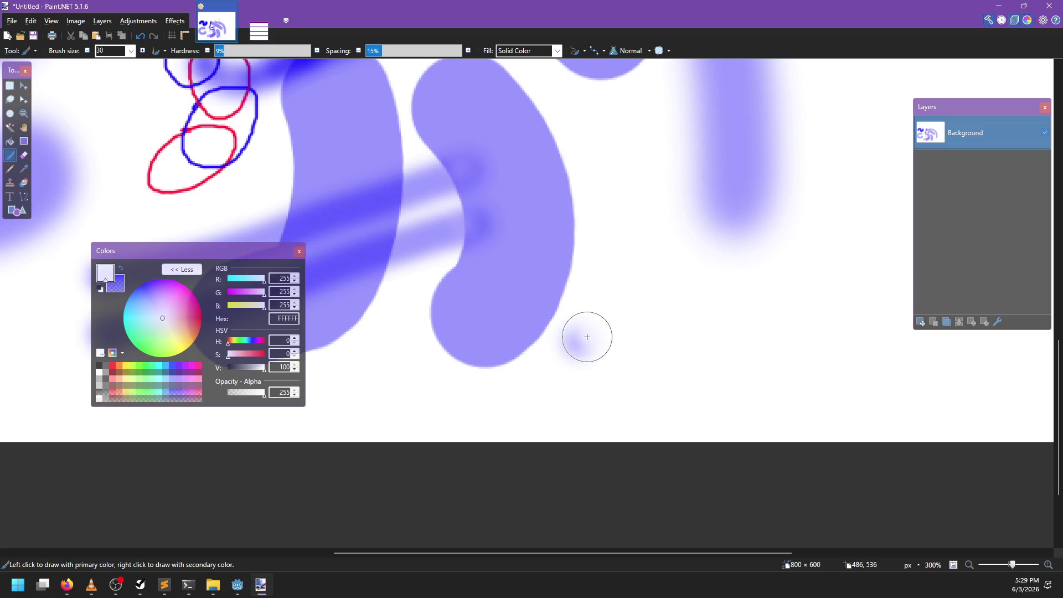
key("x")
left_click(582, 337)
key("x")
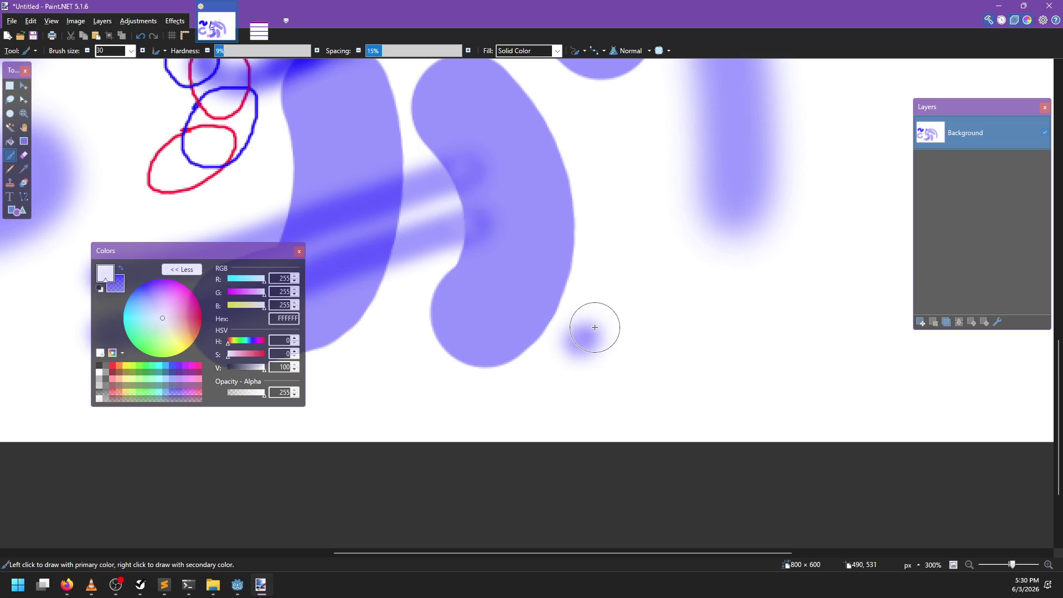
key("x")
left_click(592, 326)
key("x")
left_click(597, 317)
key("x")
left_click(597, 316)
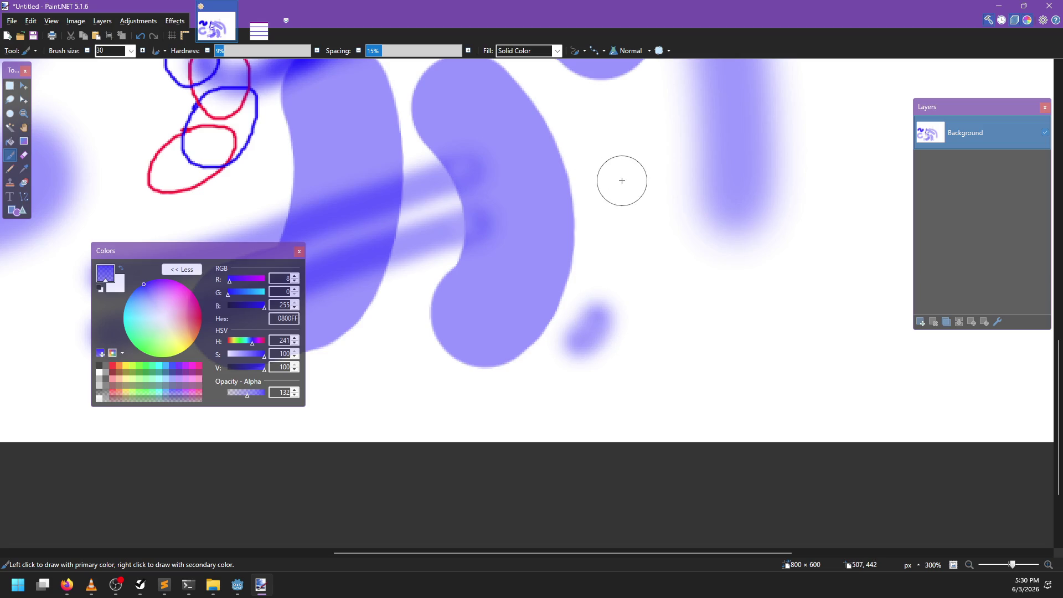
key("alt+Tab")
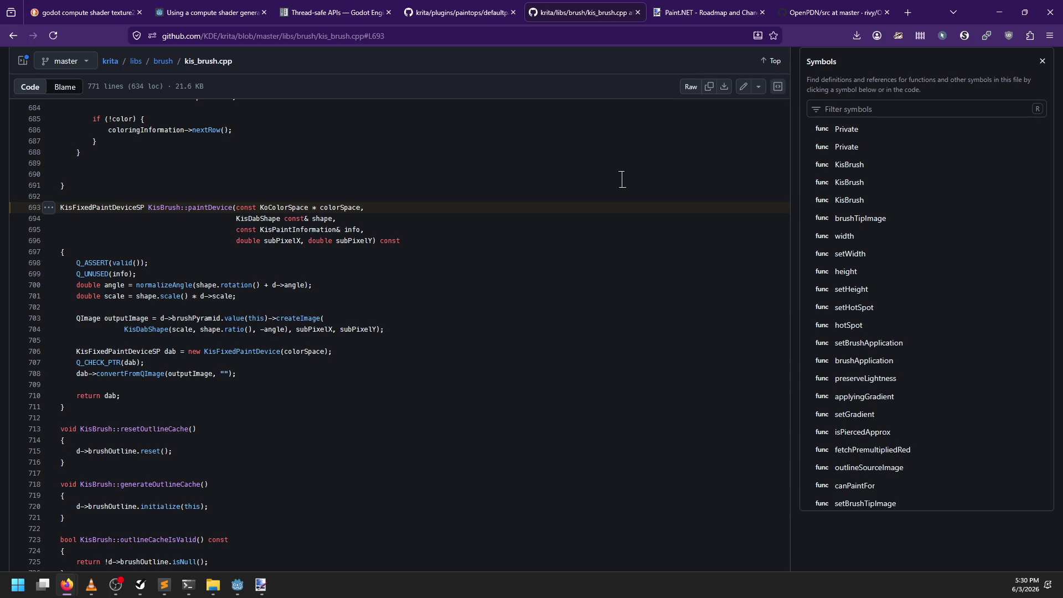
Step: List brushPyramid's references, check its line 194 declaration, then return to paintDevice and Paint.NET
double_click(186, 317)
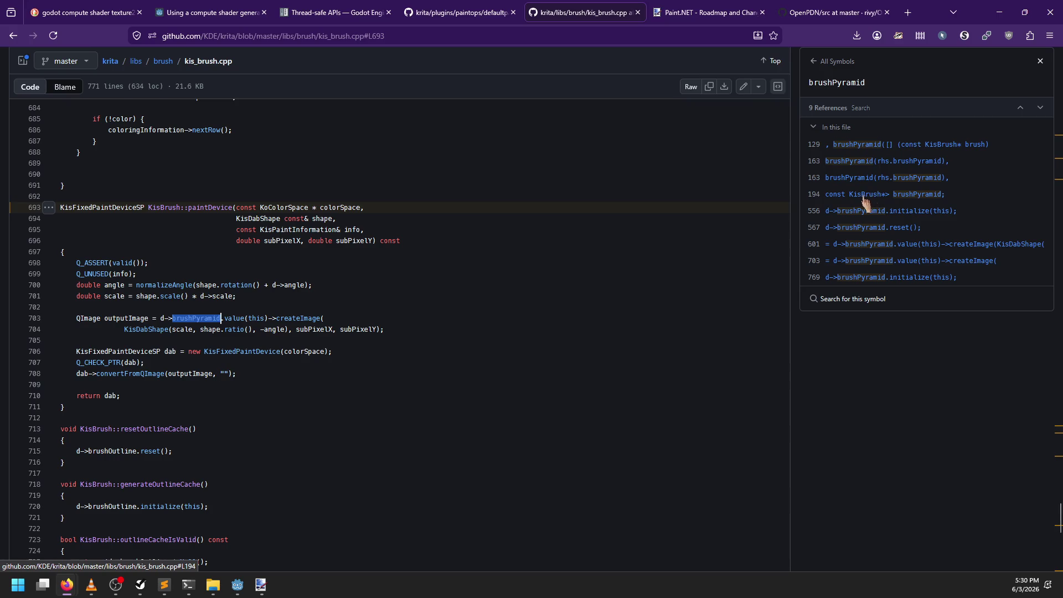
left_click(891, 200)
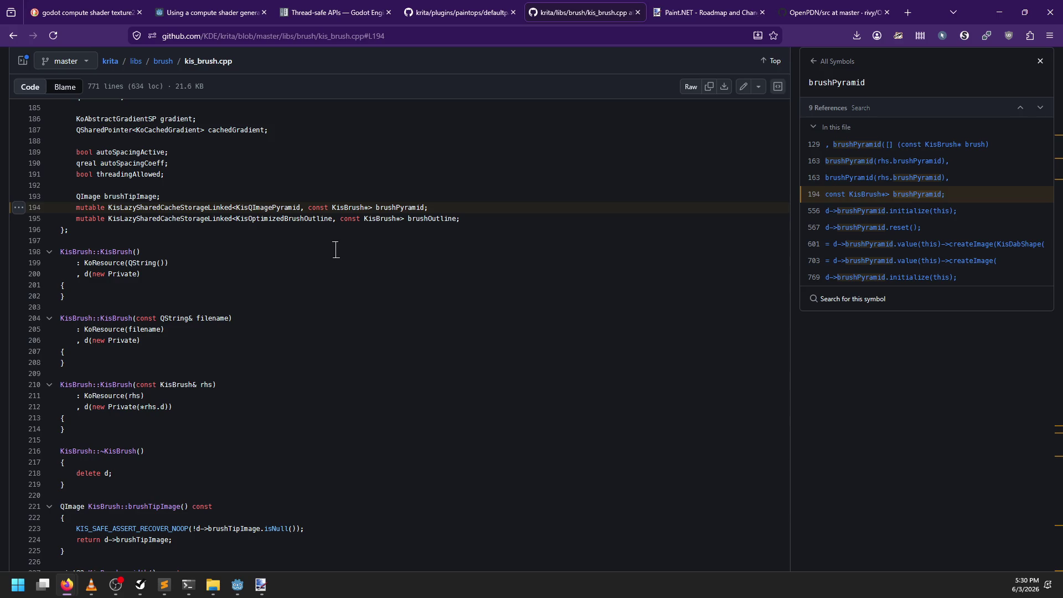
left_click(12, 35)
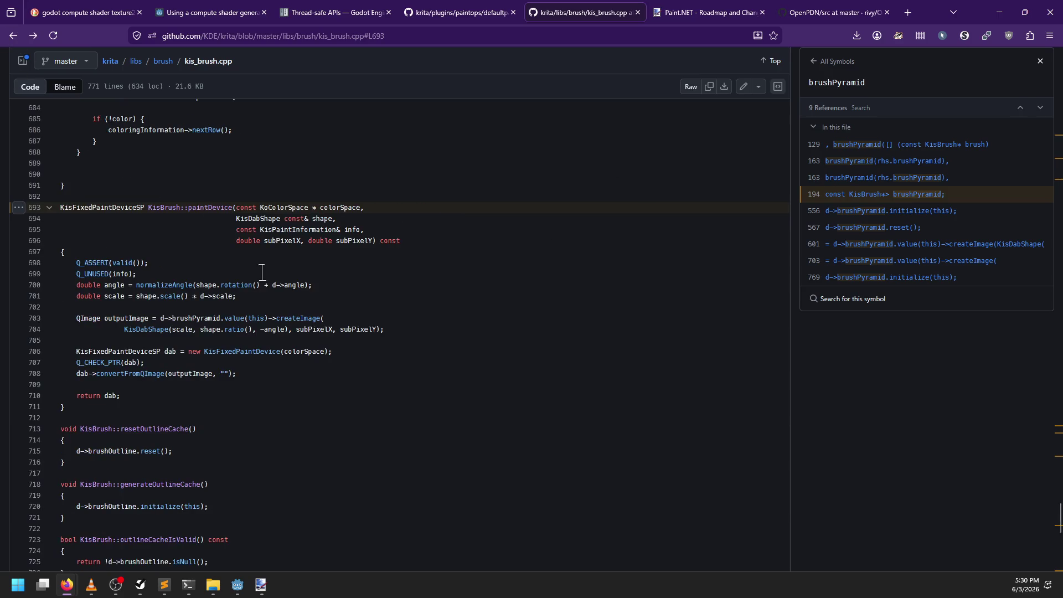
double_click(310, 233)
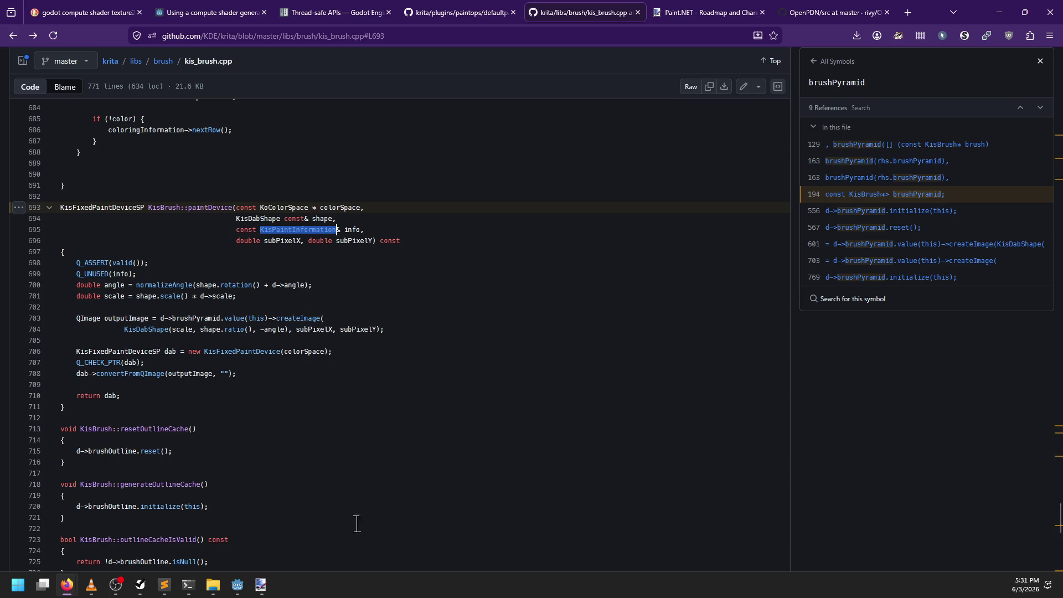
left_click(261, 585)
scroll(493, 225, "down", 3)
scroll(494, 225, "down", 6)
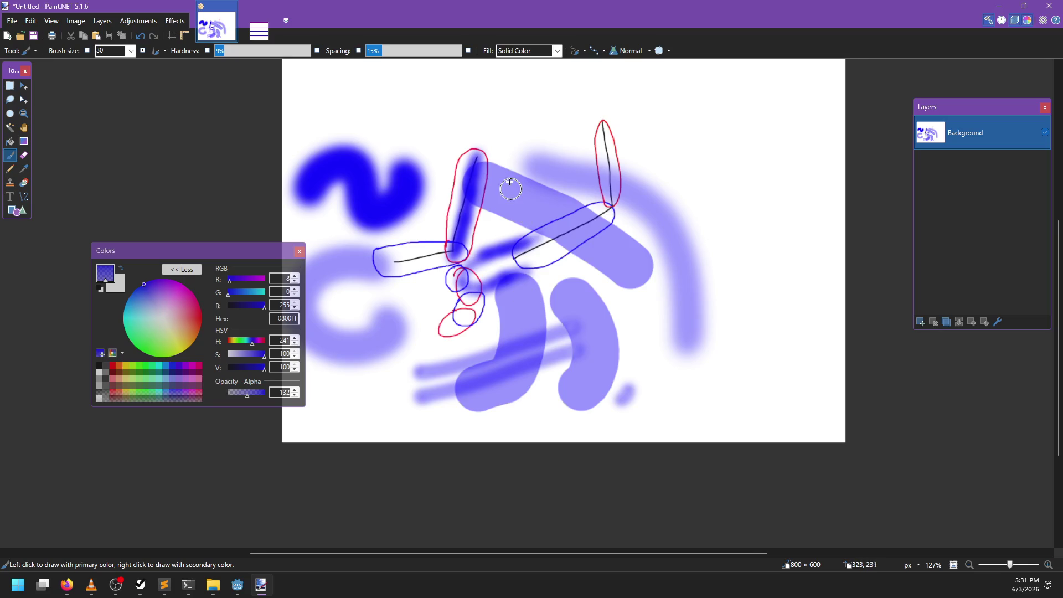
scroll(501, 194, "up", 3)
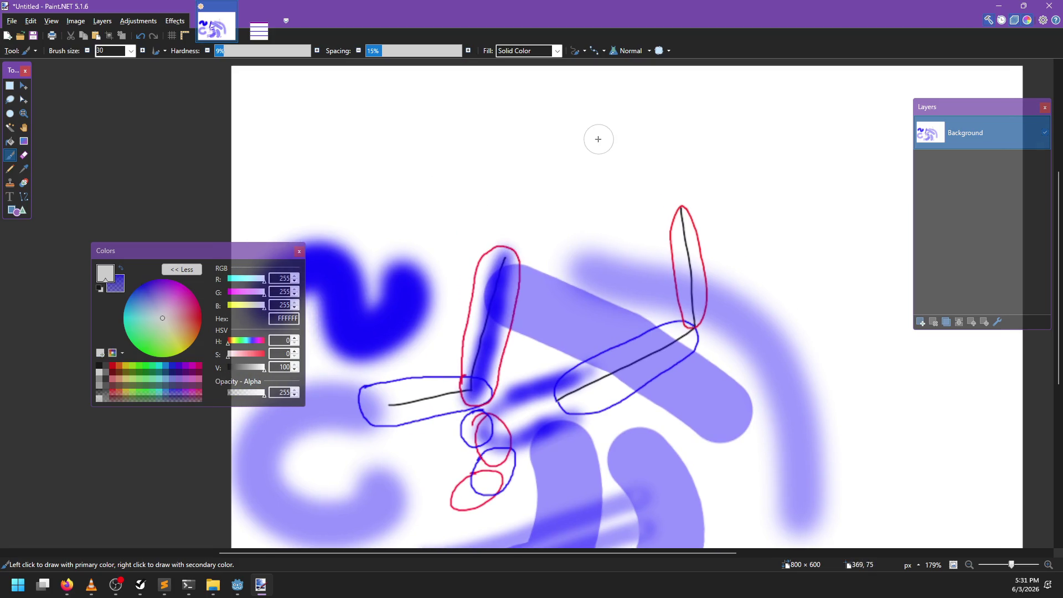
mouse_move(358, 162)
left_mouse_down()
mouse_move(556, 138)
mouse_move(349, 180)
left_mouse_up()
key("ctrl+z")
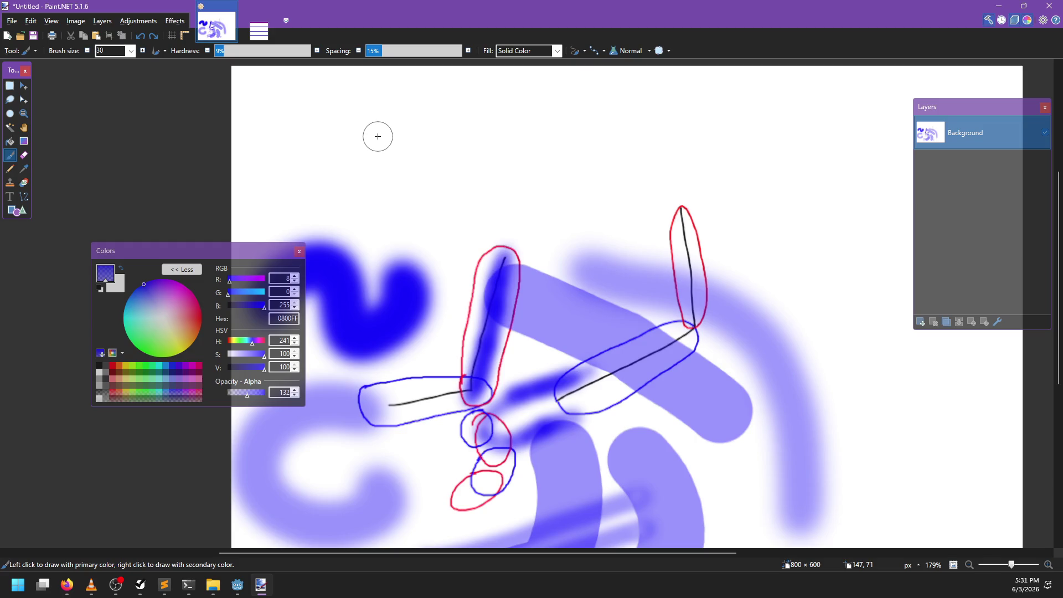
left_click_drag(349, 164, 581, 131)
key("ctrl+z")
left_click_drag(339, 183, 649, 130)
key("ctrl+z")
mouse_move(329, 186)
left_mouse_down()
mouse_move(709, 117)
mouse_move(344, 185)
mouse_move(597, 115)
left_mouse_up()
key("ctrl+z")
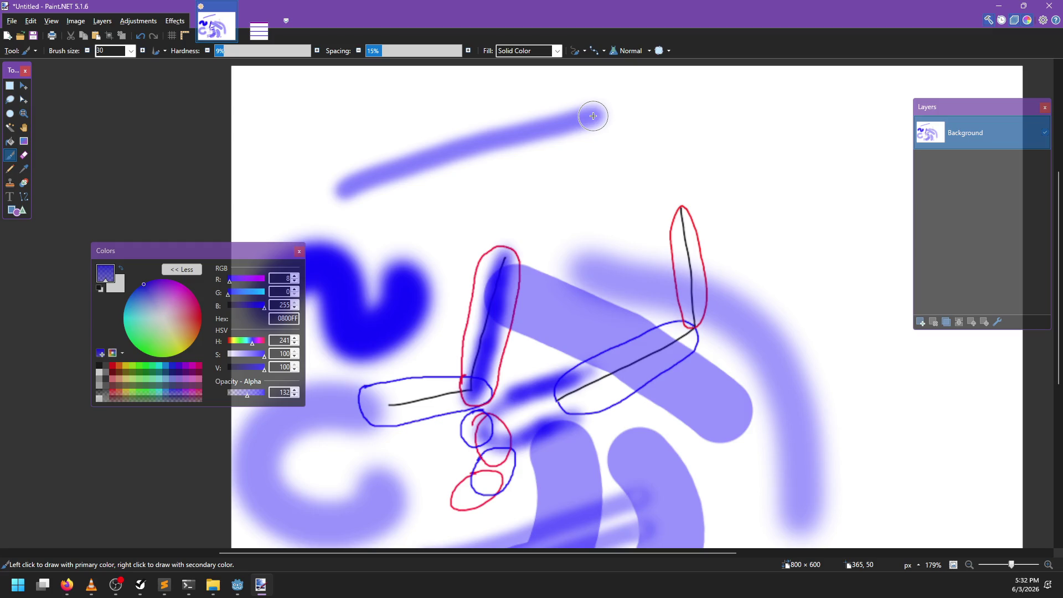
key("ctrl+z")
left_click_drag(359, 194, 661, 146)
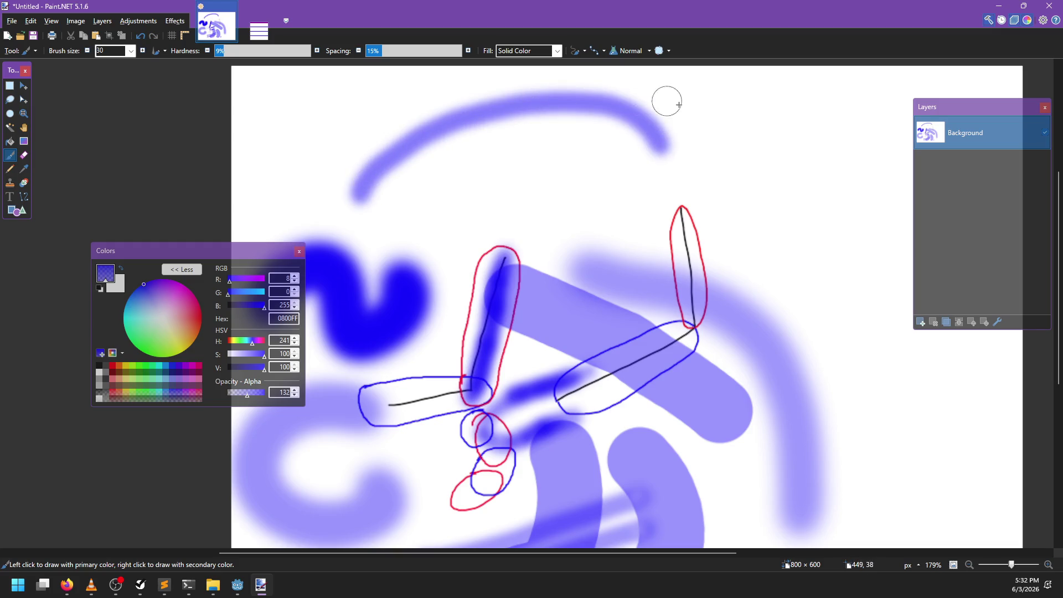
key("x")
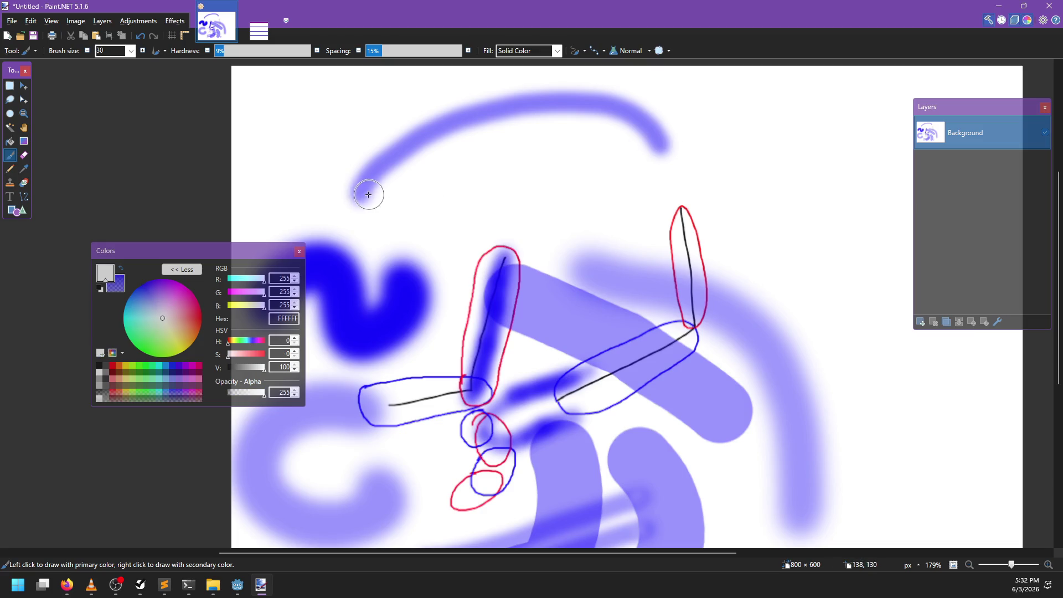
left_click(359, 194)
key("ctrl+z")
key("ctrl+z")
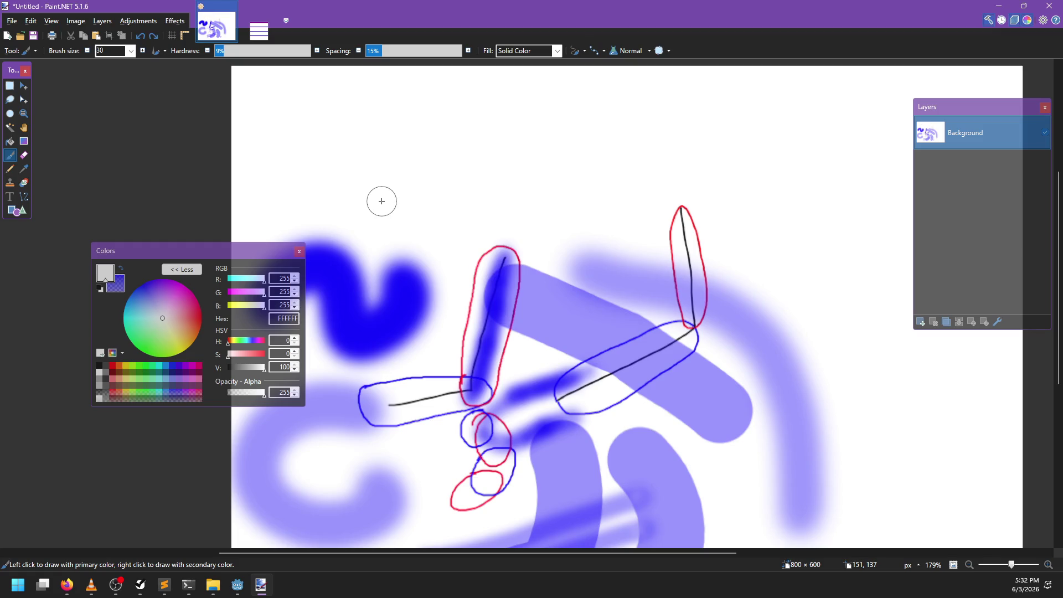
left_click_drag(583, 190, 510, 195)
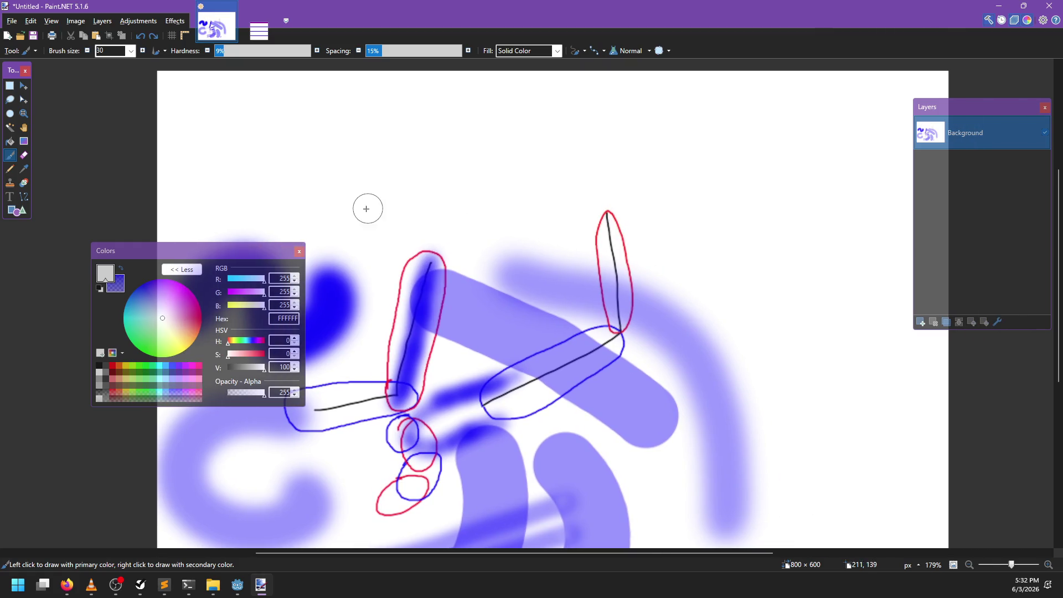
Step: Paint a long translucent blue stroke arcing over the top and down the right side
left_click_drag(365, 208, 428, 201)
key("x")
mouse_move(352, 200)
left_mouse_down()
mouse_move(659, 122)
mouse_move(747, 237)
mouse_move(697, 327)
mouse_move(884, 402)
left_mouse_up()
key("x")
key("x")
key("x")
key("x")
key("x")
key("x")
key("x")
key("x")
mouse_move(648, 346)
left_mouse_down()
mouse_move(609, 452)
mouse_move(700, 518)
left_mouse_up()
key("x")
key("x")
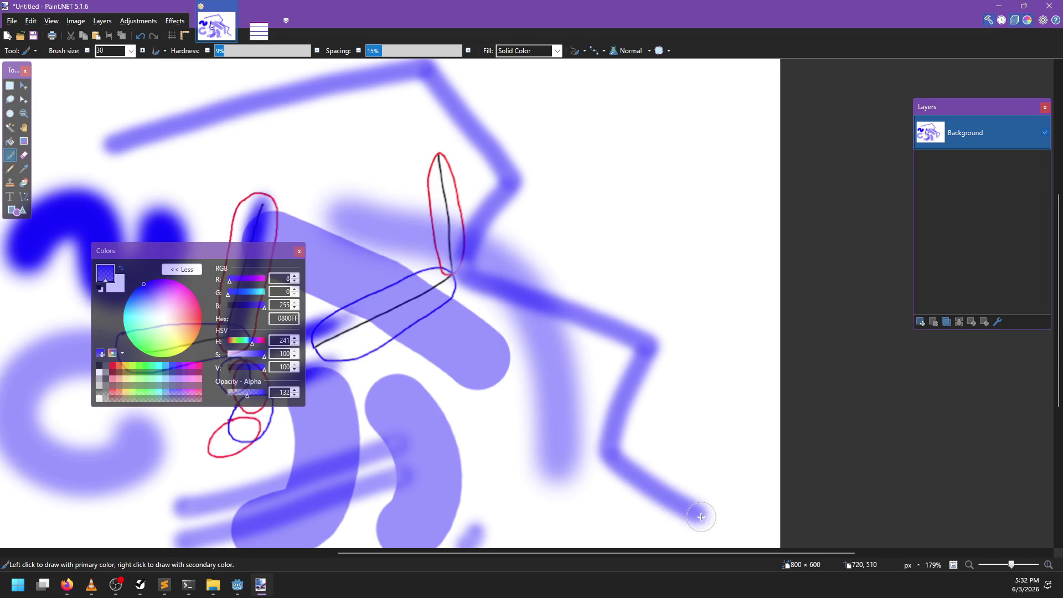
Step: Continue the zigzag leftward and up along the bottom right, then close Paint.NET
key("x")
key("x")
left_click_drag(680, 461, 622, 538)
scroll(622, 538, "down", 2)
key("x")
key("x")
mouse_move(620, 429)
left_mouse_down()
mouse_move(563, 425)
mouse_move(542, 398)
mouse_move(540, 350)
mouse_move(563, 337)
left_mouse_up()
key("x")
key("x")
key("x")
key("x")
key("x")
left_click(541, 351)
key("x")
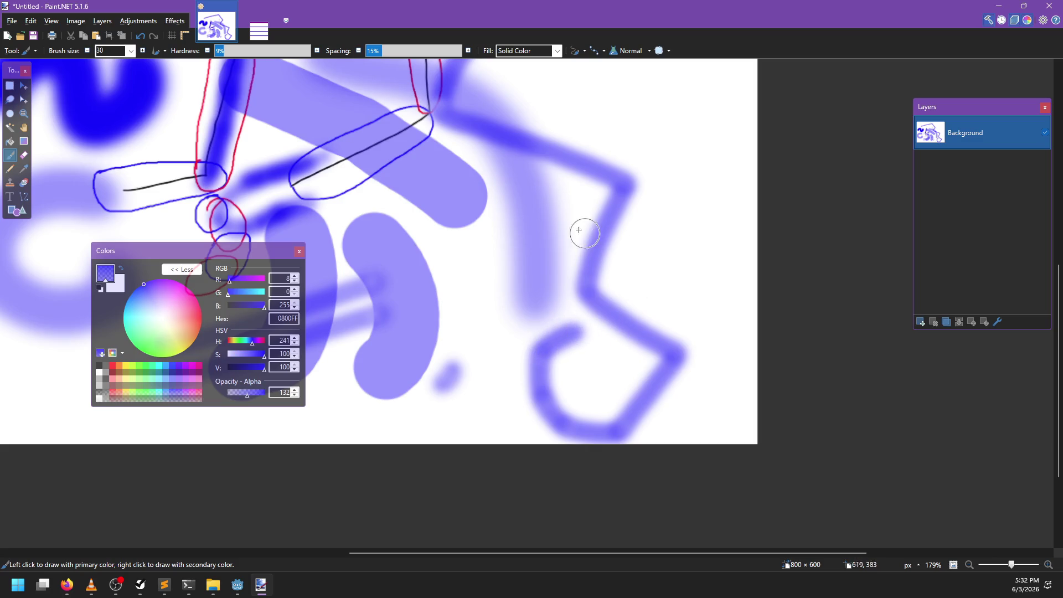
scroll(606, 288, "up", 2)
scroll(606, 288, "left", 1)
scroll(596, 310, "down", 5)
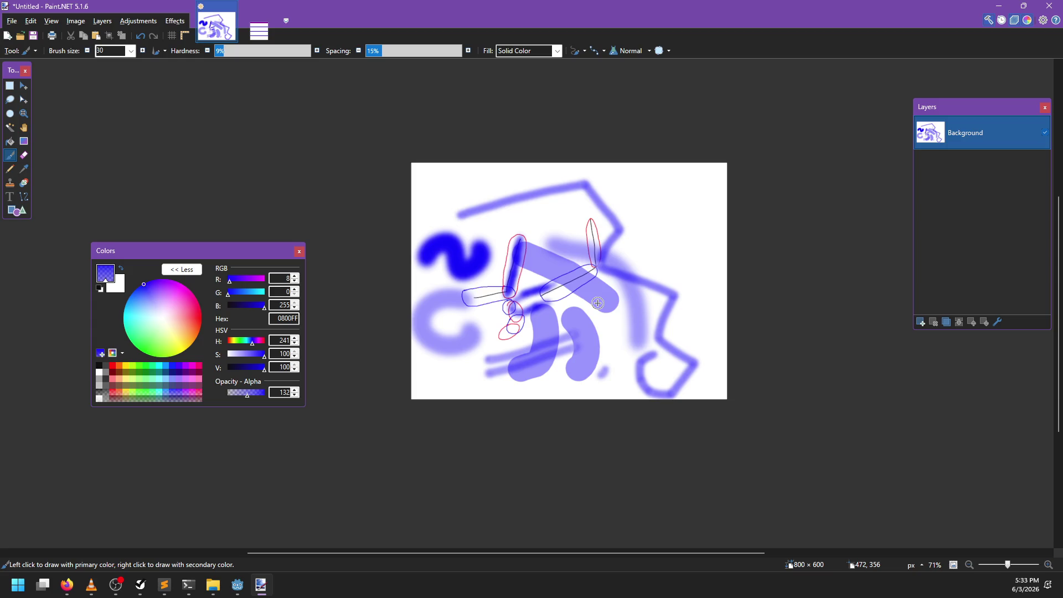
left_click(1048, 6)
Step: Discard the unsaved drawing and bring the NP-ToDo window to the front
left_click(503, 347)
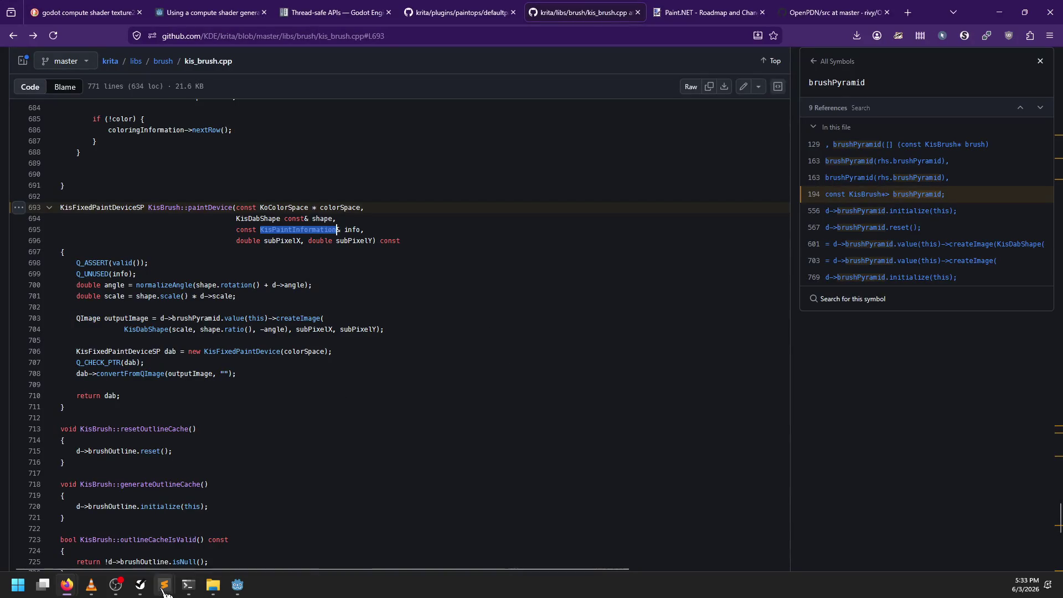
mouse_move(163, 585)
left_click(308, 497)
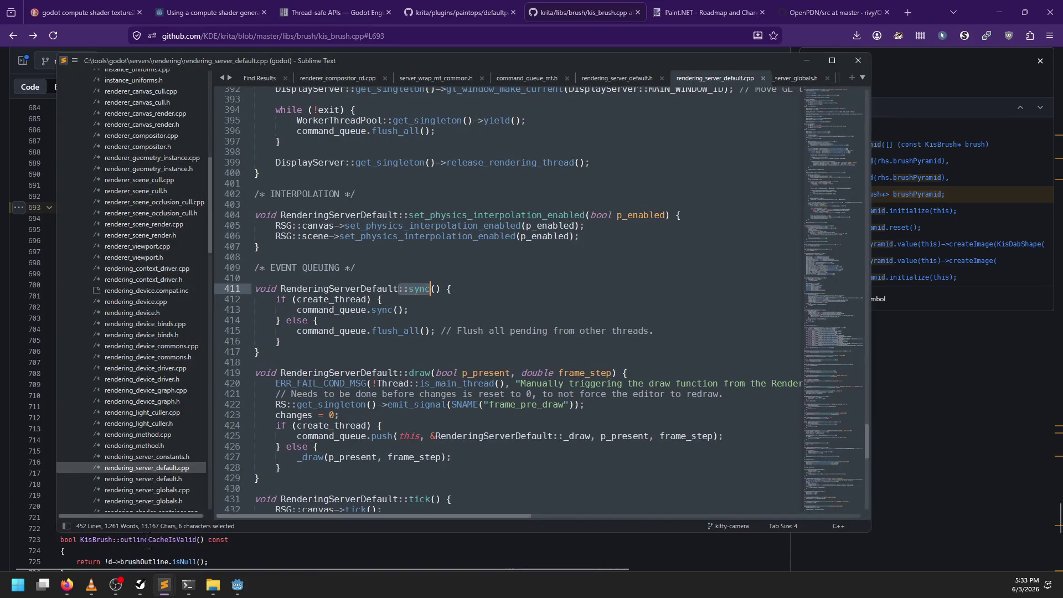
left_click(858, 60)
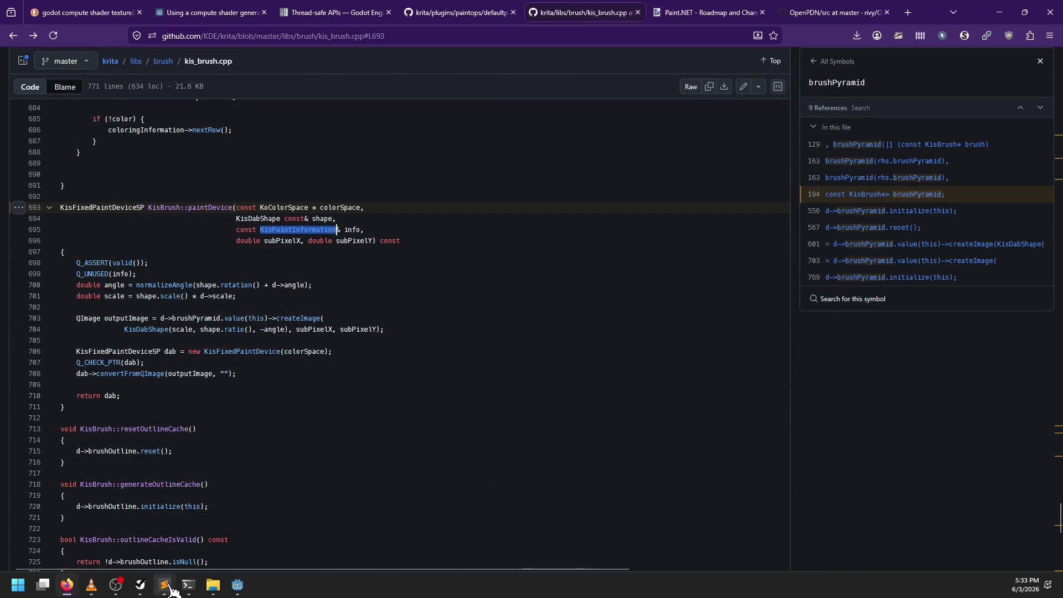
mouse_move(164, 585)
left_click(220, 526)
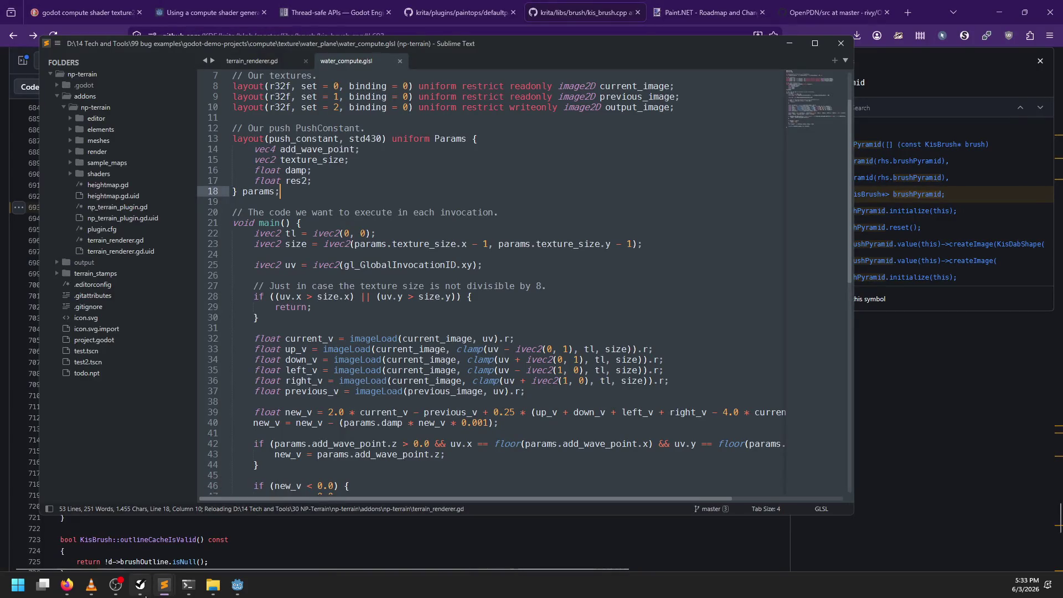
left_click(139, 594)
Step: Add subtask 'Split strokes into 2 phases' under 'Improve the painting'
left_click(335, 435)
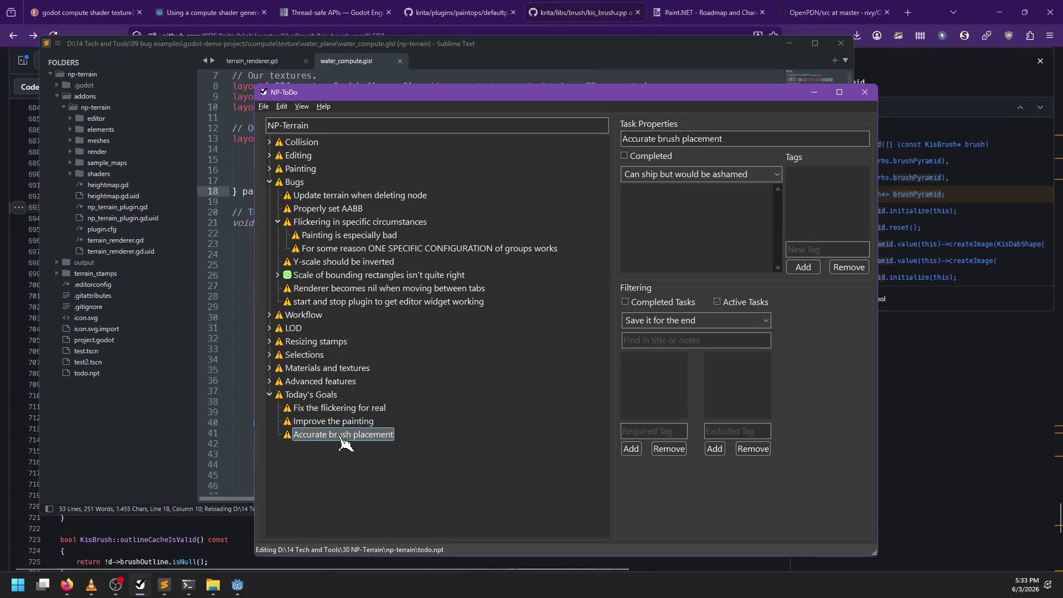
key("Up")
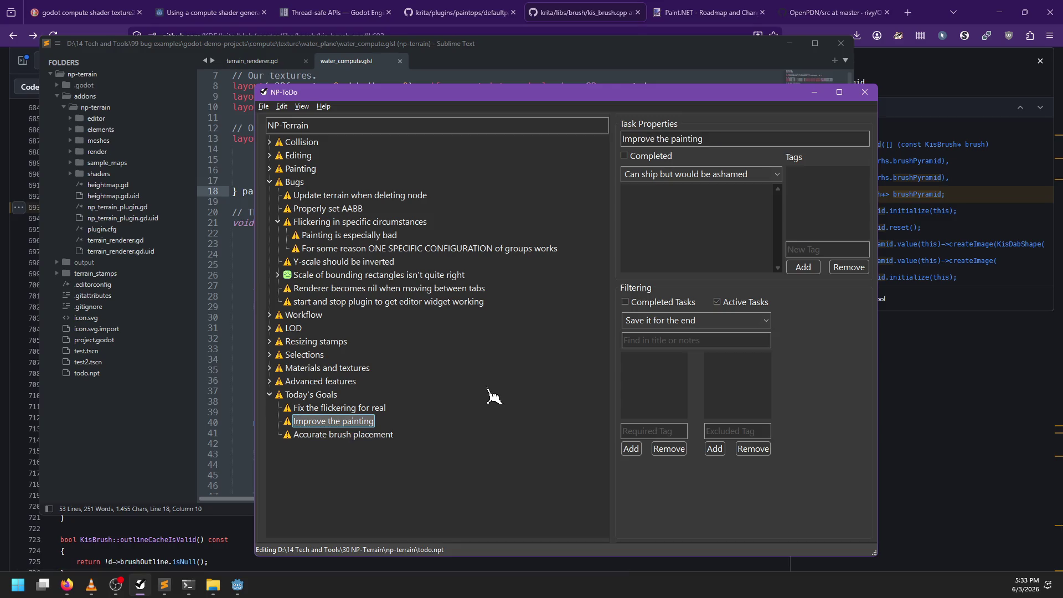
key("Insert")
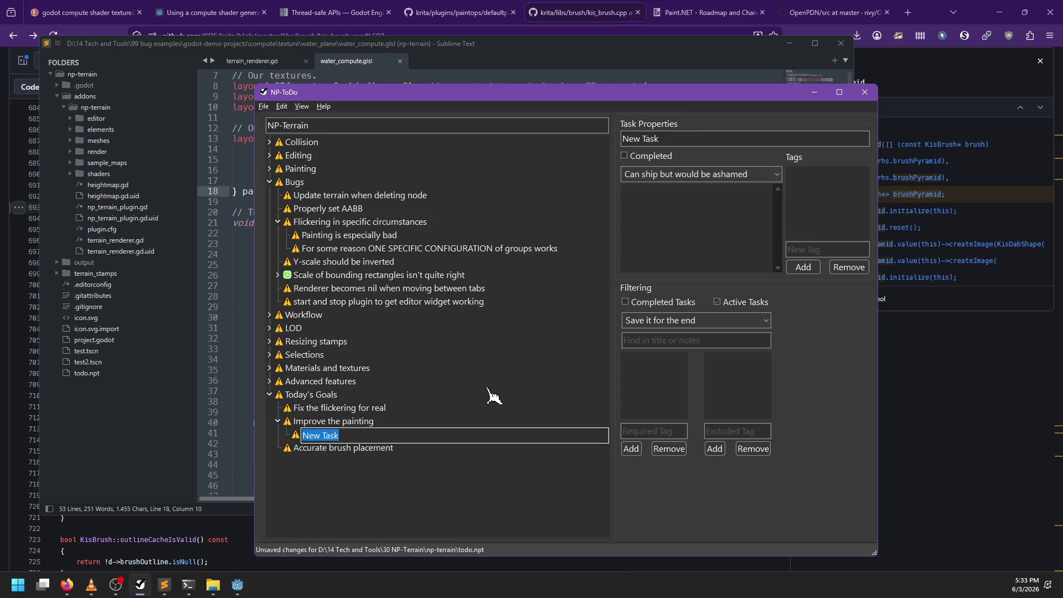
type("Split brushe")
key("ctrl+BackSpace")
type("rendering")
key("ctrl+BackSpace")
type("strokes into 2 pah")
key("BackSpace")
key("BackSpace")
type("hases")
key("Return")
Step: Nest 'Stroke compositor' with children 'Create a cleared buffer that's the same size as the stamp' and 'For each line in the stroke:'
key("Insert")
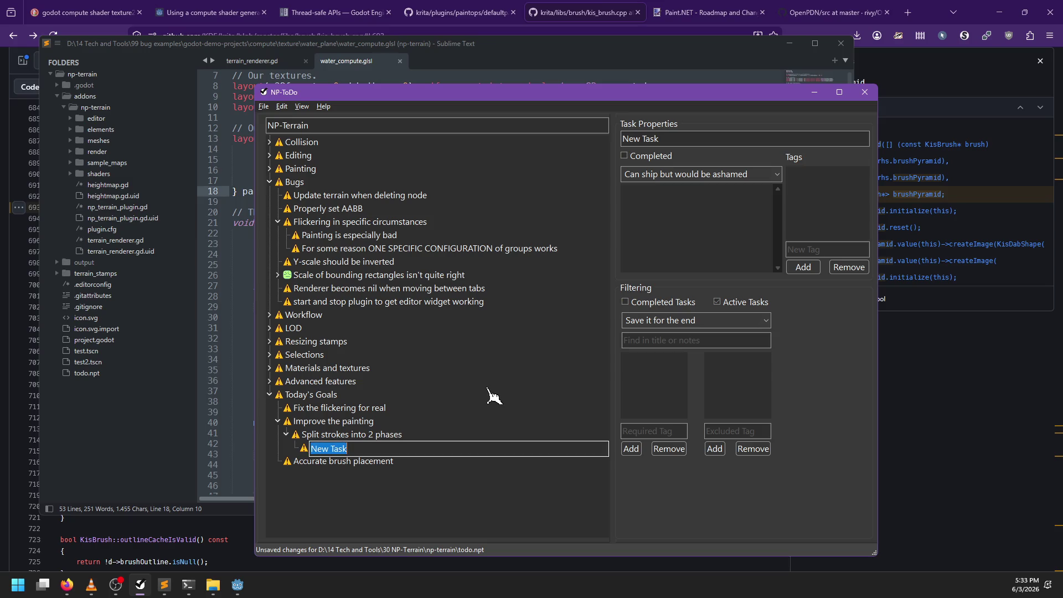
type("Stroke comp")
type("ositor")
key("Return")
key("Insert")
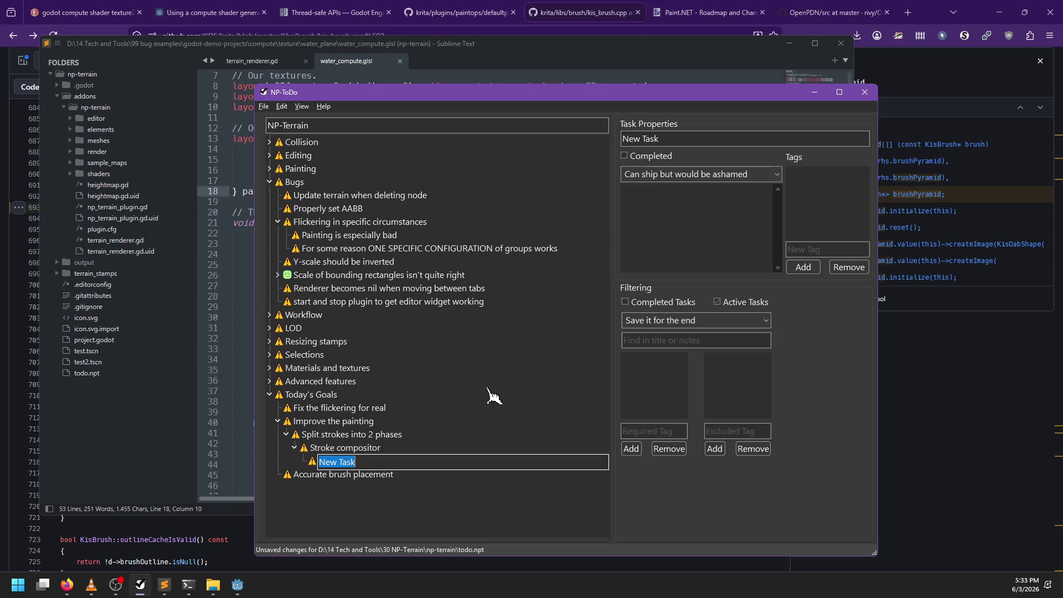
type("Create a clear")
type("ed buffer ")
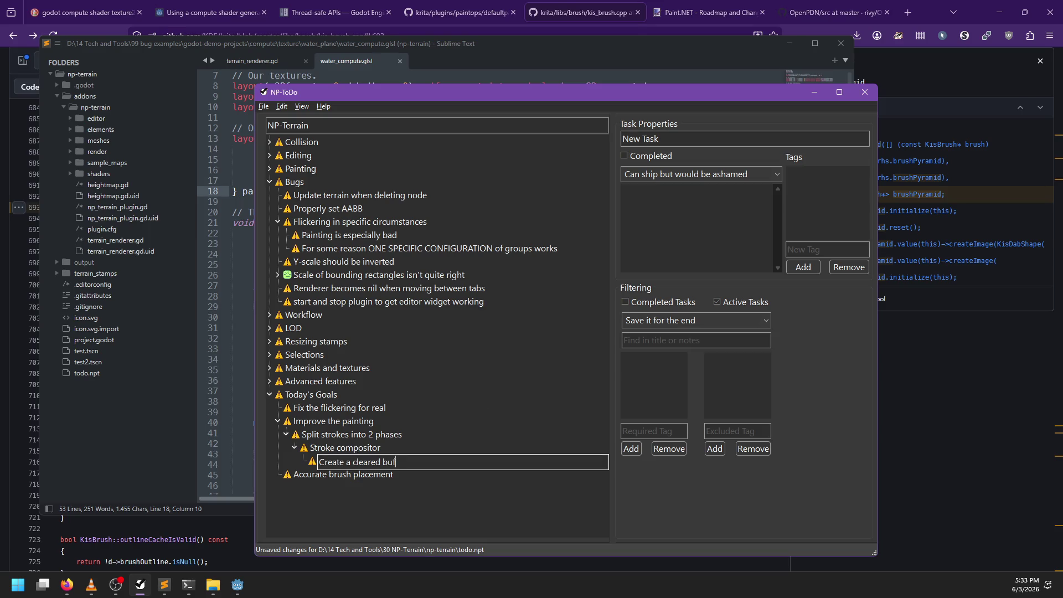
type("that's the same ")
type("size as the ")
type("stamp")
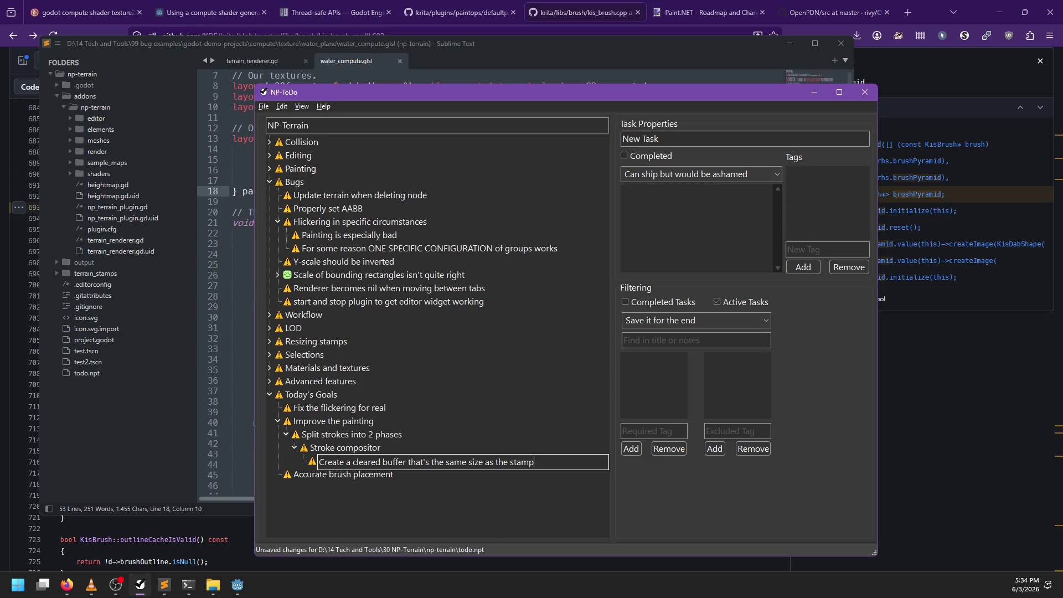
key("Return")
type("For each line in the stroke:")
Step: Add a 'Subtract' subtask under 'For each line in the stroke:'
key("Insert")
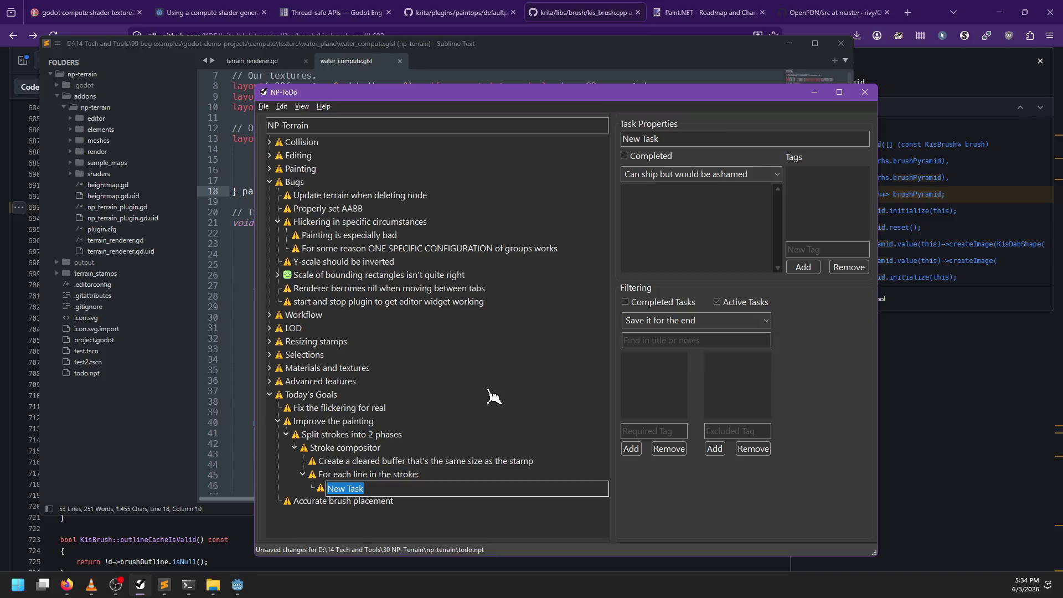
type("Erase the opacity a")
key("ctrl+BackSpace")
key("ctrl+BackSpace")
key("ctrl+BackSpace")
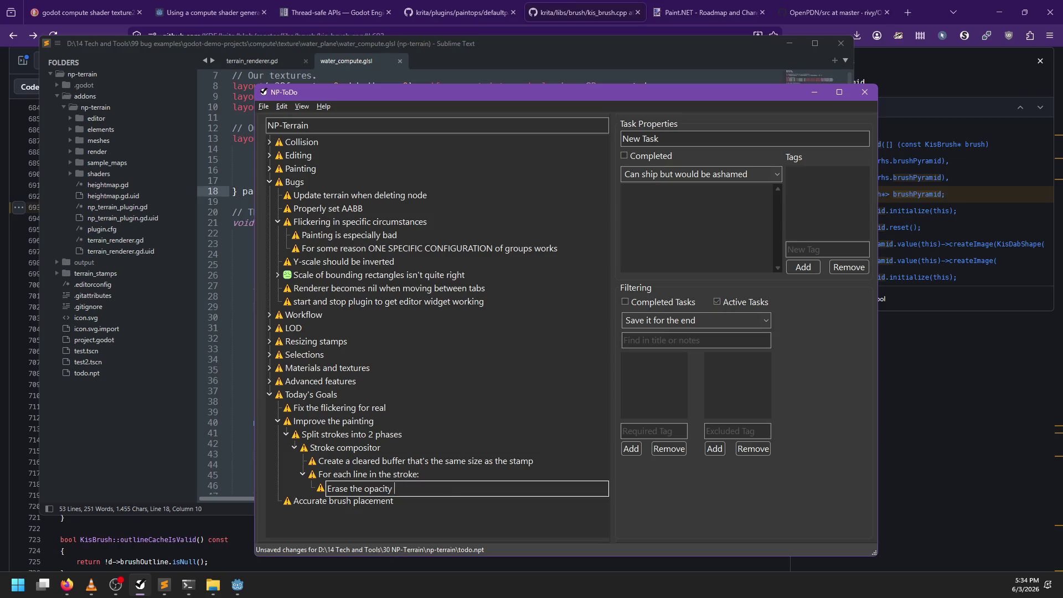
type("Subtract")
key("Return")
Step: Reword the cleared buffer task to describe a 1-channel buffer, the same size as the stamp
key("Up")
key("Up")
key("Up")
key("Down")
key("F2")
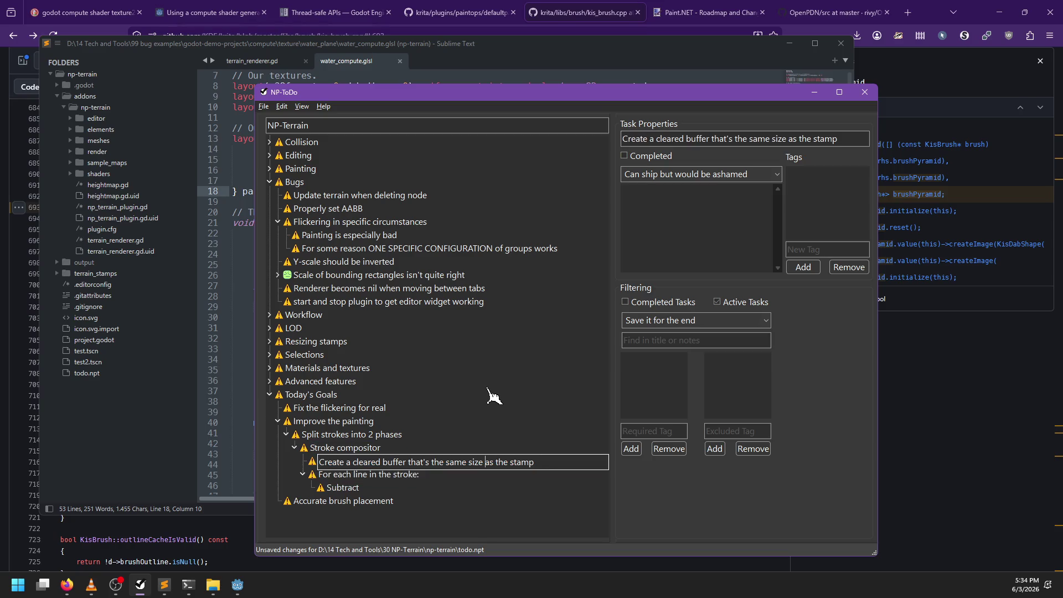
type("1-channel")
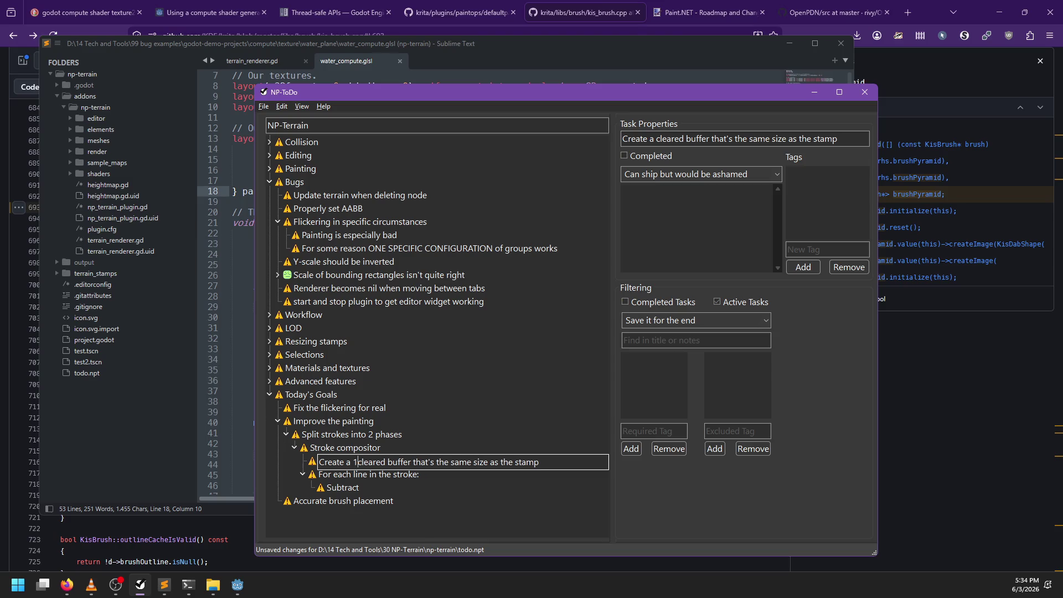
key("Return")
key("F2")
key("ctrl+Left")
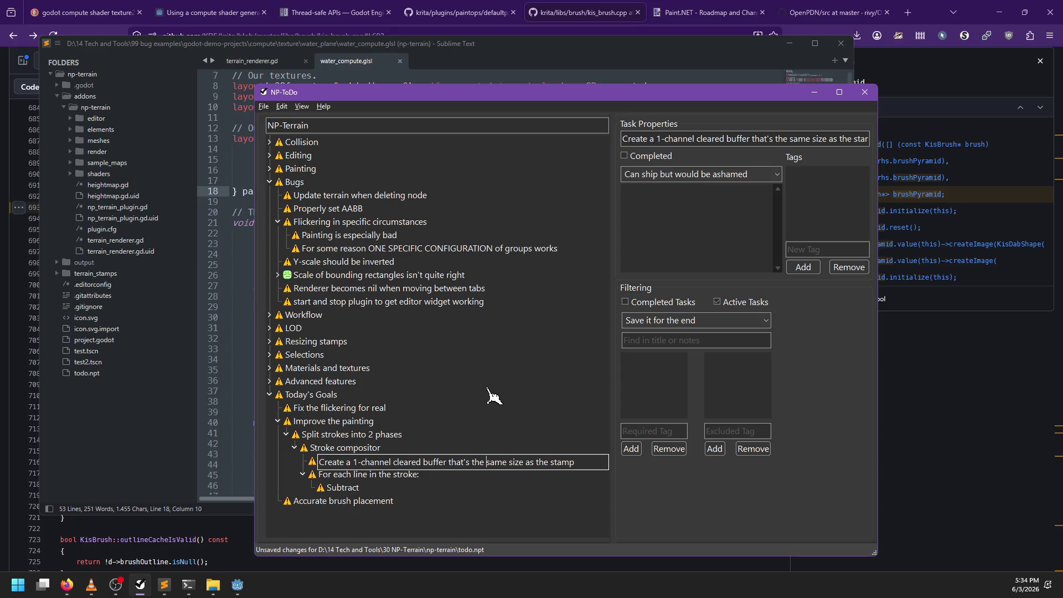
key("ctrl+shift+Left")
key("ctrl+shift+Left")
key("ctrl+shift+Left")
key("BackSpace")
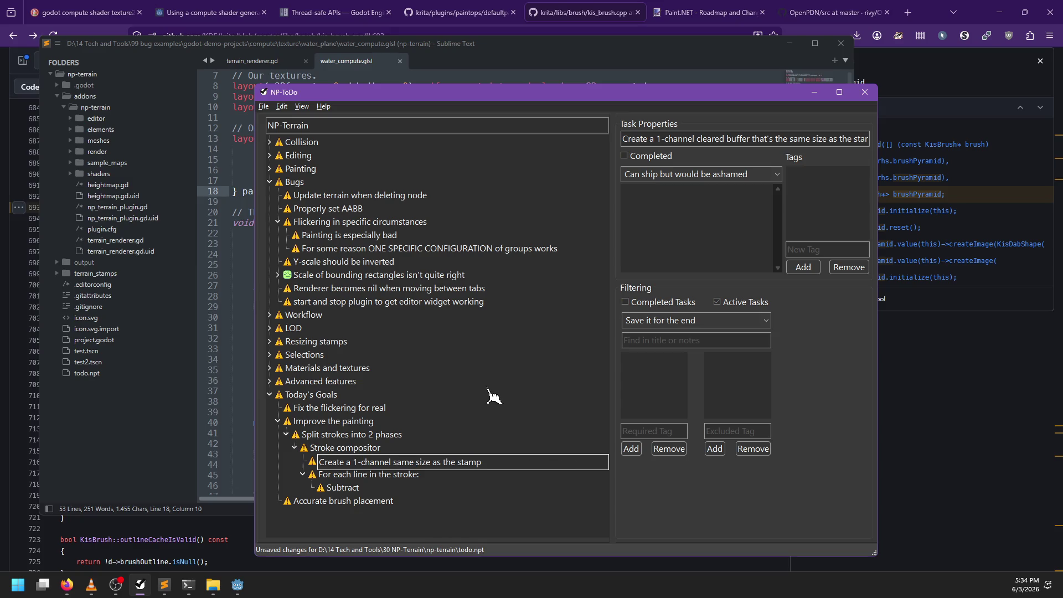
key("BackSpace")
type(",")
key("Left")
key("Left")
type("buffer")
key("Return")
Step: Add a 'Clear to black' subtask under the buffer task
key("Insert")
type("Clea")
key("BackSpace")
key("BackSpace")
key("BackSpace")
type("Clear to black")
key("Return")
Step: Rename the Subtract task to 'Subtract the opacity at the start (clamp to 0)'
key("Down")
key("Down")
key("F2")
type("the")
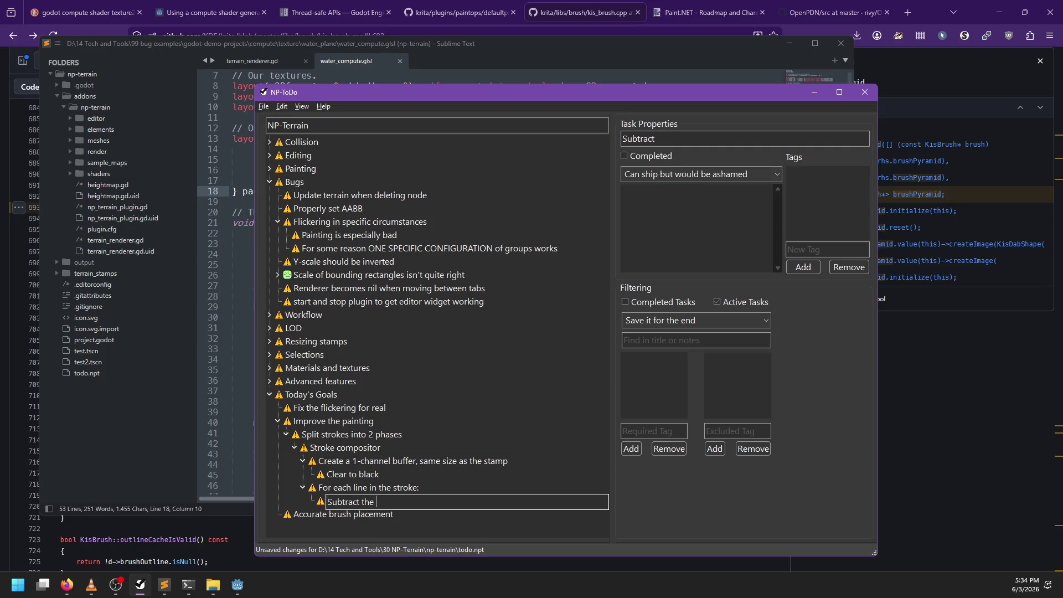
type("opacity a")
type("t the start")
type(" (cann")
key("BackSpace")
key("BackSpace")
key("BackSpace")
type("la")
key("BackSpace")
key("BackSpace")
type("clamp to 0")
type(")")
key("Return")
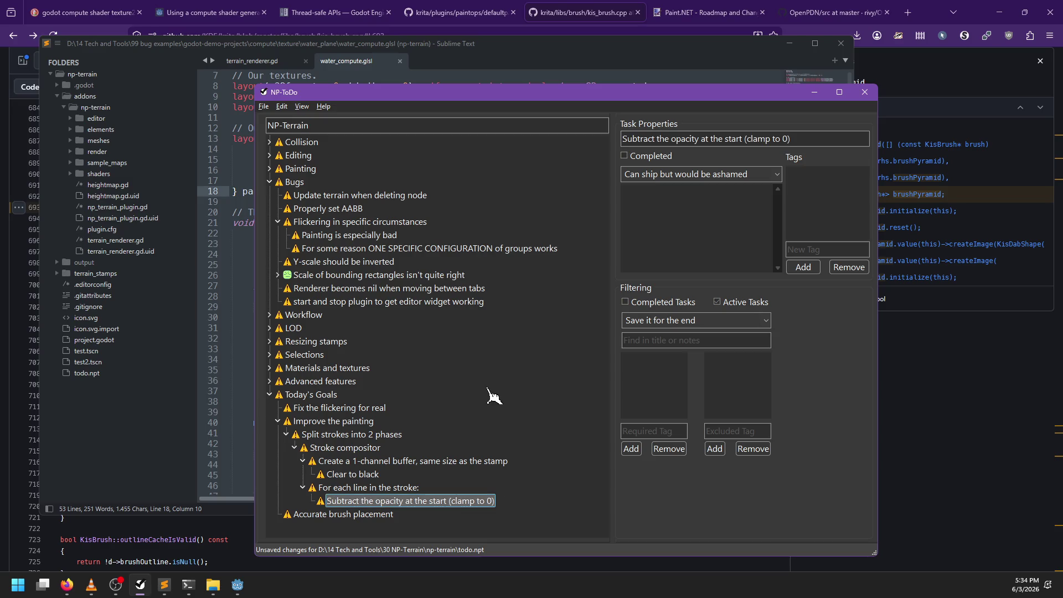
Step: Add sibling task 'Perform normal line opacity stuff' below the Subtract task
key("Return")
type("Perform normal line opacity stuff")
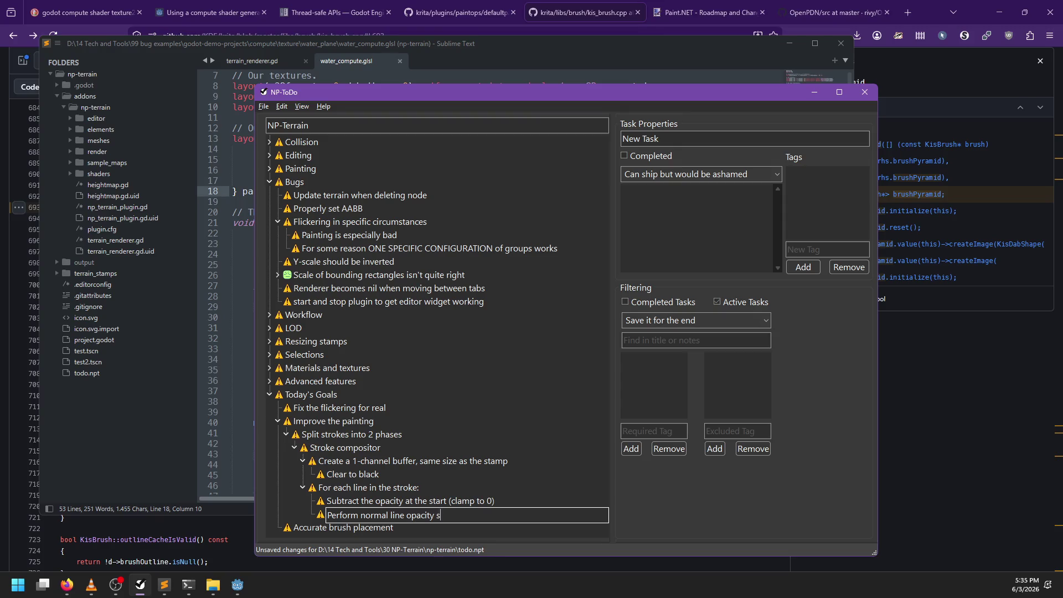
key("Return")
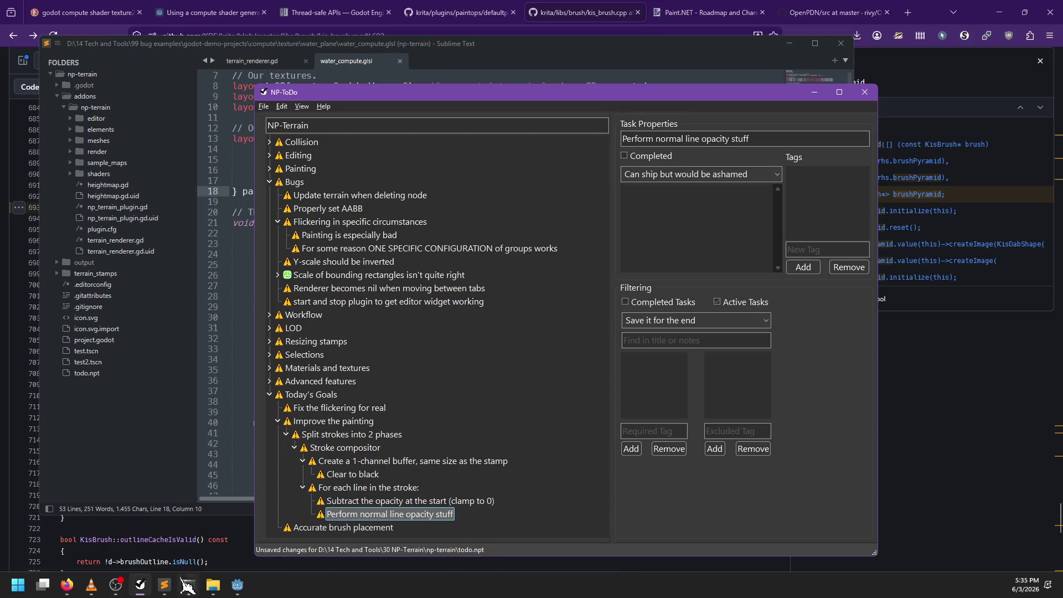
mouse_move(164, 585)
mouse_move(227, 553)
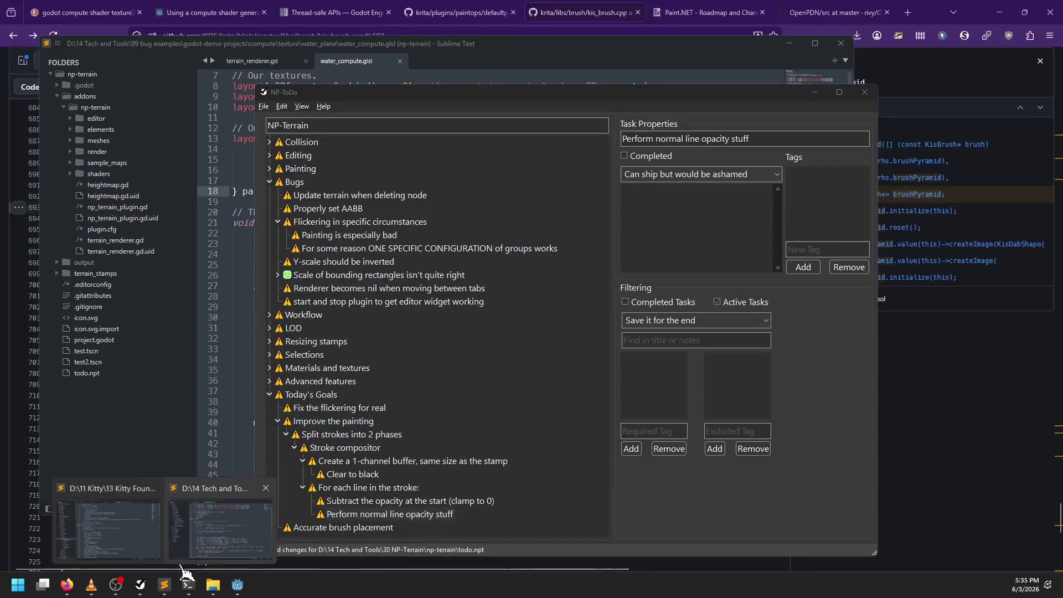
left_click(450, 517)
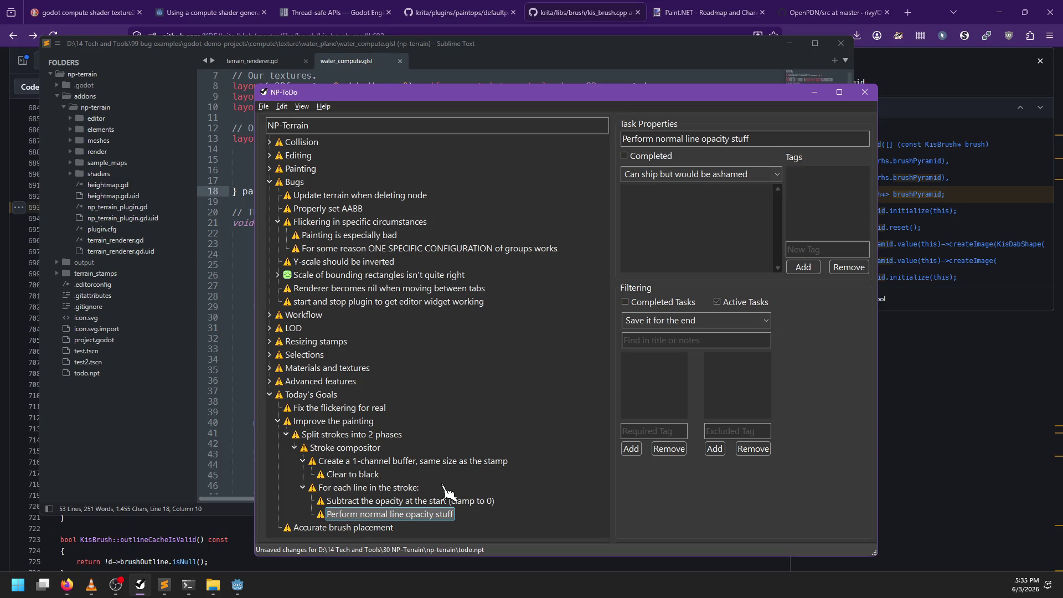
Step: Append 'of the entire line' to the Subtract the opacity task
left_click(381, 502)
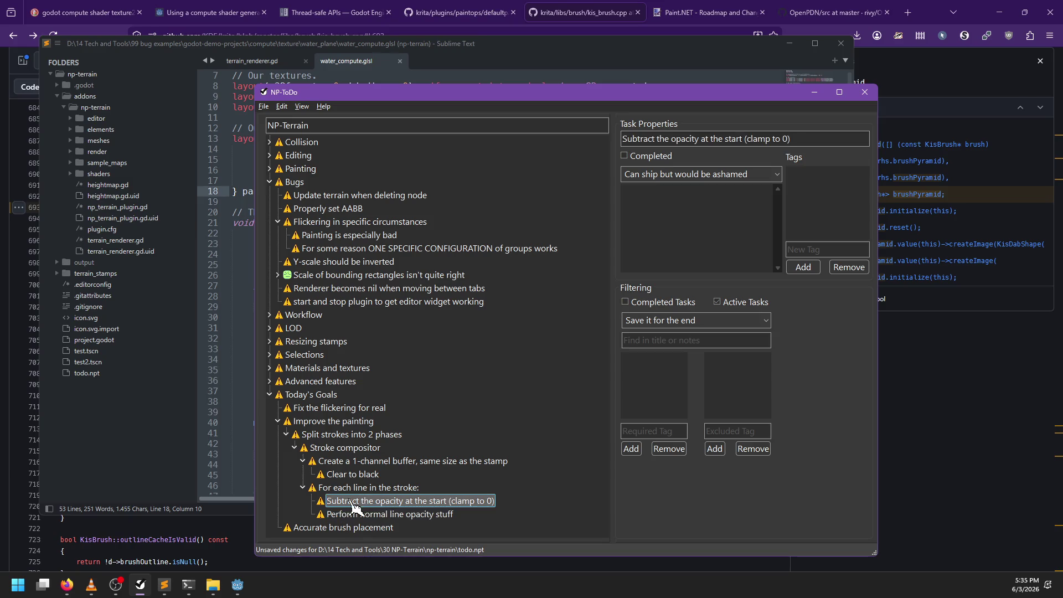
left_click(405, 502)
left_click(404, 503)
type("of the entire li")
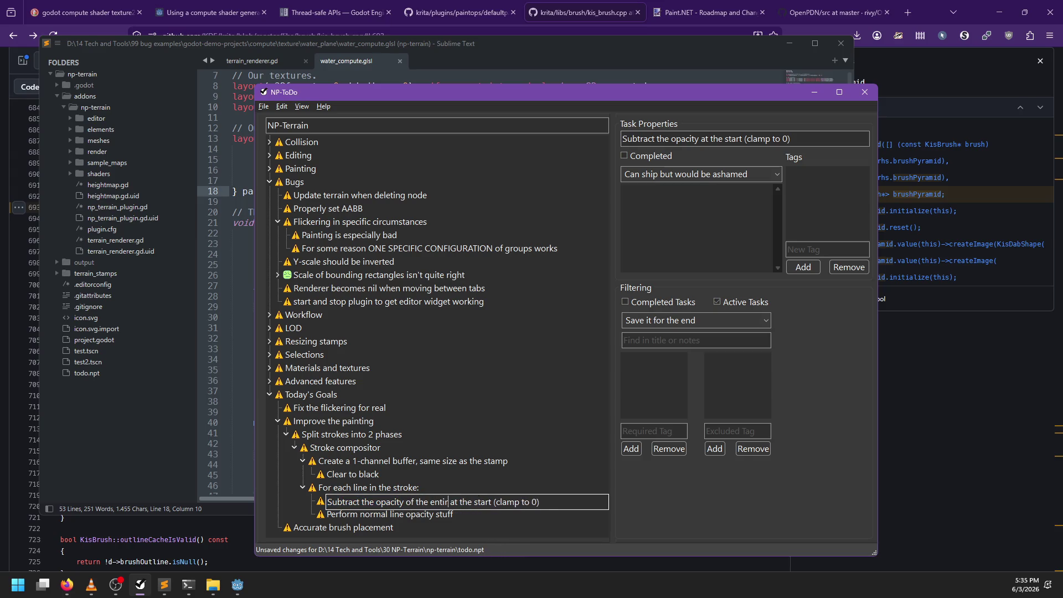
type("ne")
key("Return")
Step: Retitle the next task as 'Add the opacity'
key("Down")
type("Add the opacity")
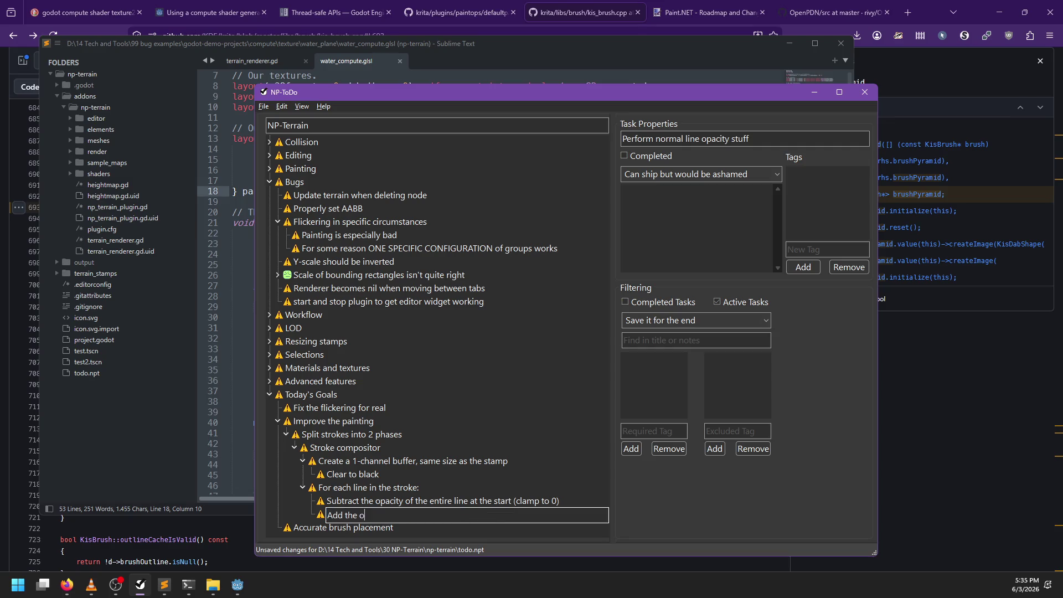
key("Return")
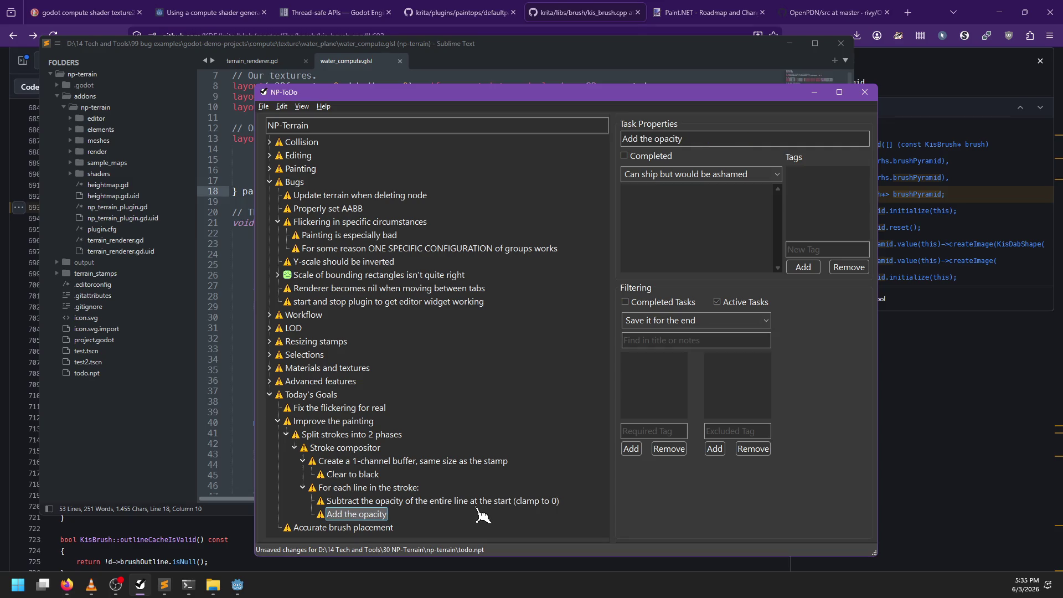
key("Up")
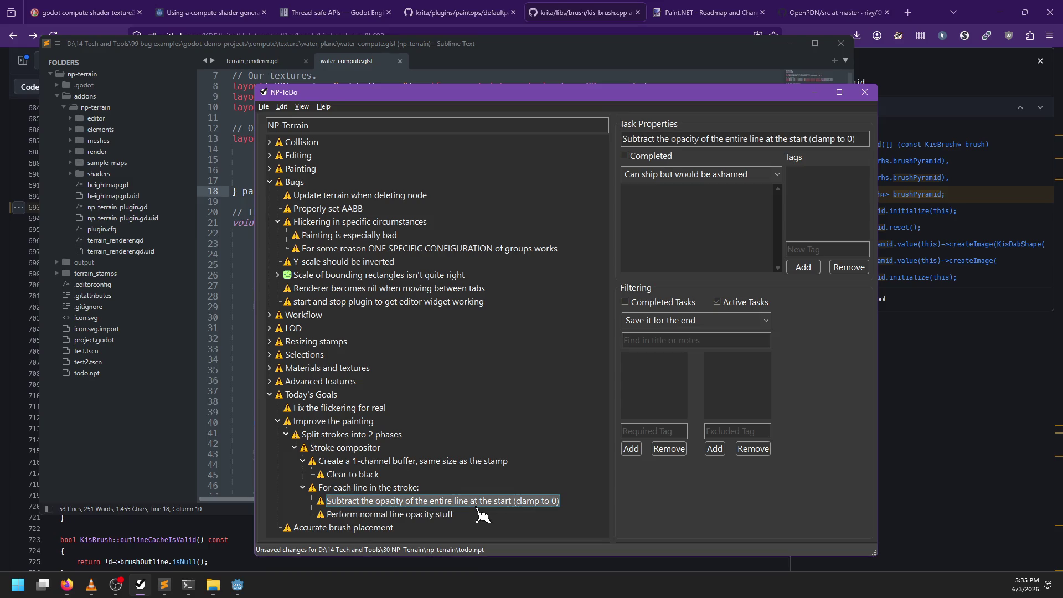
key("ctrl+y")
left_click(356, 515)
left_click(401, 501)
left_click(386, 502)
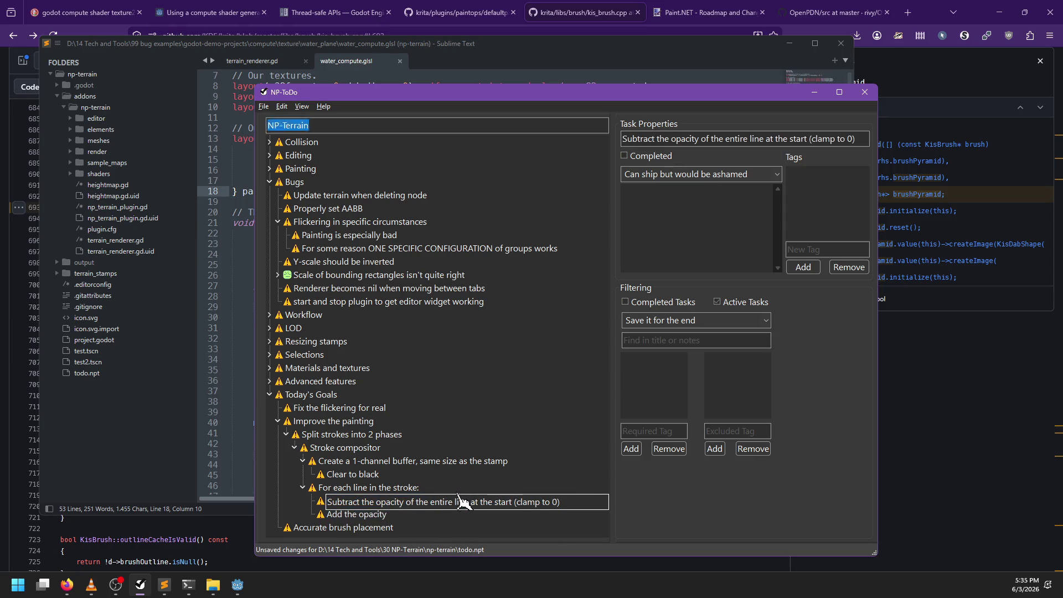
key("Return")
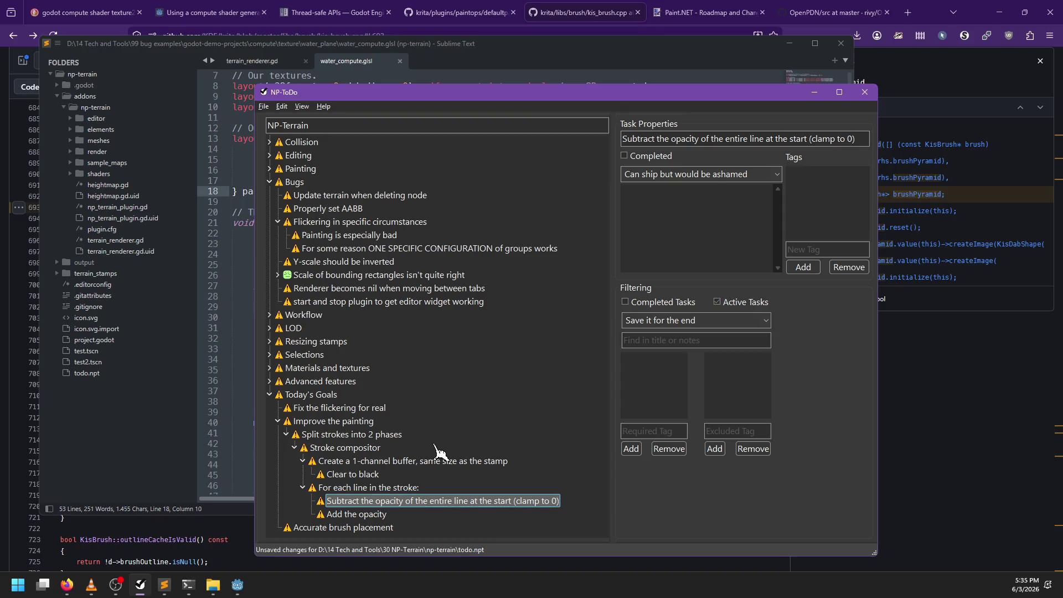
Step: Change the Subtract task to subtract the opacity of the starting point
key("F2")
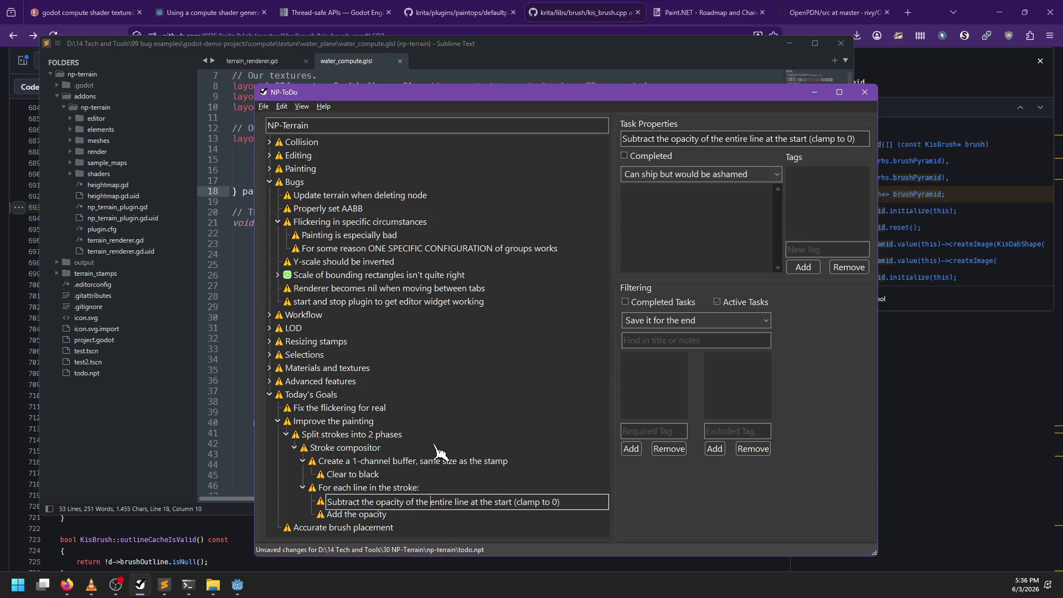
key("ctrl+shift+Left")
key("ctrl+shift+Left")
type("starting point")
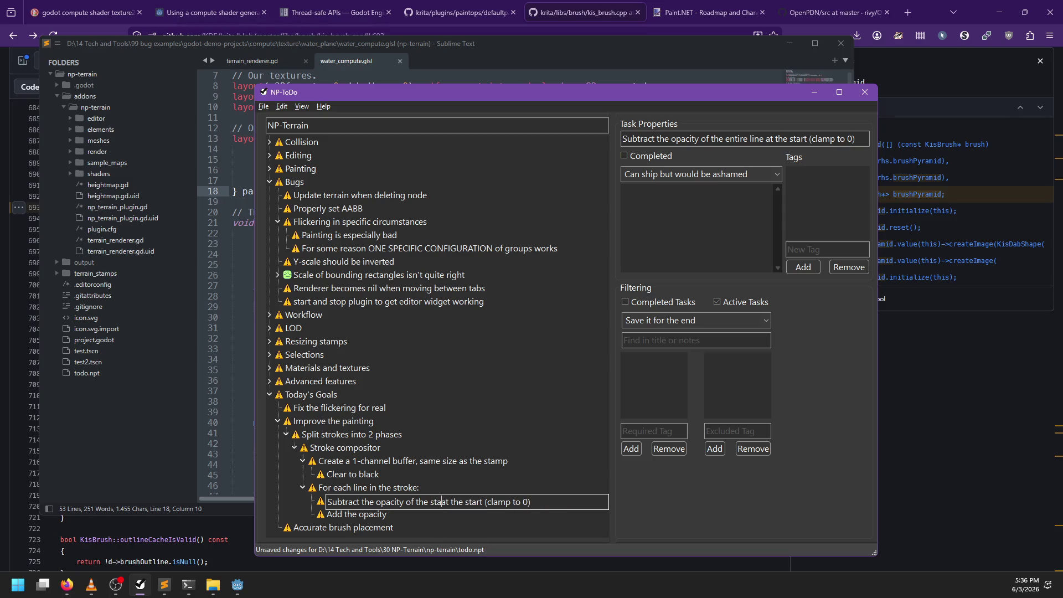
key("ctrl+shift+Right")
key("ctrl+shift+Right")
key("ctrl+shift+Right")
key("Return")
Step: Extend the Add task to read 'Add the opacity of the whole line'
key("Down")
key("Up")
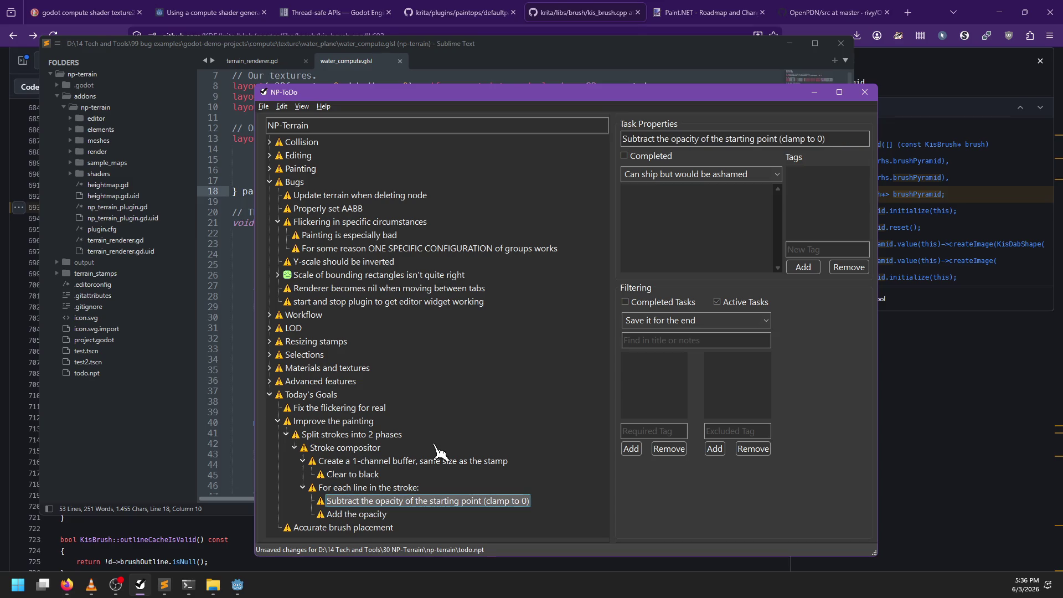
key("Down")
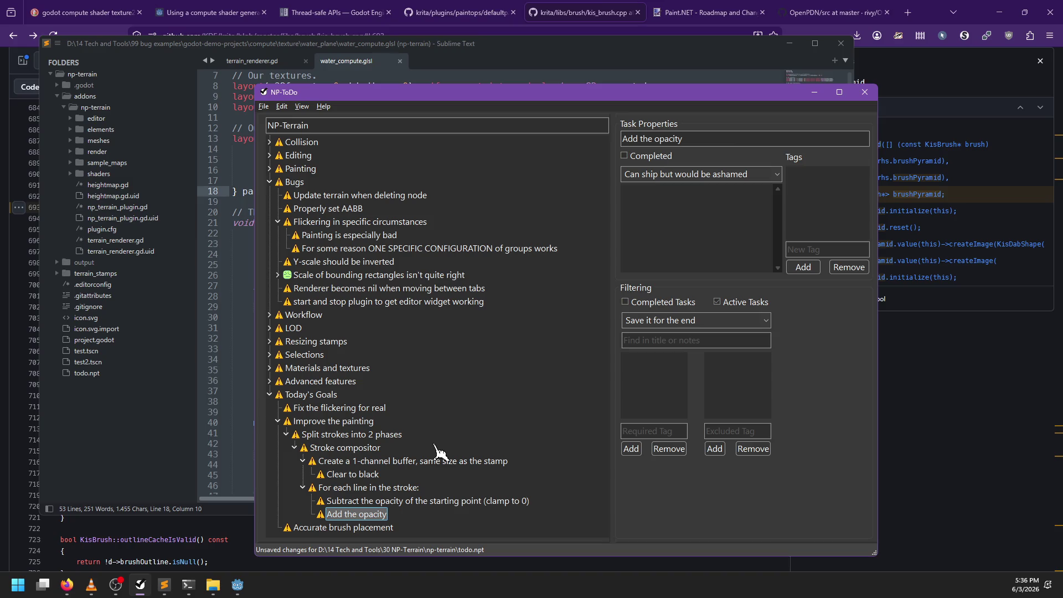
key("F2")
key("End")
type("of the")
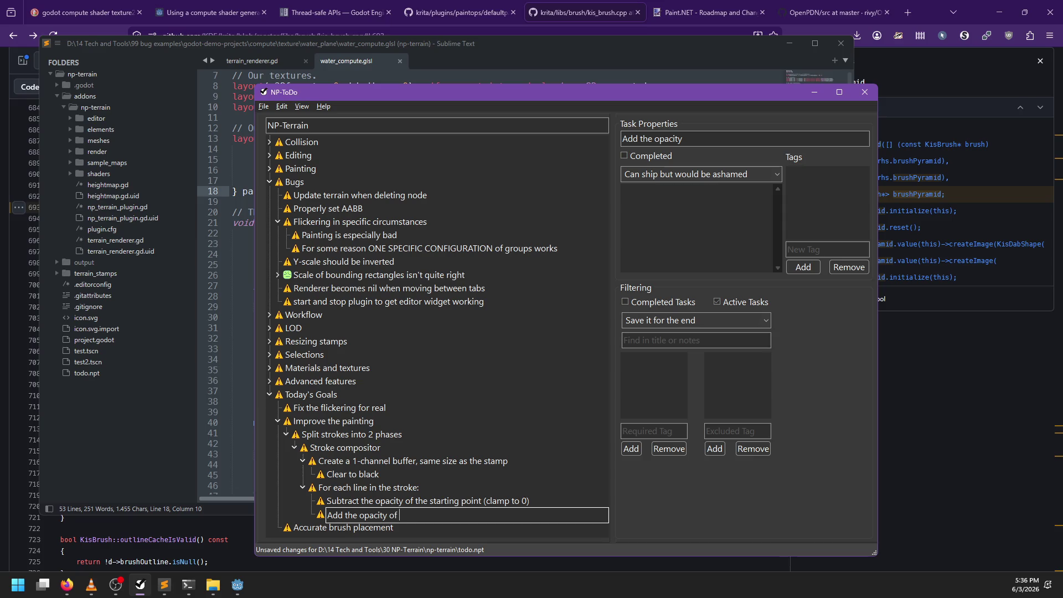
type(" whole line")
key("Return")
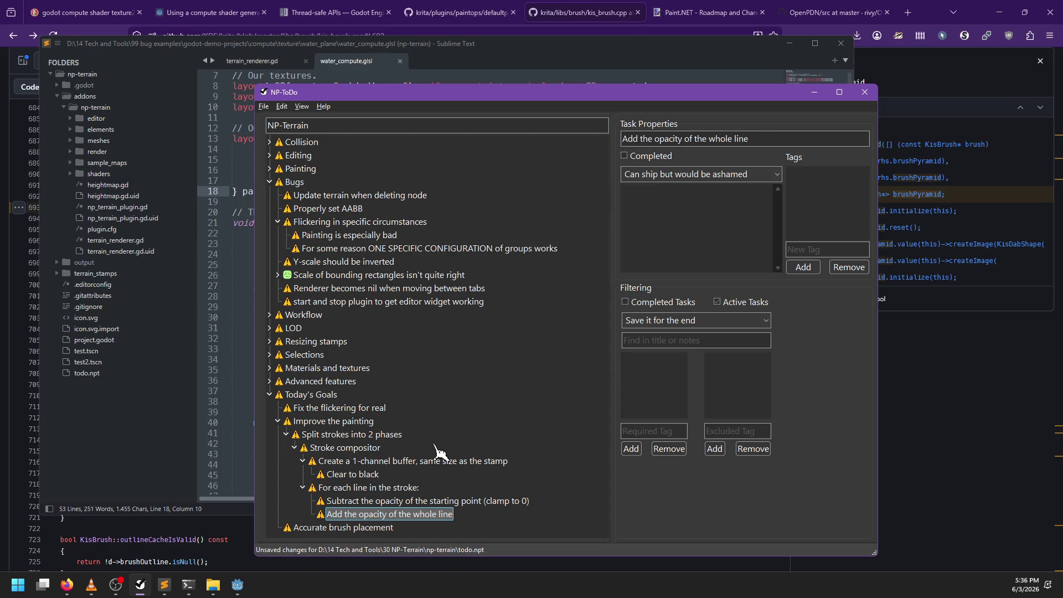
Step: Collapse the 'For each line in the stroke:' and 1-channel buffer subtasks, discarding an accidental new task
left_click(371, 488)
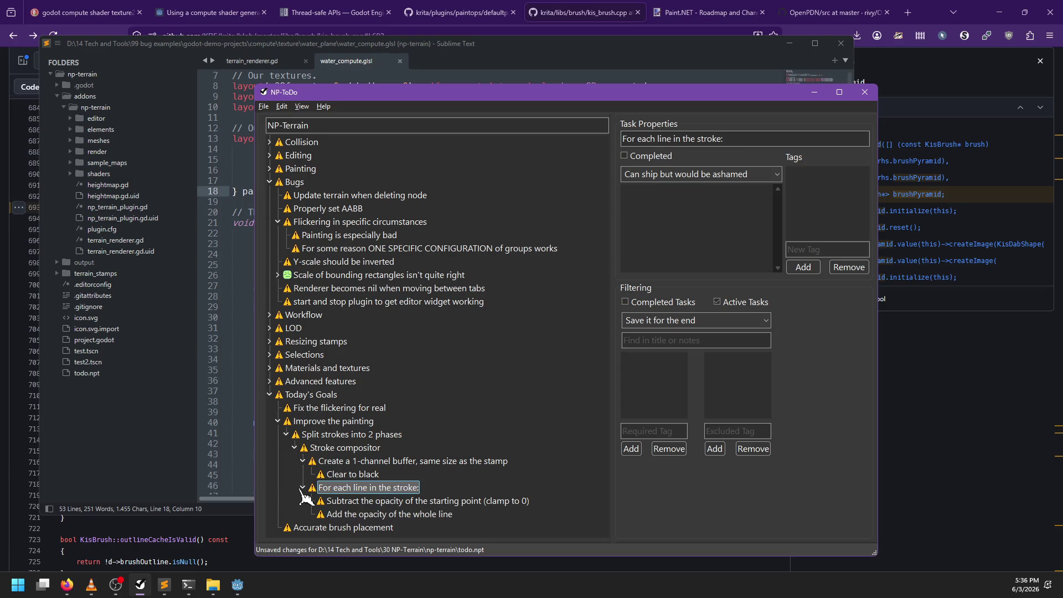
left_click(302, 488)
left_click(303, 462)
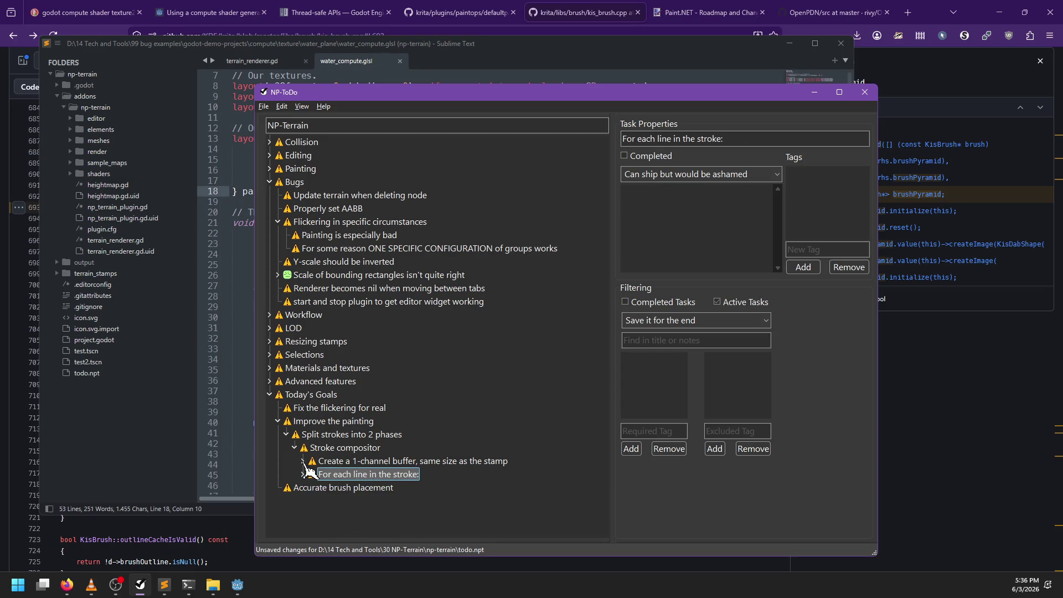
left_click(303, 475)
left_click(302, 475)
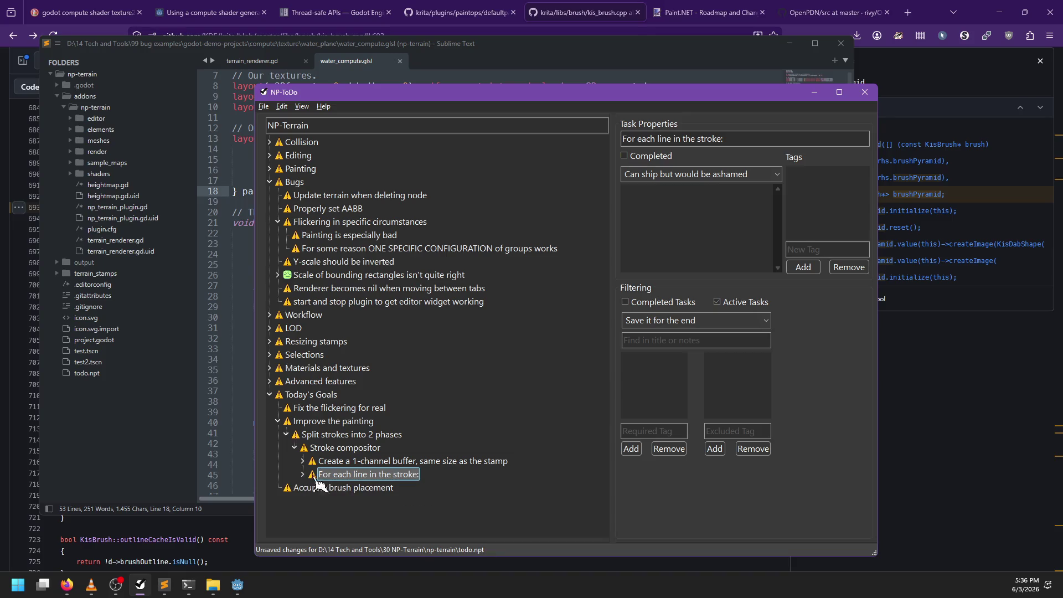
key("Insert")
key("Escape")
key("Delete")
Step: Add child task 'Apply stroke to stamp' under Stroke compositor
left_click(344, 450)
key("Insert")
type("Apply stroke to ")
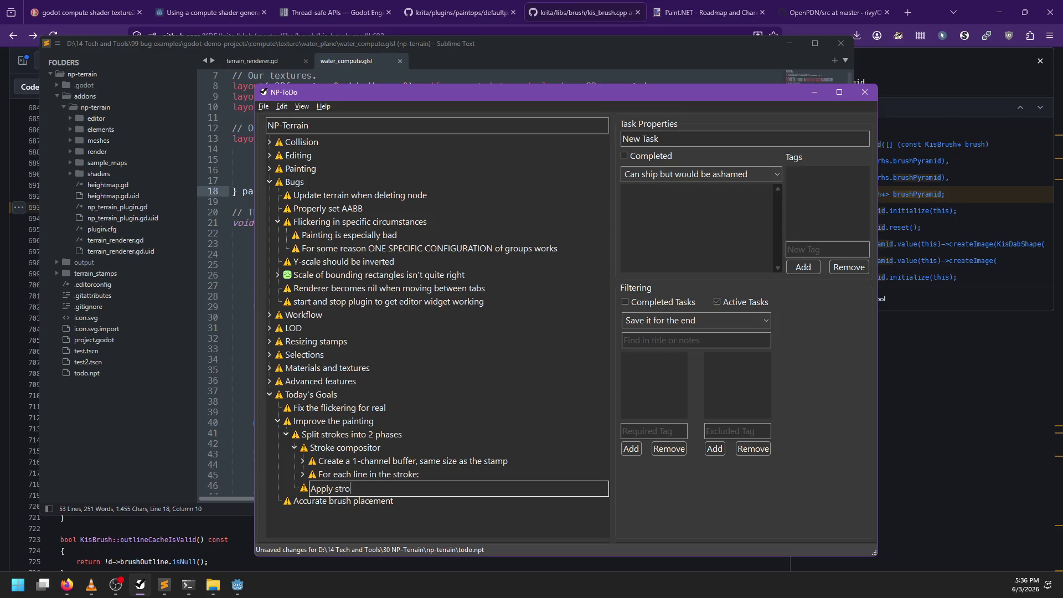
type("s")
type("tamp")
key("Return")
Step: Add subtask 'Take the color of the brush and opacity composed and combine' beneath it
key("Insert")
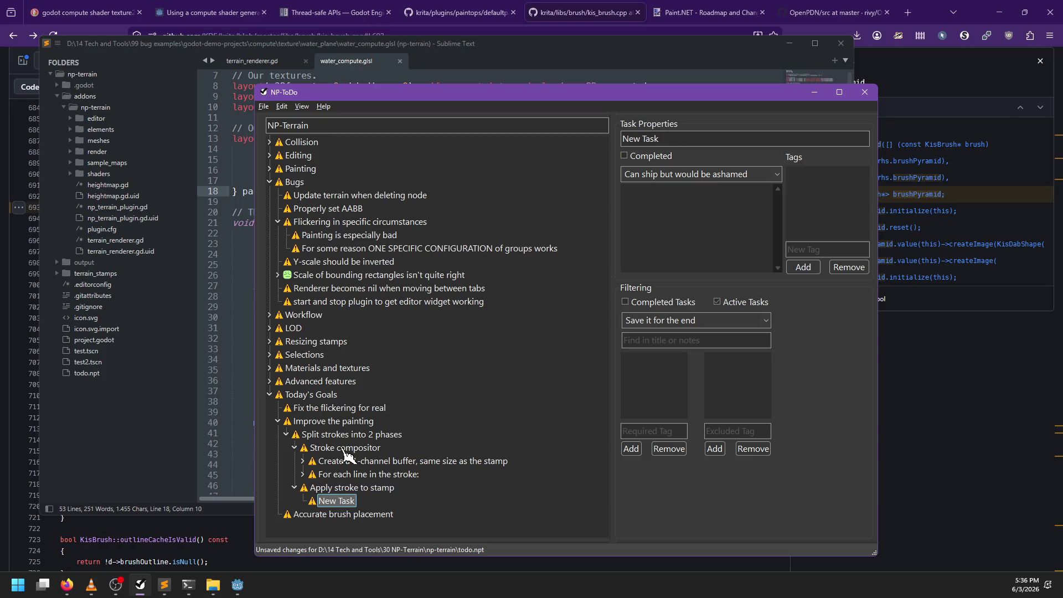
type("Take the color")
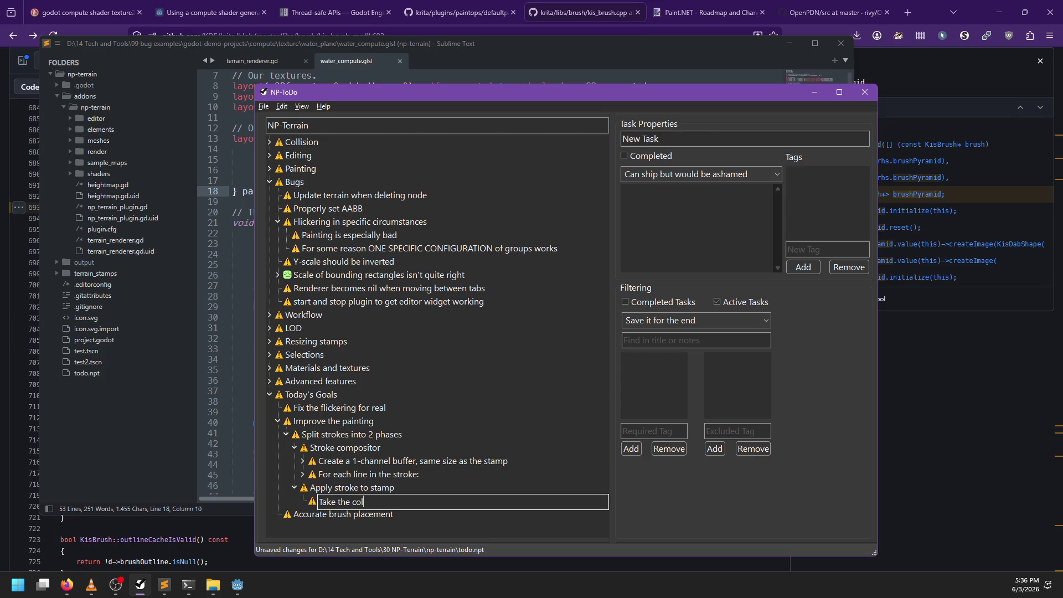
type(" of the ")
type("brus")
type(" and opacity ")
type("composed")
key("End")
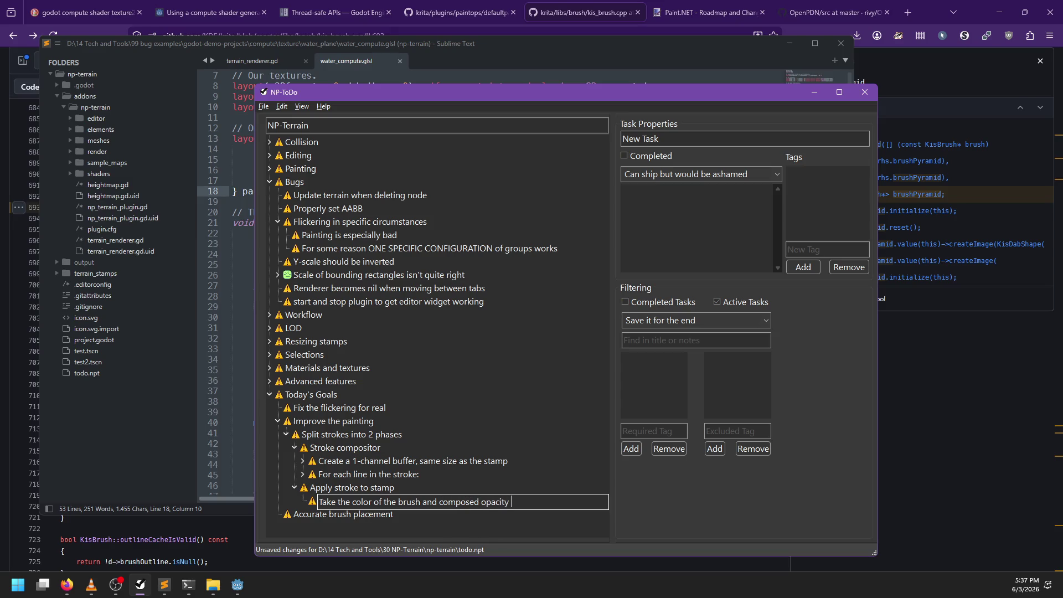
type("and combine")
key("Return")
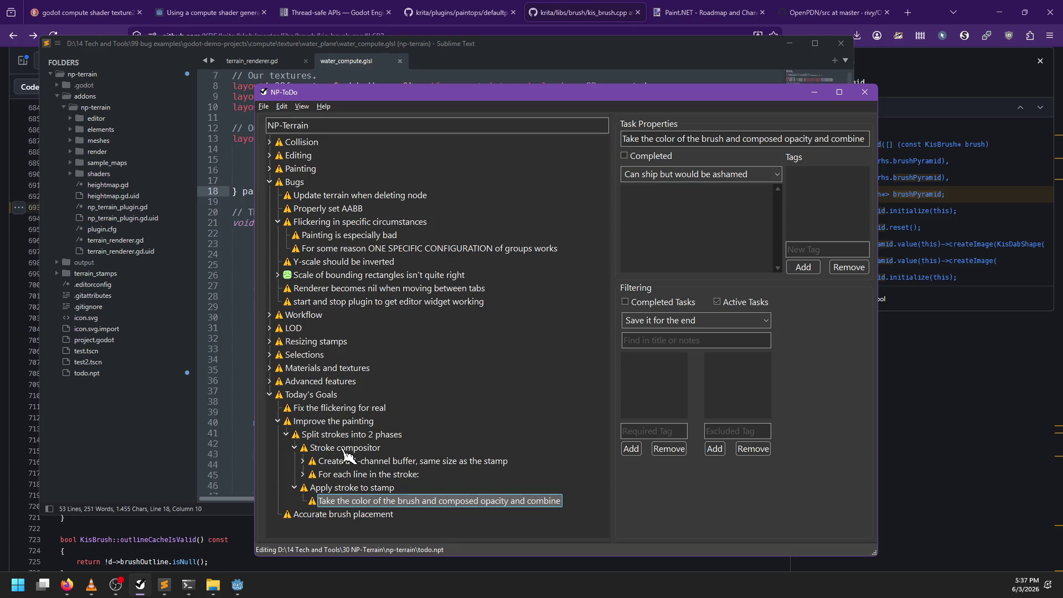
left_click(237, 585)
Step: Orbit the terrain to an oblique view, then expand 'For each line in the stroke:' in NP-ToDo
mouse_move(481, 275)
left_mouse_down()
mouse_move(467, 297)
mouse_move(534, 266)
left_mouse_up()
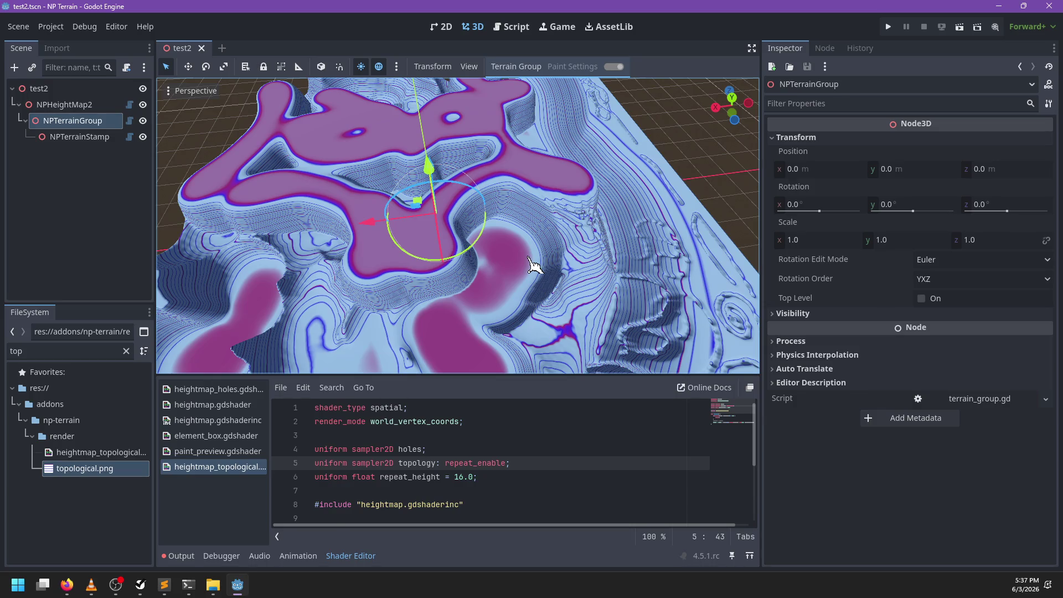
key("alt+Tab")
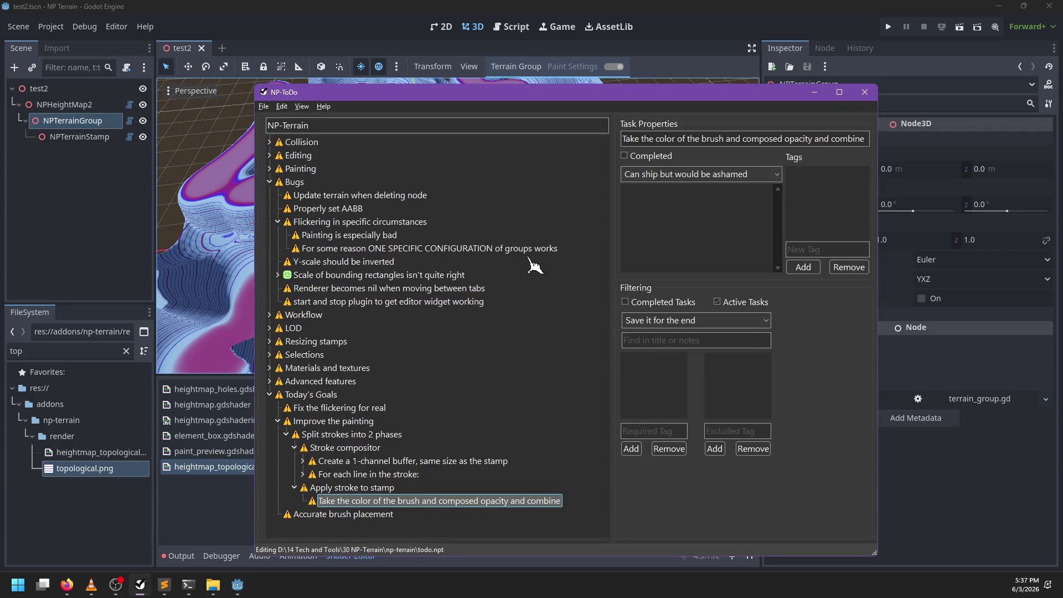
left_click(349, 447)
left_click(344, 459)
left_click(342, 453)
left_click(345, 465)
left_click(345, 468)
left_click(346, 465)
left_click(345, 468)
left_click(345, 465)
left_click(345, 472)
Step: Scroll to 'Apply stroke to stamp', then return to Godot's Script workspace
left_click(304, 475)
scroll(332, 492, "down", 1)
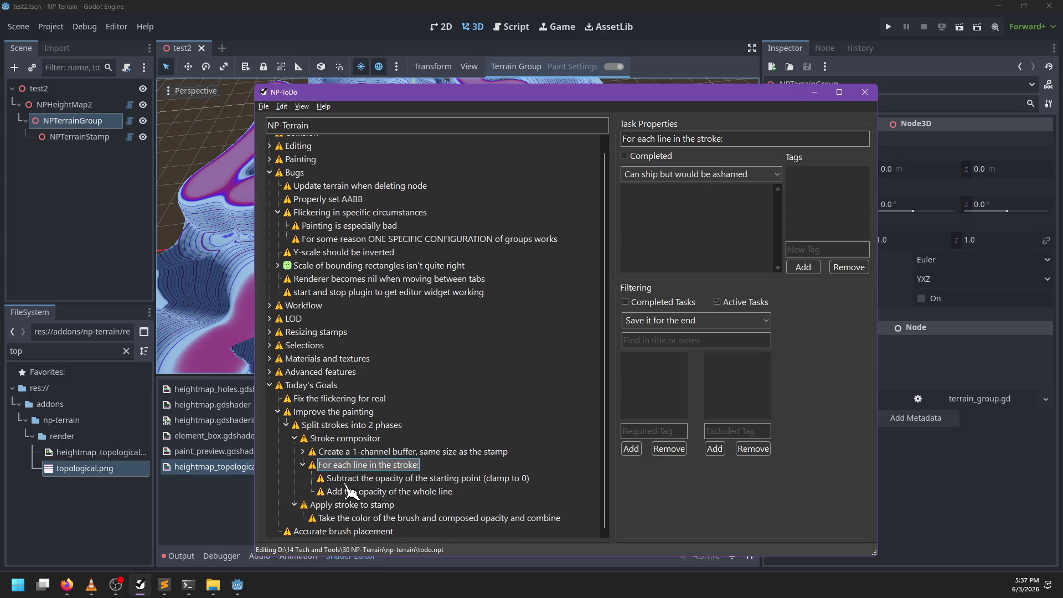
left_click(354, 504)
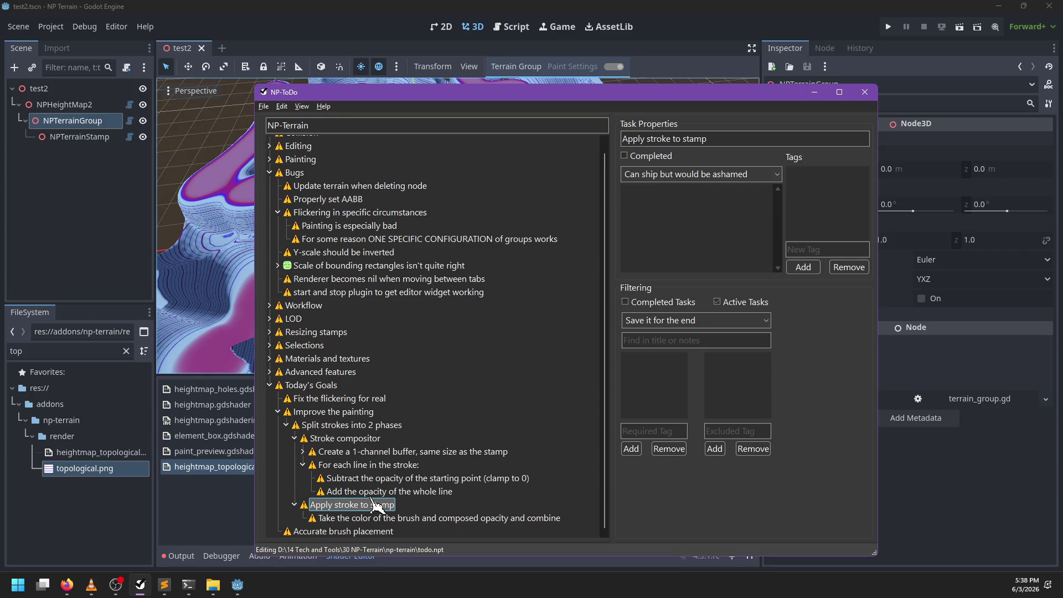
left_click(394, 34)
left_click(520, 38)
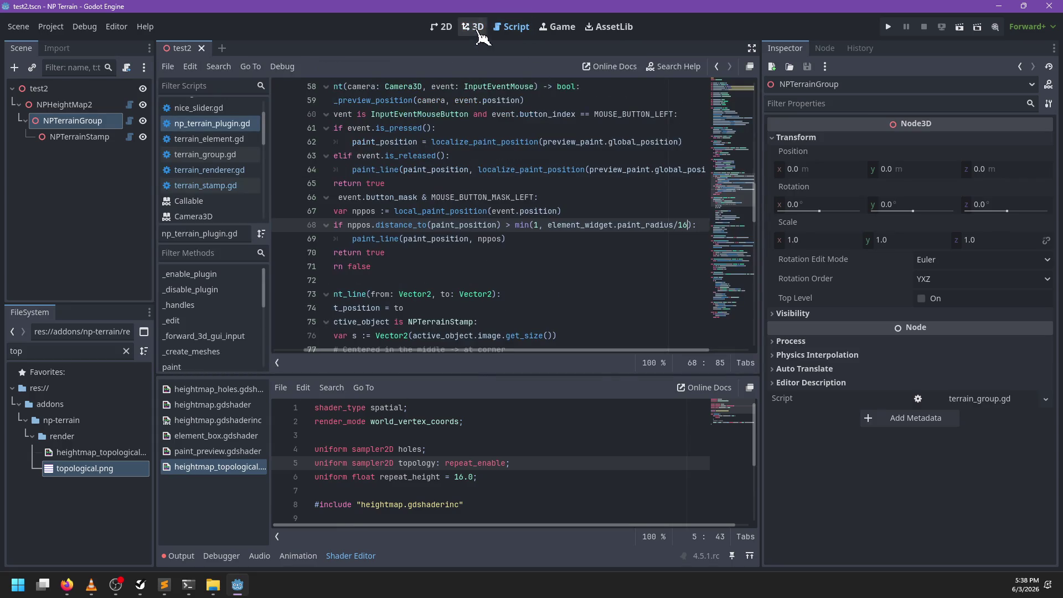
Step: Hide the script list to widen the code and undo the accidental 'va=' edit on line 17
left_click(472, 26)
scroll(556, 258, "up", 3)
scroll(556, 258, "up", 2)
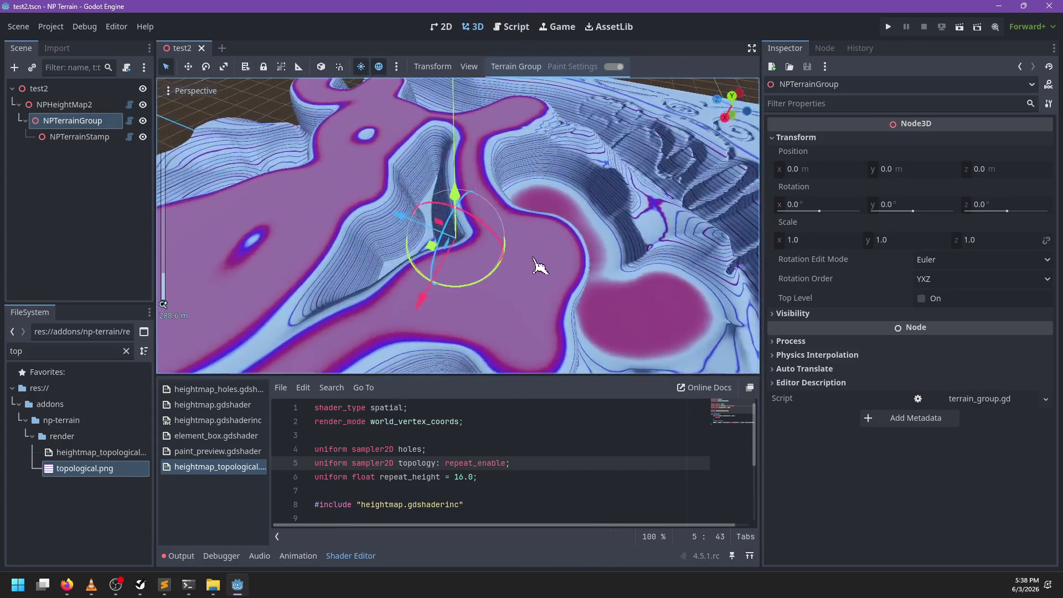
scroll(506, 258, "down", 6)
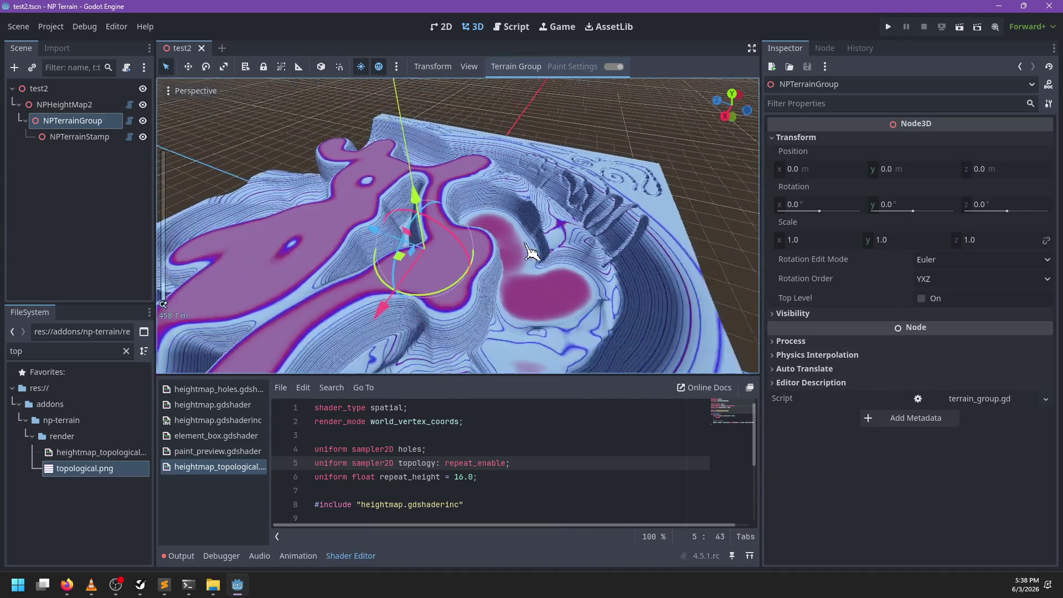
scroll(432, 271, "up", 2)
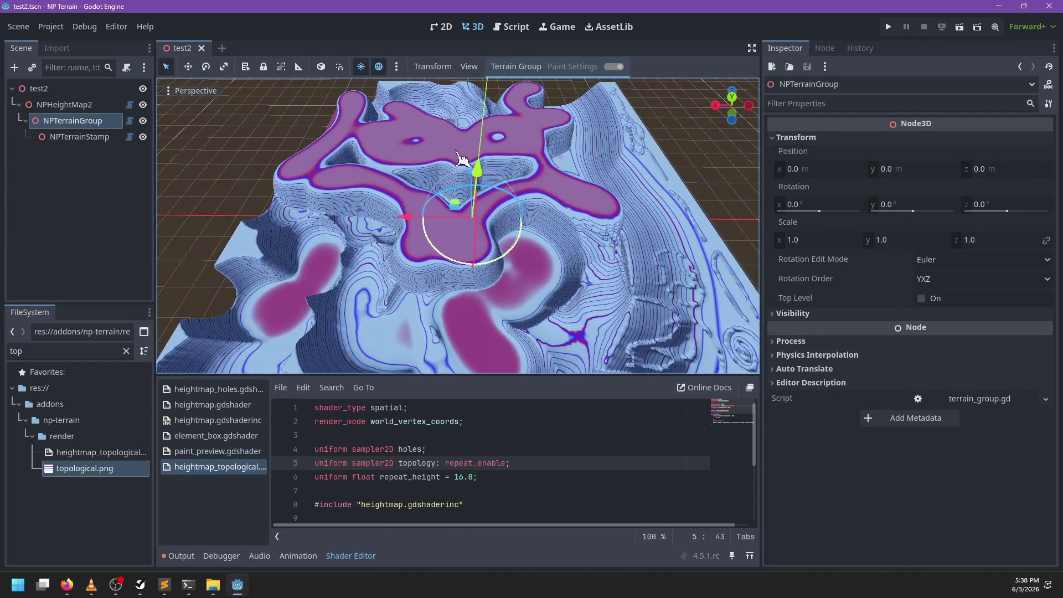
left_click(509, 28)
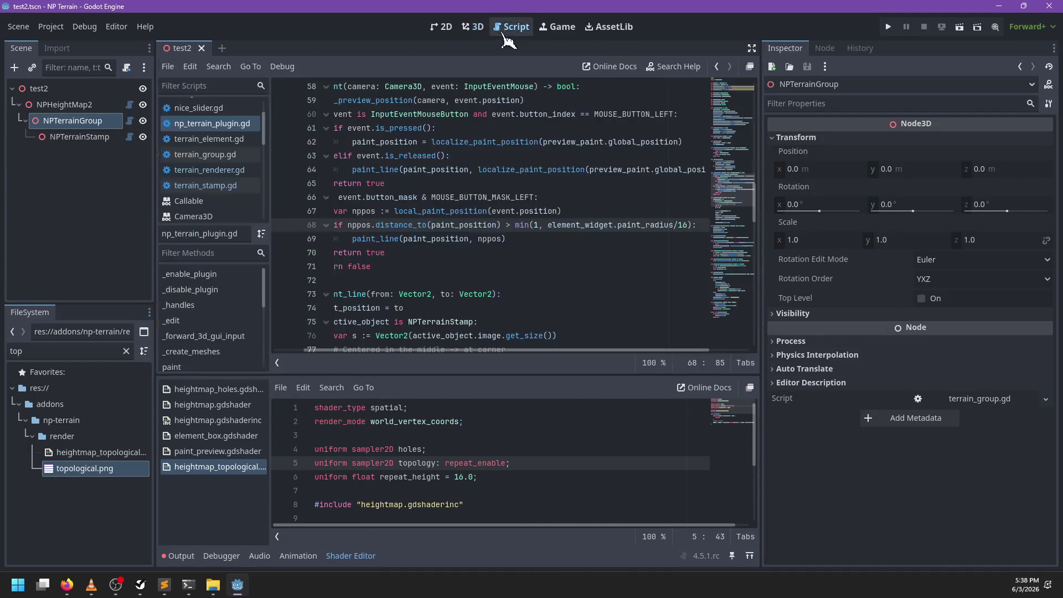
left_click(277, 363)
scroll(439, 277, "up", 19)
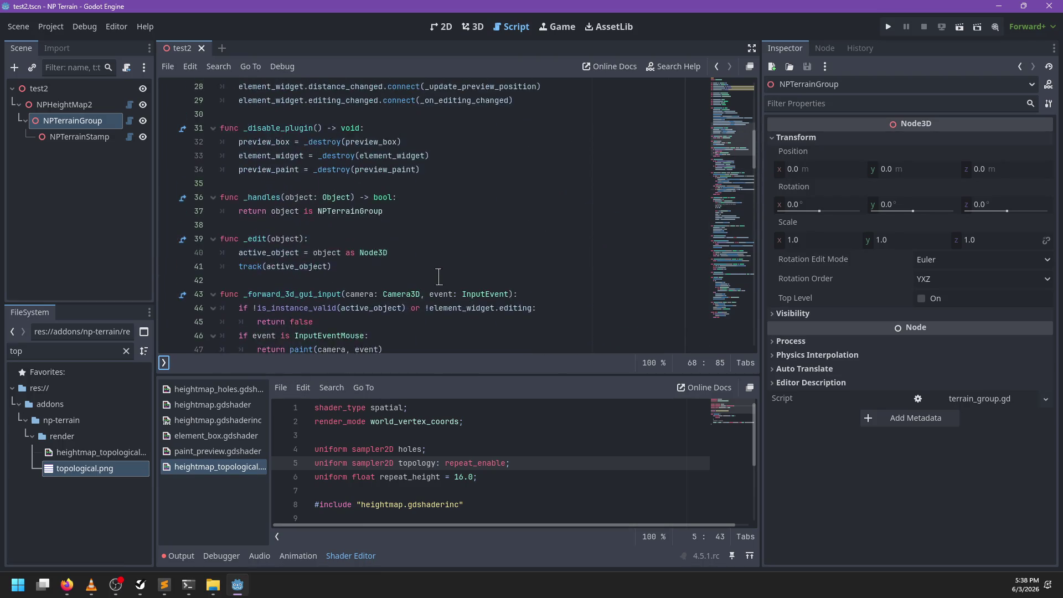
scroll(437, 277, "down", 1)
left_click_drag(399, 266, 218, 265)
type("var st")
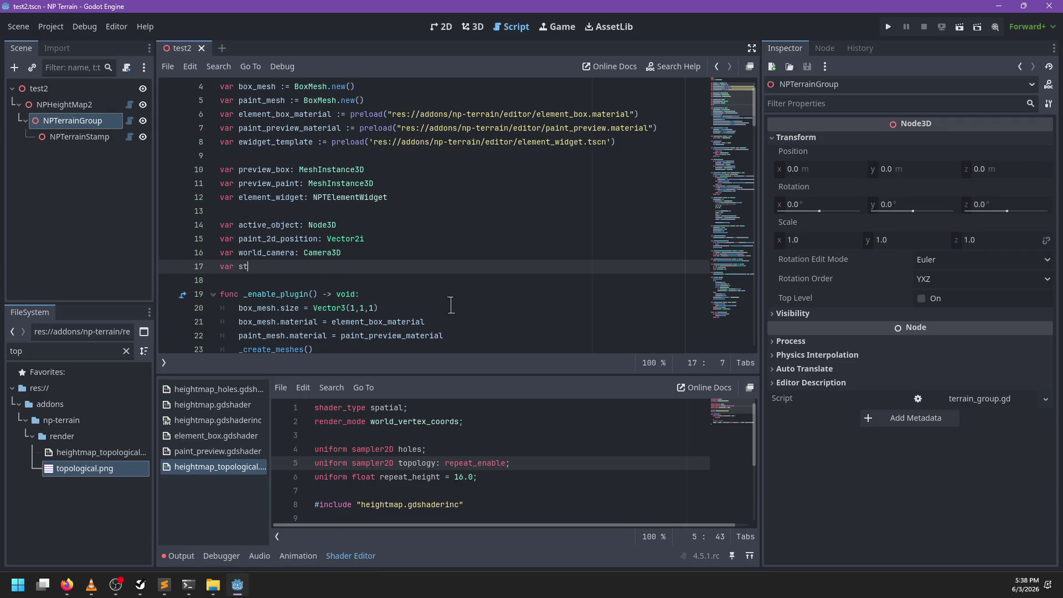
type("=")
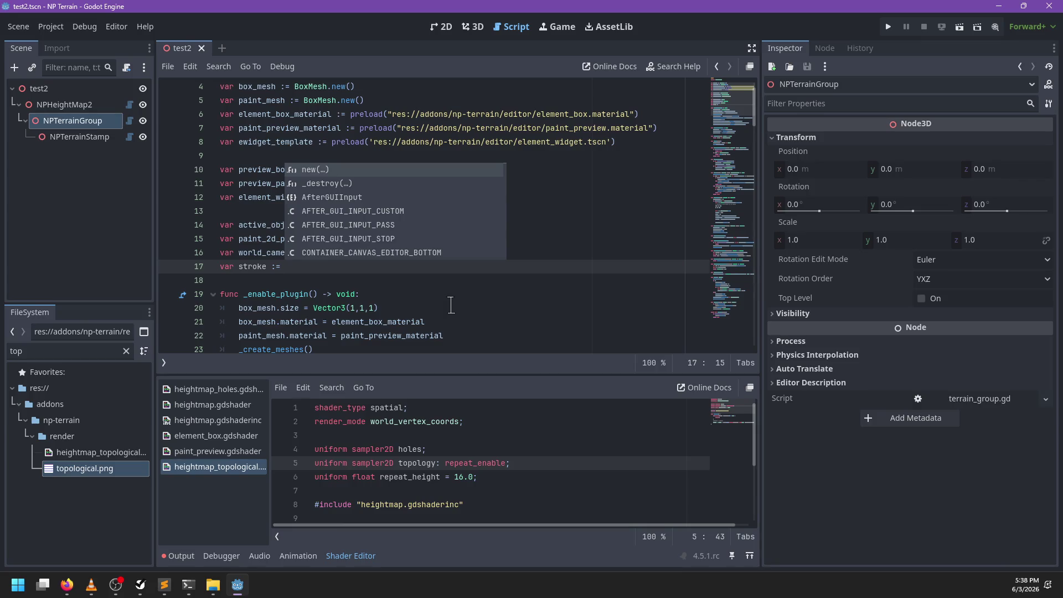
key("ctrl+z")
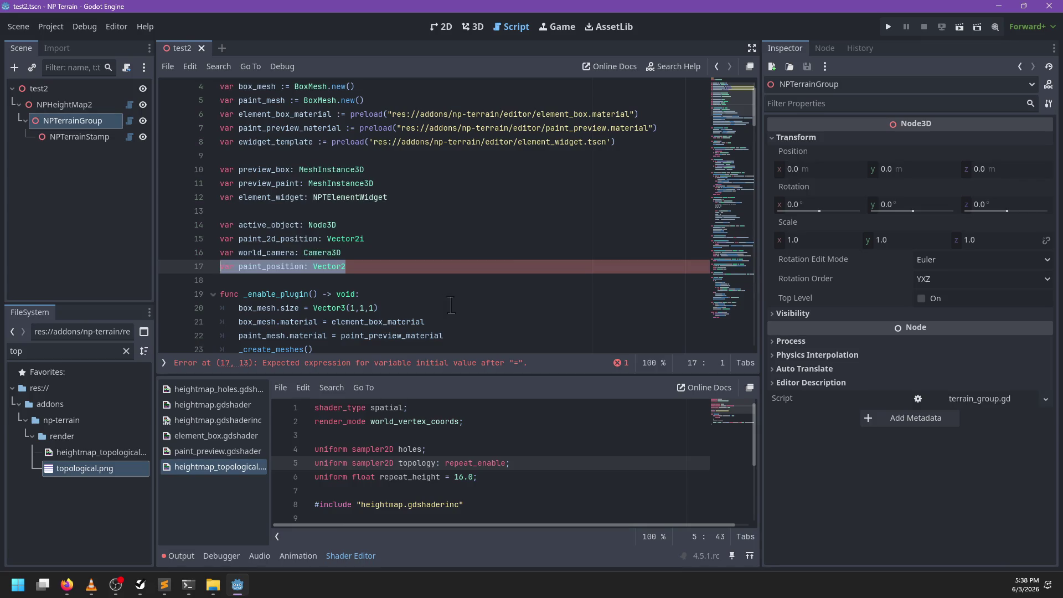
Step: Clear the FileSystem filter, expand the elements folder and open its context menu
left_click(126, 351)
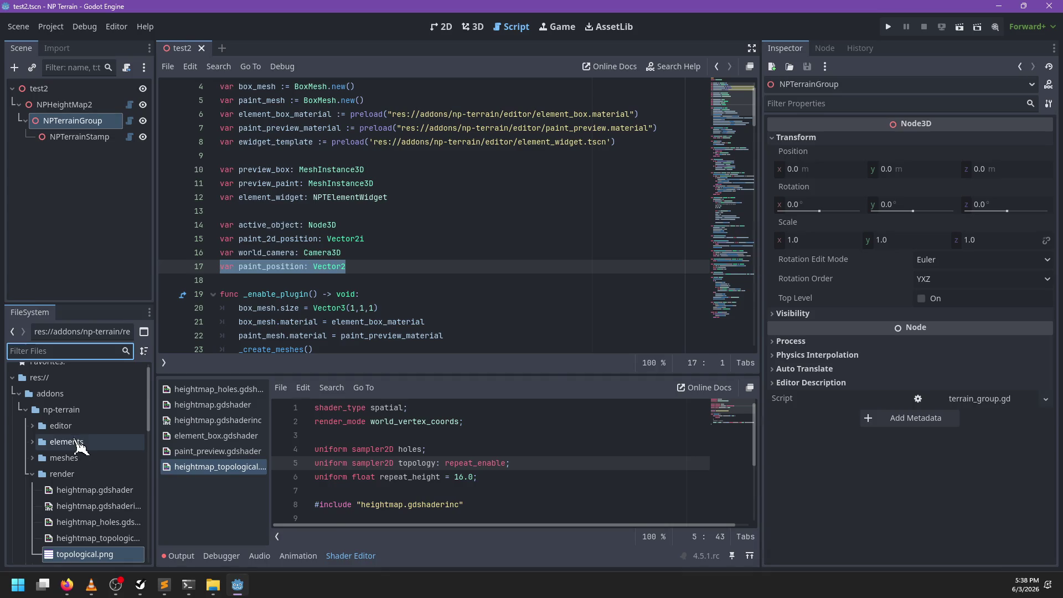
double_click(55, 441)
right_click(59, 441)
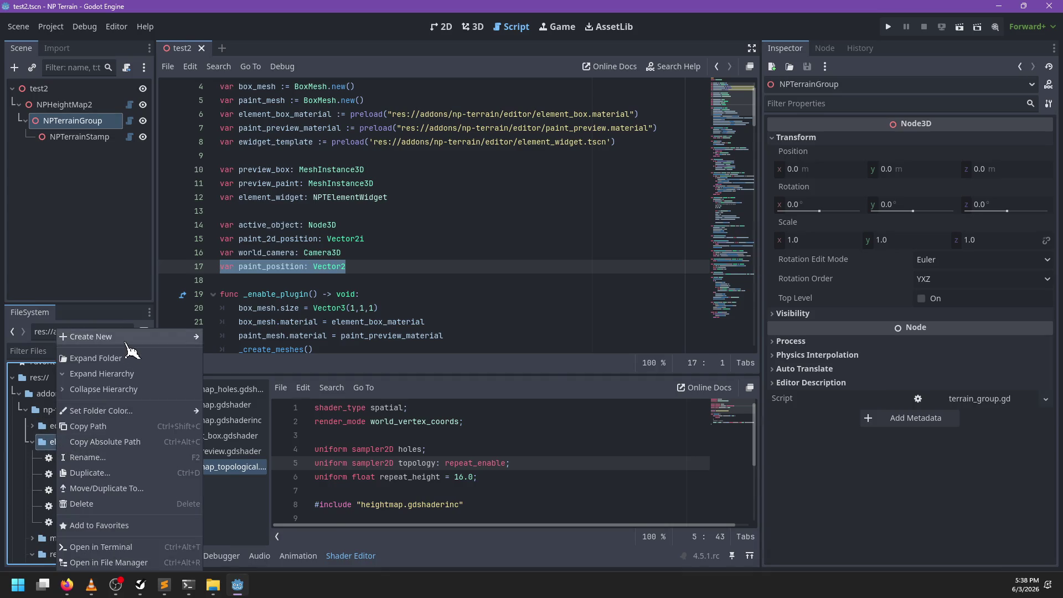
Step: Create new_script.gd in the elements folder and open it for editing
mouse_move(127, 337)
left_click(257, 346)
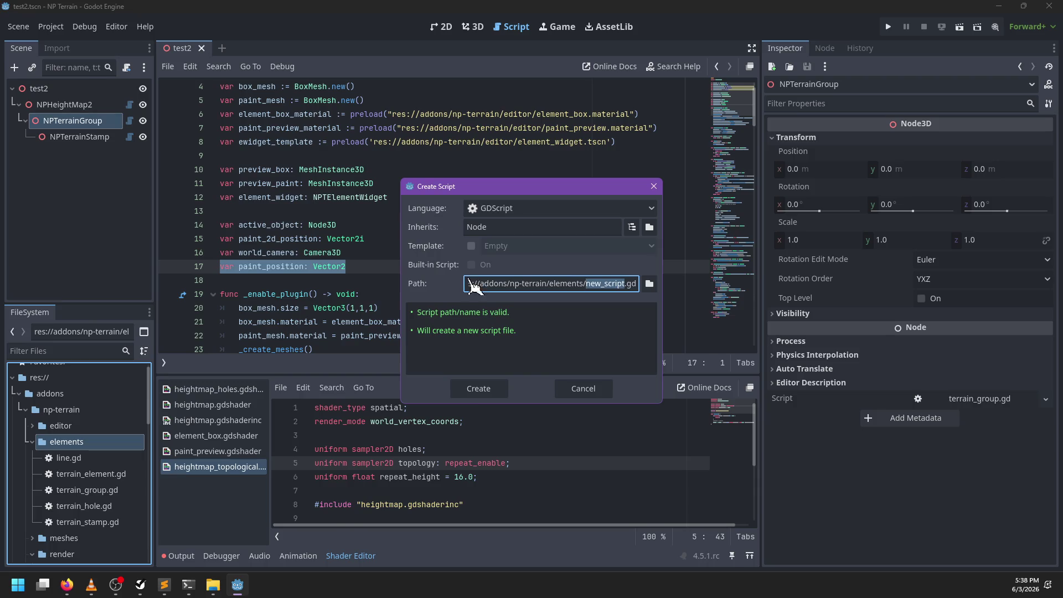
left_click(480, 395)
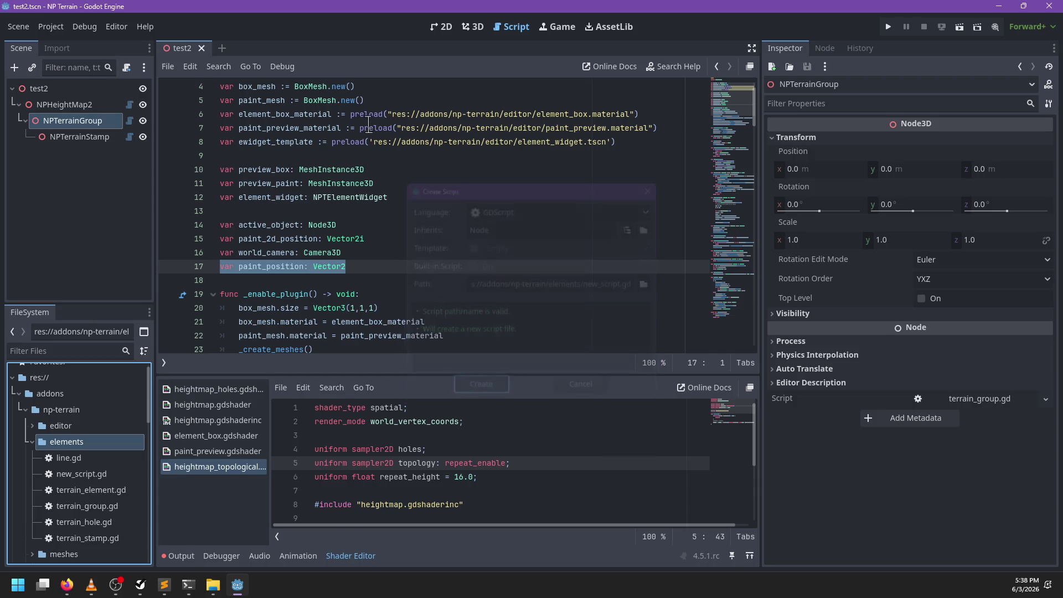
double_click(101, 474)
key("Up")
key("Return")
key("Up")
type("v@resource")
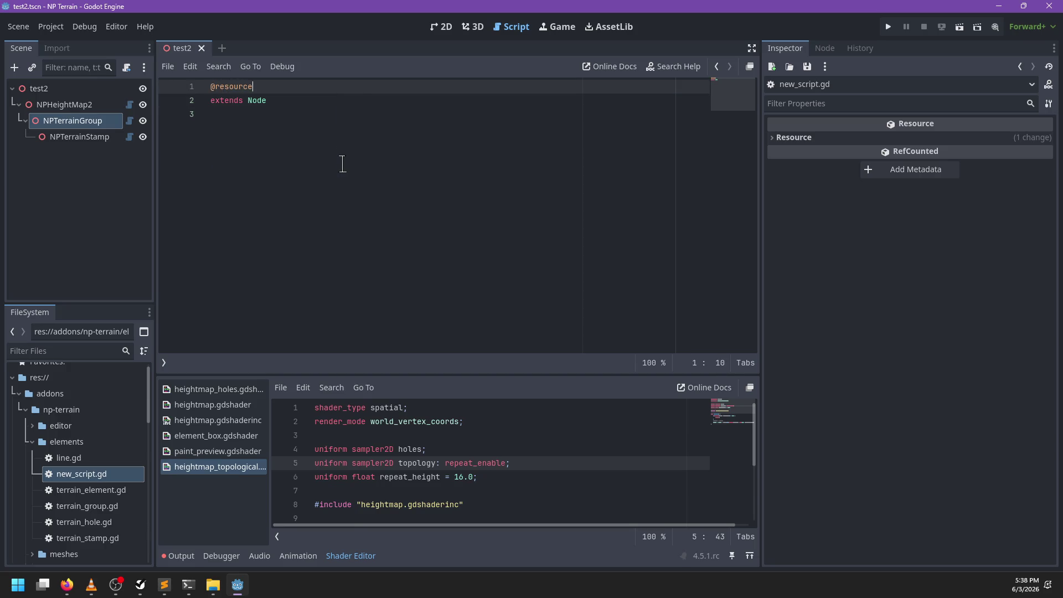
key("Down")
key("End")
key("ctrl+BackSpace")
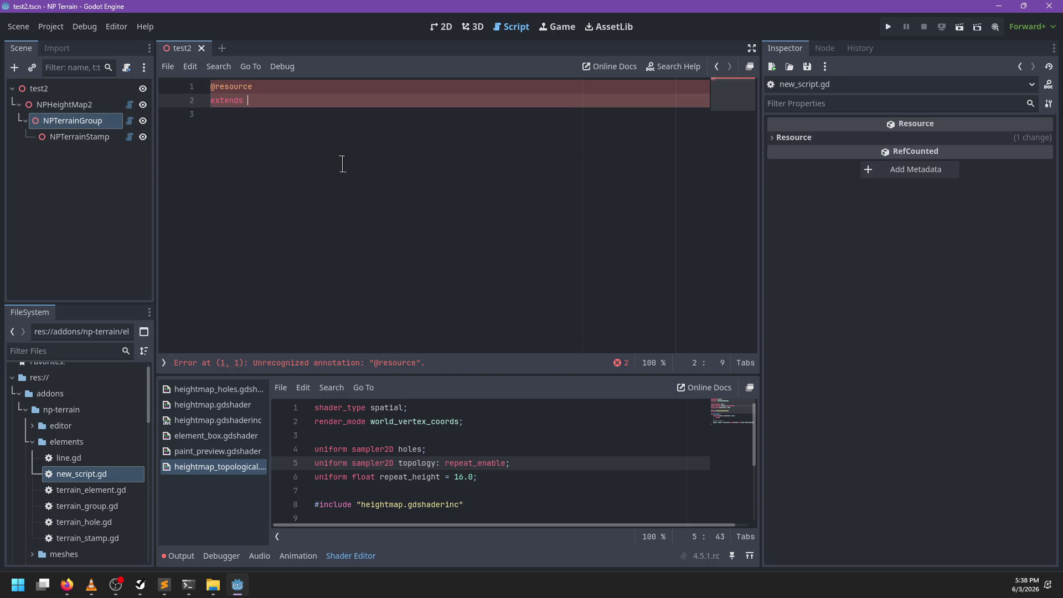
type("ce")
key("Up")
key("ctrl+BackSpace")
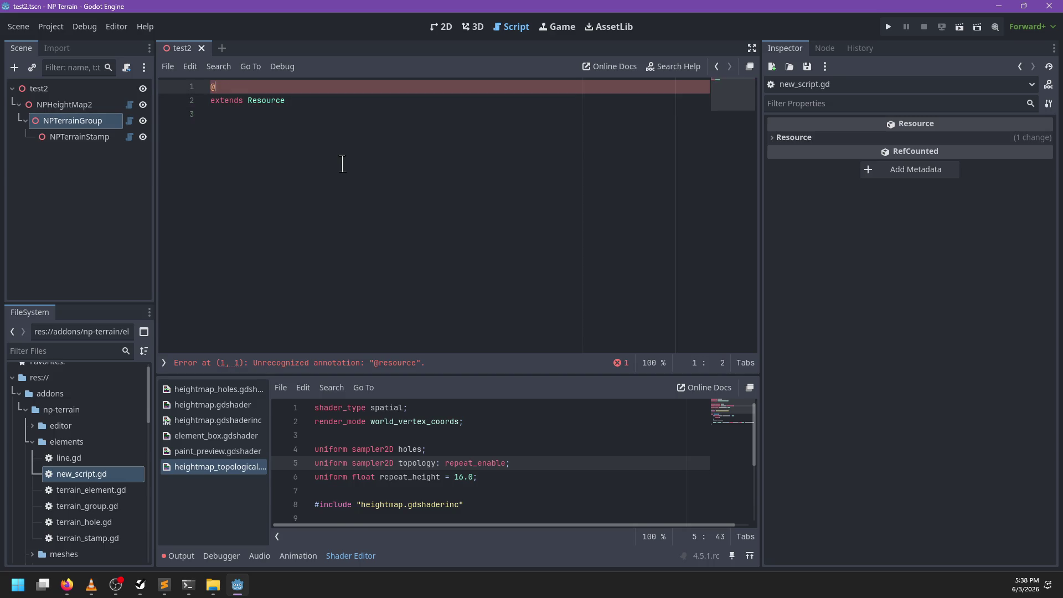
type("l")
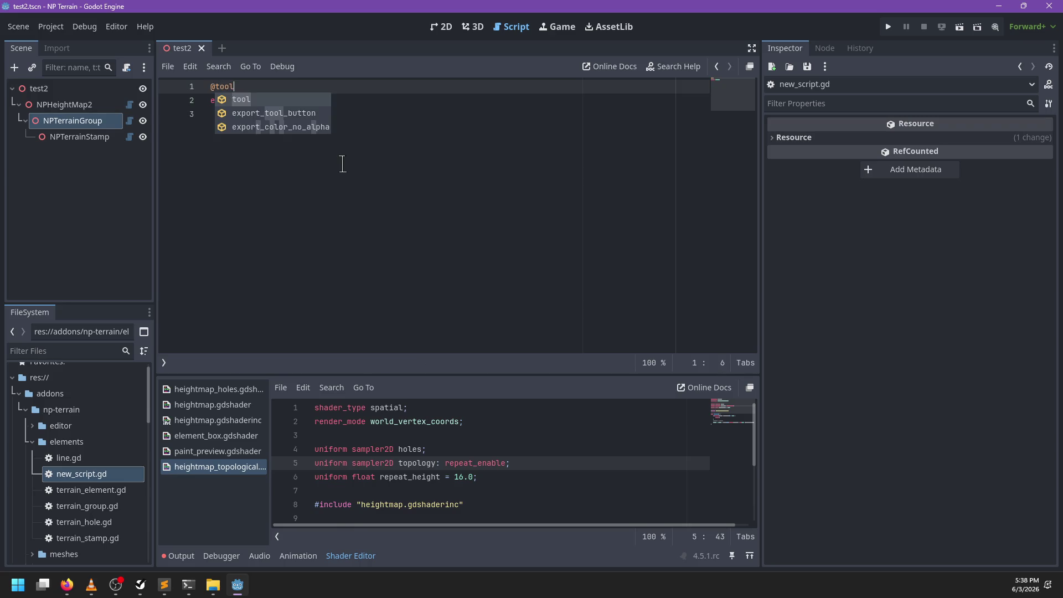
key("Return")
key("Return")
type("name NPStroke")
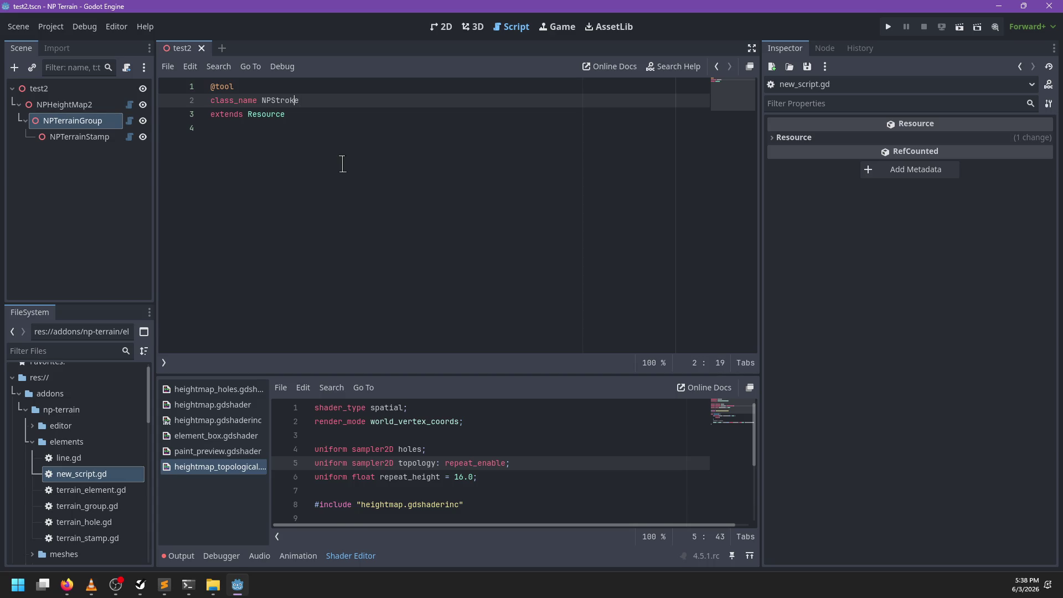
type("PPaint")
key("Down")
key("Down")
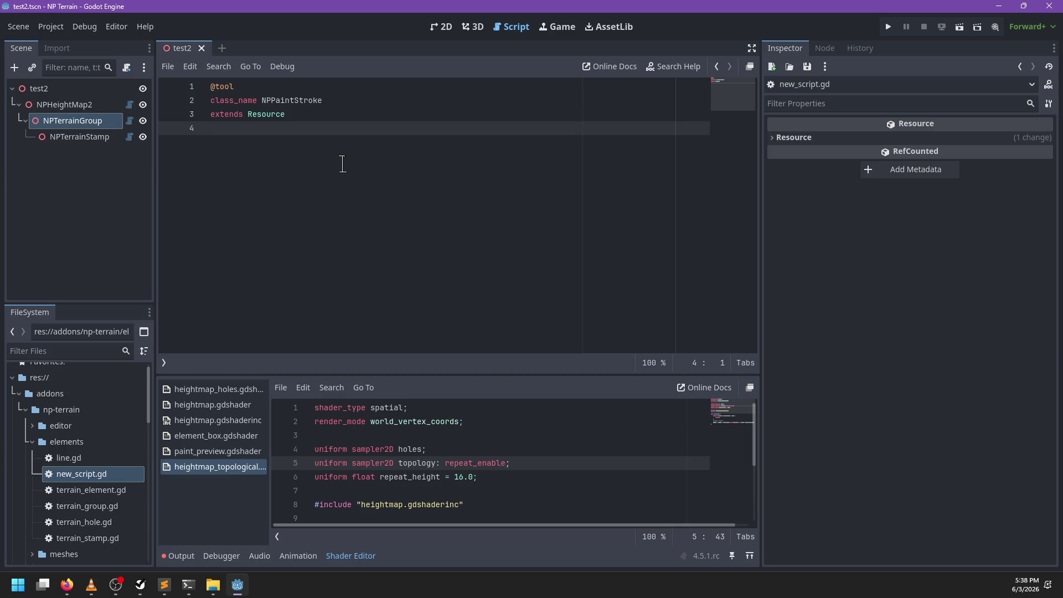
key("Return")
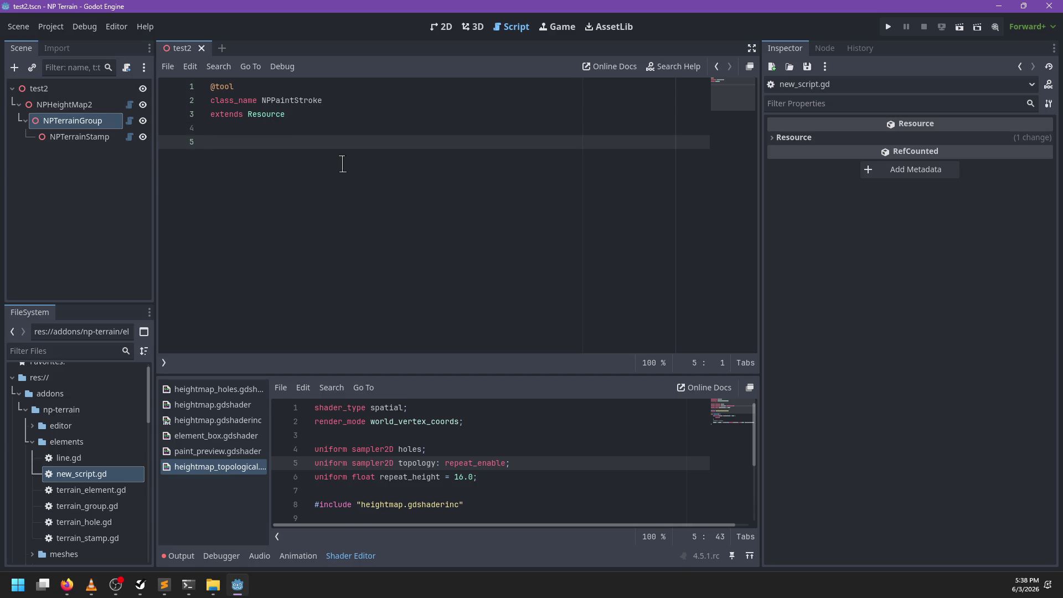
key("BackSpace")
key("Return")
type("@export var")
key("Return")
type("@")
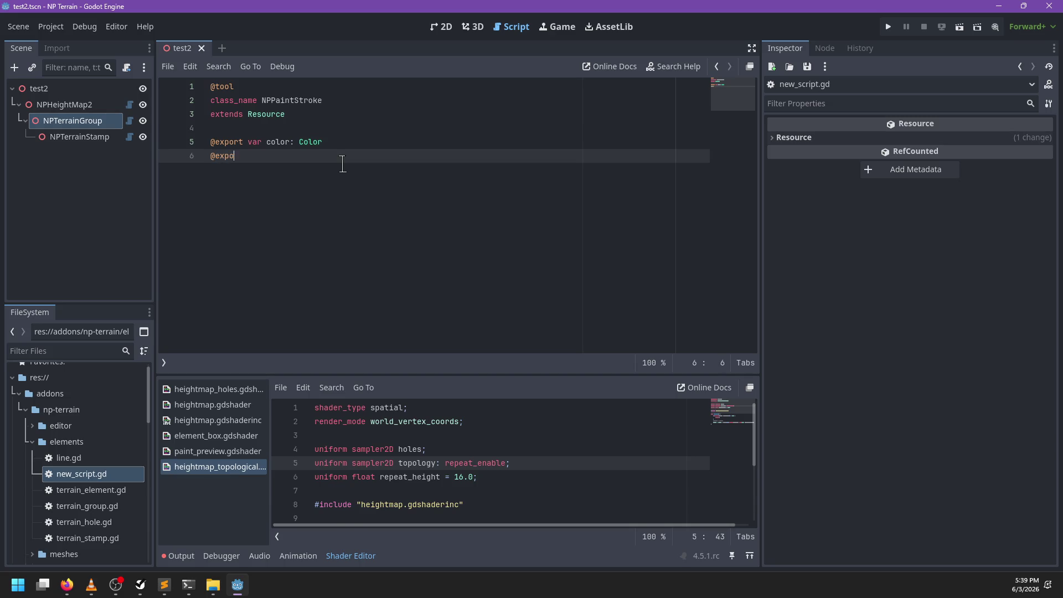
double_click(101, 458)
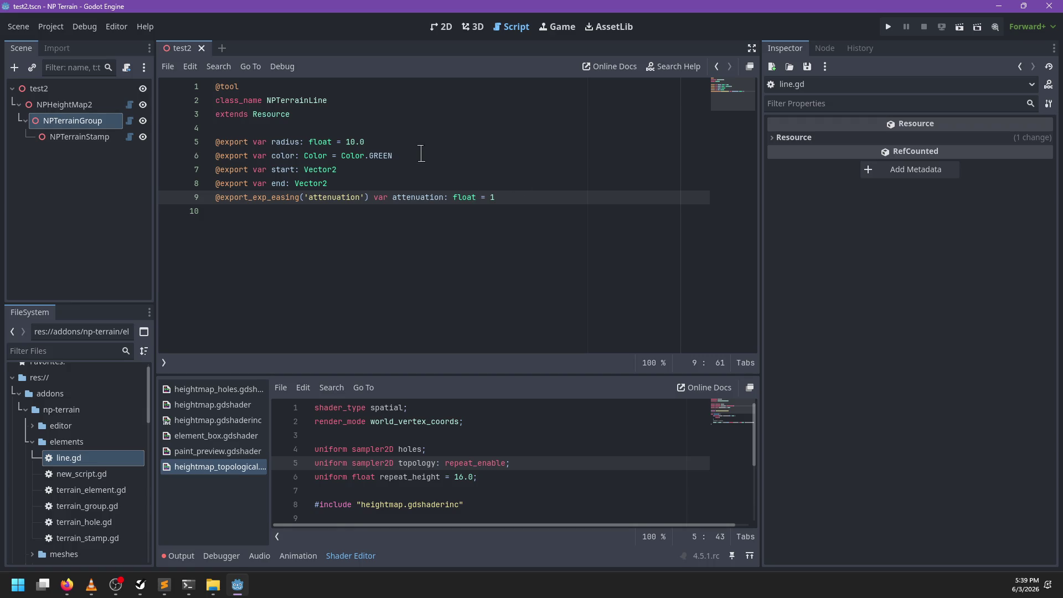
Step: Copy the radius, color and attenuation exports from line.gd, leaving line.gd unchanged
left_click_drag(420, 155, 426, 128)
key("ctrl+c")
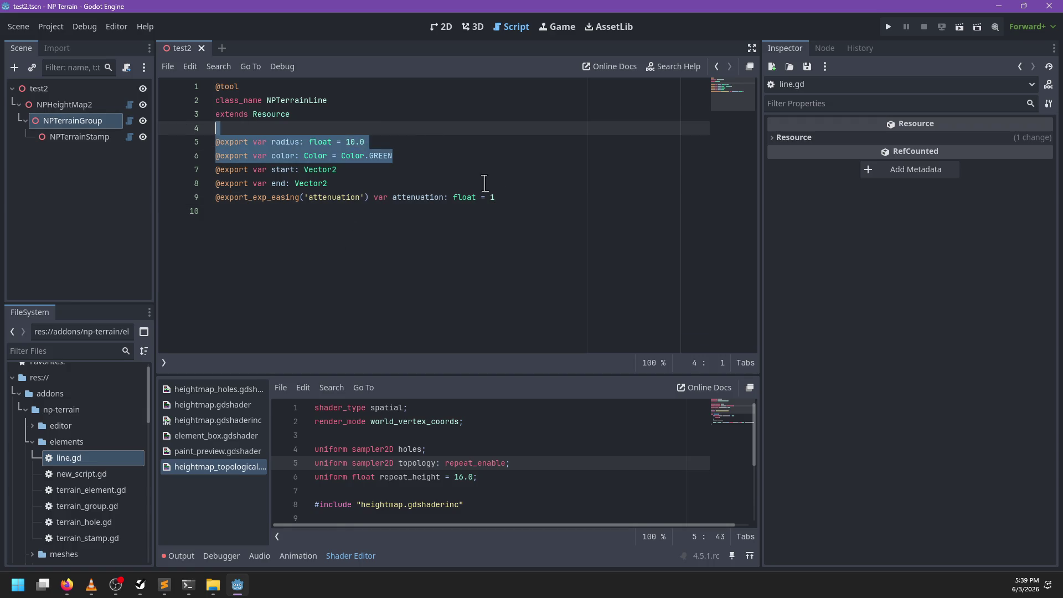
left_click(486, 183)
key("ctrl+v")
left_click_drag(542, 226, 533, 184)
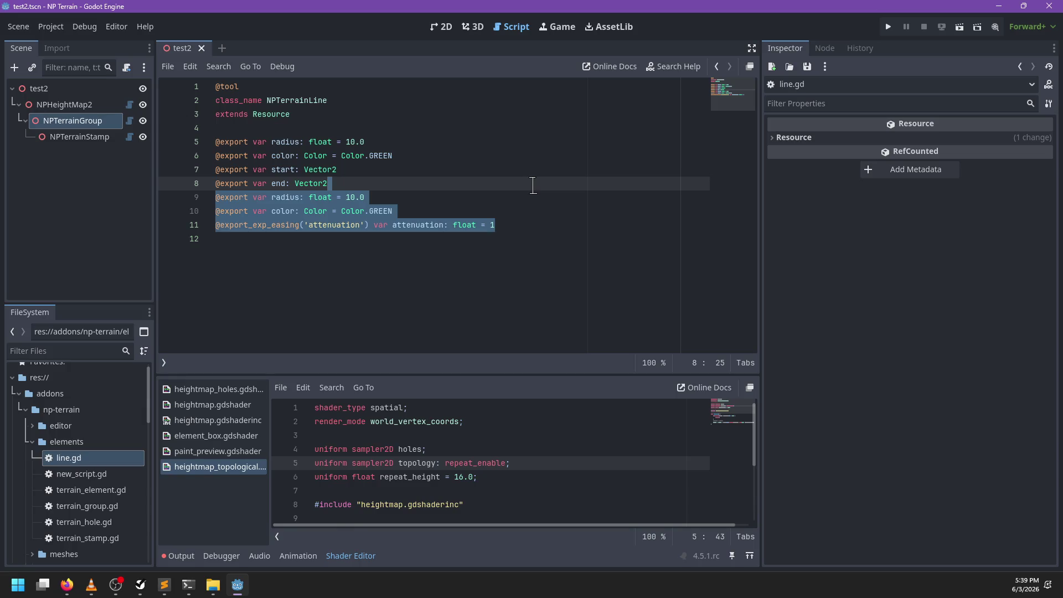
key("ctrl+z")
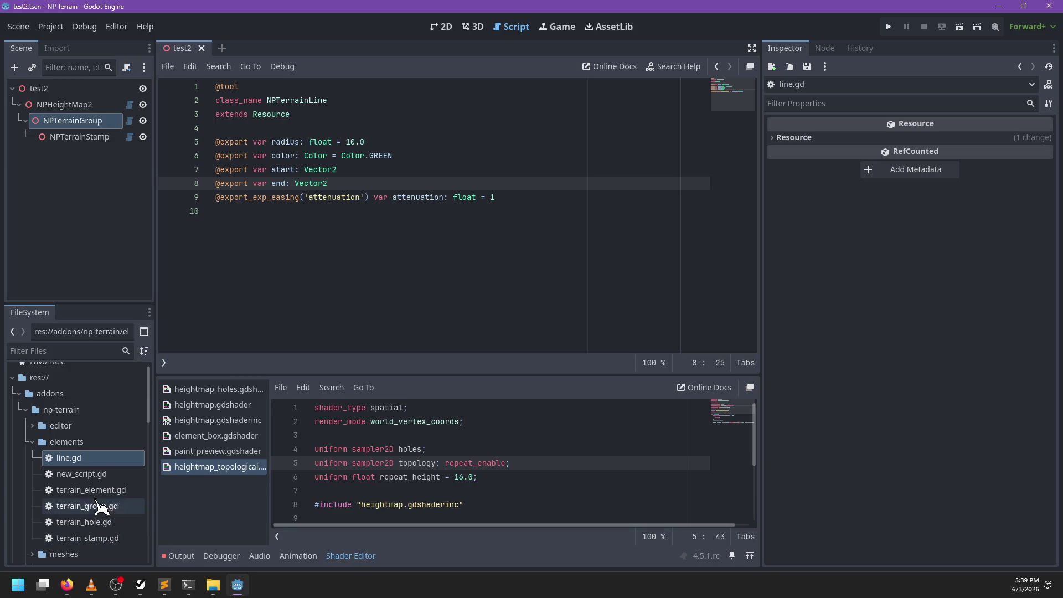
Step: Rename new_script.gd to paint_stroke.gd and reopen it
left_click(103, 476)
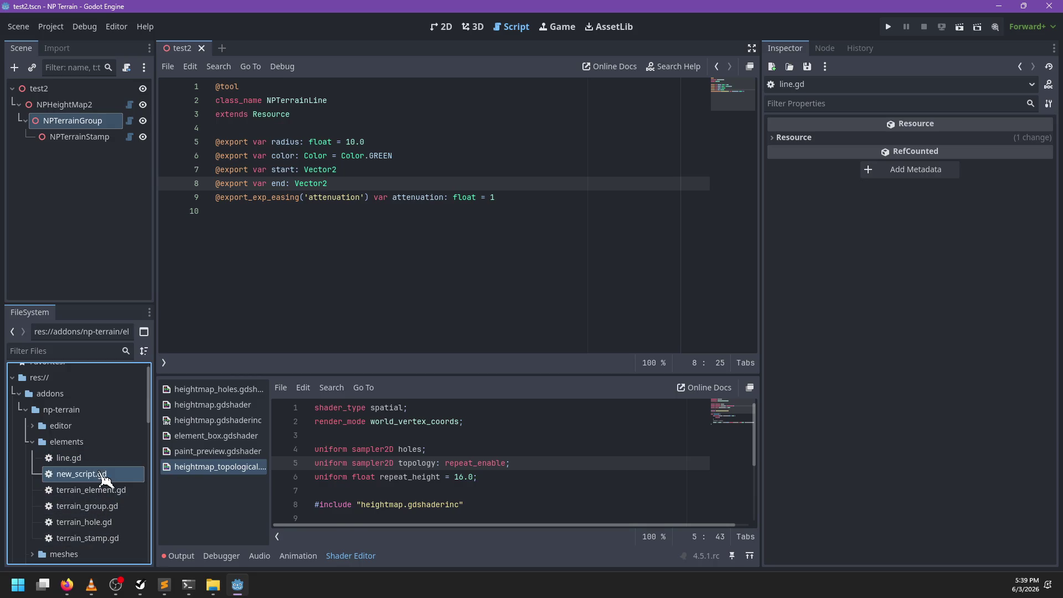
right_click(103, 477)
left_click(139, 441)
type("s")
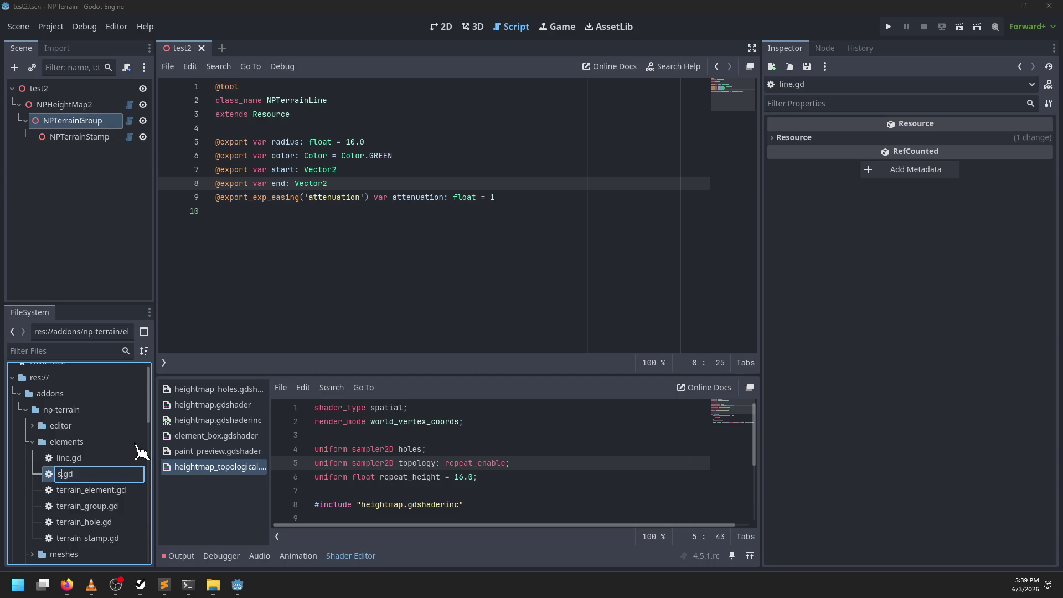
type("paint_line")
key("Escape")
double_click(51, 475)
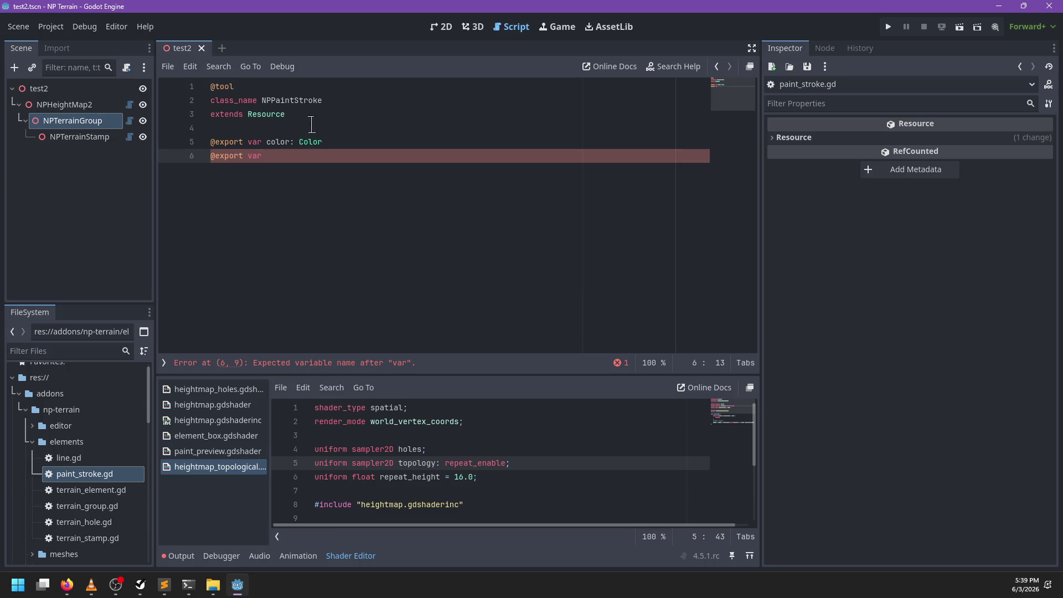
Step: Replace the script's exports with the pasted ones, moving attenuation to the top
key("ctrl+a")
key("ctrl+v")
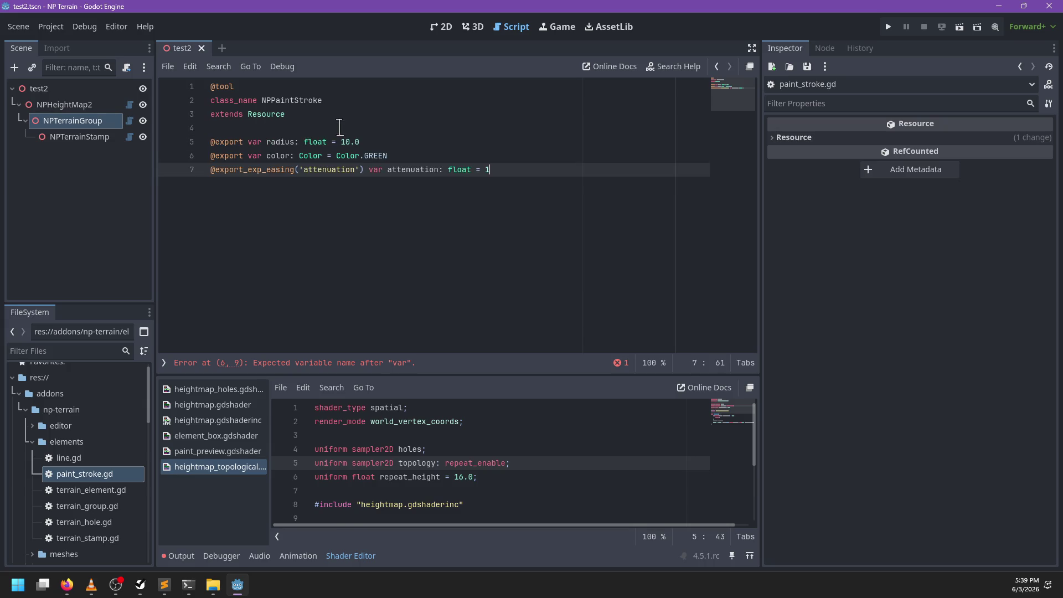
key("alt+Up")
key("alt+Up")
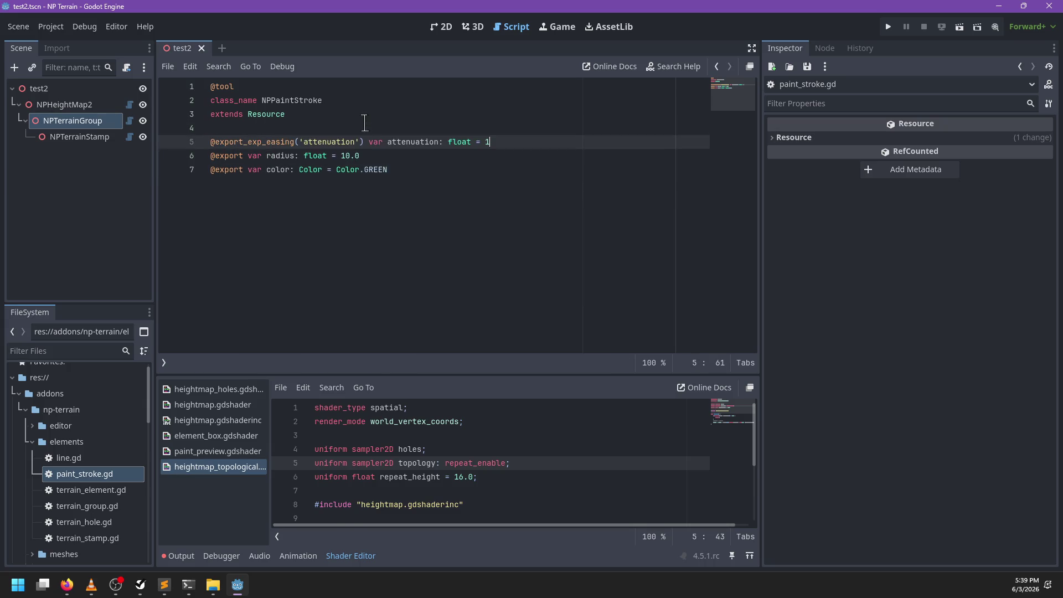
Step: Add a 'points: PackedVector2Array' export below color and save paint_stroke.gd
left_click(420, 187)
key("Return")
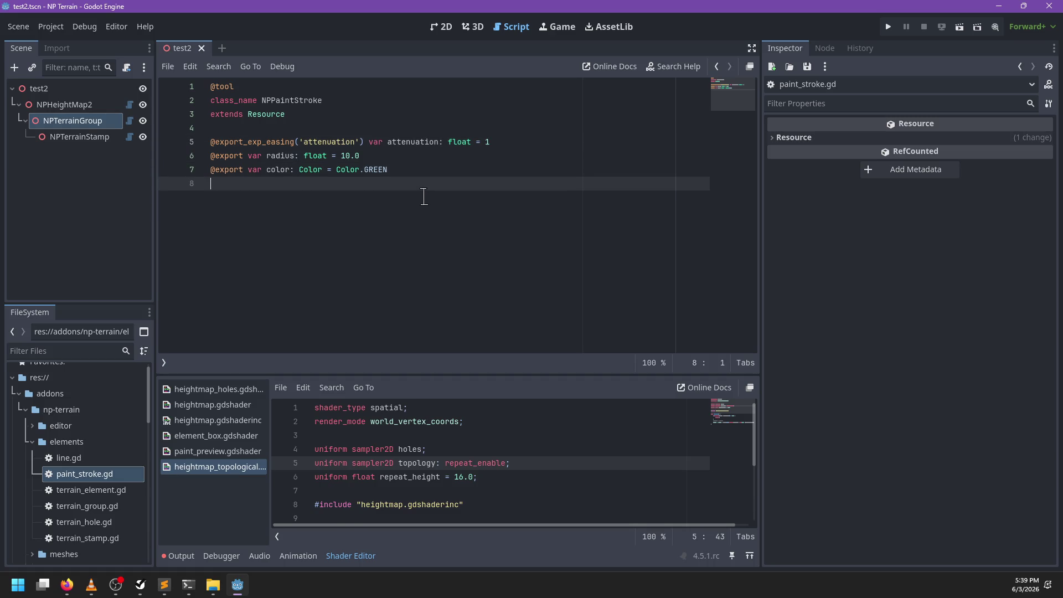
type("@")
type("oo")
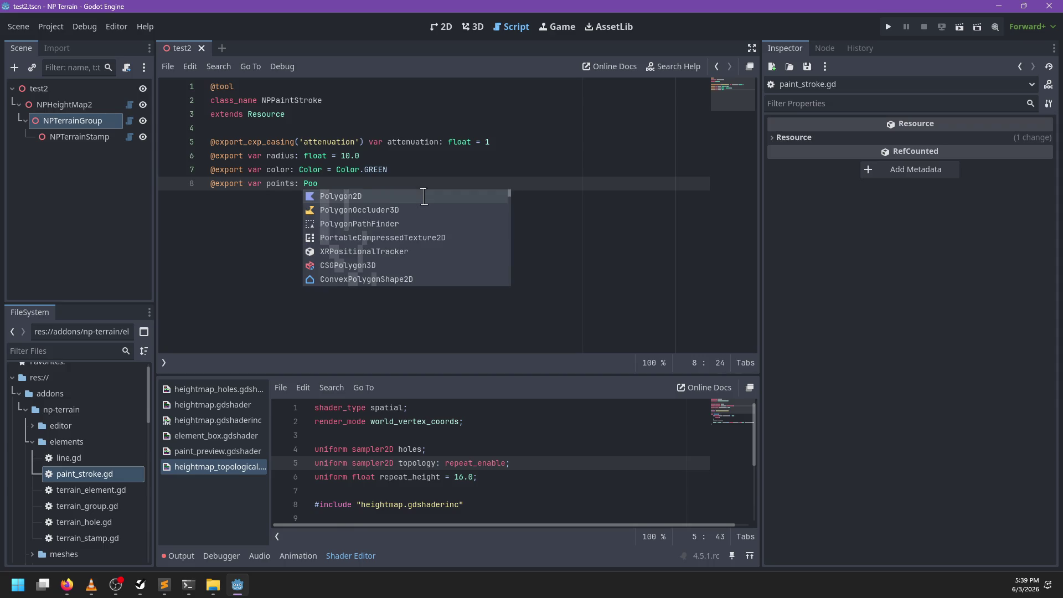
key("BackSpace")
key("BackSpace")
key("BackSpace")
type("Vector23")
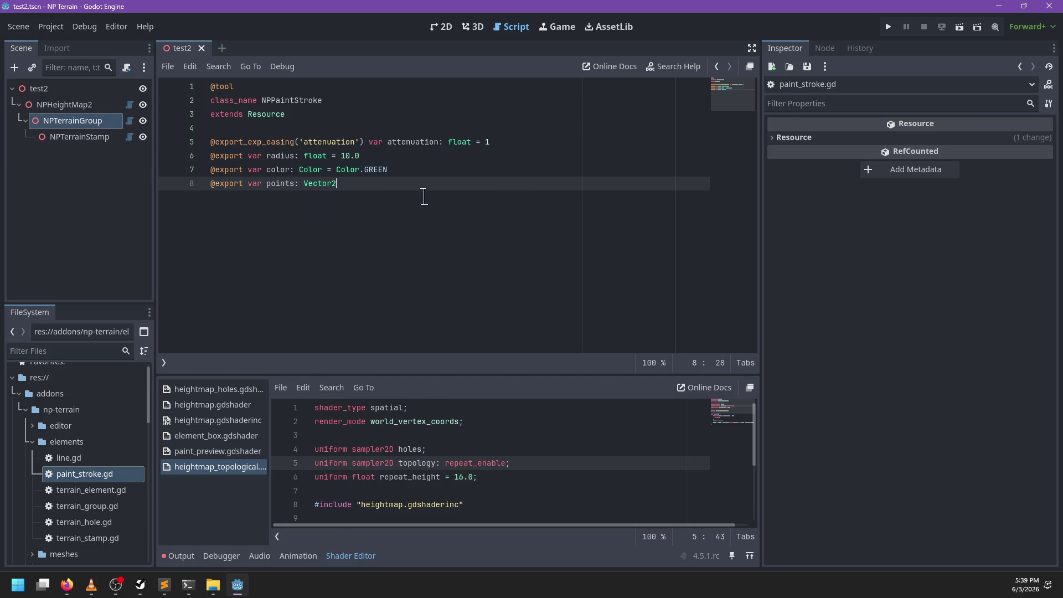
key("ctrl+BackSpace")
type("P")
type("Arra")
key("Return")
left_click(164, 363)
key("ctrl+s")
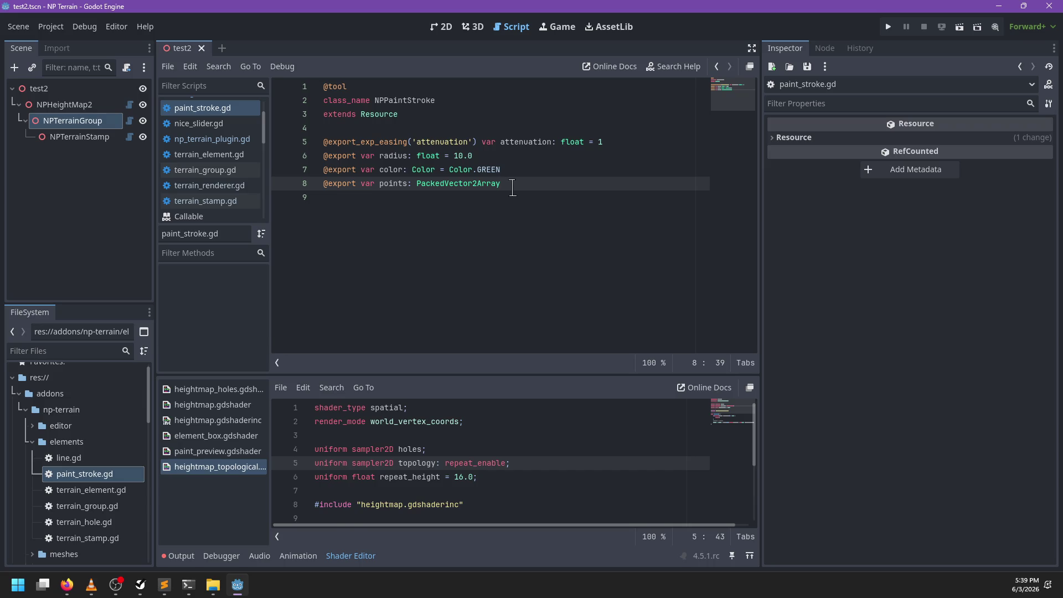
Step: Delete line.gd from the project
double_click(78, 457)
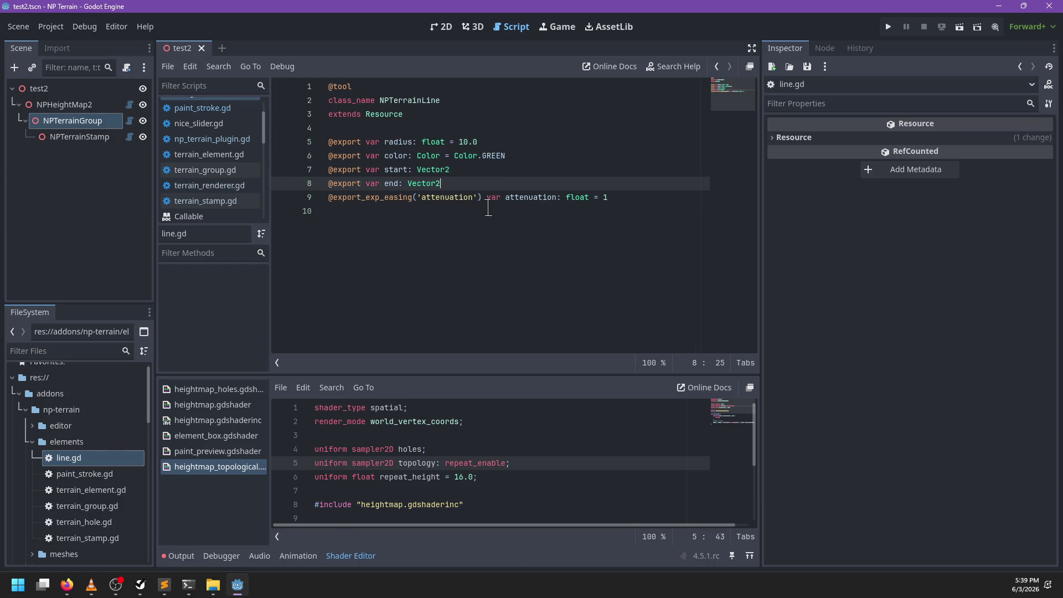
mouse_move(432, 167)
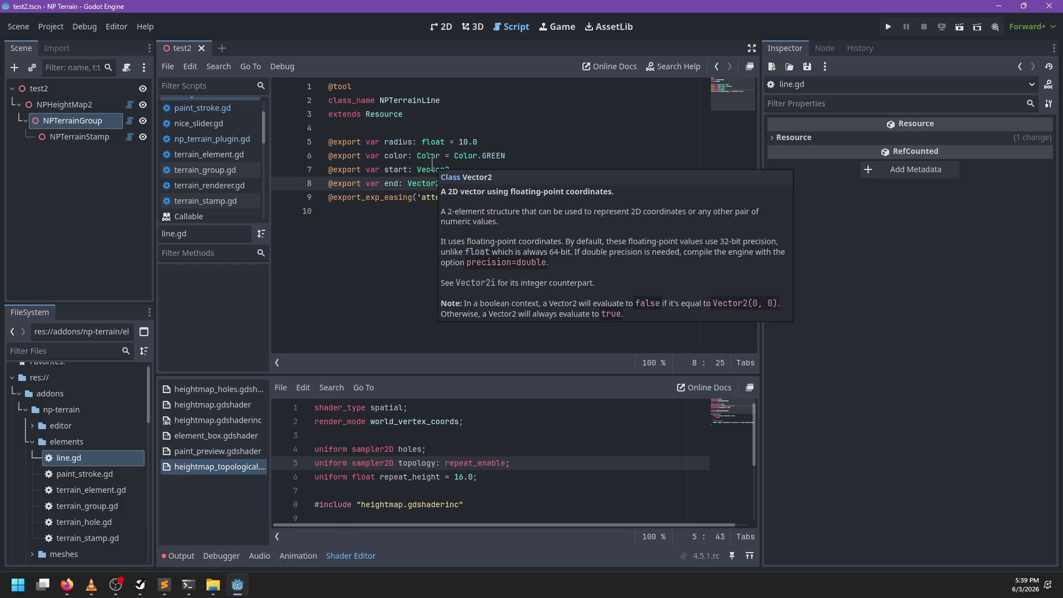
right_click(70, 458)
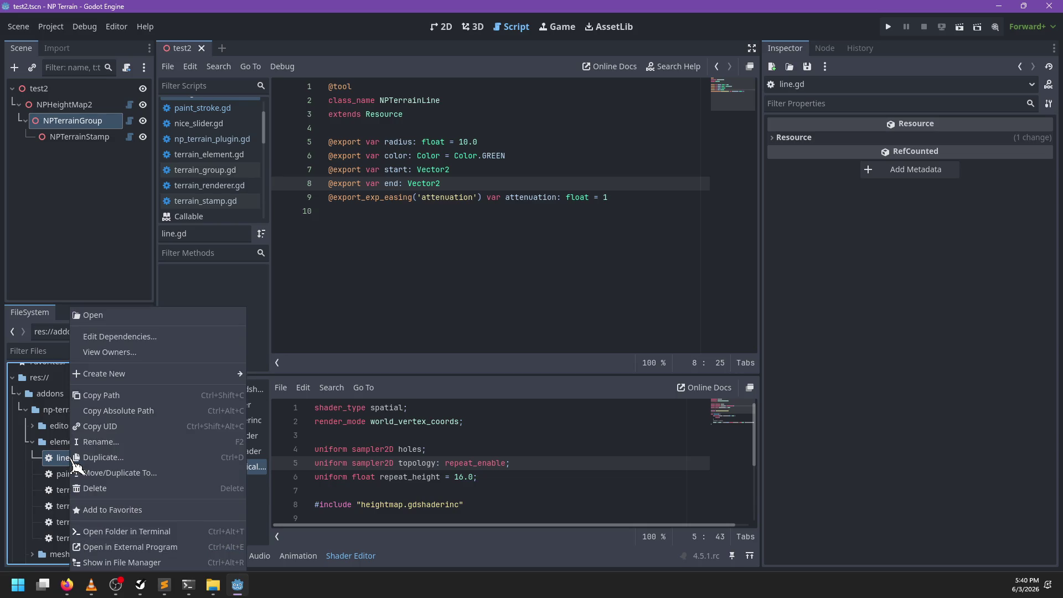
left_click(113, 487)
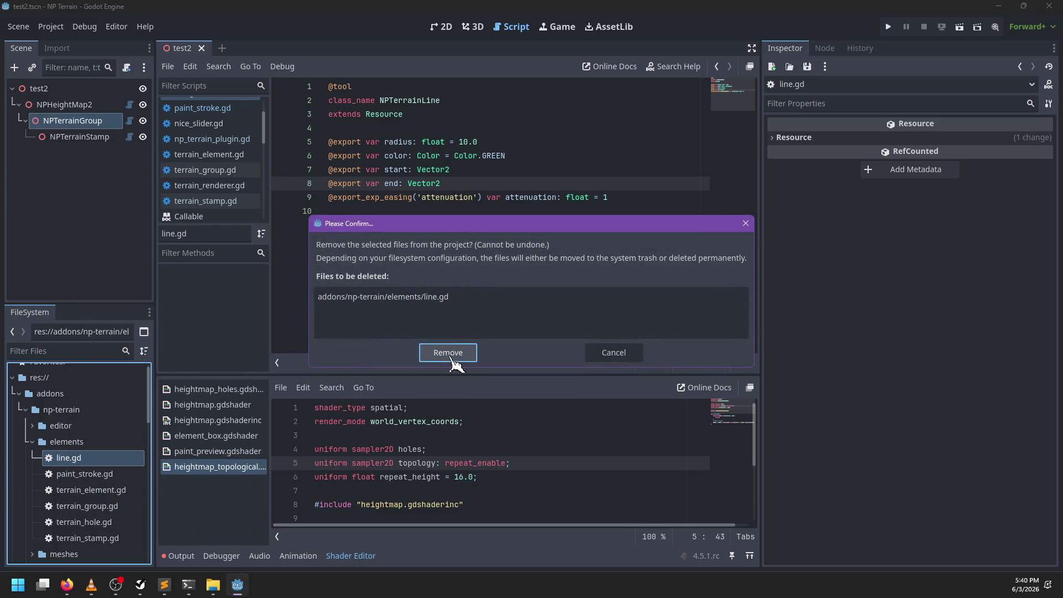
left_click(452, 354)
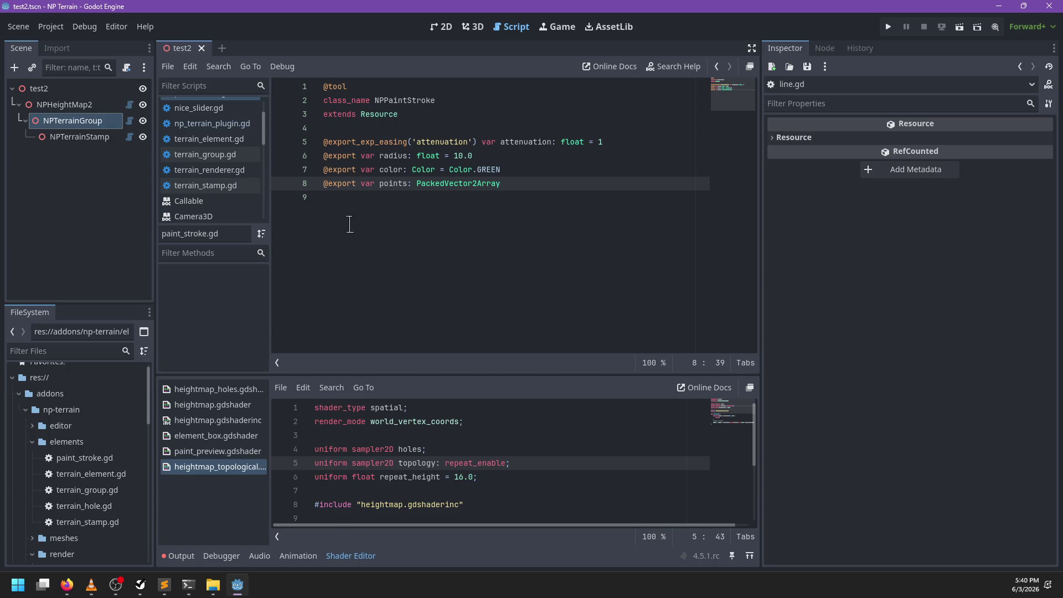
Step: Open terrain_stamp.gd in the script editor
left_click(383, 100)
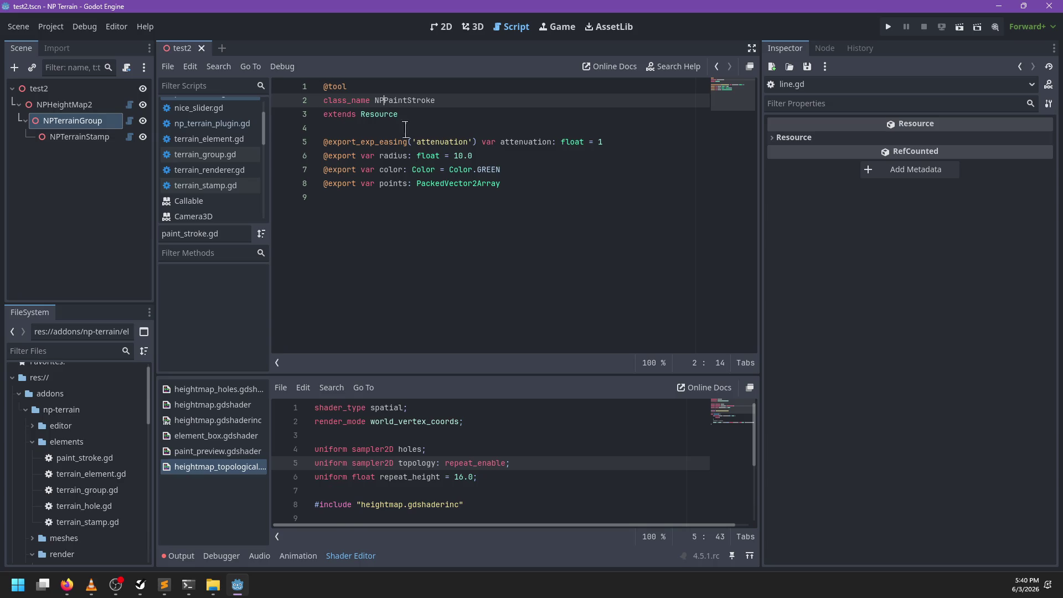
scroll(232, 177, "up", 3)
left_click(224, 185)
scroll(443, 186, "up", 5)
scroll(443, 186, "down", 5)
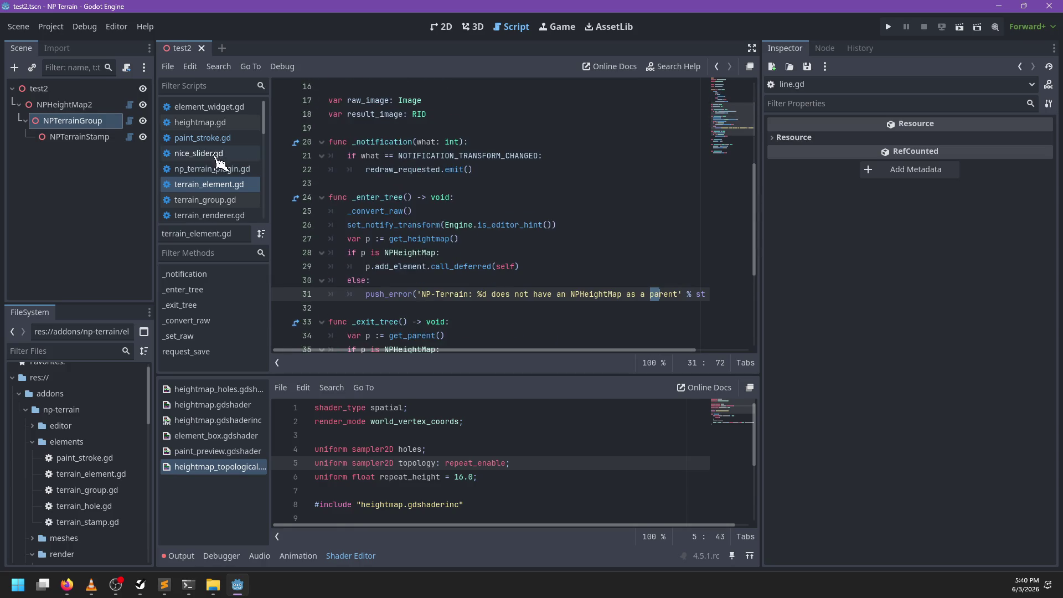
scroll(234, 194, "down", 3)
left_click(227, 189)
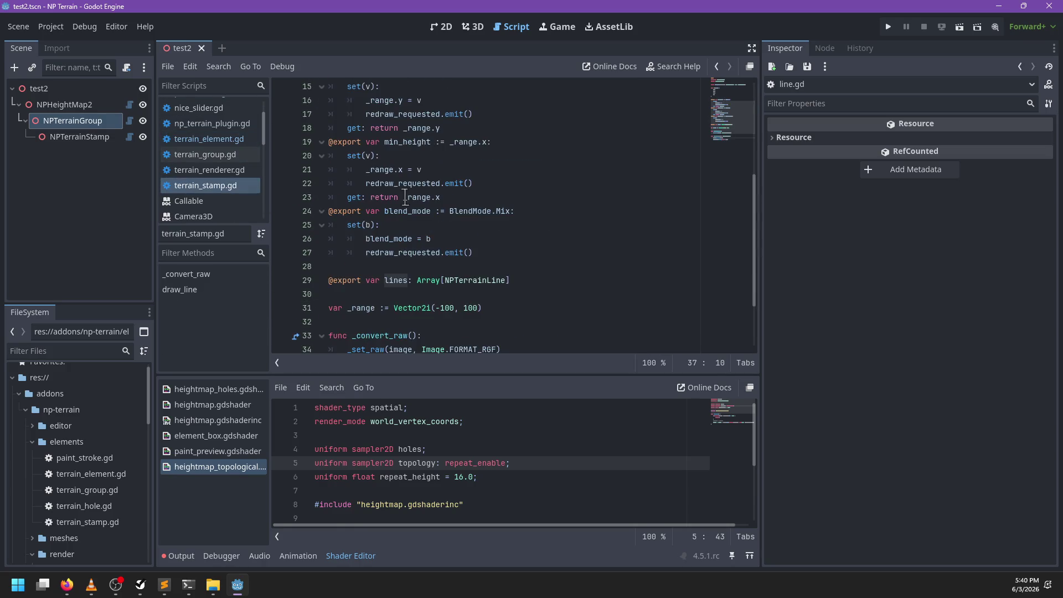
scroll(470, 194, "up", 5)
scroll(470, 195, "down", 6)
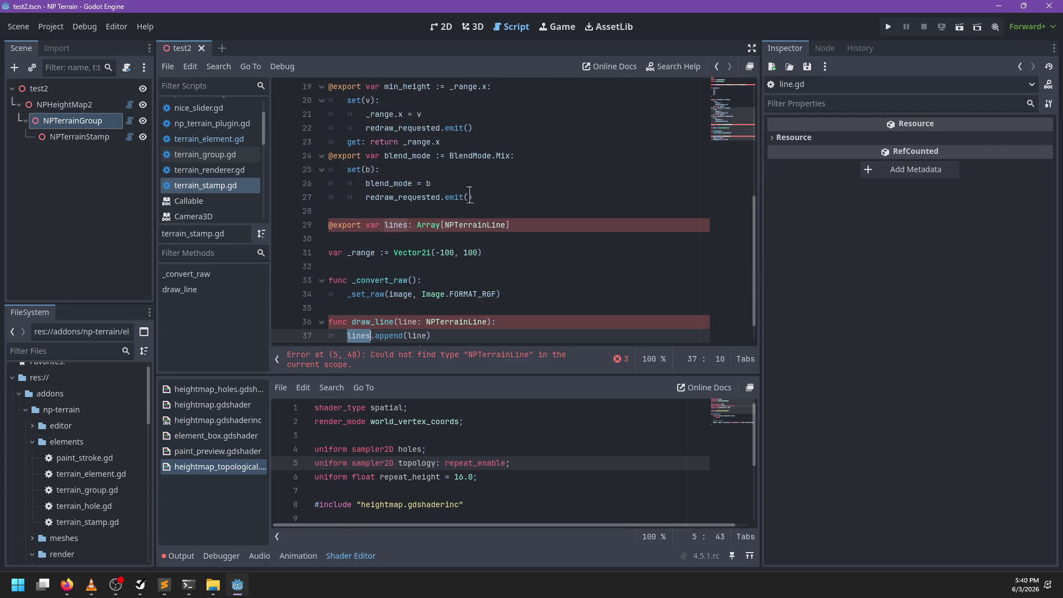
Step: Rename the lines export to strokes with type Array[NPPaintStroke]
left_click(395, 226)
double_click(395, 226)
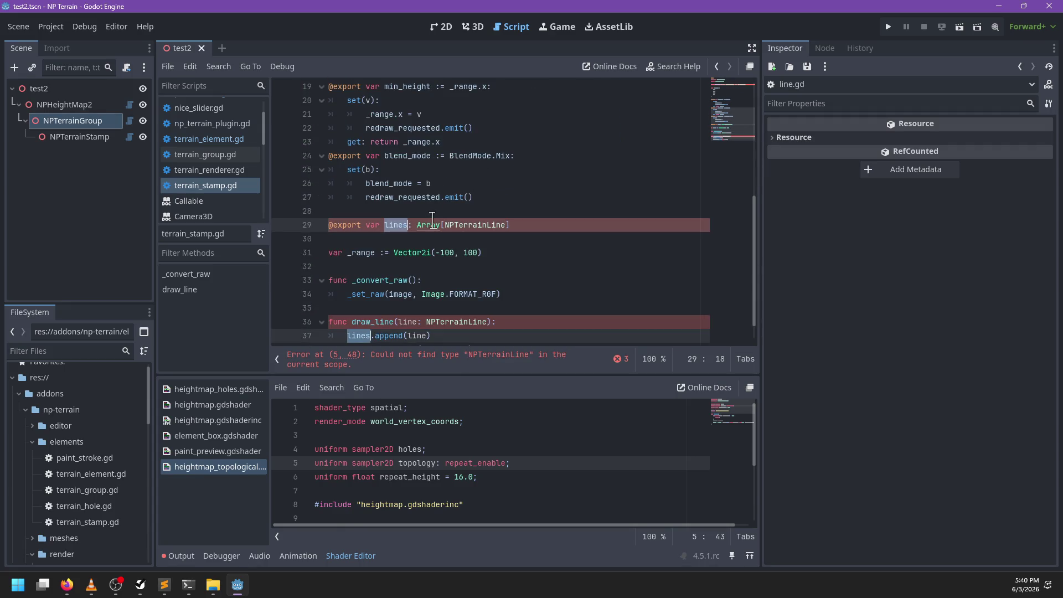
type("stroks")
key("BackSpace")
type("es")
double_click(469, 225)
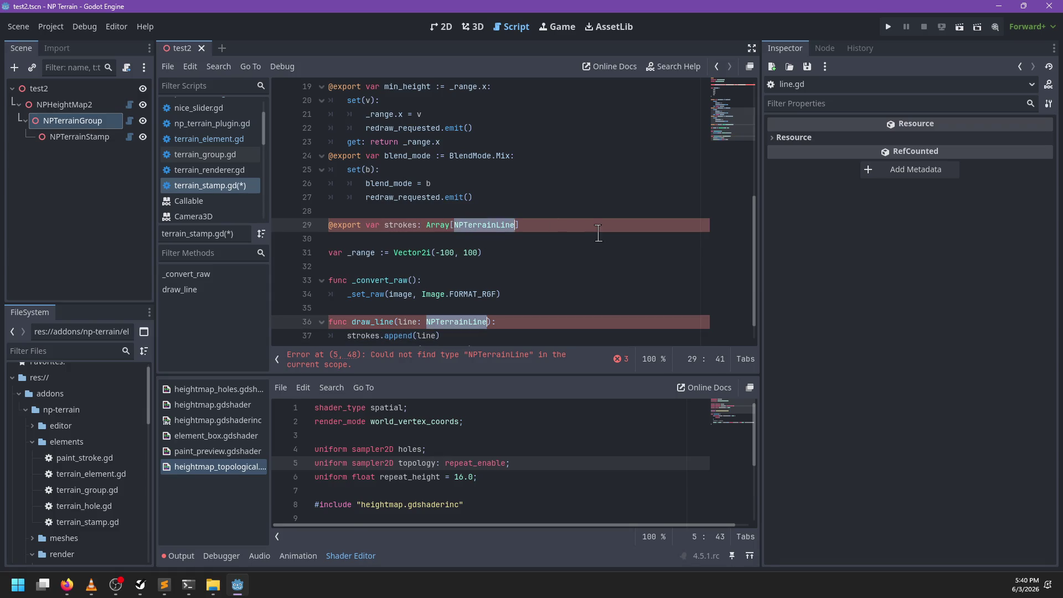
type("NPPain")
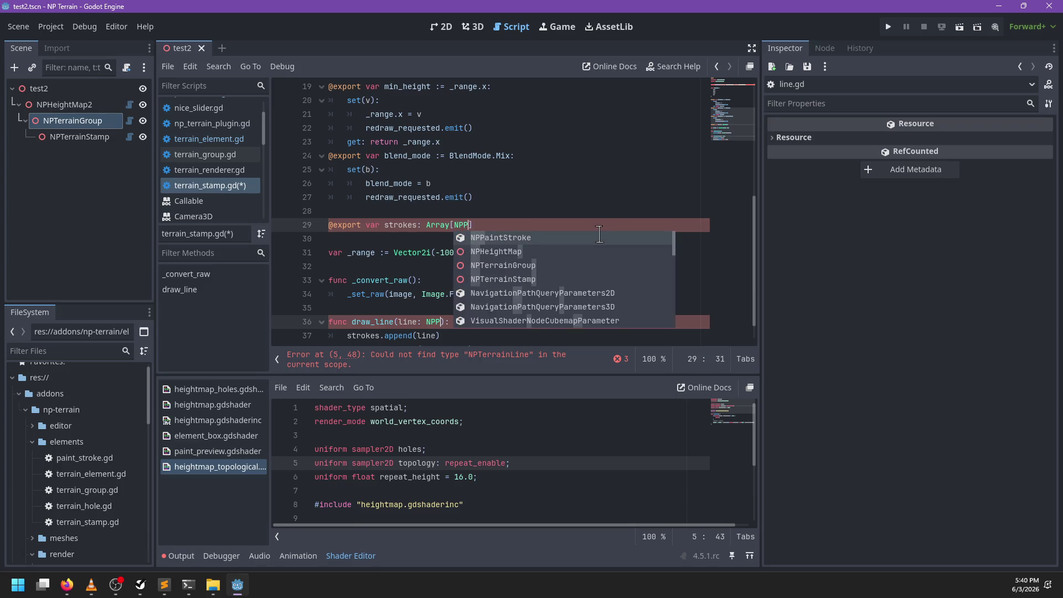
key("Return")
left_click(543, 241)
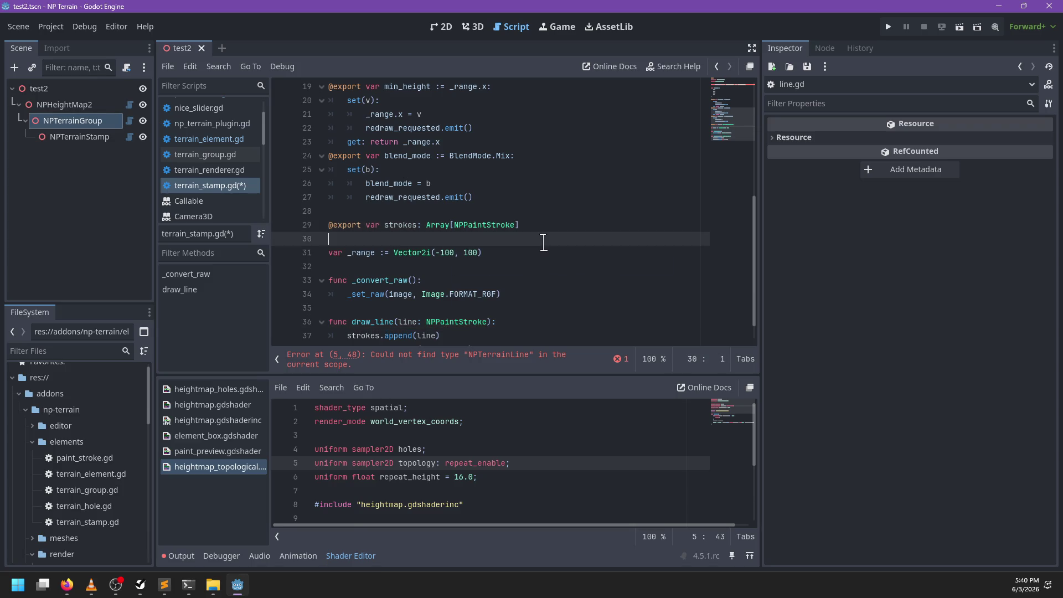
scroll(574, 240, "down", 1)
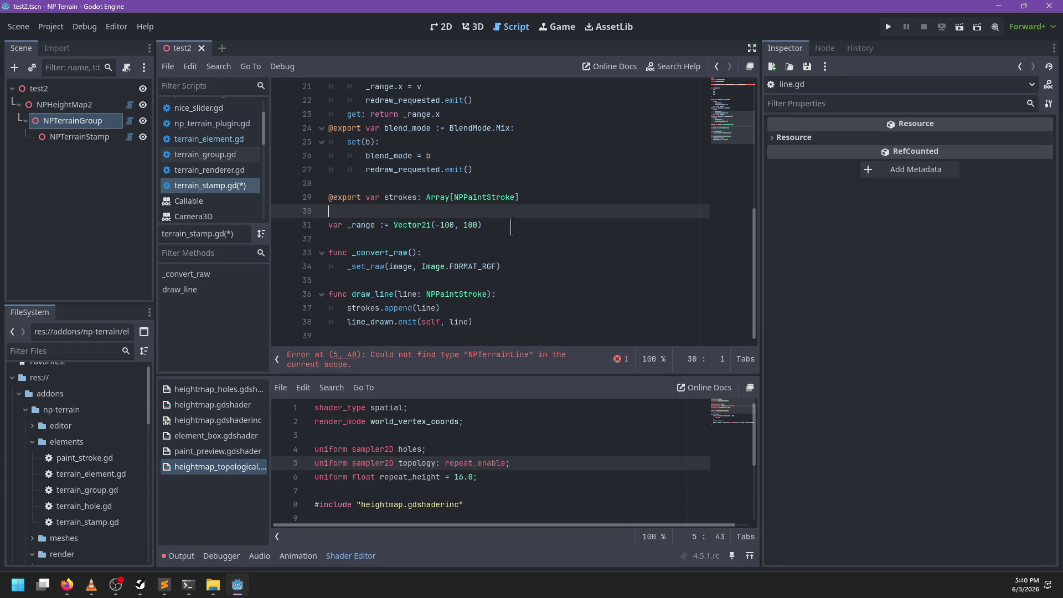
Step: Change the signal's line parameter type from NPTerrainLine to NPPaintStroke and save
left_click(474, 365)
double_click(479, 141)
double_click(590, 142)
type("NPPaint")
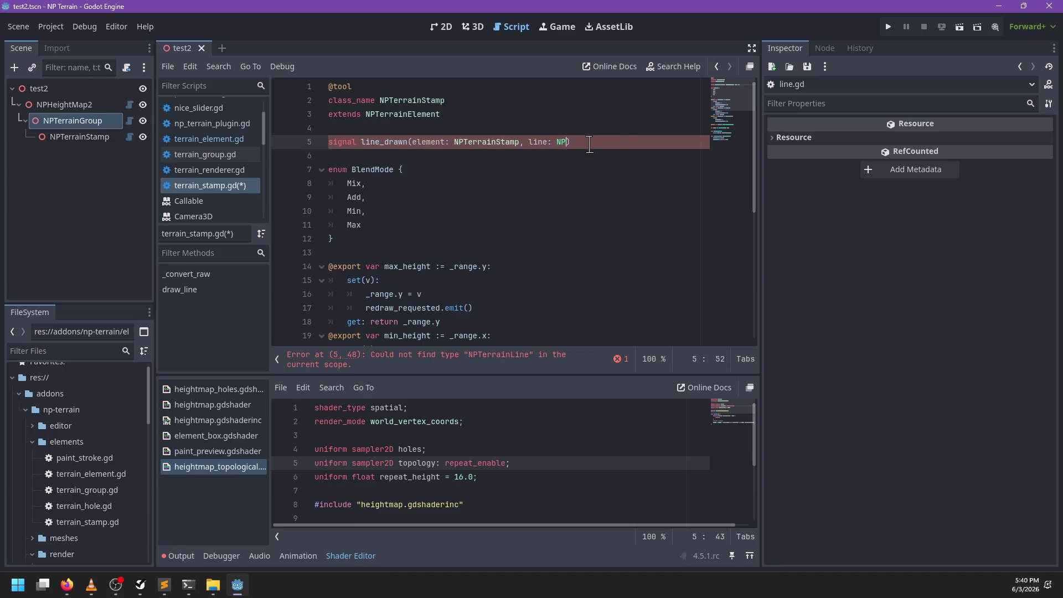
key("Return")
key("ctrl+s")
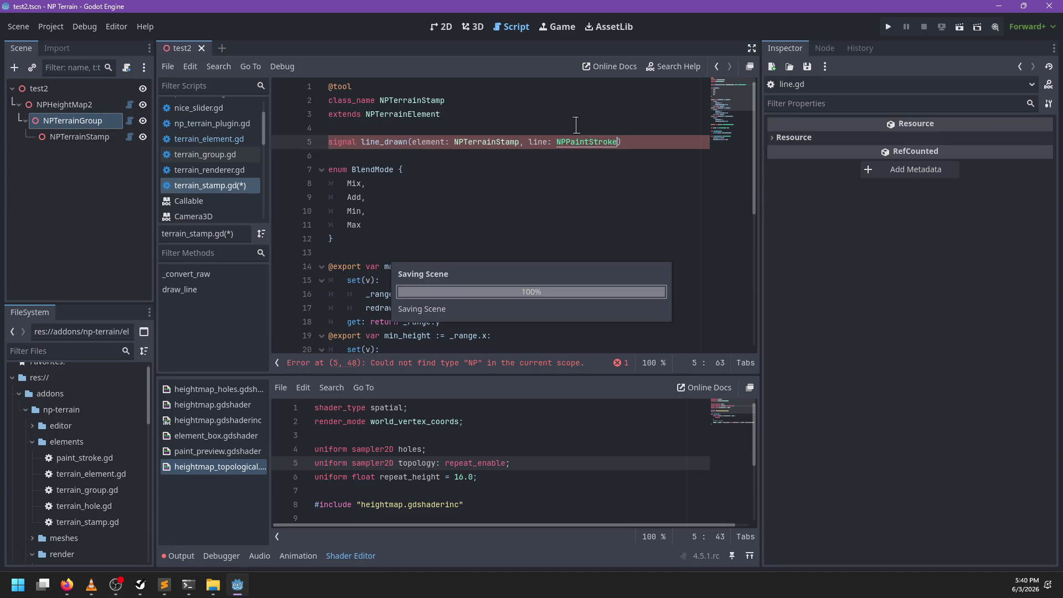
Step: Rename the line_drawn signal to stroke_drawn and save terrain_stamp.gd
scroll(404, 178, "down", 7)
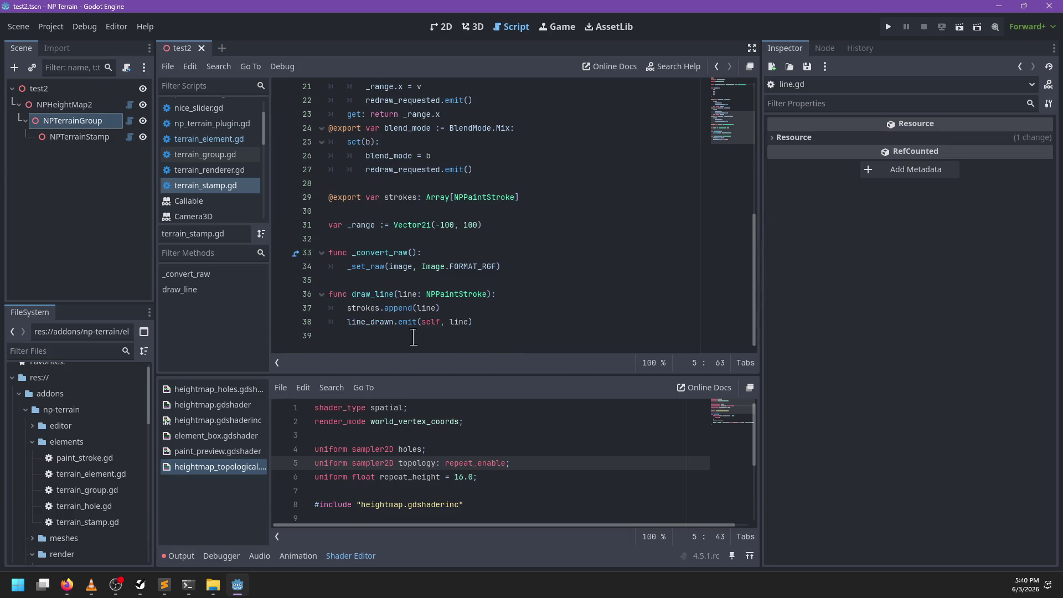
left_click(412, 336)
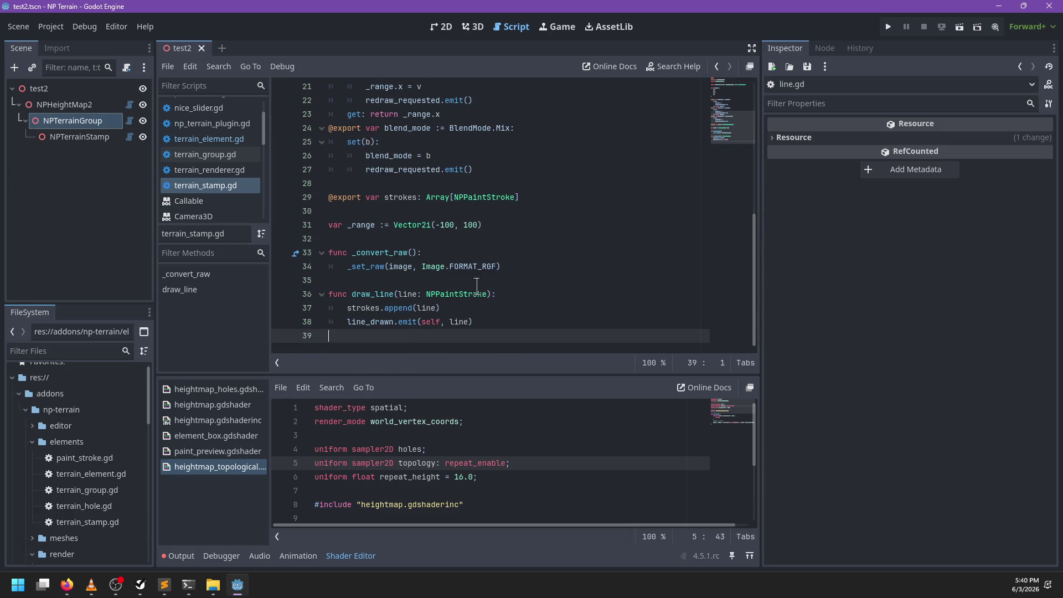
left_click(504, 274)
scroll(504, 274, "up", 6)
left_click(367, 100)
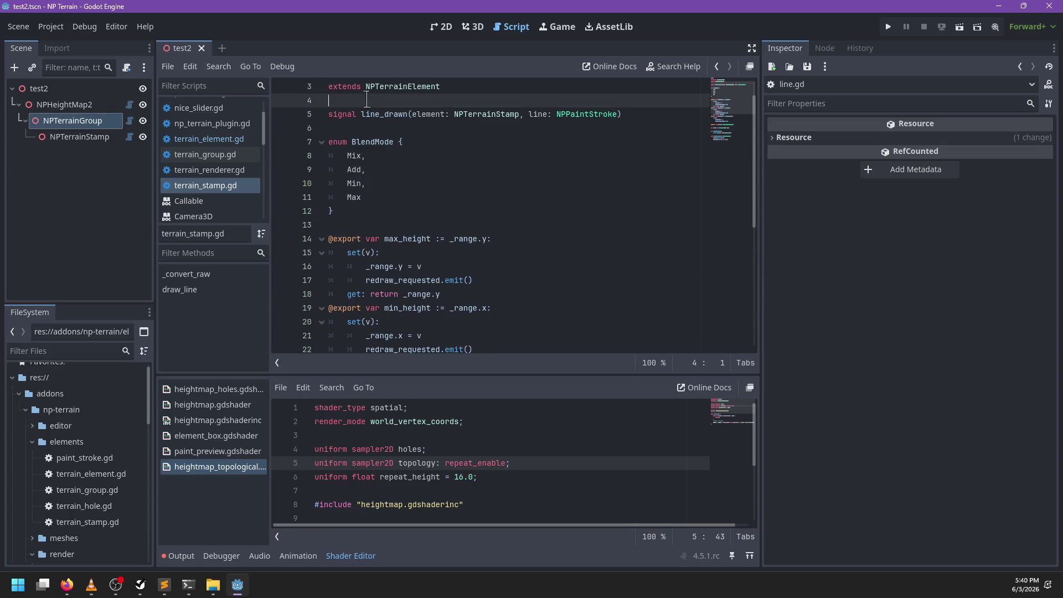
key("Return")
type("signal")
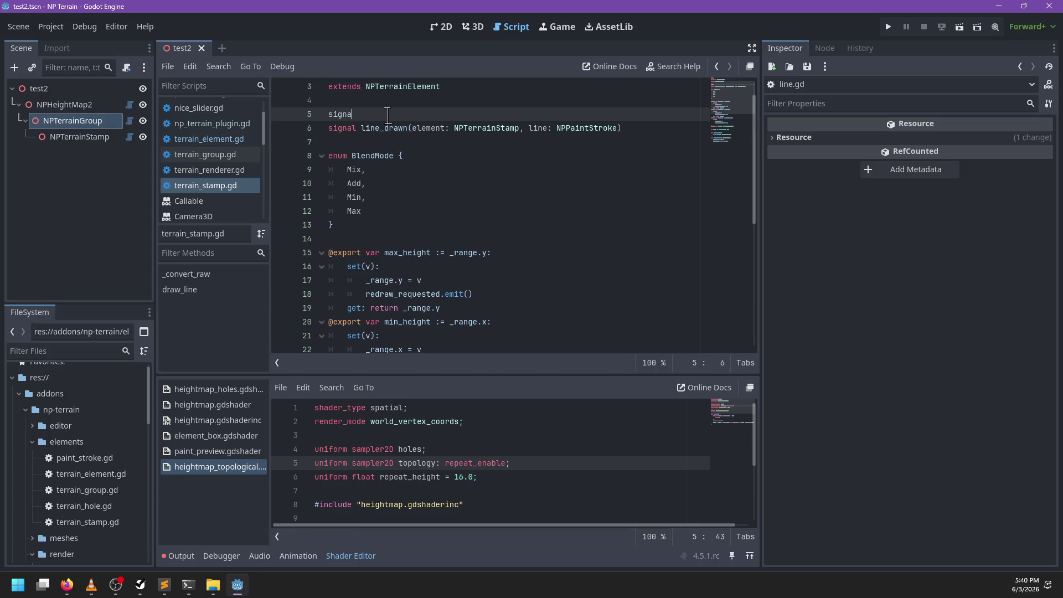
key("ctrl+z")
double_click(388, 114)
scroll(382, 117, "down", 5)
type("stroke_")
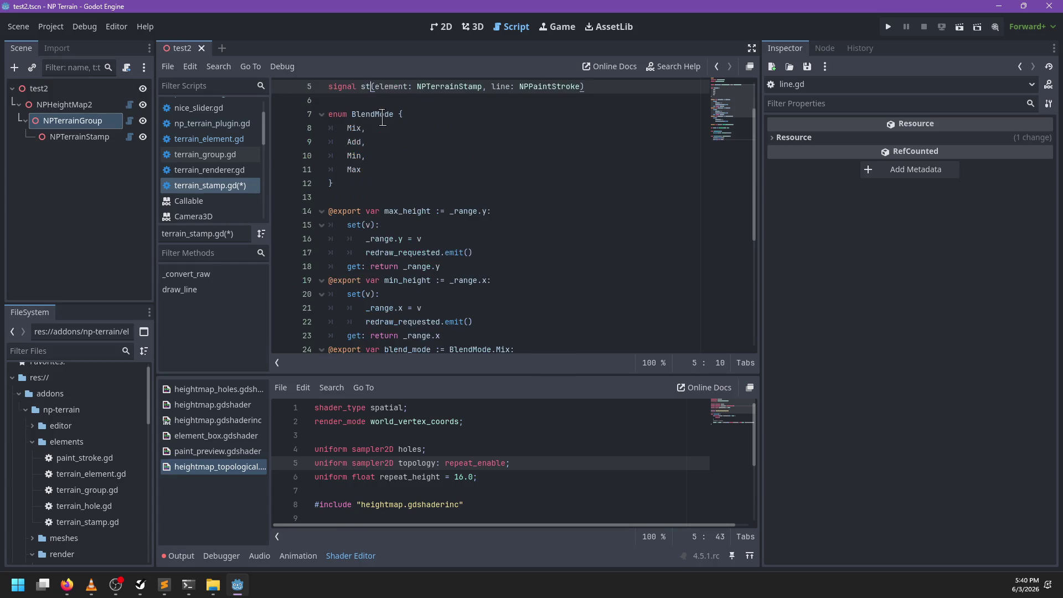
type("drawn")
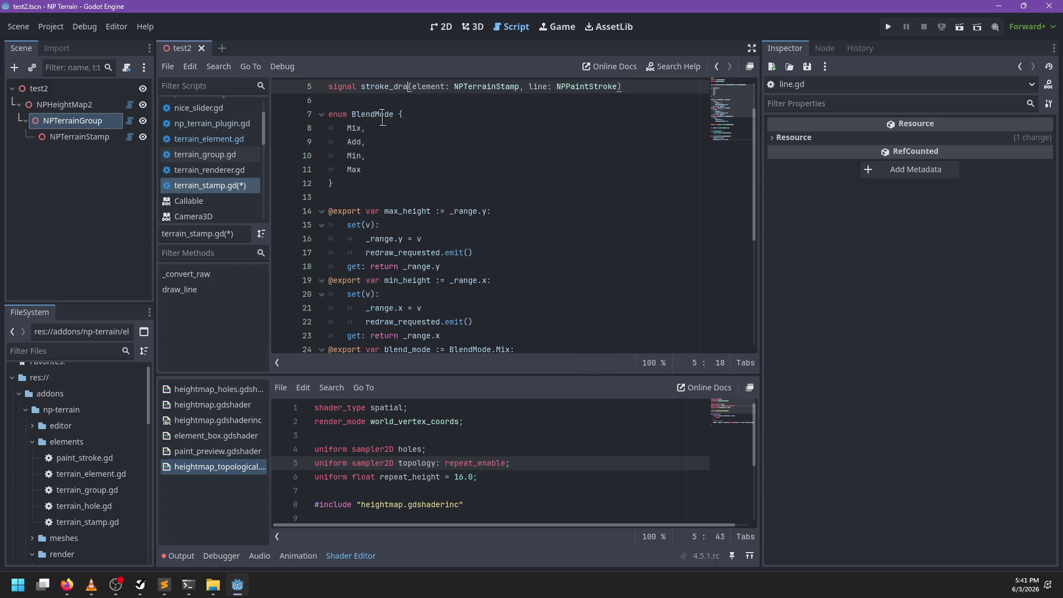
scroll(371, 117, "up", 2)
key("ctrl+s")
Step: Add a blank line above the signal and start typing another declaration
left_click(370, 129)
key("Return")
type("l line_")
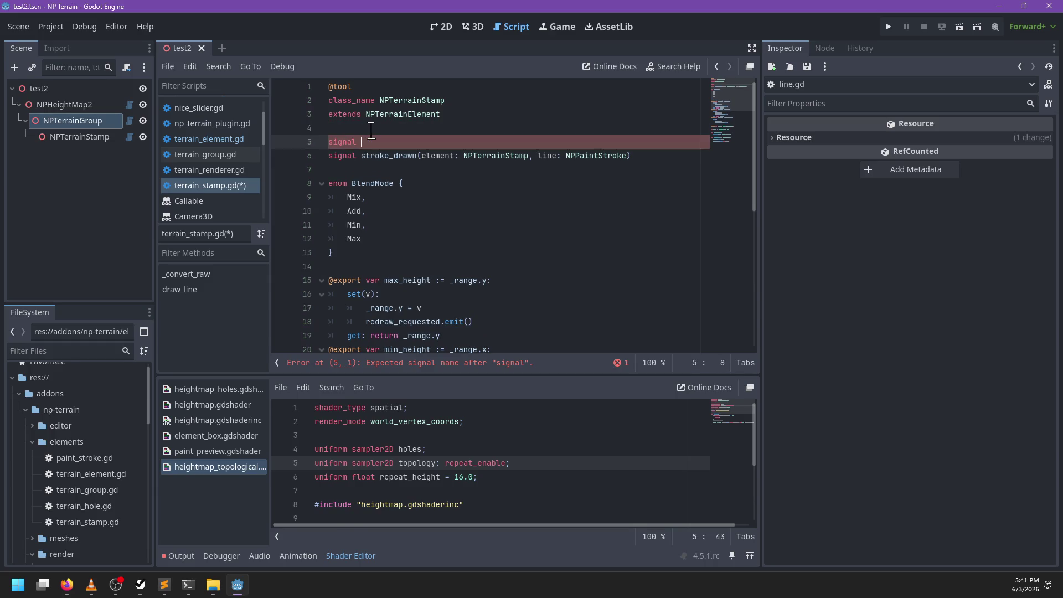
type("added(eement")
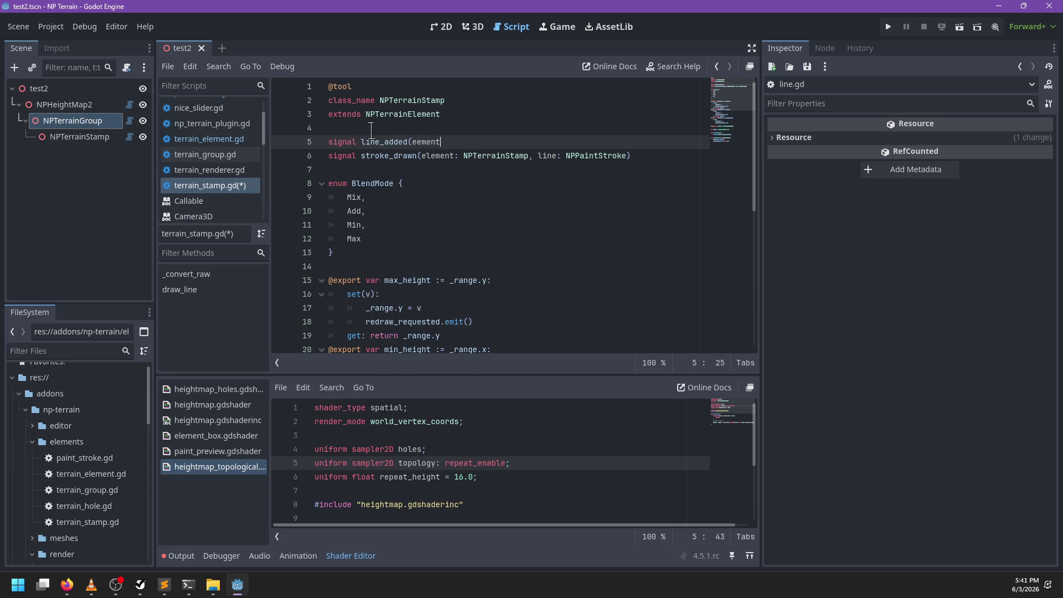
key("ctrl+BackSpace")
type("NPTErra")
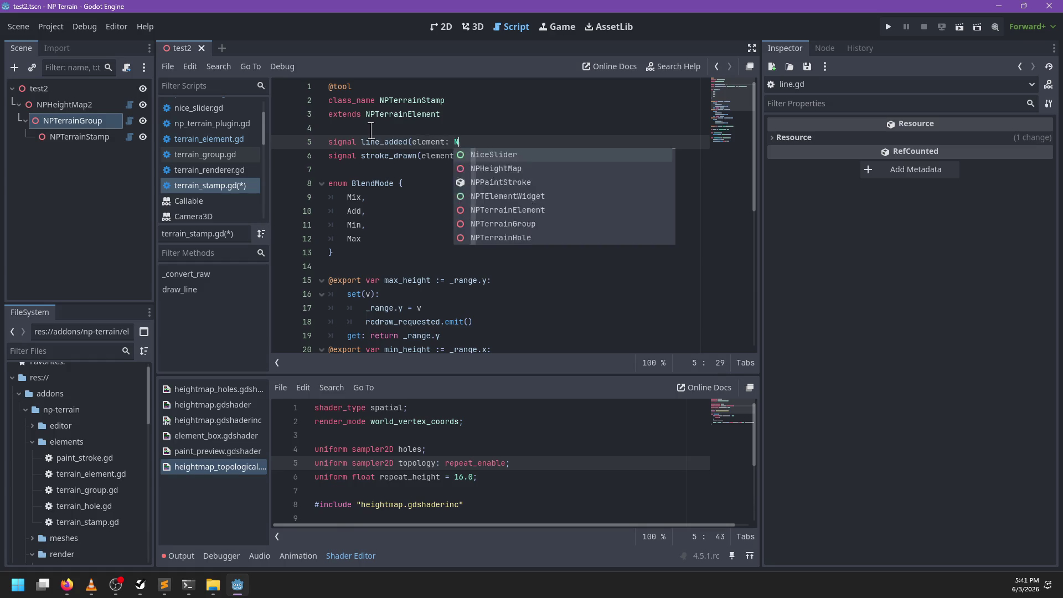
key("Down")
key("Down")
key("Down")
key("Return")
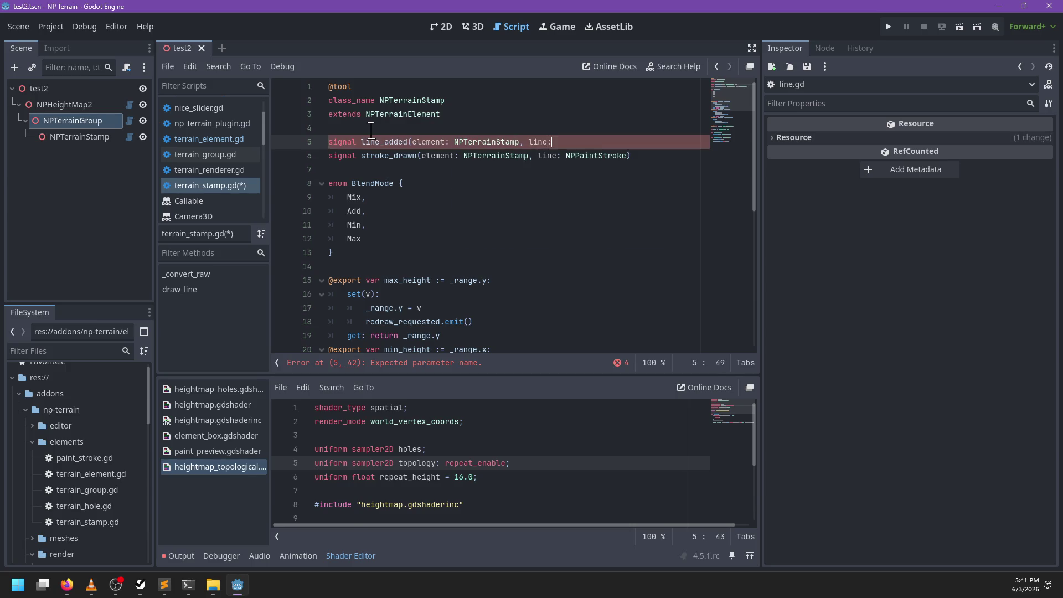
key("BackSpace")
key("BackSpace")
key("BackSpace")
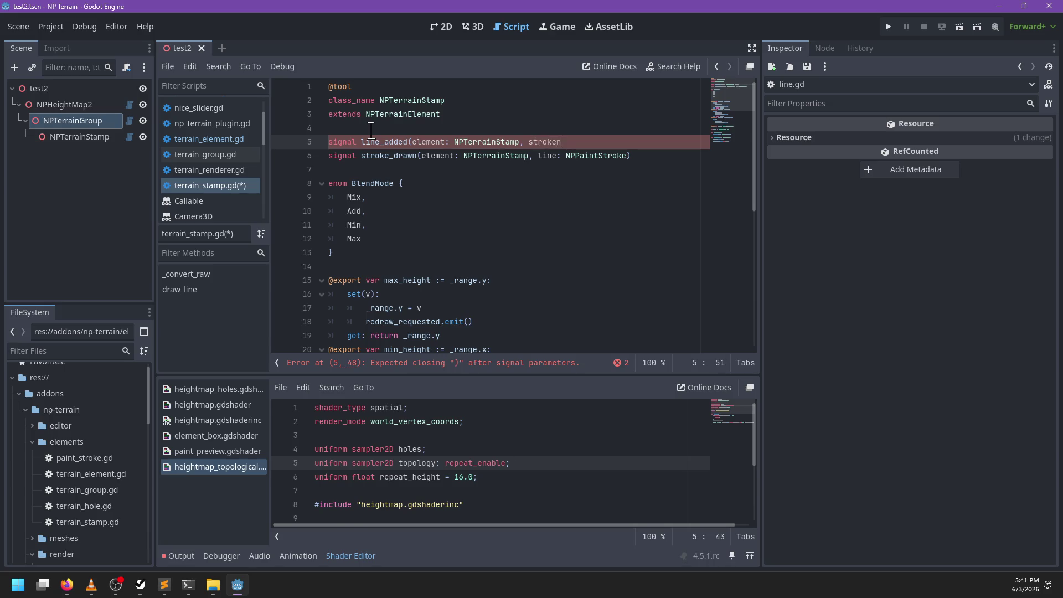
type("Pa")
key("Return")
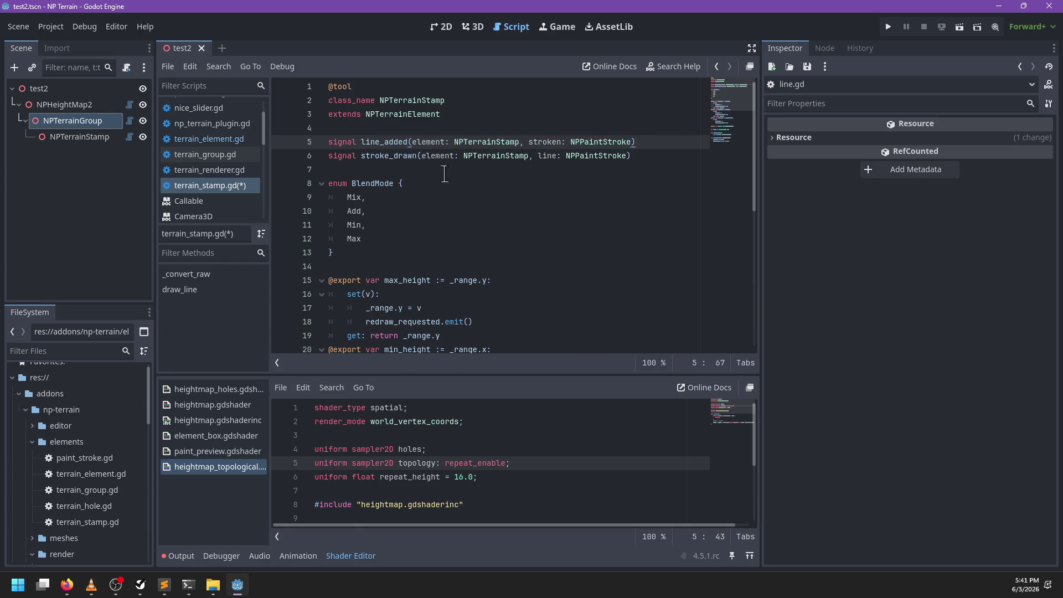
key("shift+Up")
key("Delete")
key("ctrl+s")
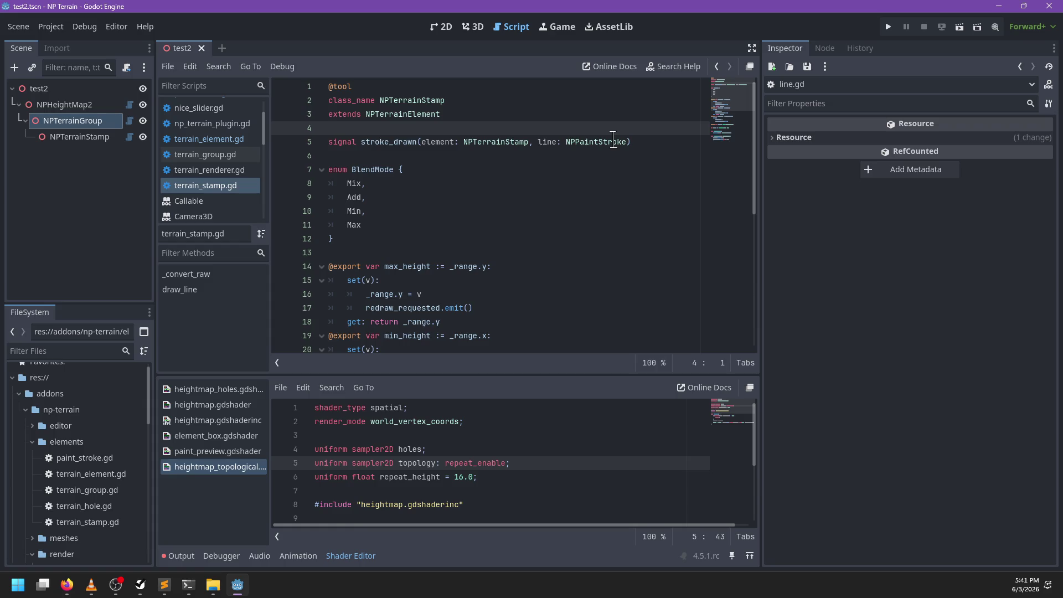
Step: Inspect the NPTerrainElement base class script, then return to terrain_stamp.gd
scroll(553, 155, "down", 7)
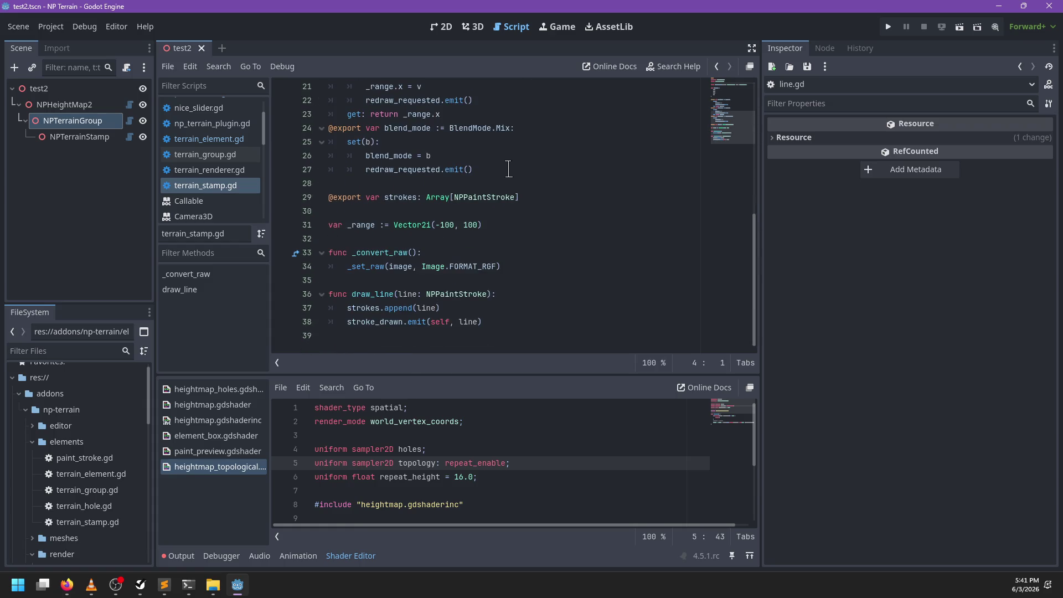
scroll(456, 216, "up", 4)
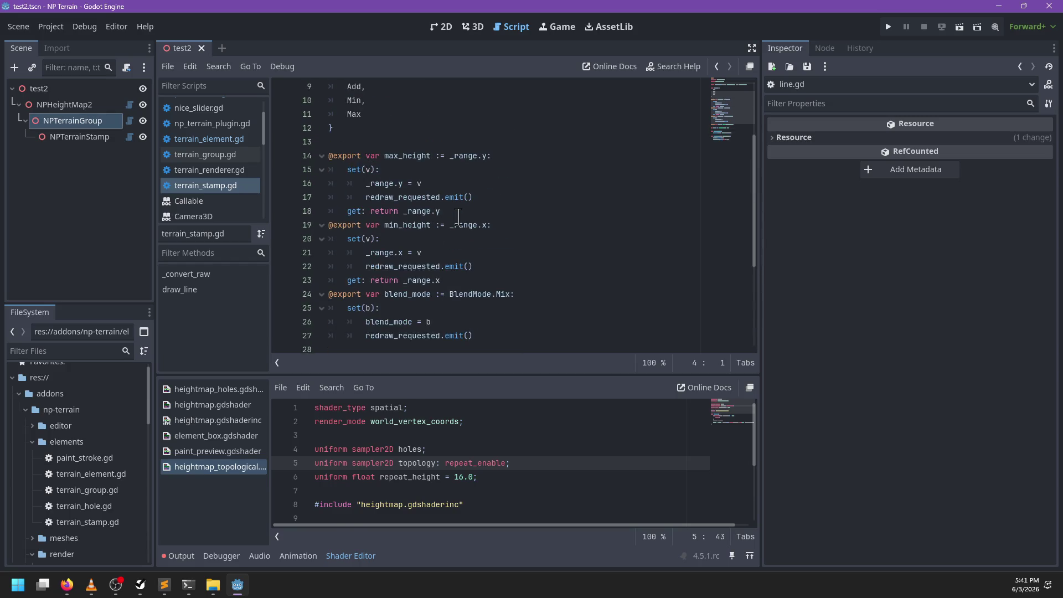
scroll(459, 216, "down", 4)
scroll(458, 217, "up", 7)
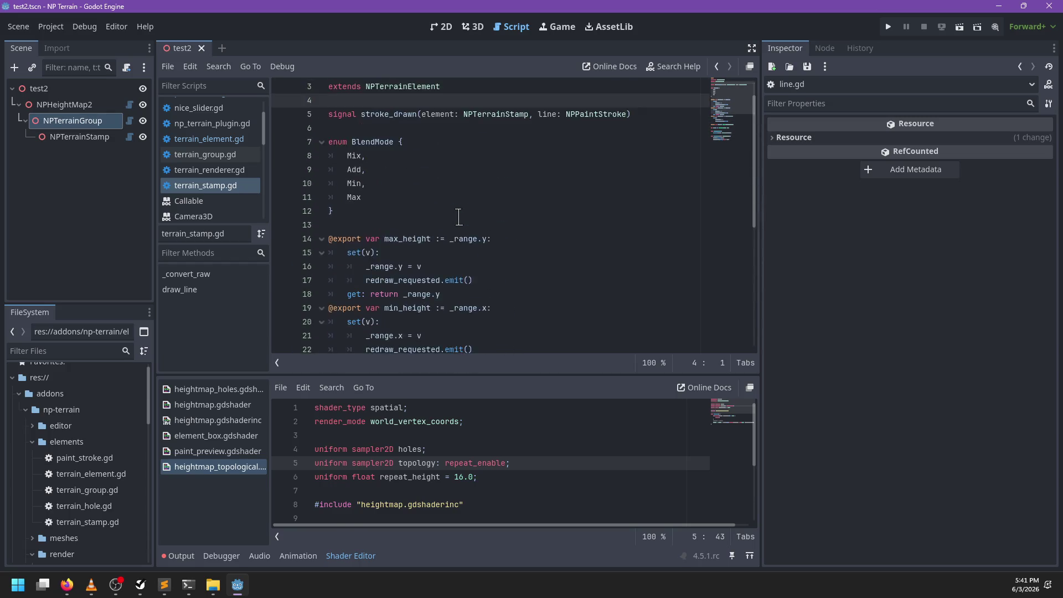
scroll(412, 109, "down", 5)
scroll(434, 159, "up", 5)
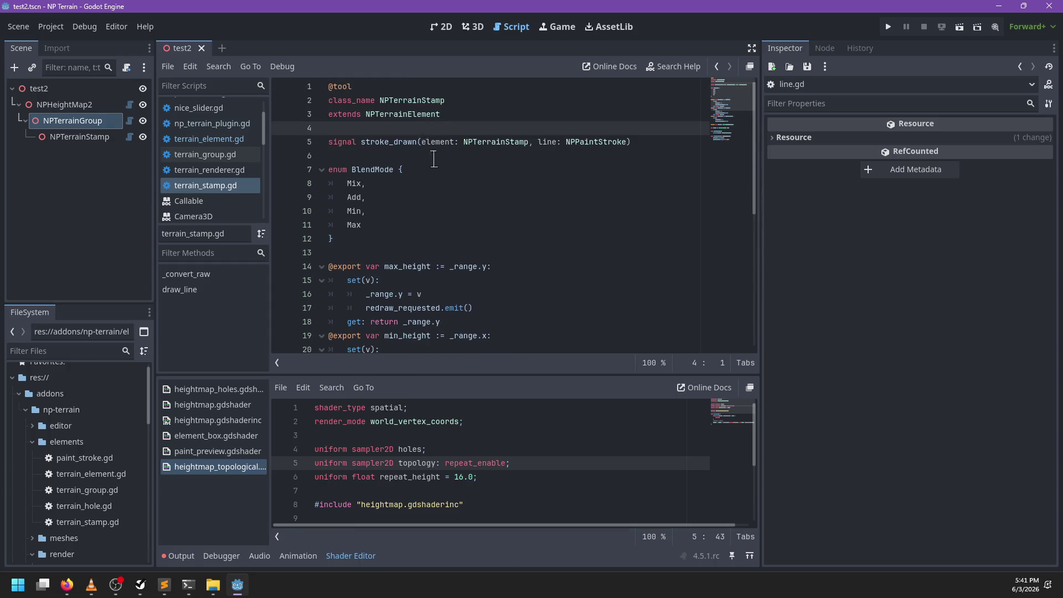
left_click(407, 114, "ctrl")
scroll(470, 205, "up", 4)
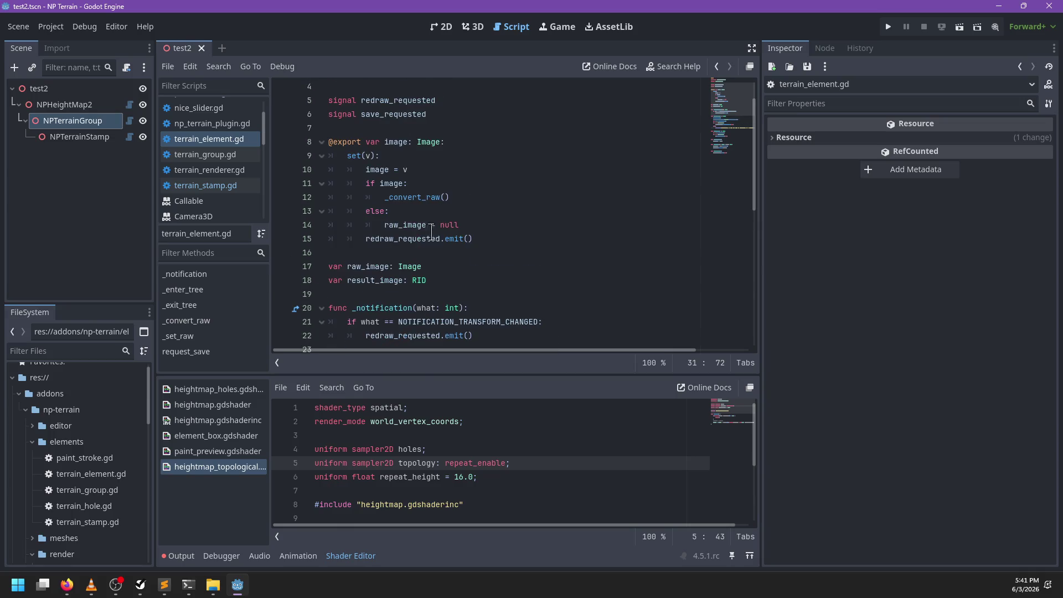
left_click(227, 185)
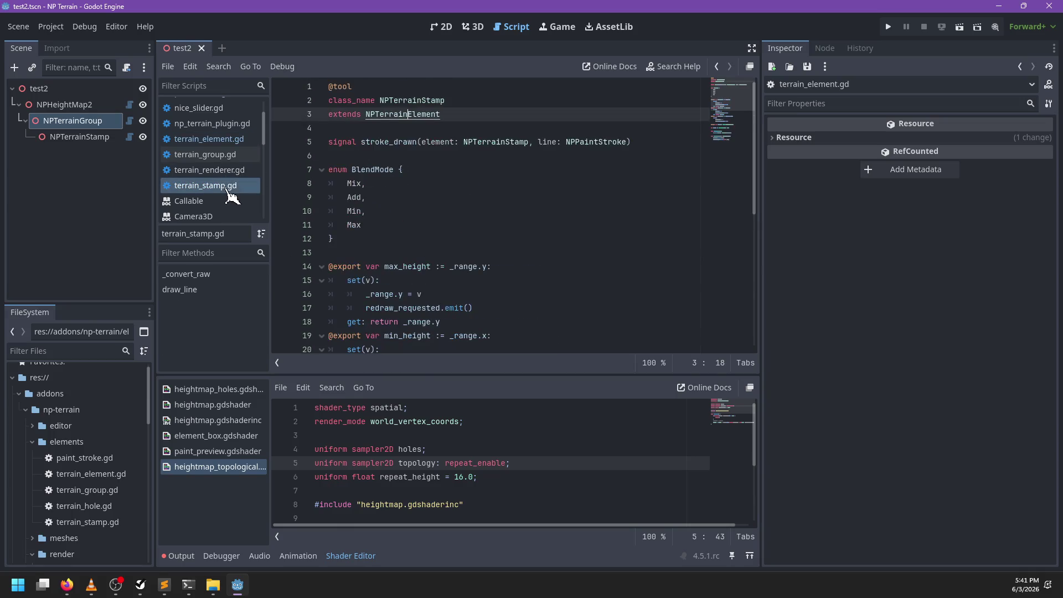
Step: Add 'var composited_stroke: RID' after the strokes export and save the script
scroll(448, 226, "down", 1)
scroll(447, 225, "down", 5)
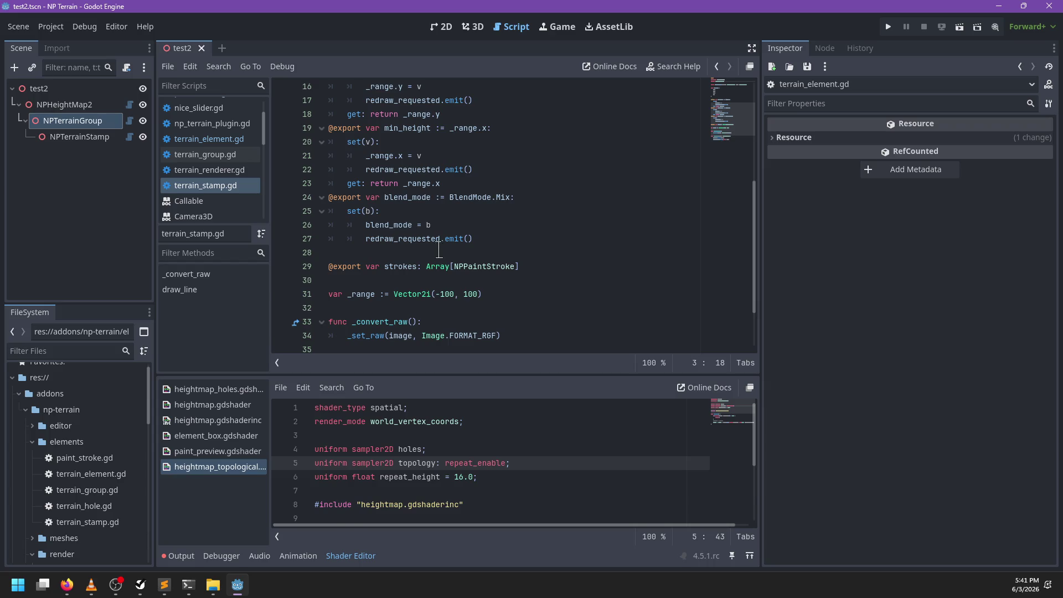
left_click(532, 266)
key("Return")
type("var ")
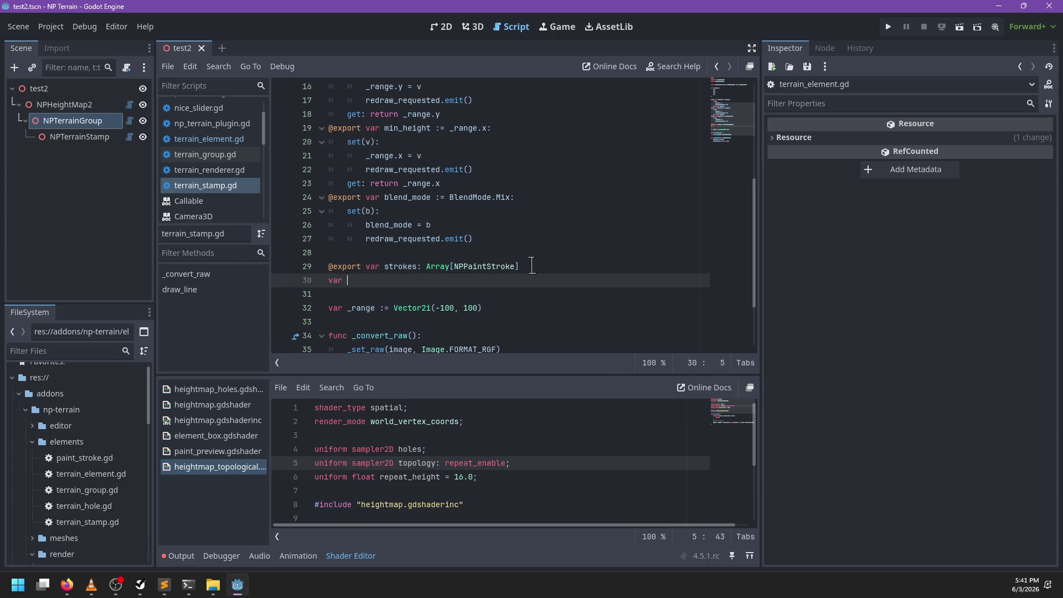
type("paint_s")
type("troke: RID")
key("ctrl+shift+Return")
type("@")
key("BackSpace")
key("Down")
key("ctrl+Delete")
type("composited_stroke")
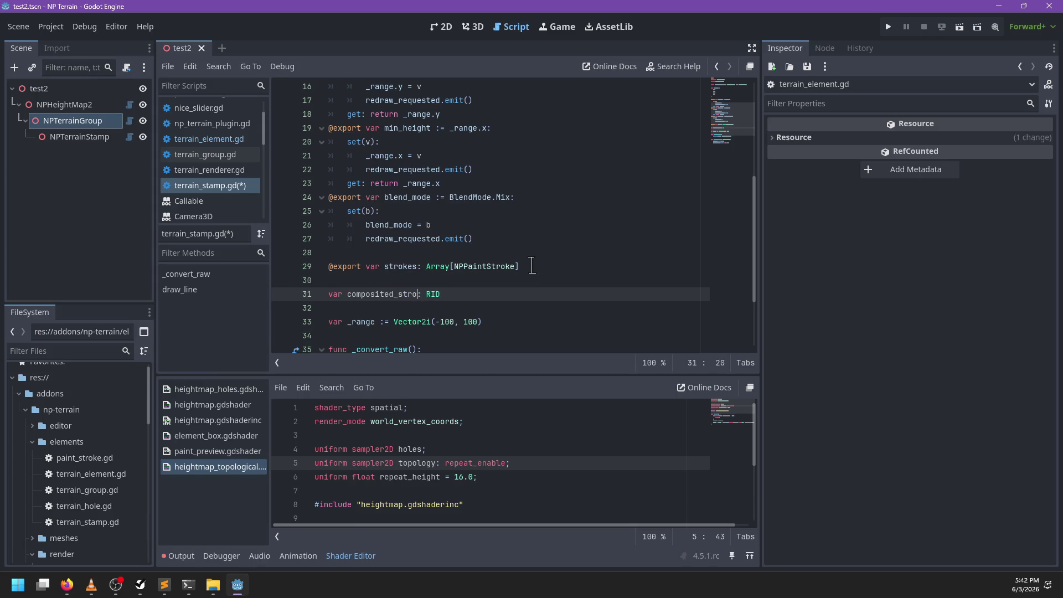
scroll(507, 249, "down", 3)
key("ctrl+s")
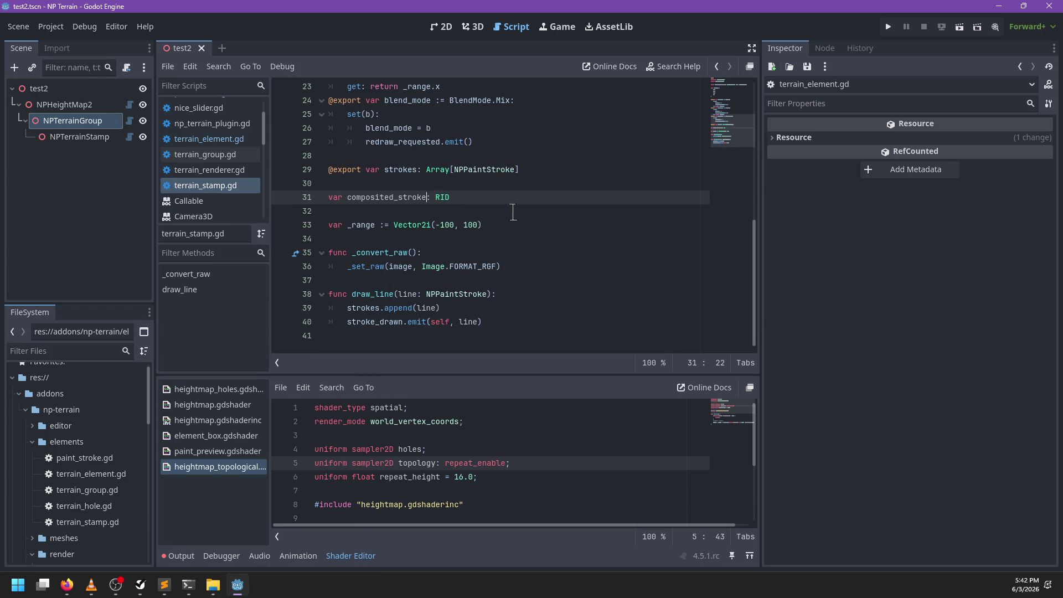
Step: Rename the draw_line function to finish_stroke
scroll(509, 210, "up", 7)
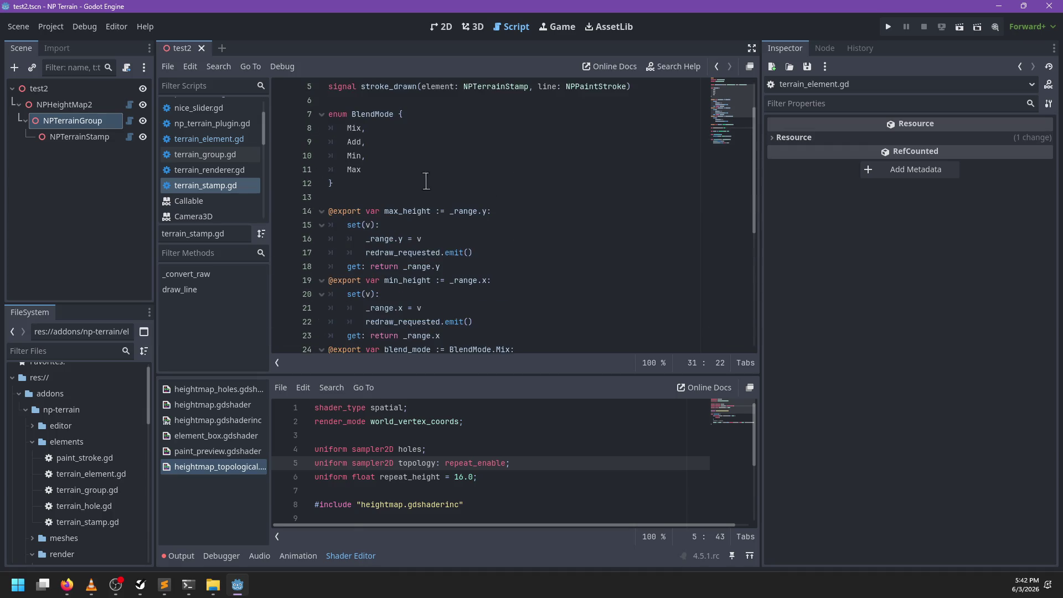
double_click(394, 127)
scroll(554, 203, "down", 6)
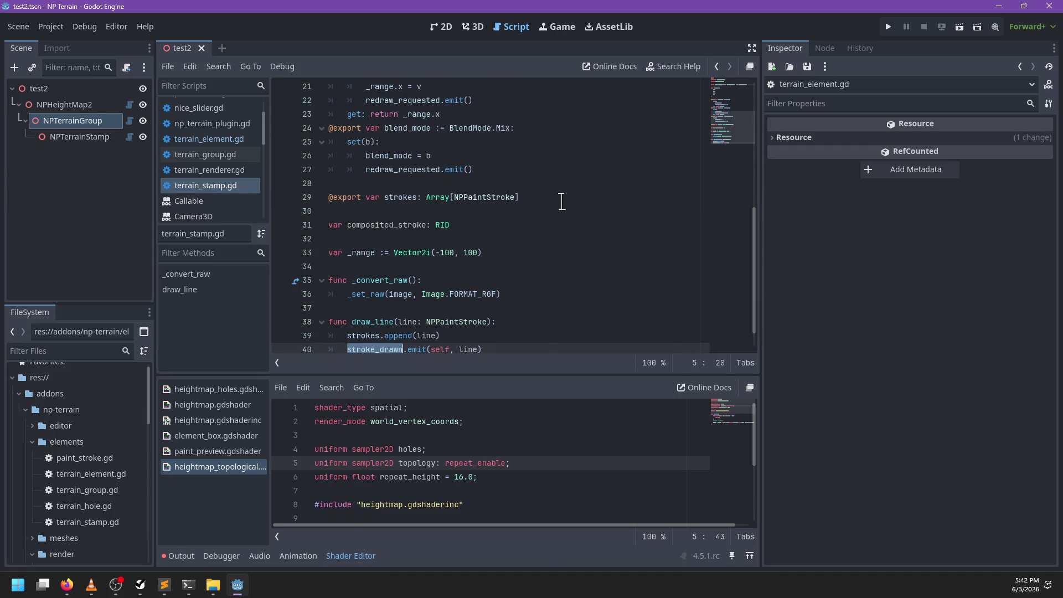
scroll(554, 203, "down", 1)
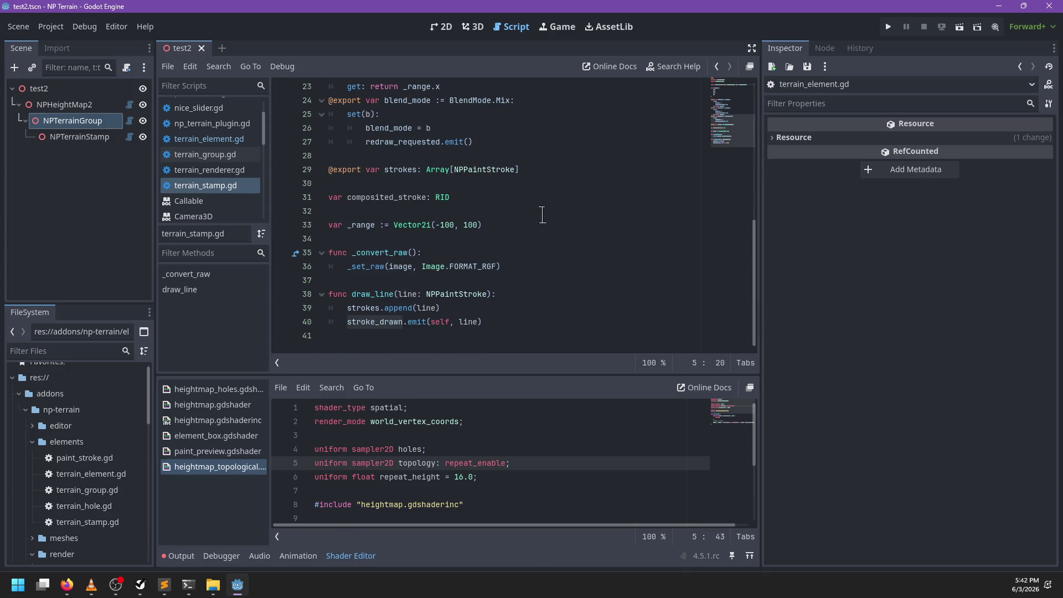
left_click(376, 294)
double_click(376, 294)
type("finish_stroke")
scroll(477, 248, "up", 7)
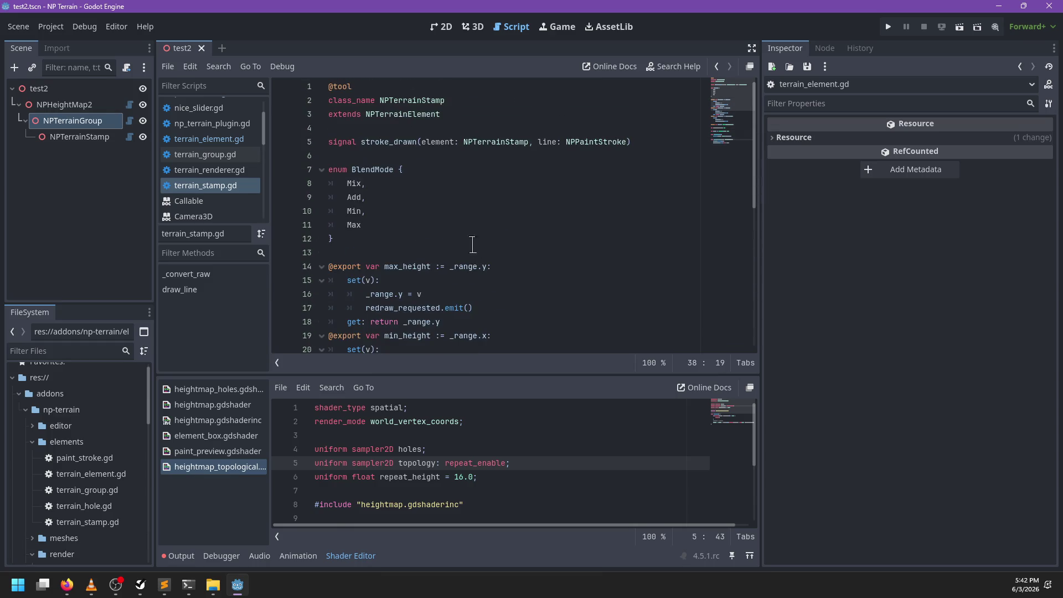
left_click(382, 128)
Step: Declare 'signal stroke_started(element: NPTerrainStamp)' above the stroke_drawn signal
key("Return")
type("sianl")
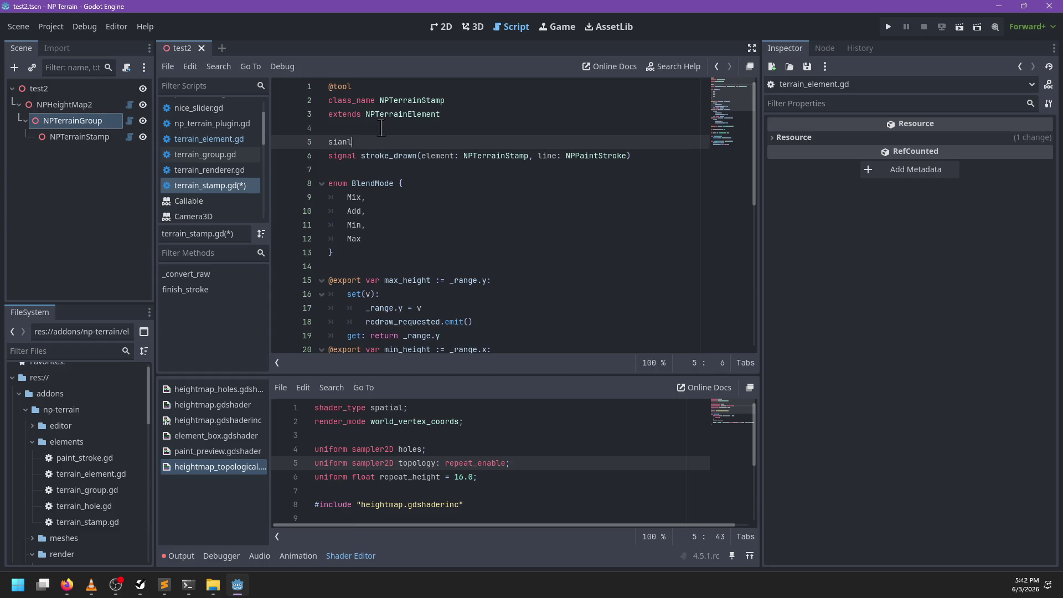
key("BackSpace")
key("BackSpace")
key("BackSpace")
type("gnal stro")
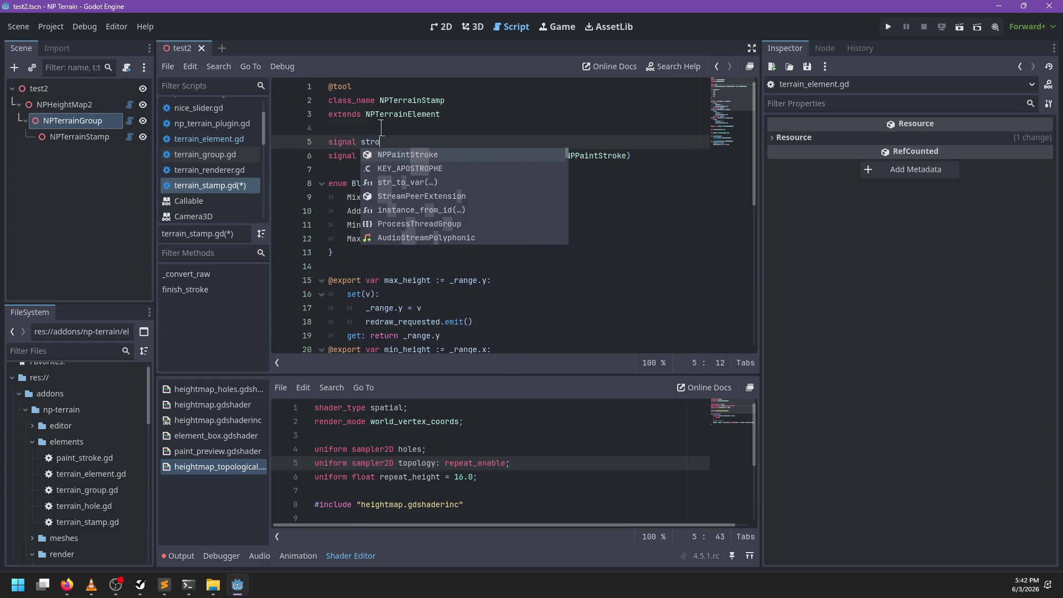
type("ke_started(element: NPTerrainStamp,")
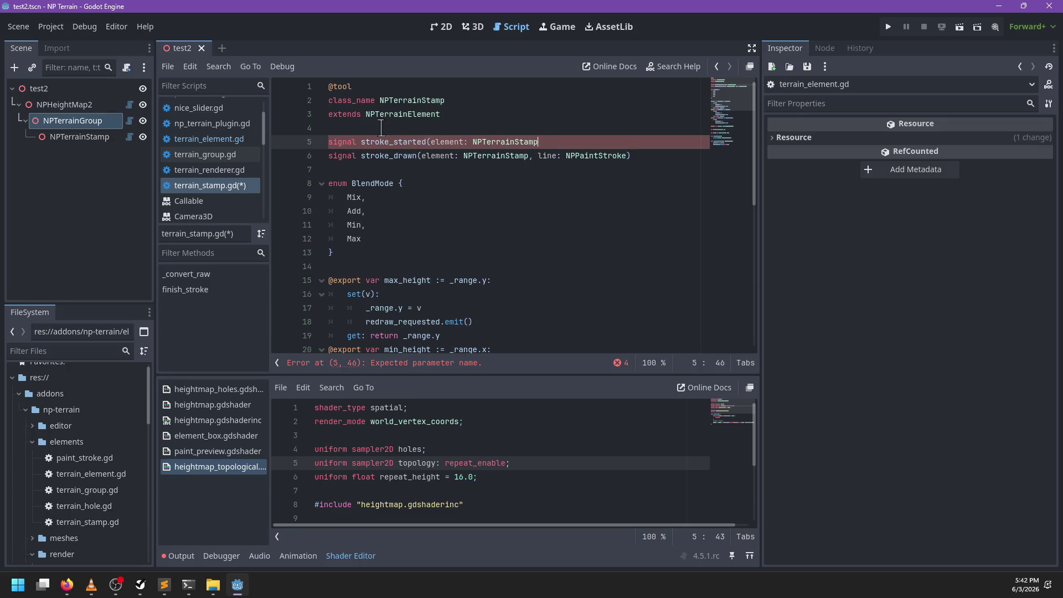
key("Down")
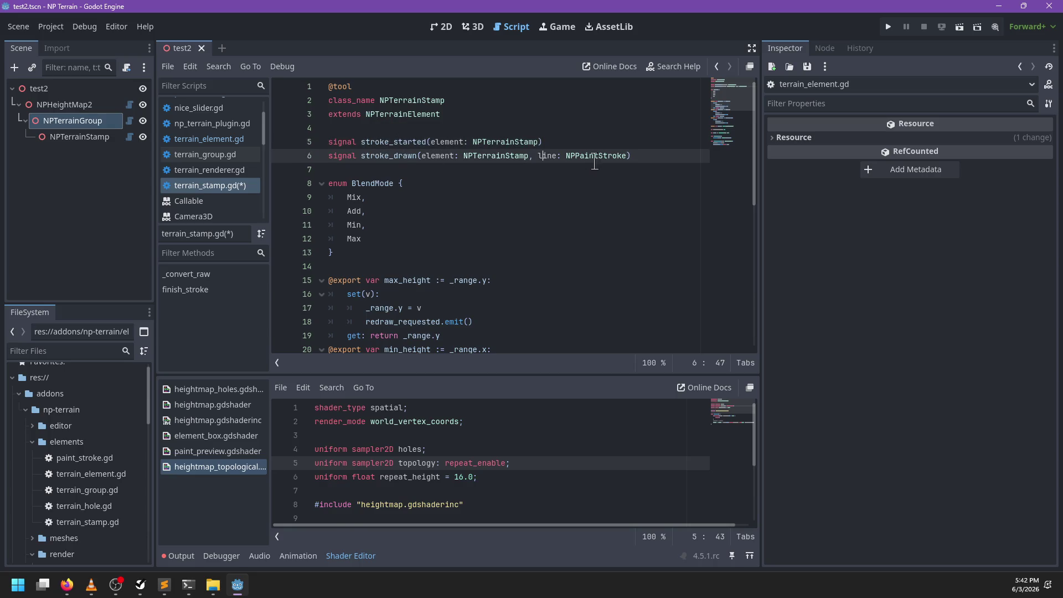
Step: Select the stroke_drawn signal and its NPPaintStroke type to review how it's used
left_click_drag(626, 154, 564, 154)
left_click(666, 156)
double_click(383, 156)
scroll(387, 166, "down", 8)
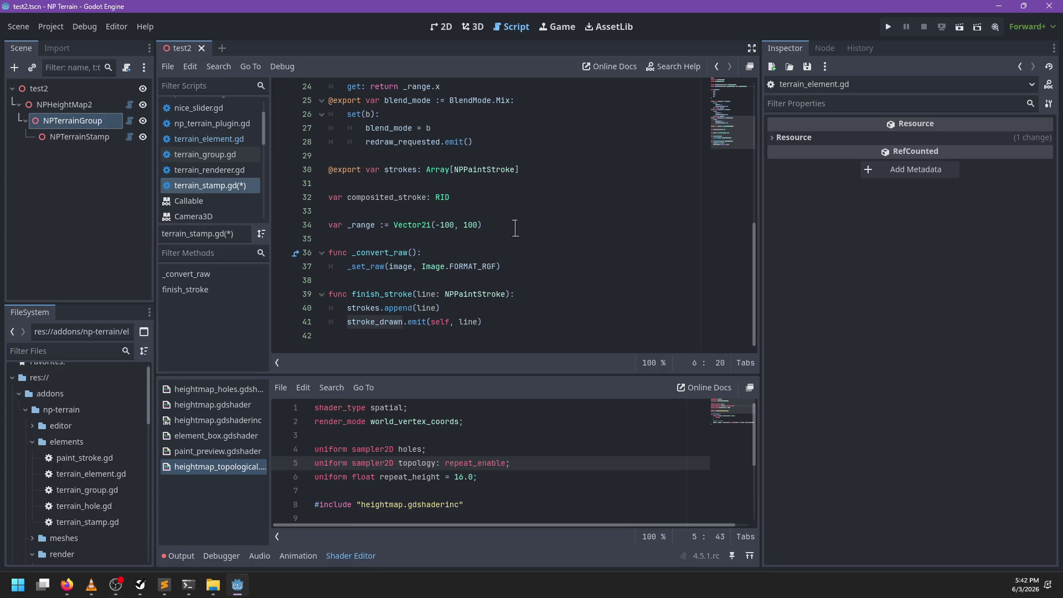
left_click(168, 591)
Step: In Sublime Text, close water_compute.glsl and start a new blank note
left_click(220, 529)
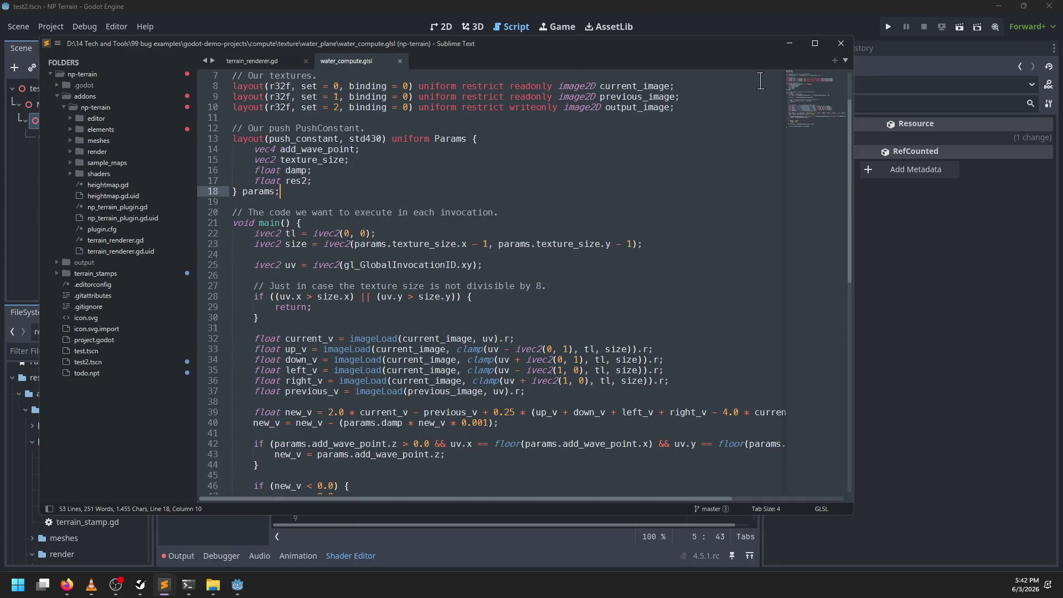
left_click(399, 61)
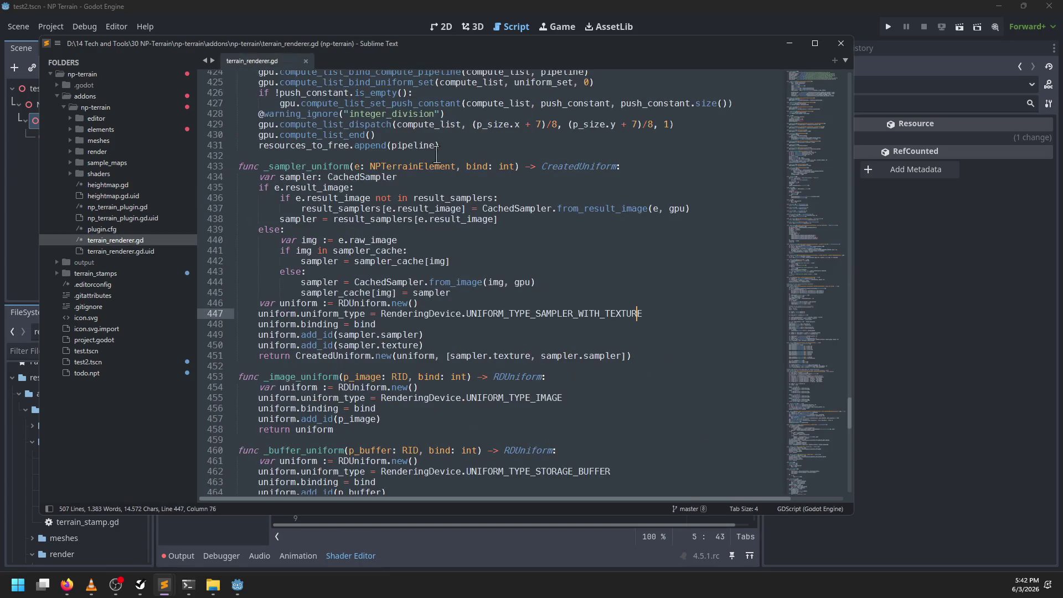
key("ctrl+n")
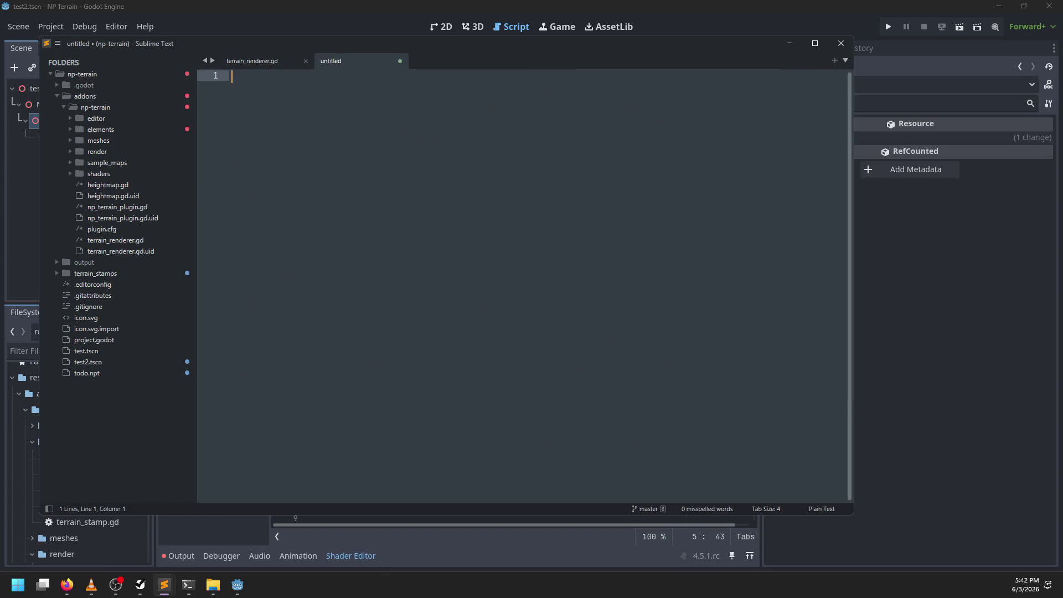
Step: Write 'Mouse down: stroke starts' with sub-points: create buffer if none, clear to black, record latest position
type("Mouse down: stroke starts")
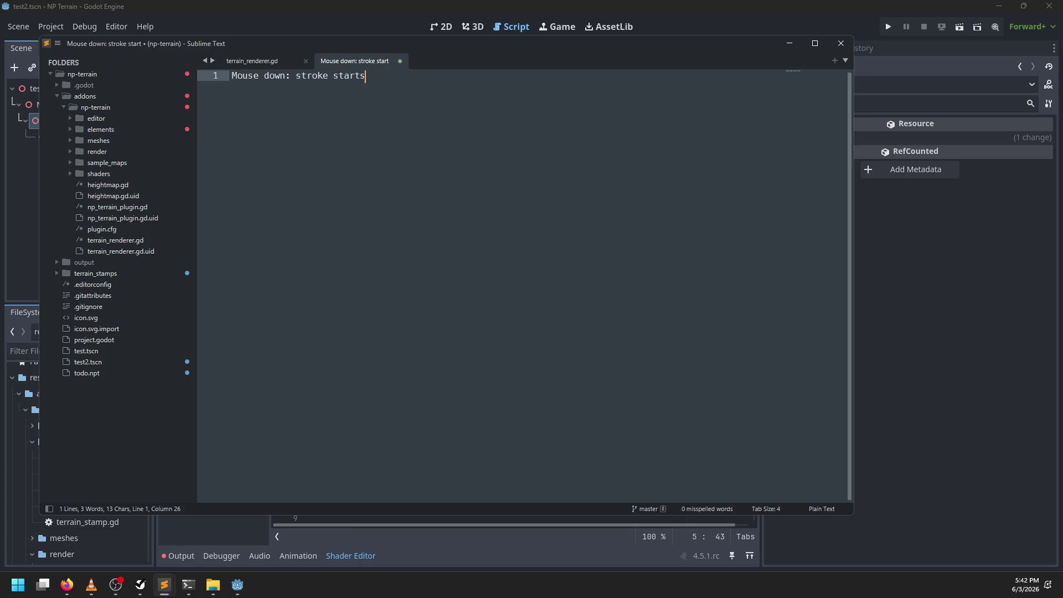
key("Return")
key("Tab")
type("- cr")
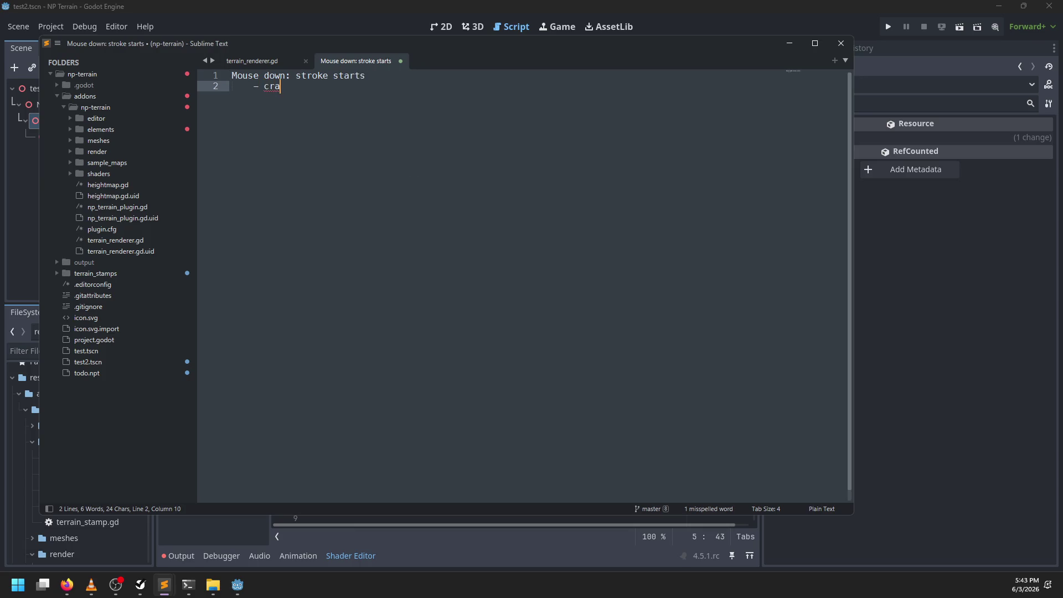
type("eate a stroke buffer, if ")
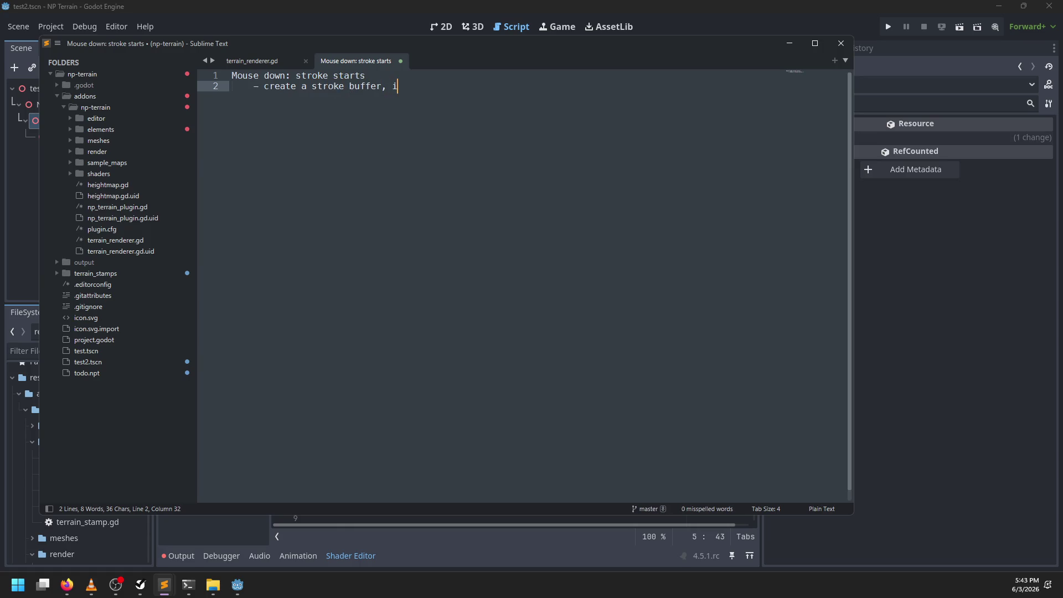
type("it's")
key("BackSpace")
key("BackSpace")
key("BackSpace")
type("there is none")
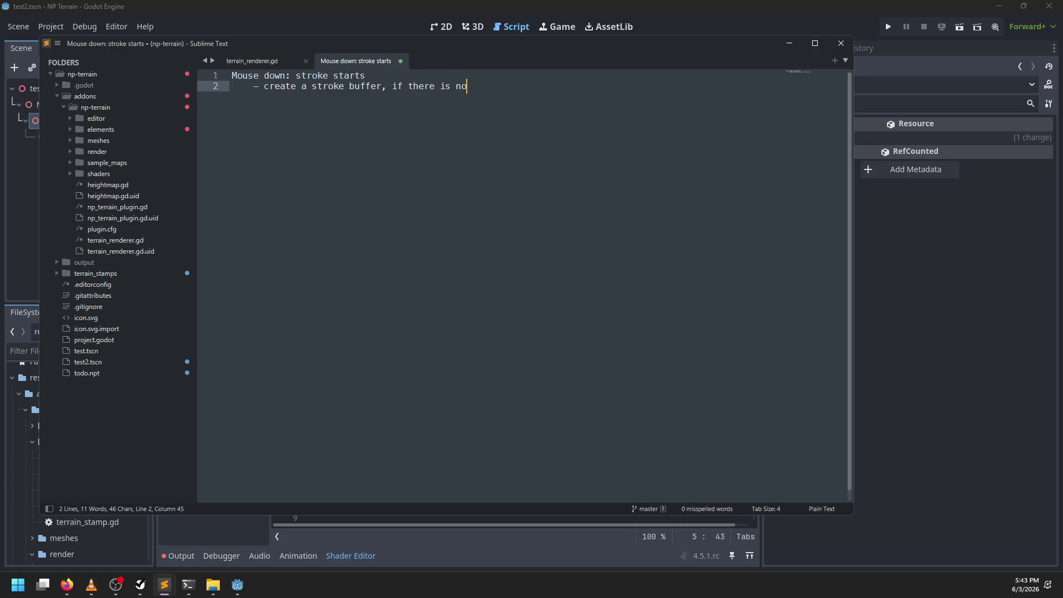
key("Return")
type("- ")
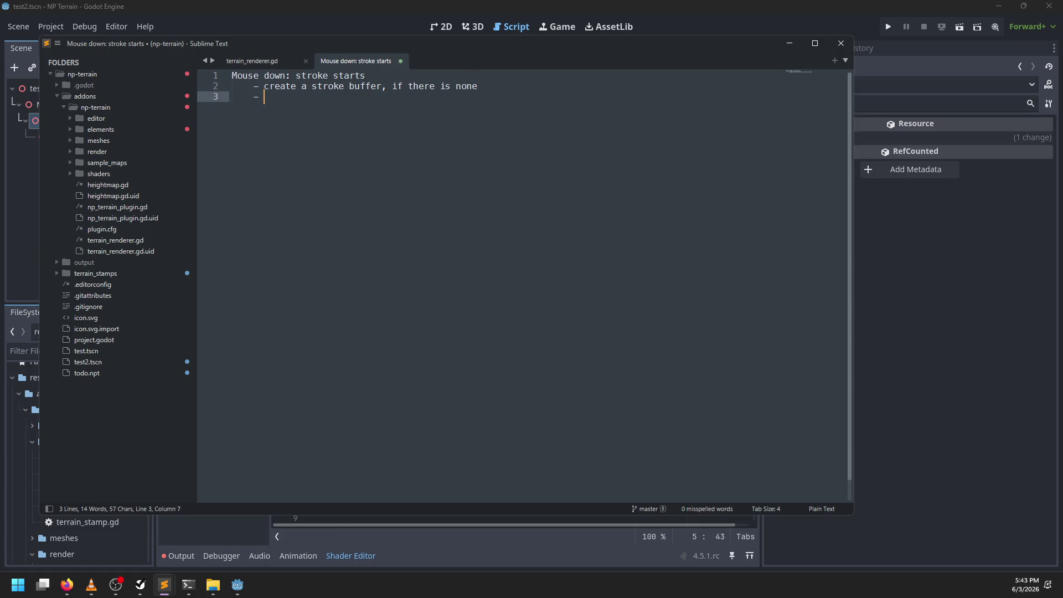
type("clear it ")
type("to black")
key("Return")
type("- ")
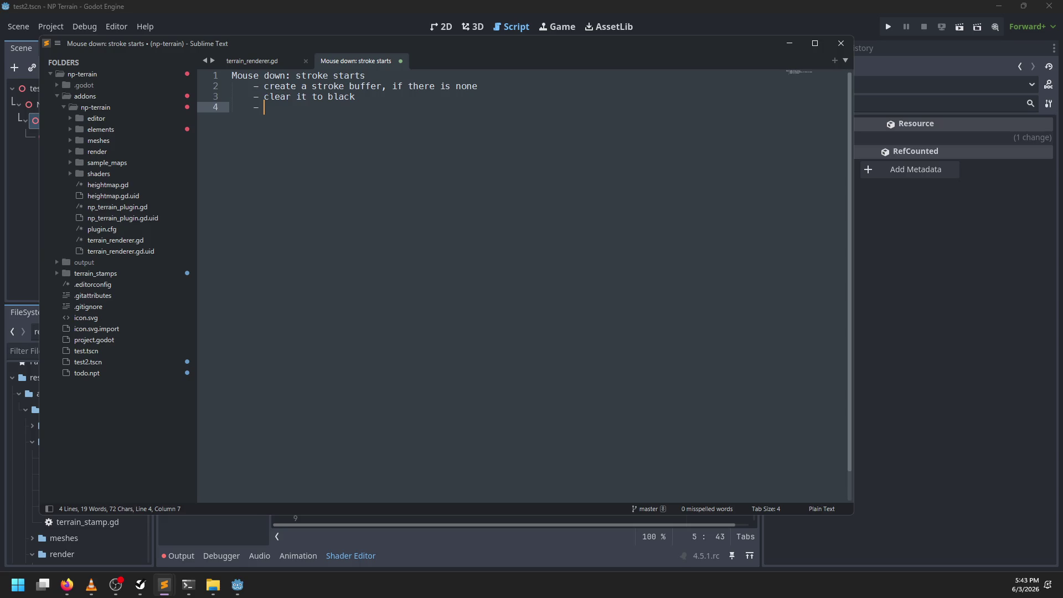
type("Re")
type("cord initial p")
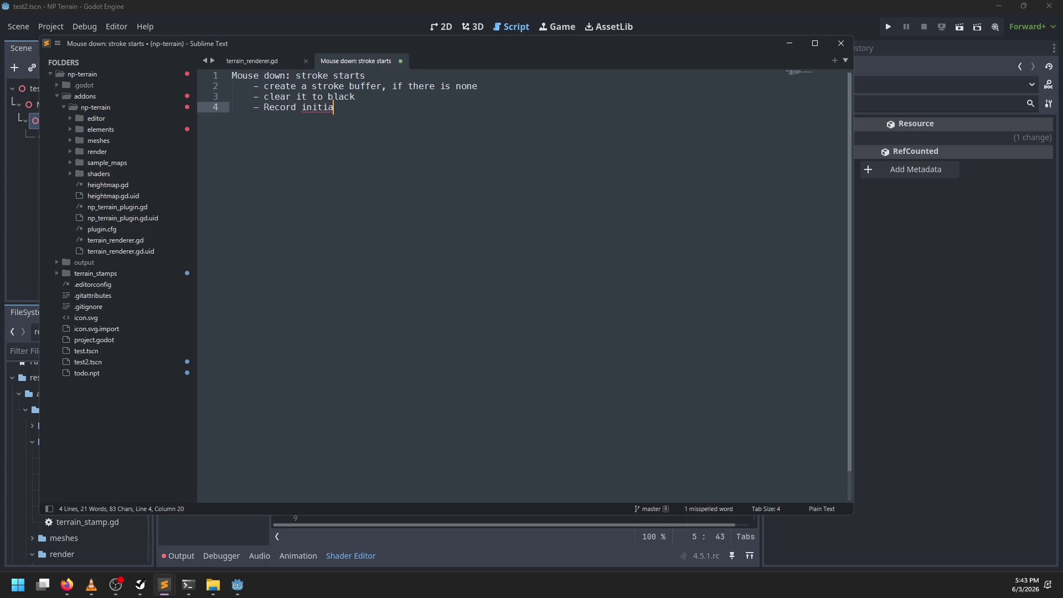
type("osition in stroke object")
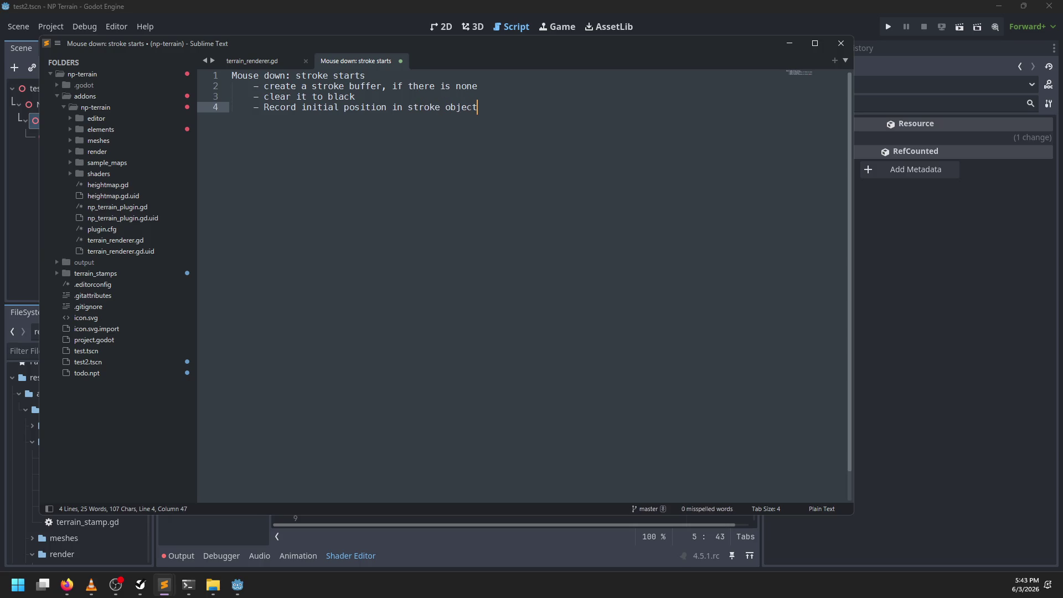
left_click(408, 107)
type("latest")
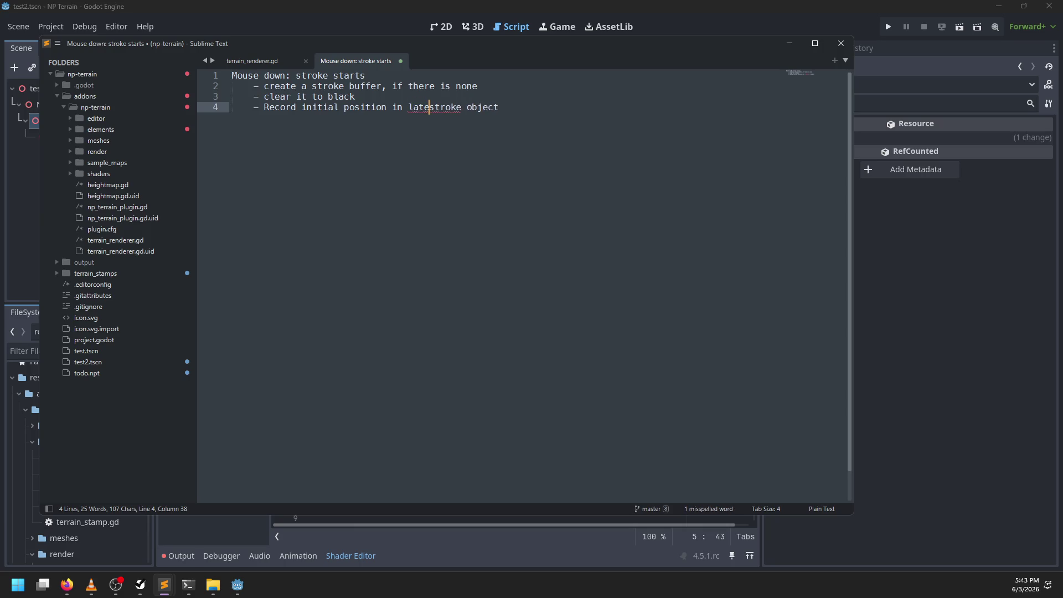
key("End")
Step: Add 'Mouse move: stroke continues' with 'append point to stoke object' and 'render a line to the stroke buffer'
key("Return")
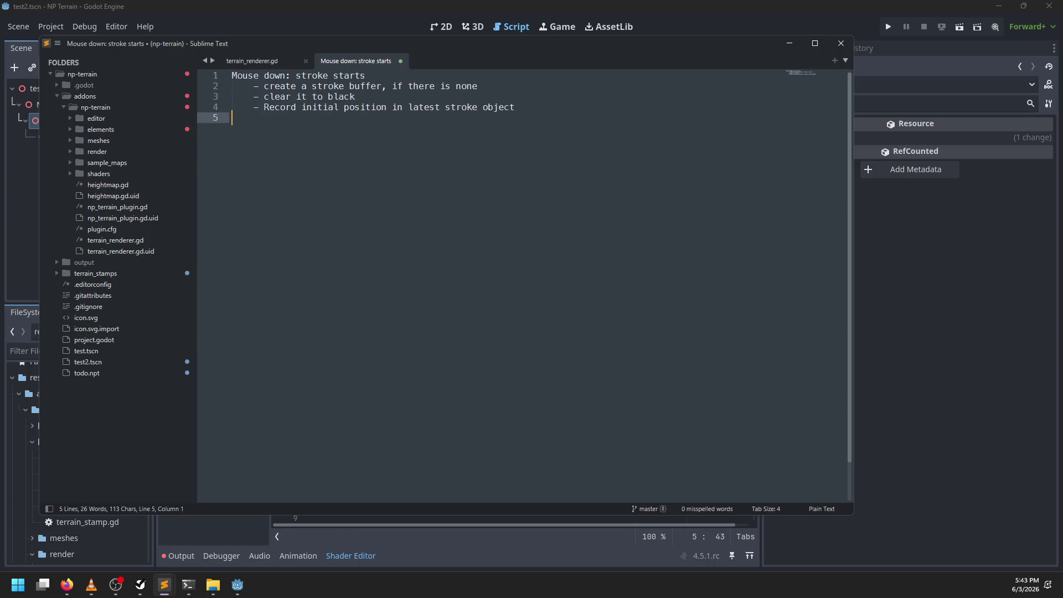
type("Mouse ")
type("move:")
type(" stroke contin")
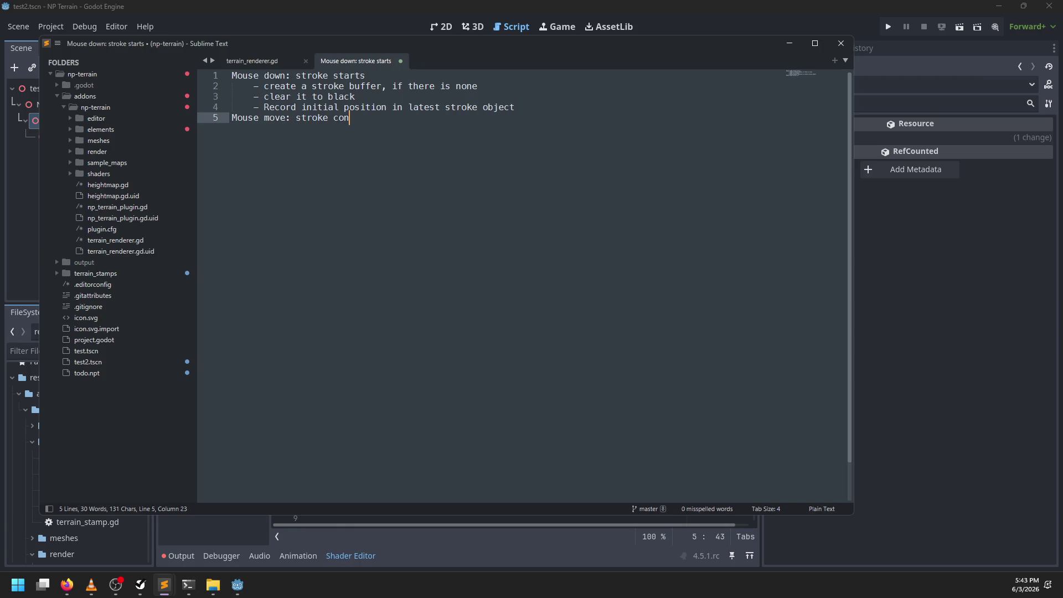
type("ues")
key("Return")
key("Tab")
type("- ")
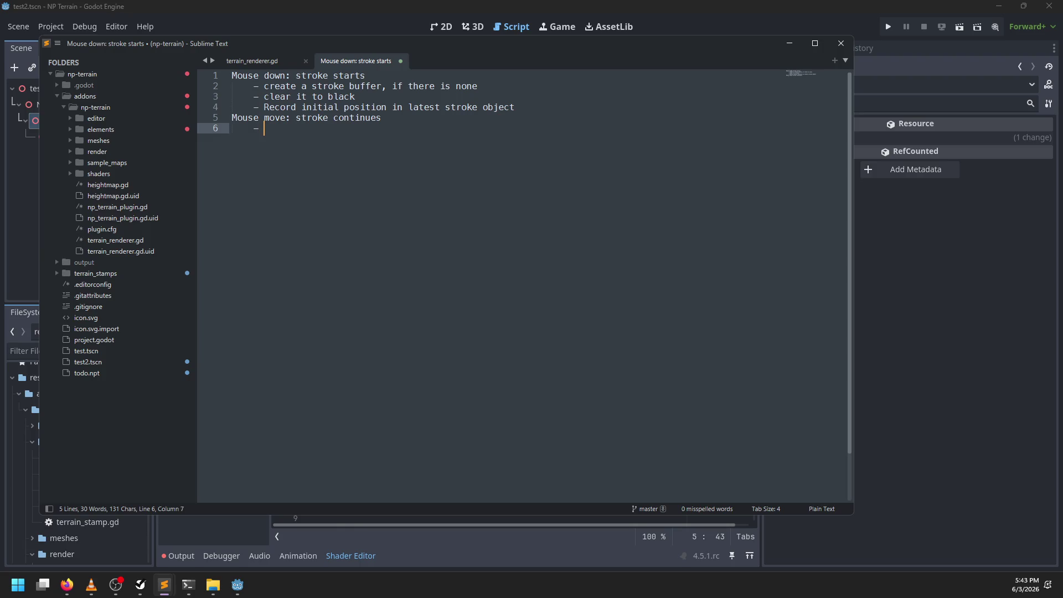
type("render a line to the stroke buffer")
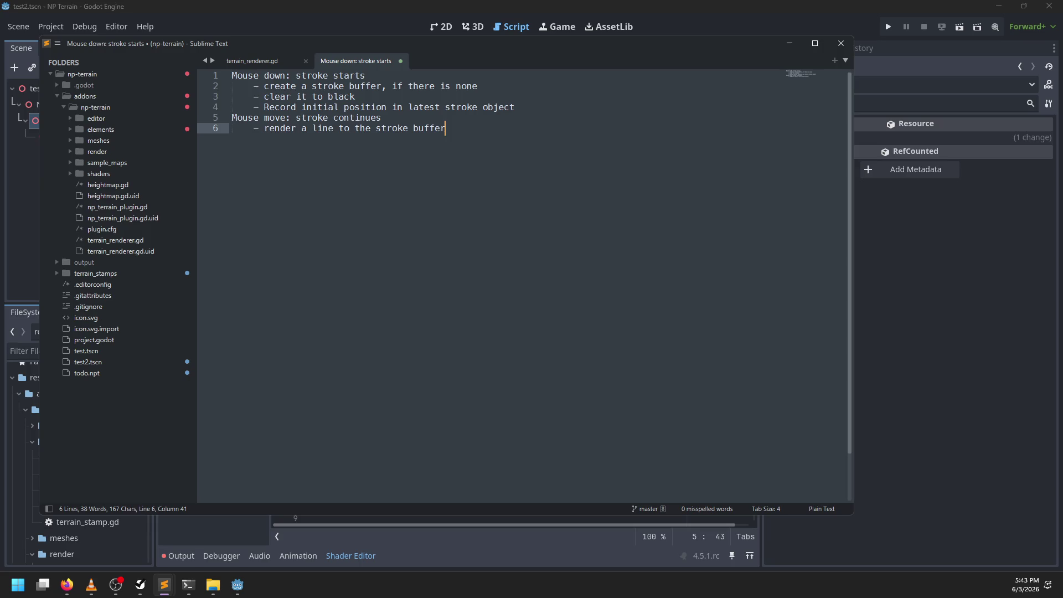
key("Home")
key("Return")
key("Up")
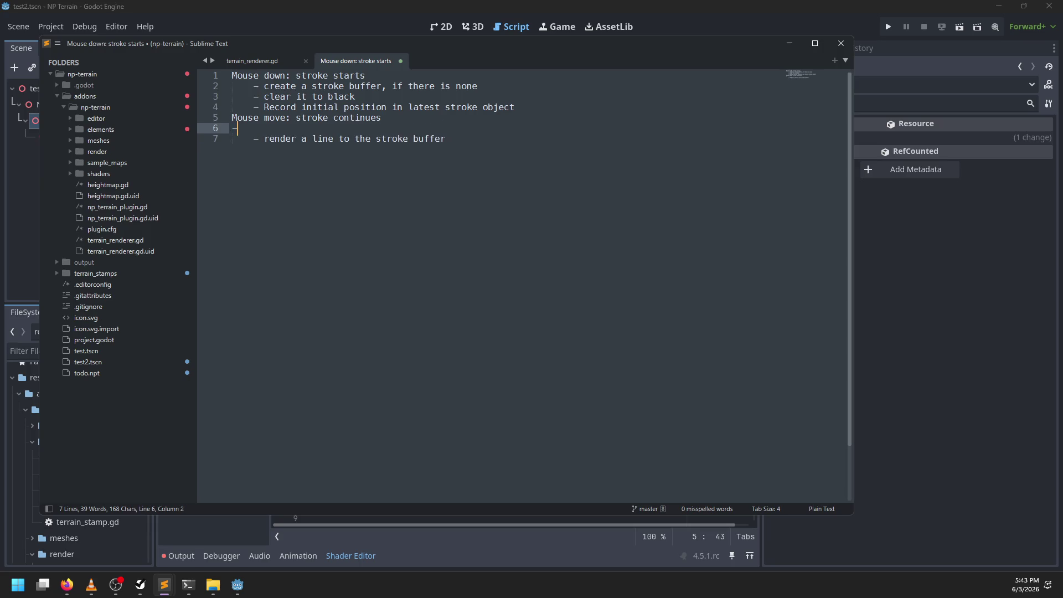
key("Tab")
type("- append point to ")
type("stoke object")
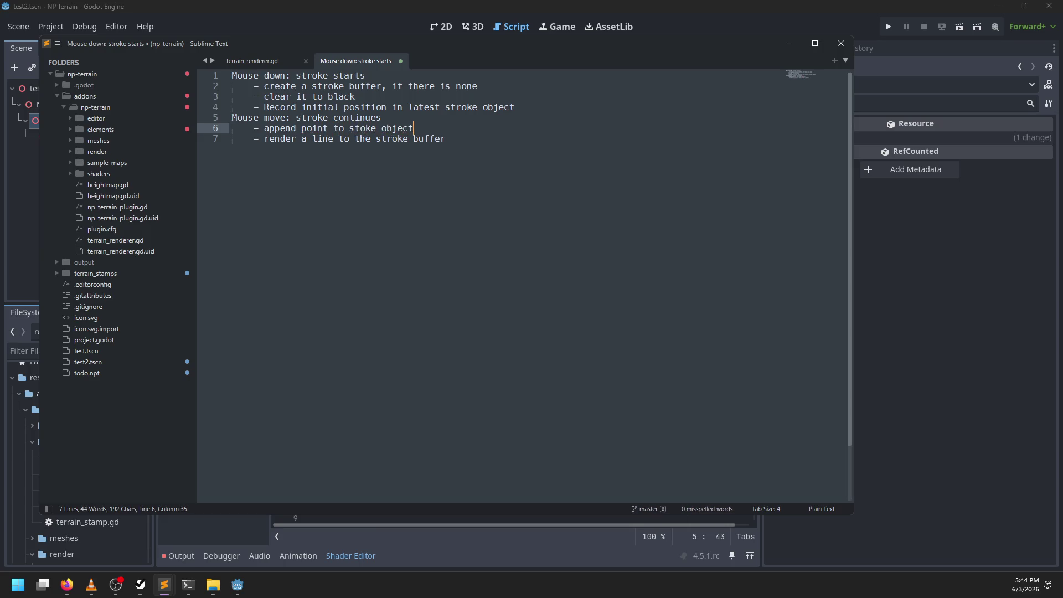
left_click(376, 139)
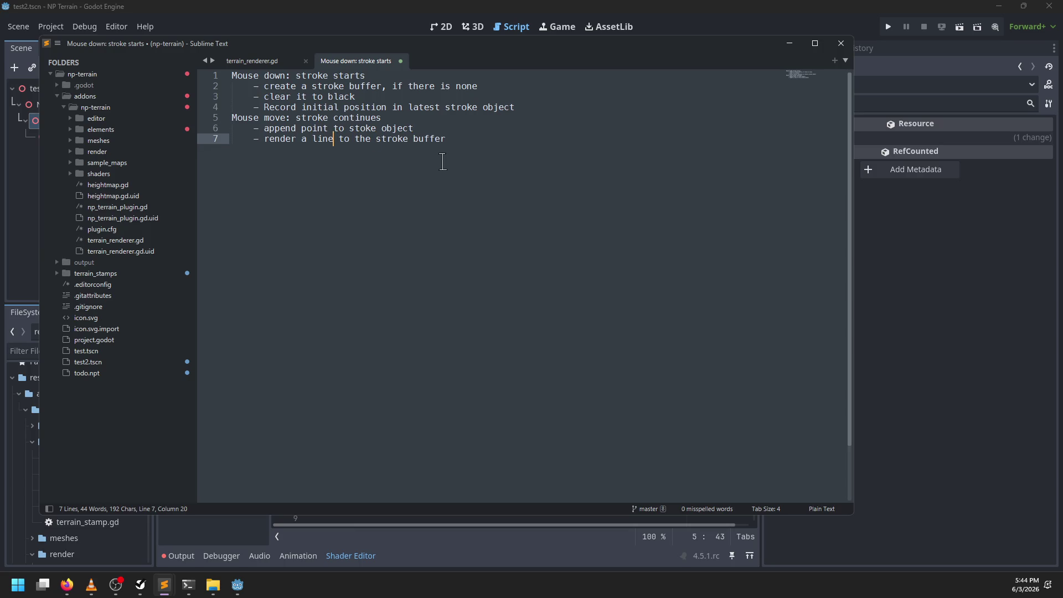
left_click(460, 137)
Step: Add 'Mouse up: stroke ends' with the sub-point 'Render stroke buffer to stamp'
key("Return")
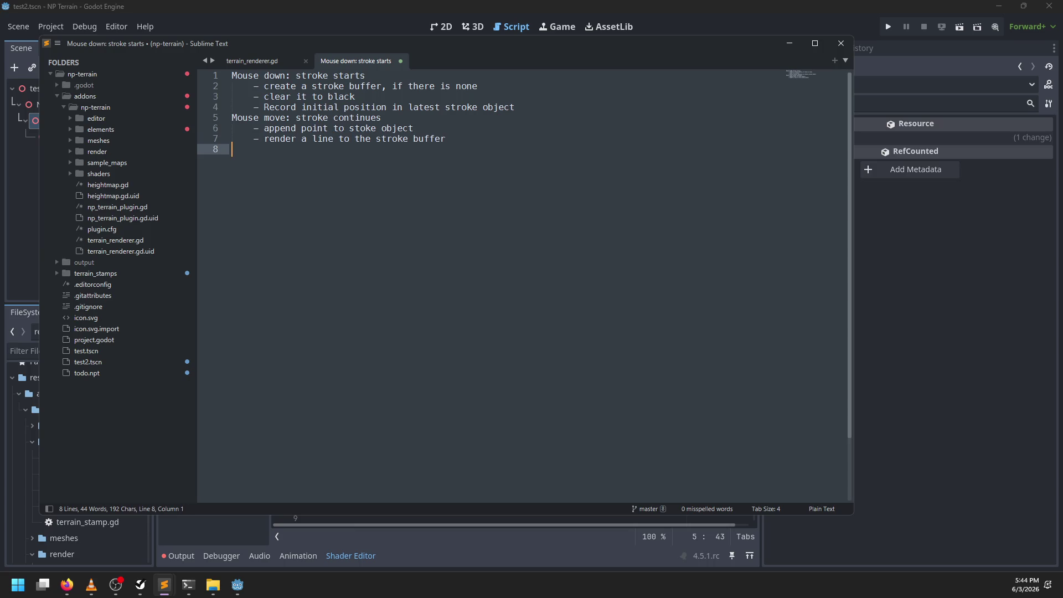
type("Mouse up: stroke ends")
key("Return")
key("Tab")
type("- Compose back onto the")
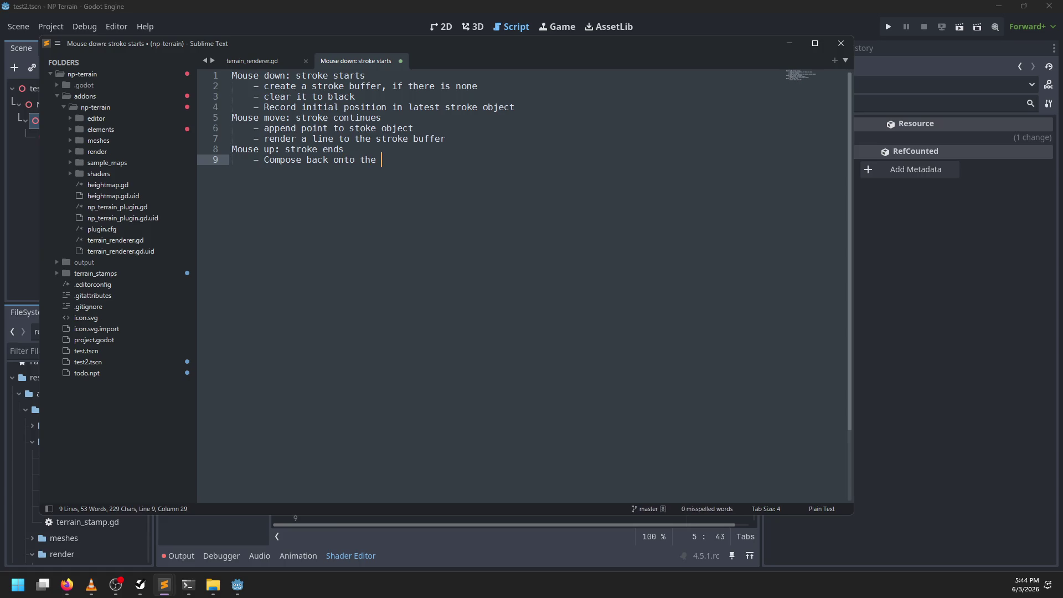
key("ctrl+BackSpace")
key("ctrl+BackSpace")
key("ctrl+BackSpace")
type("- Render ")
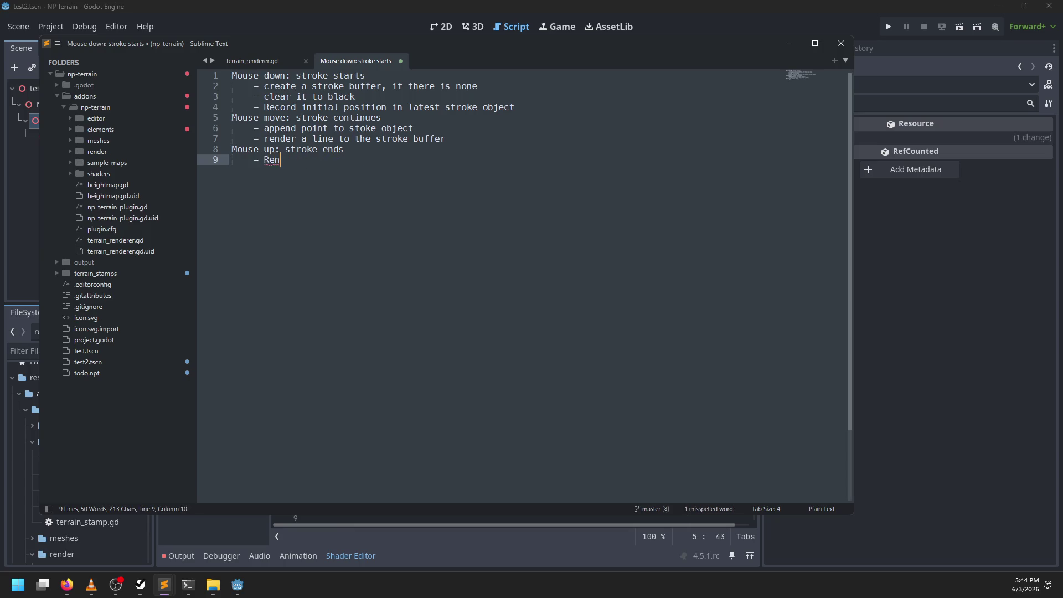
type("stroke buffer ")
type("to thing")
key("ctrl+BackSpace")
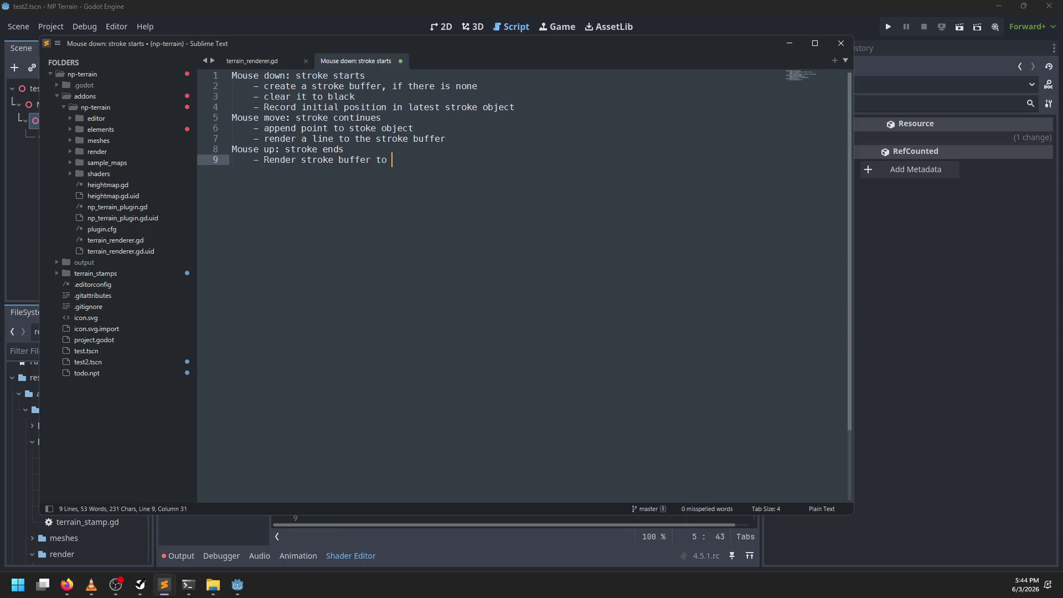
type("stamp")
left_click(401, 27)
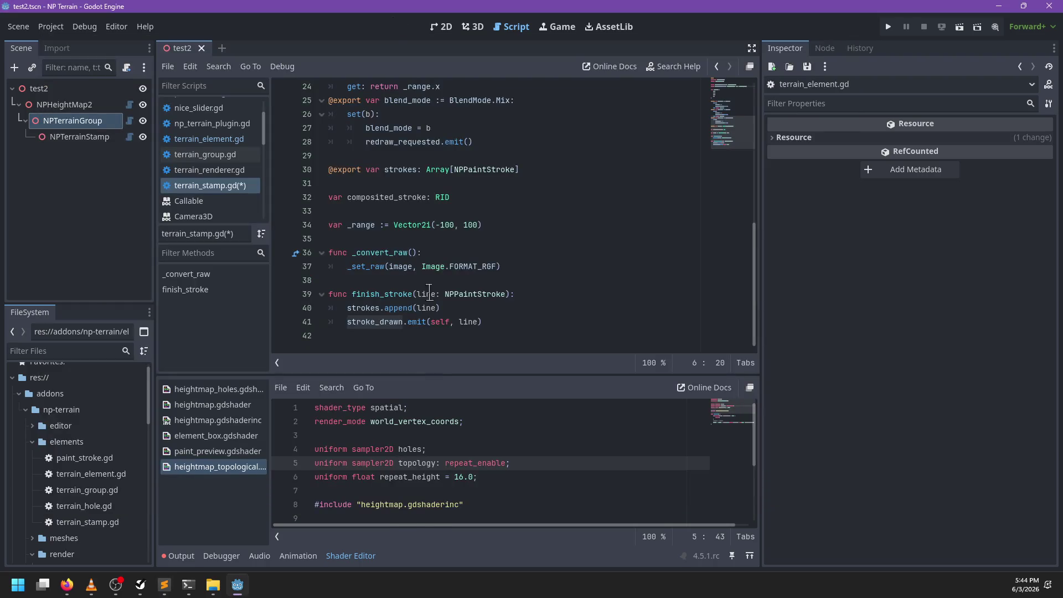
Step: Replace the finish_stroke function with a pasted start_stroke function that appends to strokes
left_click(461, 307)
left_click_drag(510, 320, 314, 293)
key("ctrl+c")
key("BackSpace")
type("func start_str")
key("BackSpace")
key("BackSpace")
key("BackSpace")
type("troke_start(p")
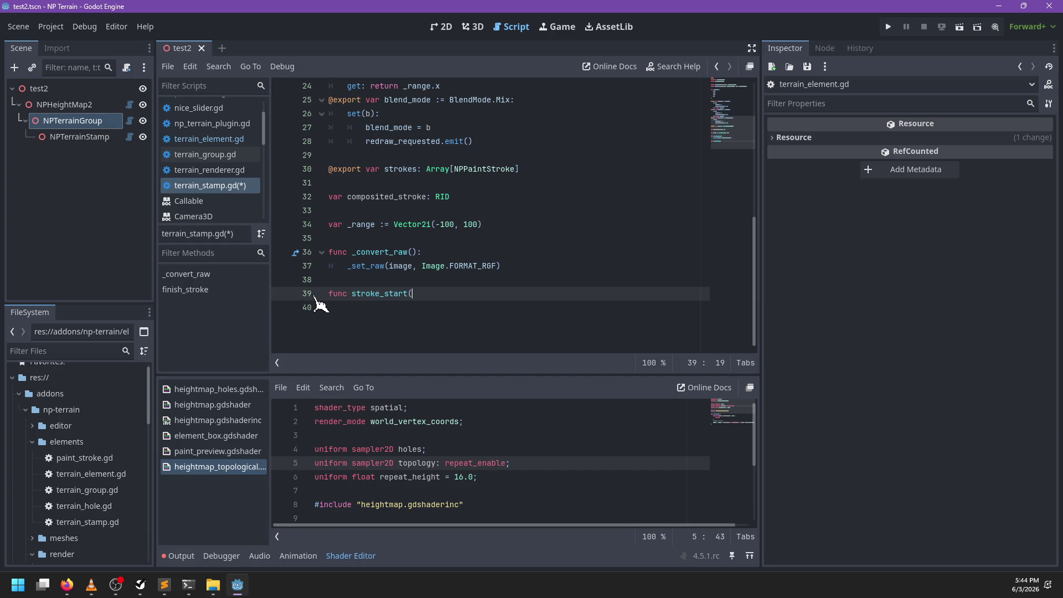
type("oin")
type("tor3")
key("ctrl+BackSpace")
key("ctrl+BackSpace")
key("ctrl+BackSpace")
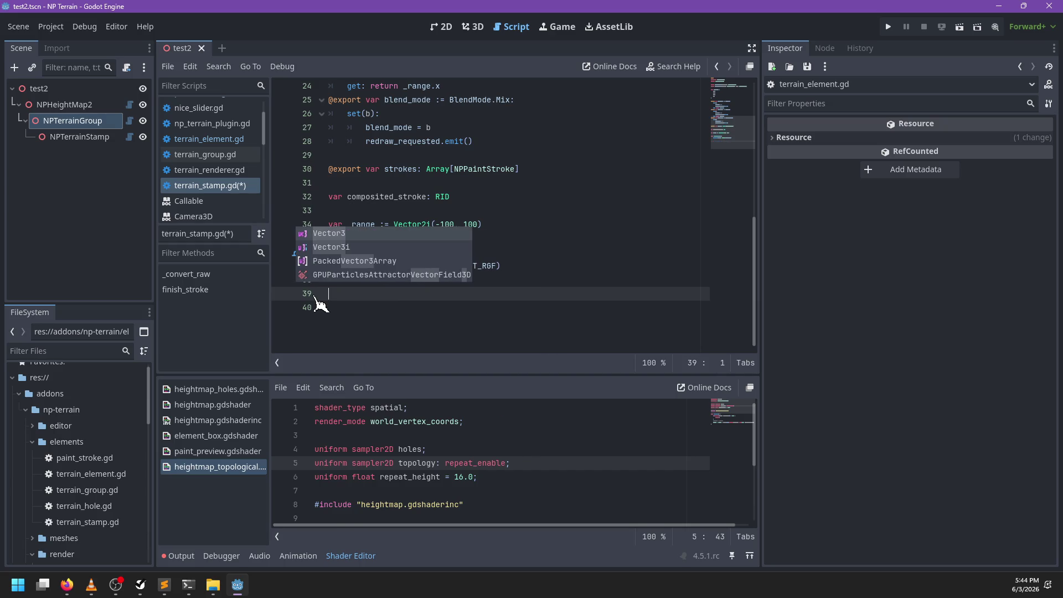
key("ctrl+v")
left_click(377, 294)
type("_stroke")
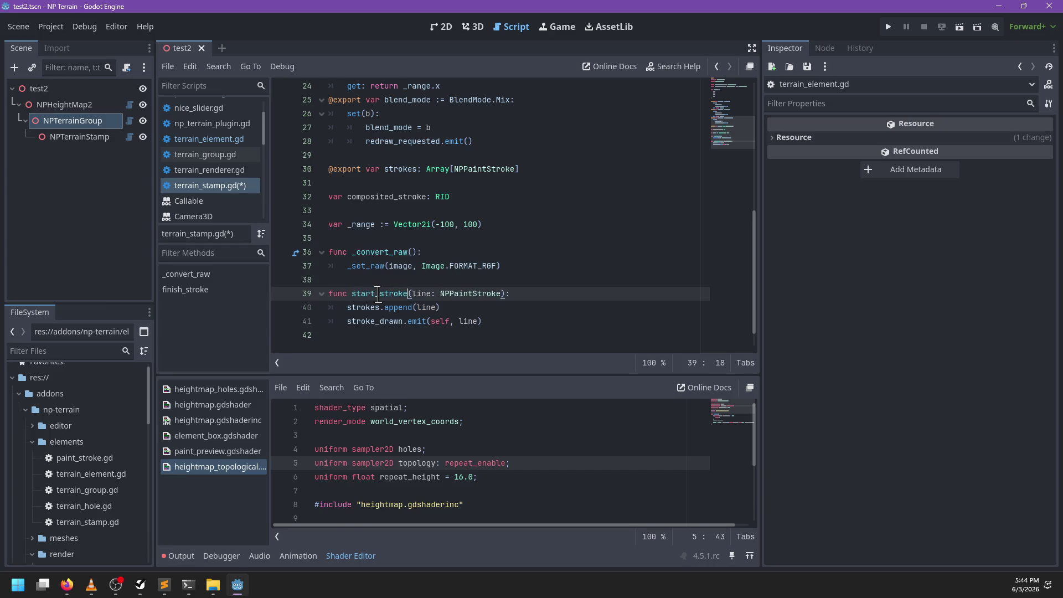
left_click_drag(512, 323, 530, 293)
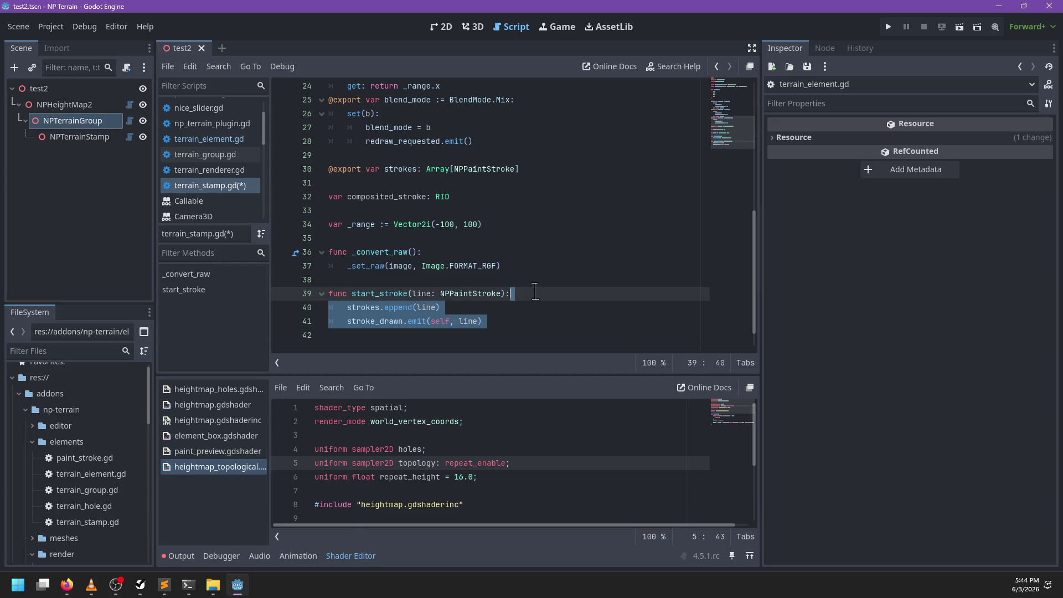
left_click(501, 321)
Step: Add a 'stroke: NPPaintStroke' parameter to the stroke_started signal
scroll(501, 321, "up", 8)
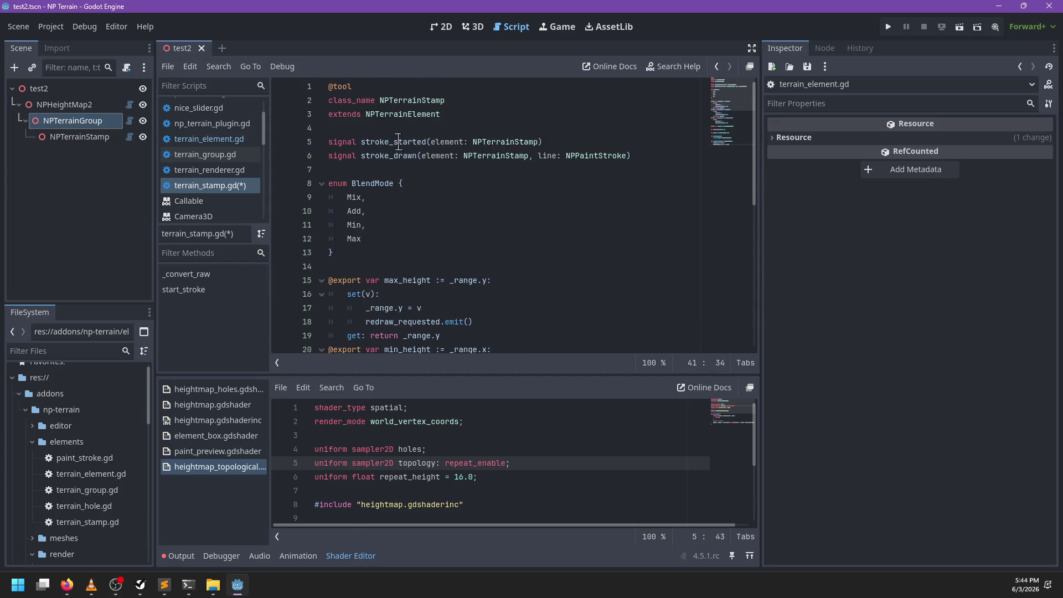
double_click(398, 144)
scroll(497, 315, "down", 6)
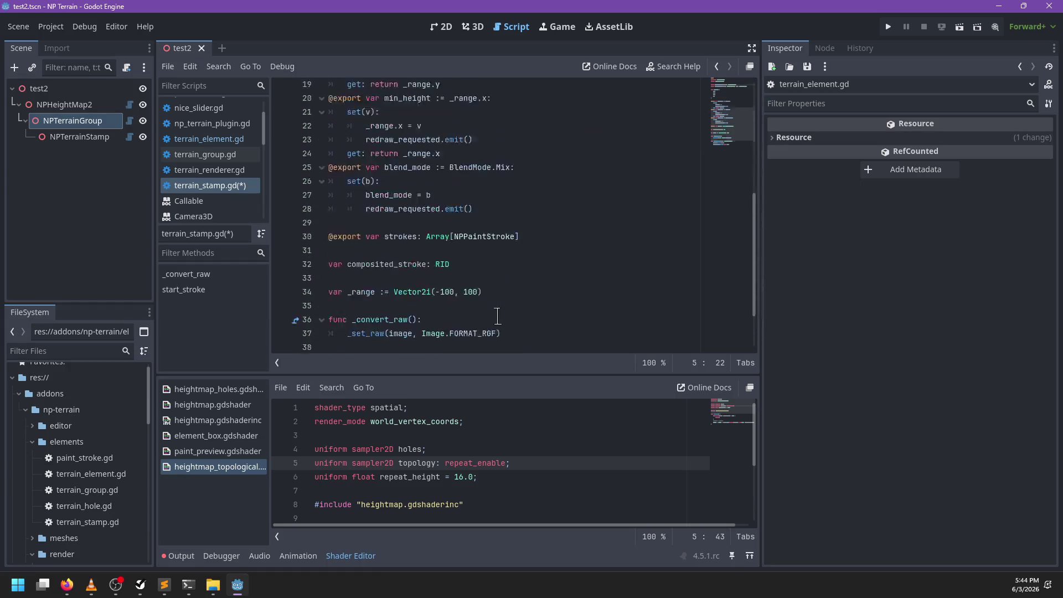
scroll(497, 320, "up", 6)
left_click(540, 144)
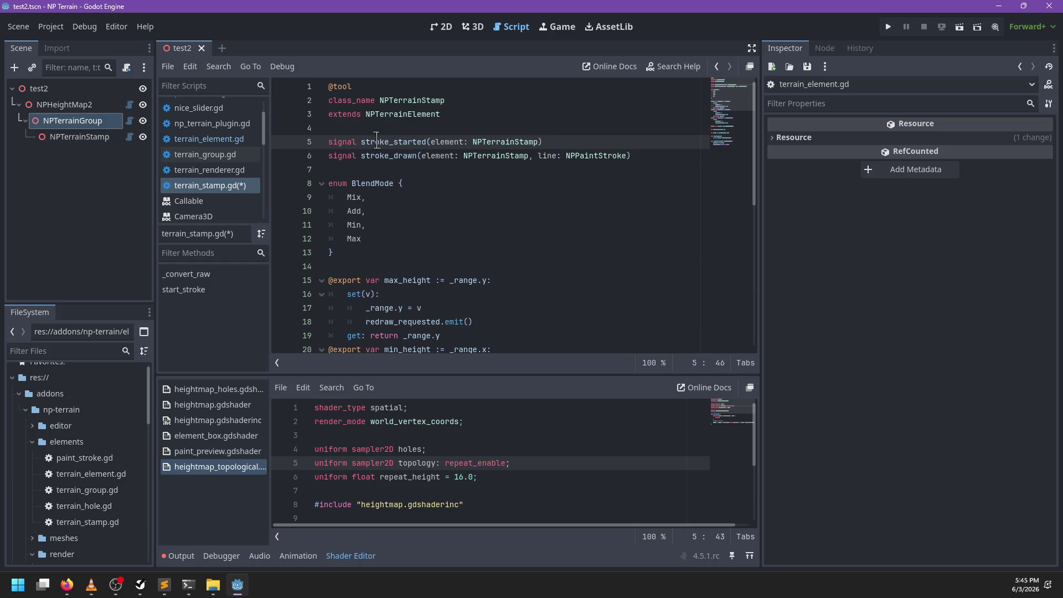
double_click(380, 142)
left_click(540, 142)
scroll(581, 158, "down", 8)
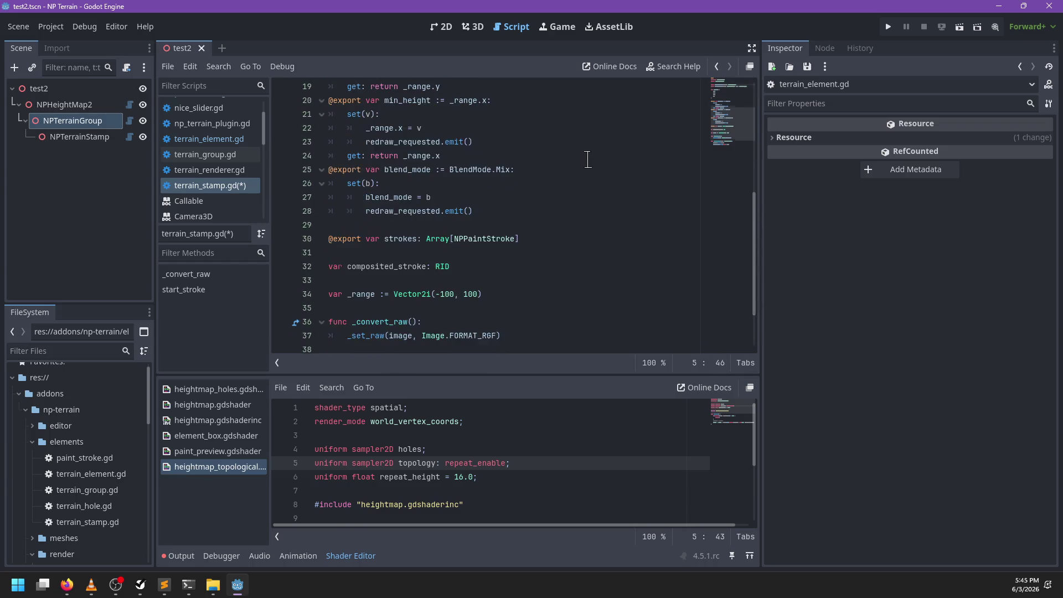
type(",")
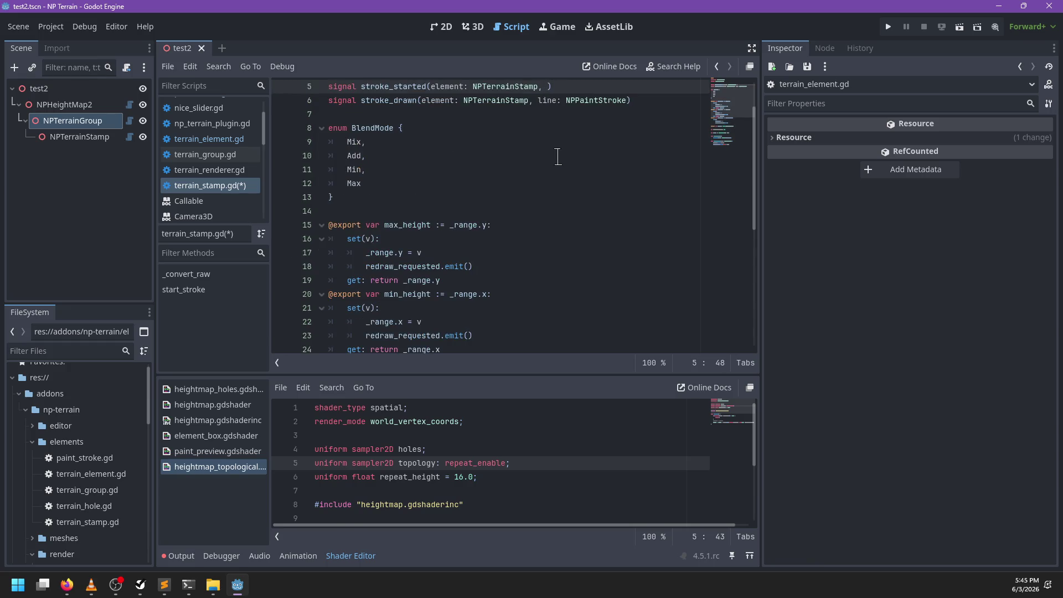
scroll(515, 242, "down", 6)
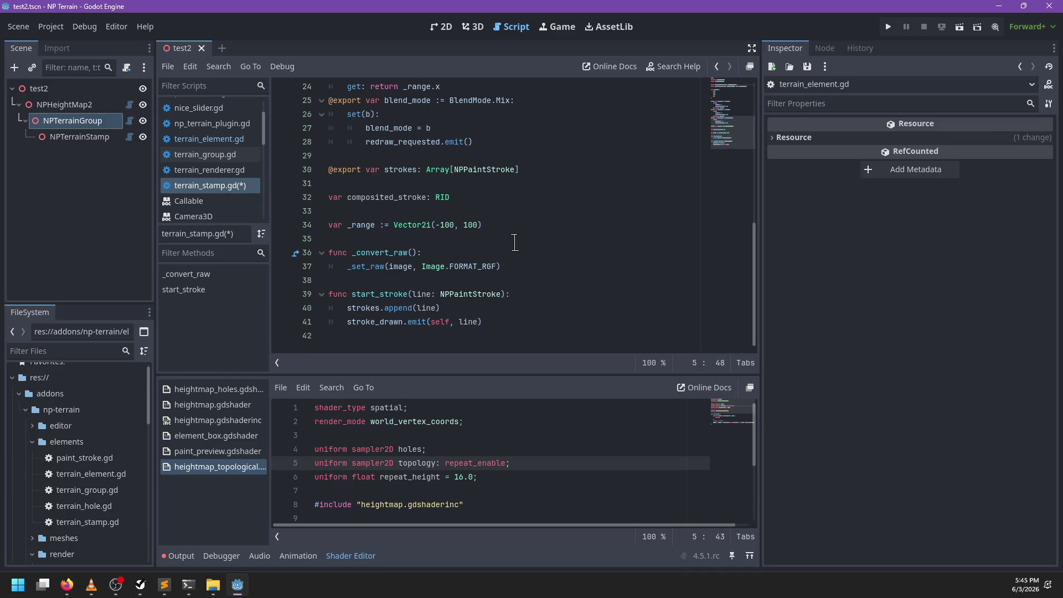
type("line)")
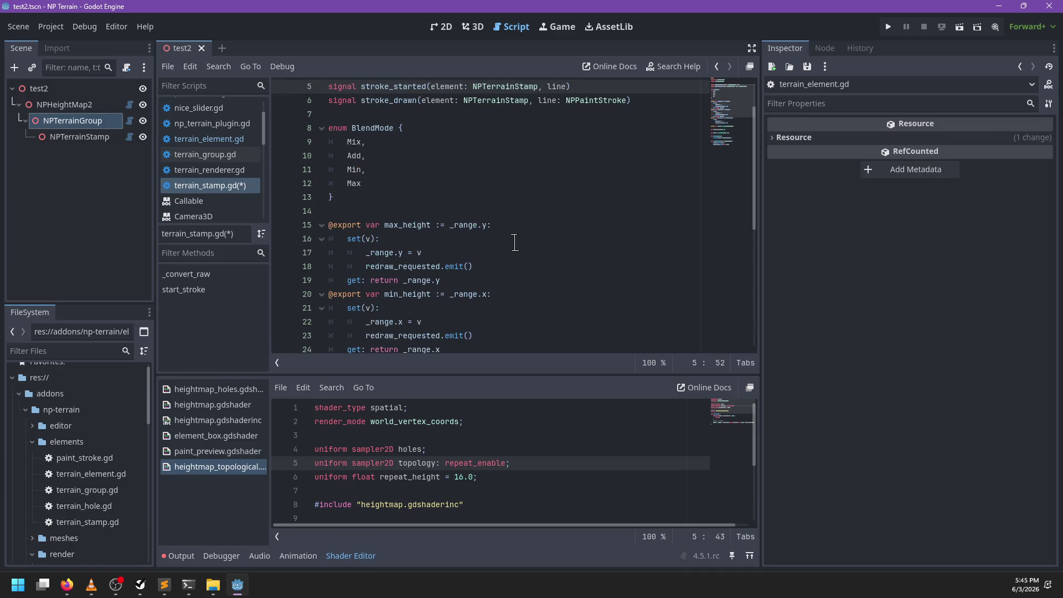
key("BackSpace")
key("BackSpace")
key("BackSpace")
type("ke: N")
type("PPaintStr")
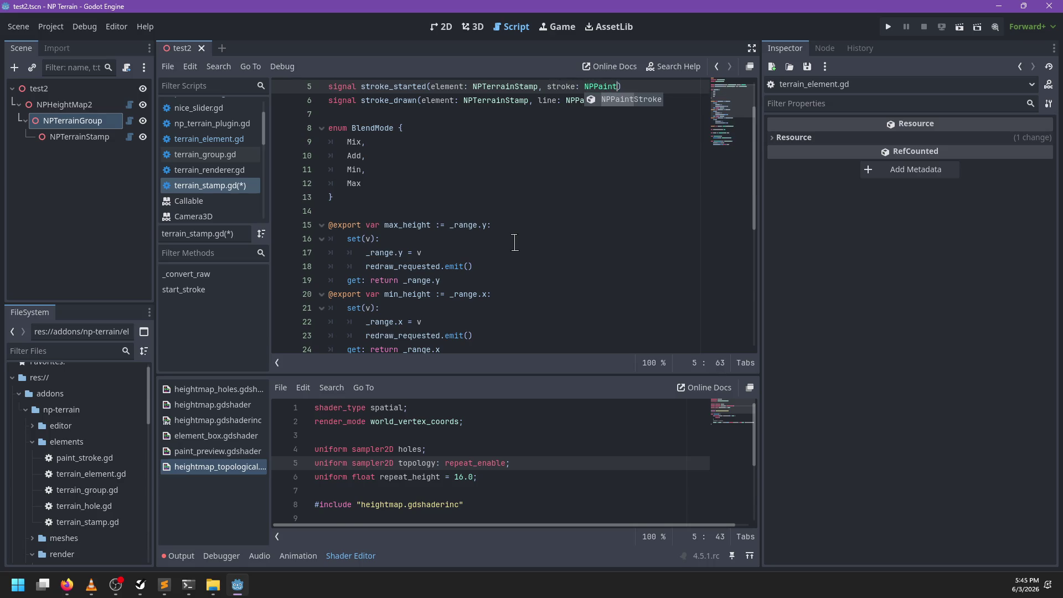
type("oke")
Step: Make the function emit stroke_started instead of stroke_drawn and rename it stroke_start
scroll(512, 238, "down", 5)
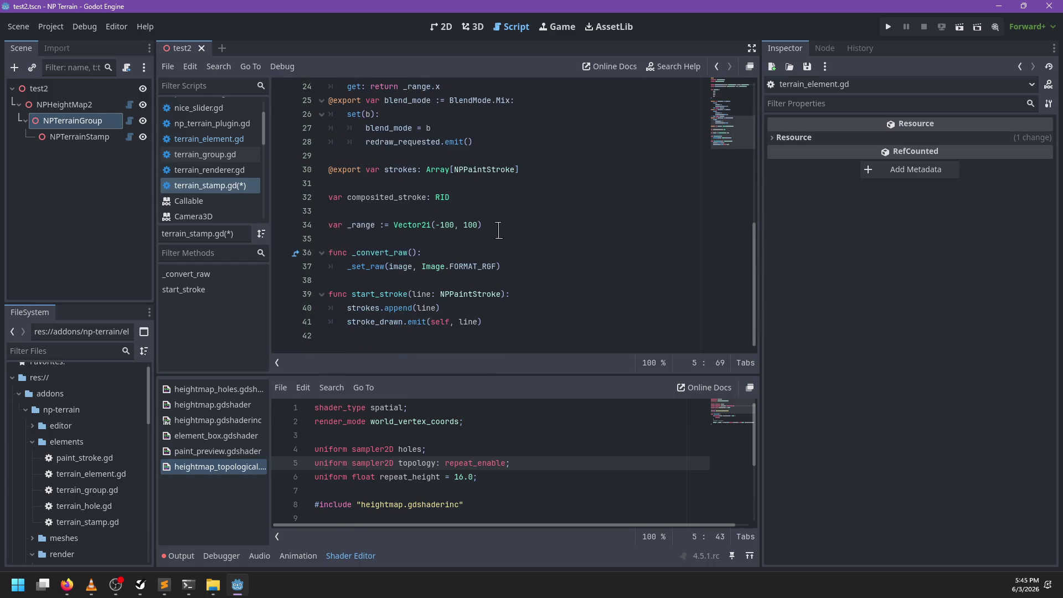
double_click(395, 197)
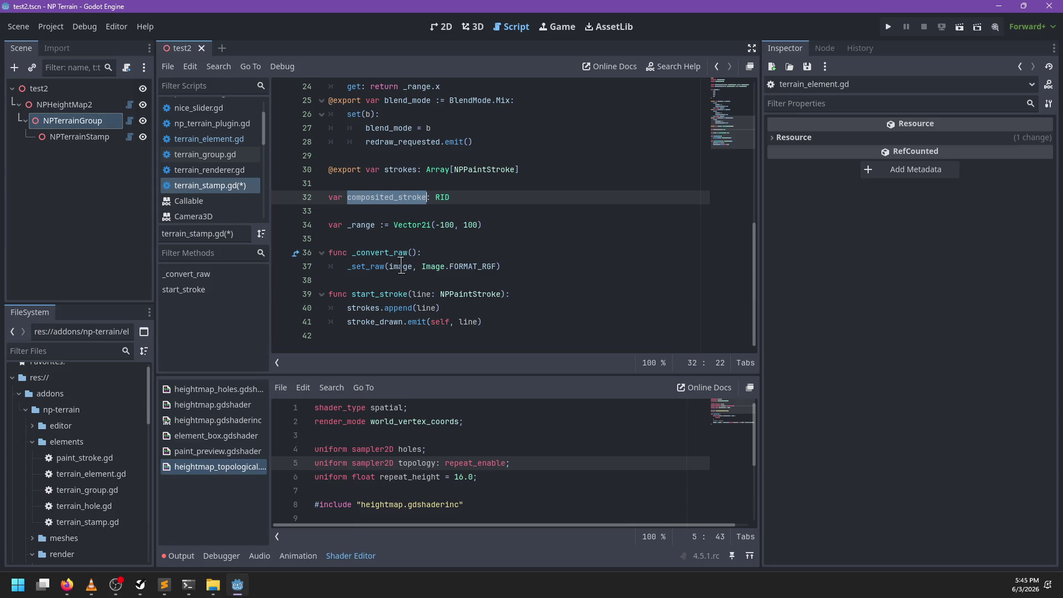
left_click_drag(506, 320, 508, 310)
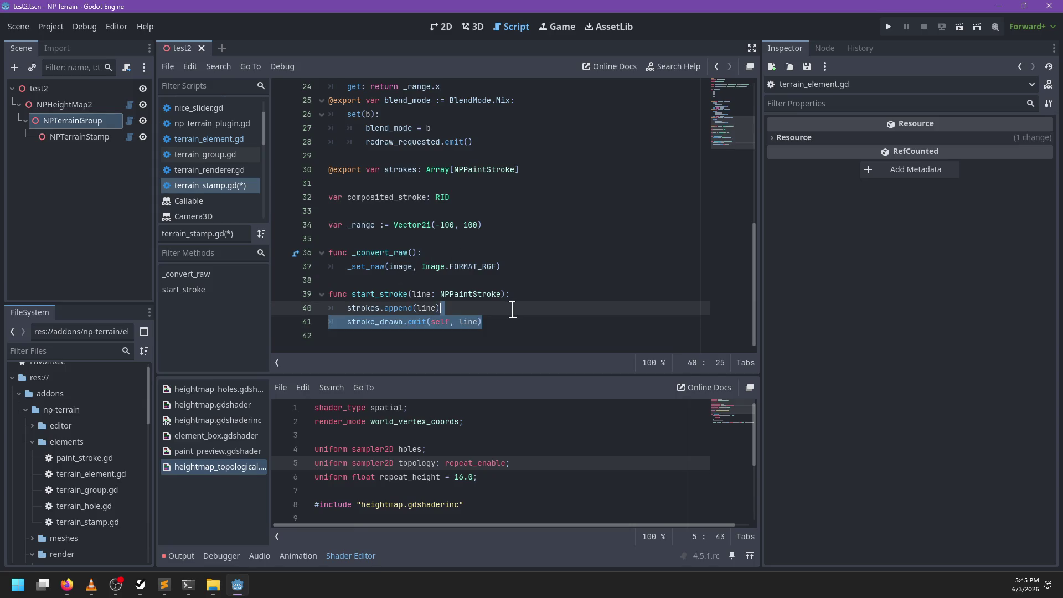
scroll(529, 281, "up", 8)
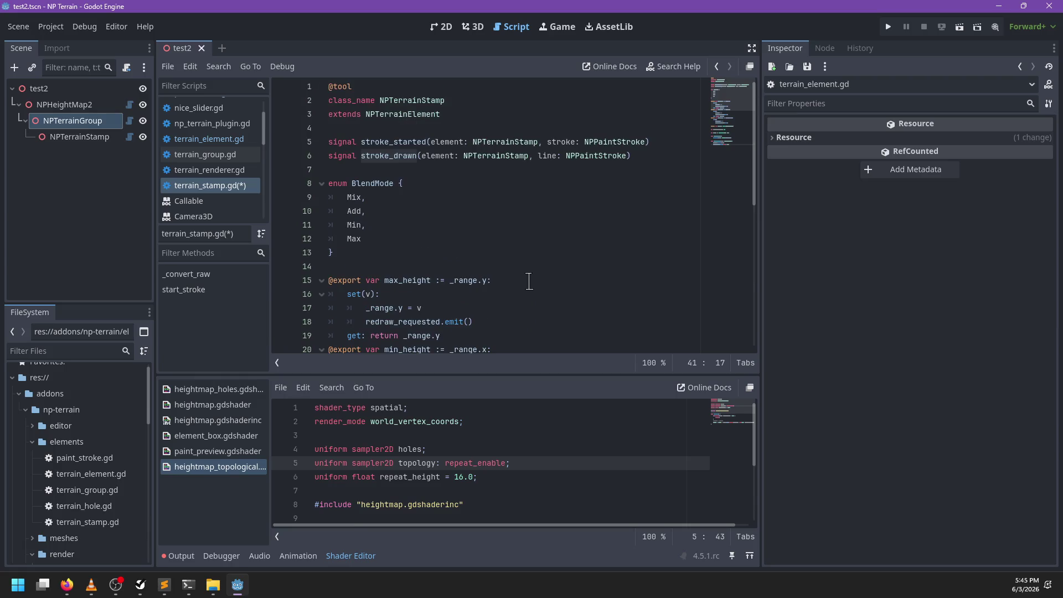
double_click(407, 141)
key("ctrl+c")
scroll(406, 142, "down", 8)
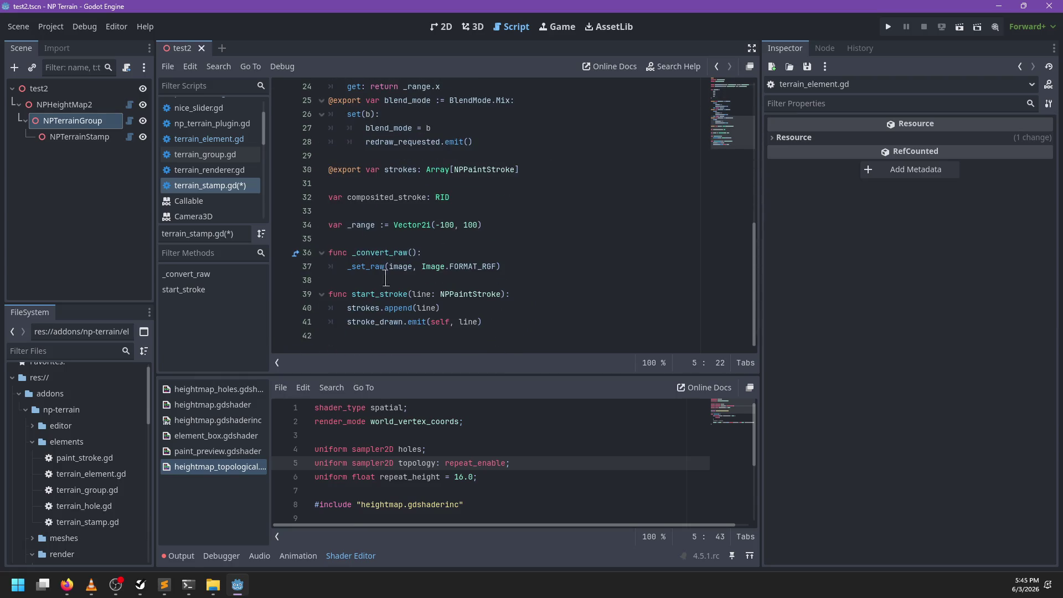
double_click(367, 321)
key("ctrl+v")
double_click(381, 294)
type("stroke_start")
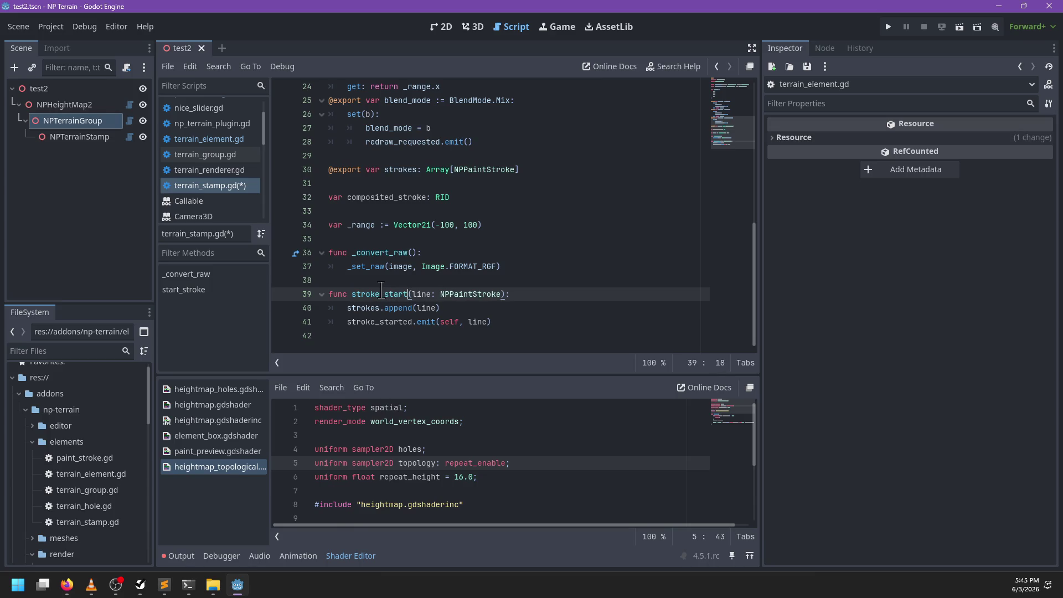
key("ctrl+End")
Step: Start a new stroke_continue function taking a point: Vector2 parameter
key("Return")
type("func stroke")
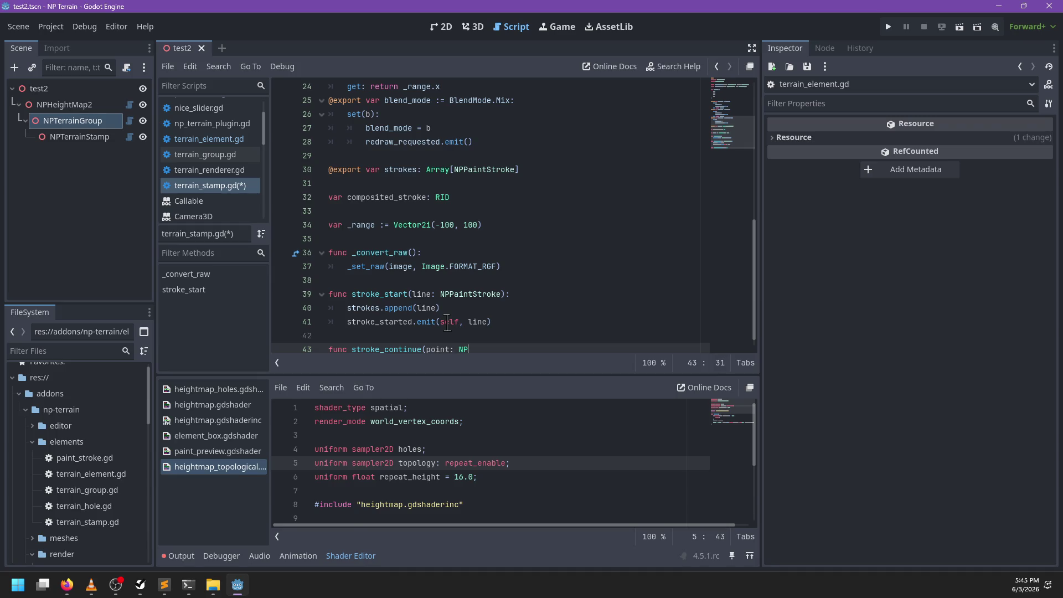
key("BackSpace")
key("BackSpace")
type("Vector3)")
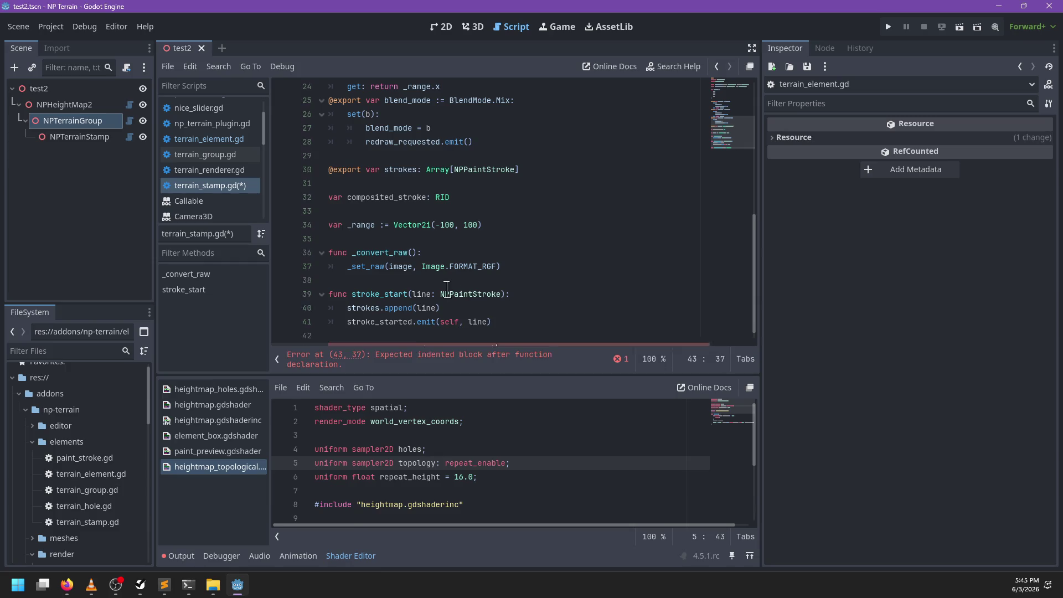
key("Return")
type("kes.")
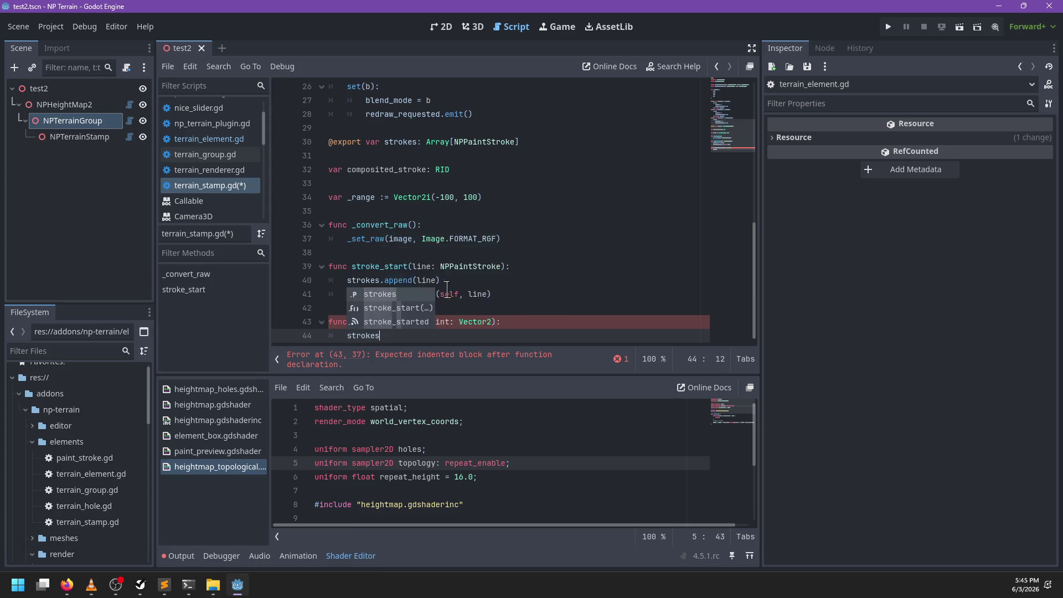
left_click(501, 267)
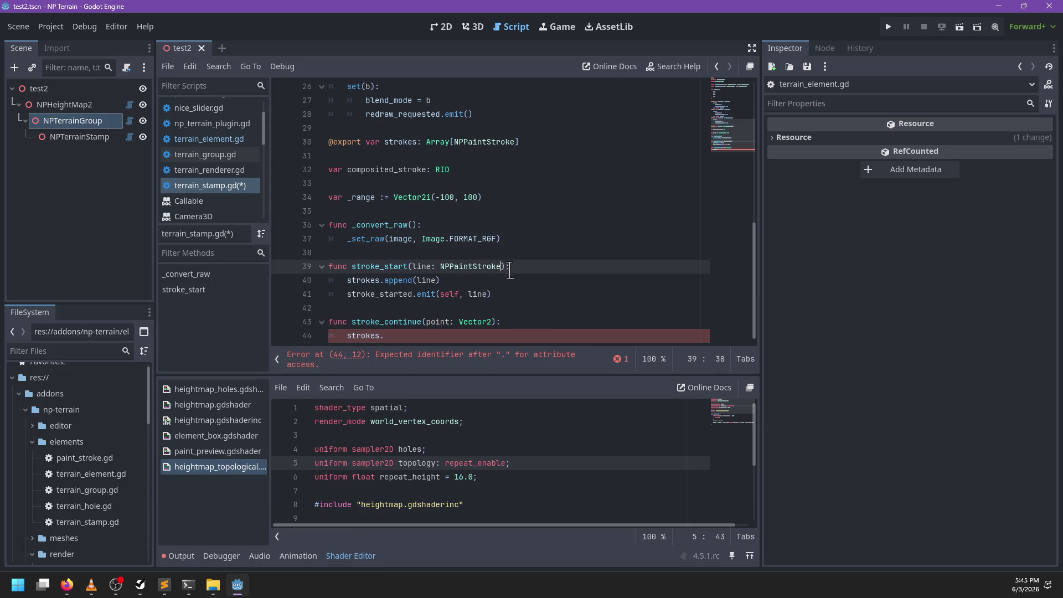
left_click(420, 335)
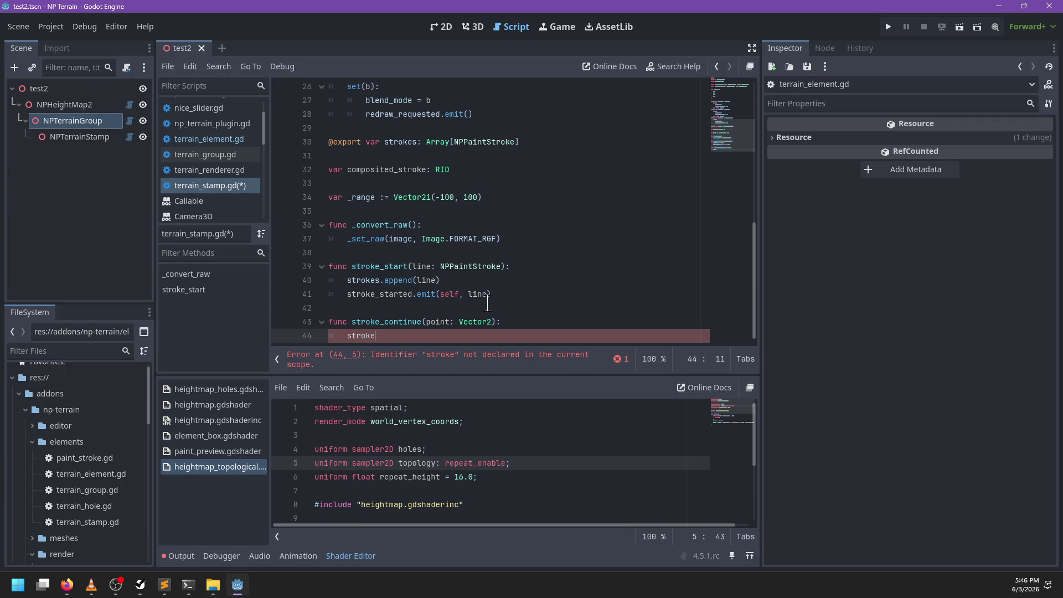
type("stroke")
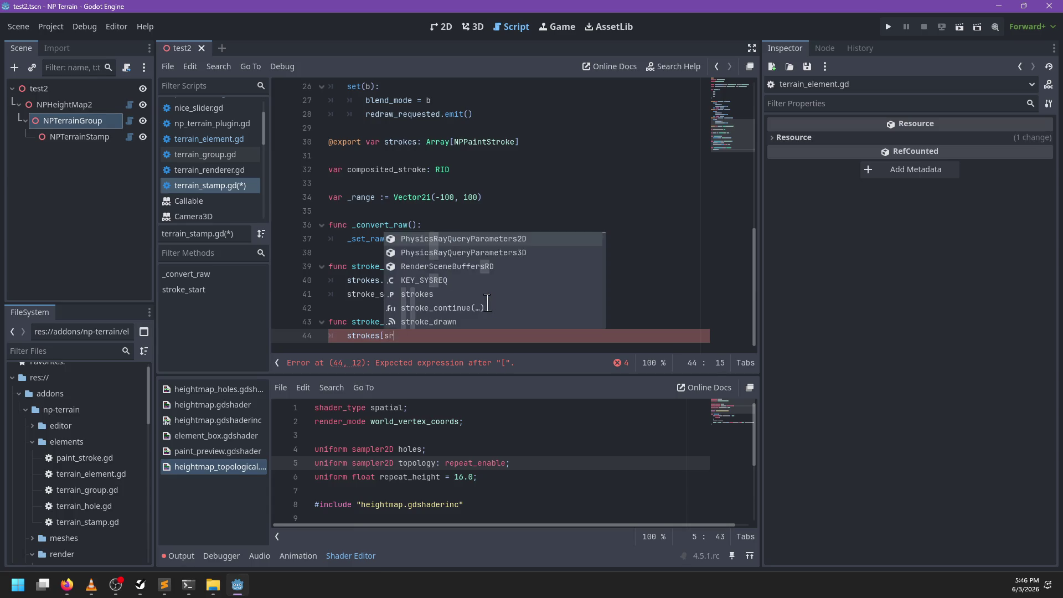
key("BackSpace")
key("BackSpace")
key("BackSpace")
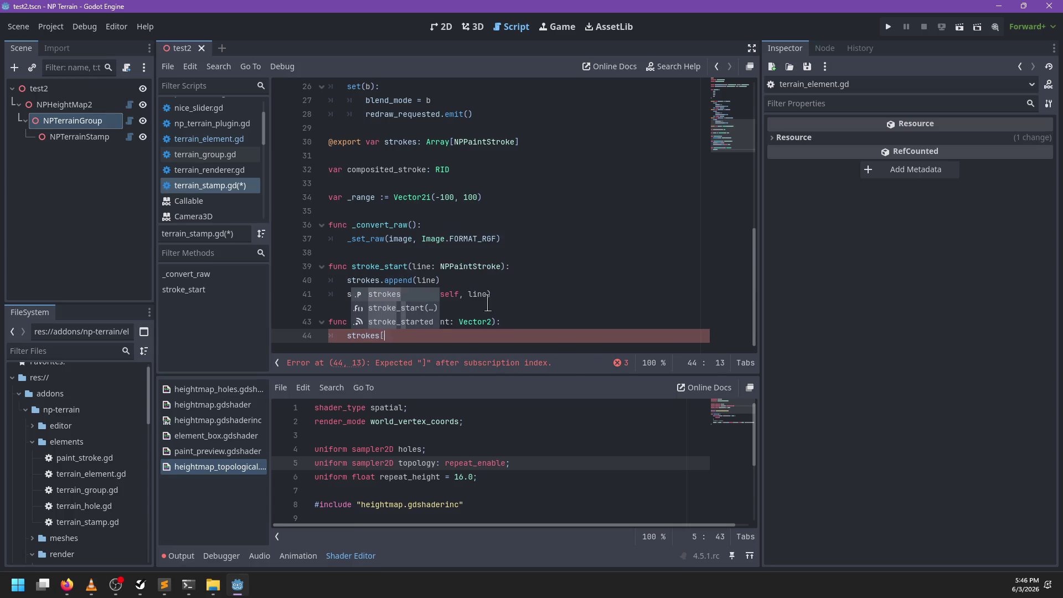
Step: Declare a latest_stroke variable of type NPPaintStroke with a get: return body
left_click(502, 205)
key("Return")
key("Return")
key("Up")
type("var la")
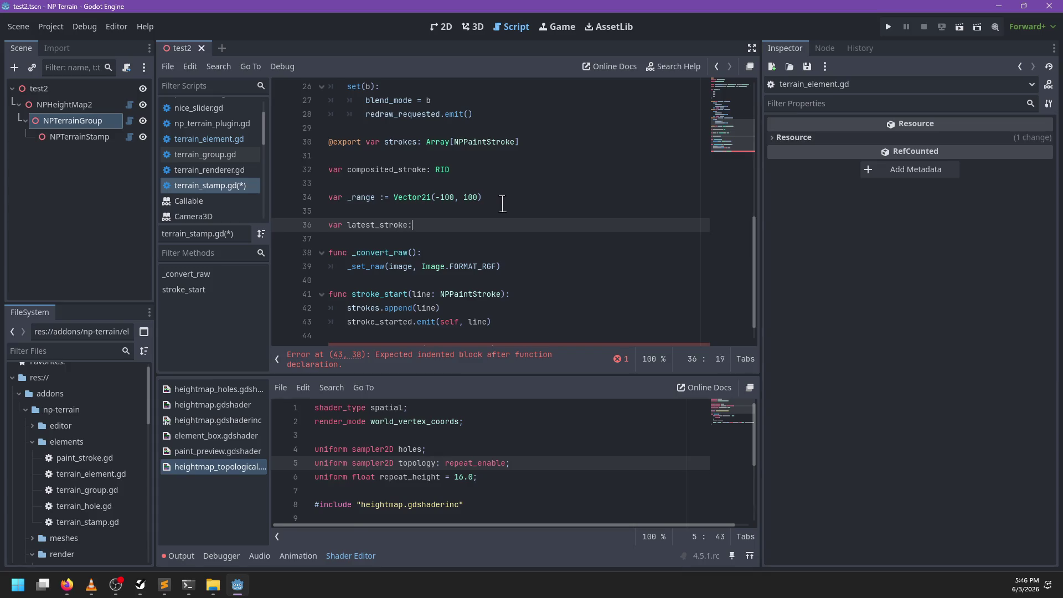
key("Return")
key("Up")
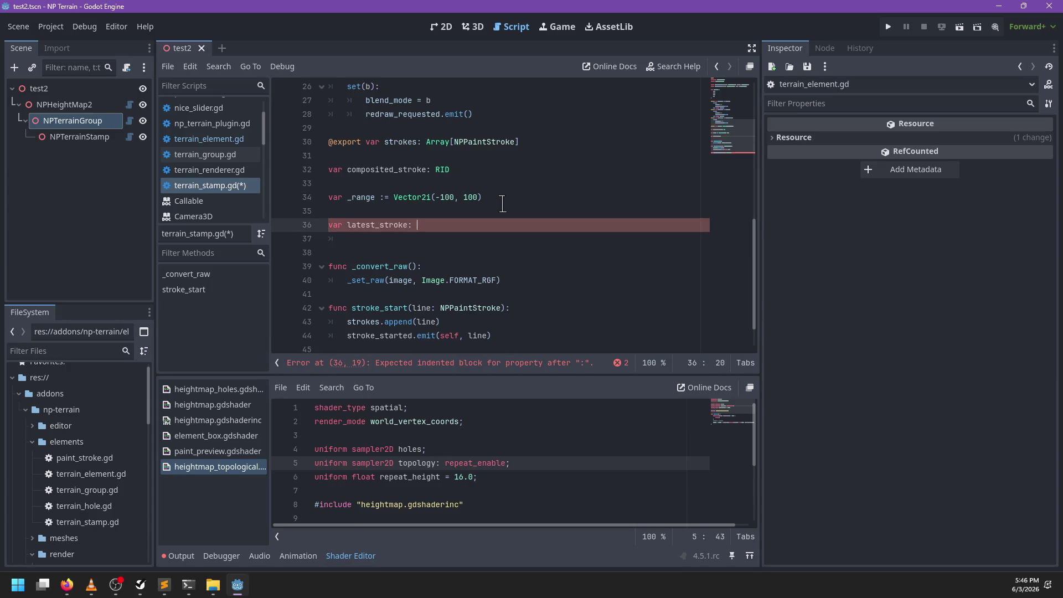
type("PP")
key("Return")
key("Down")
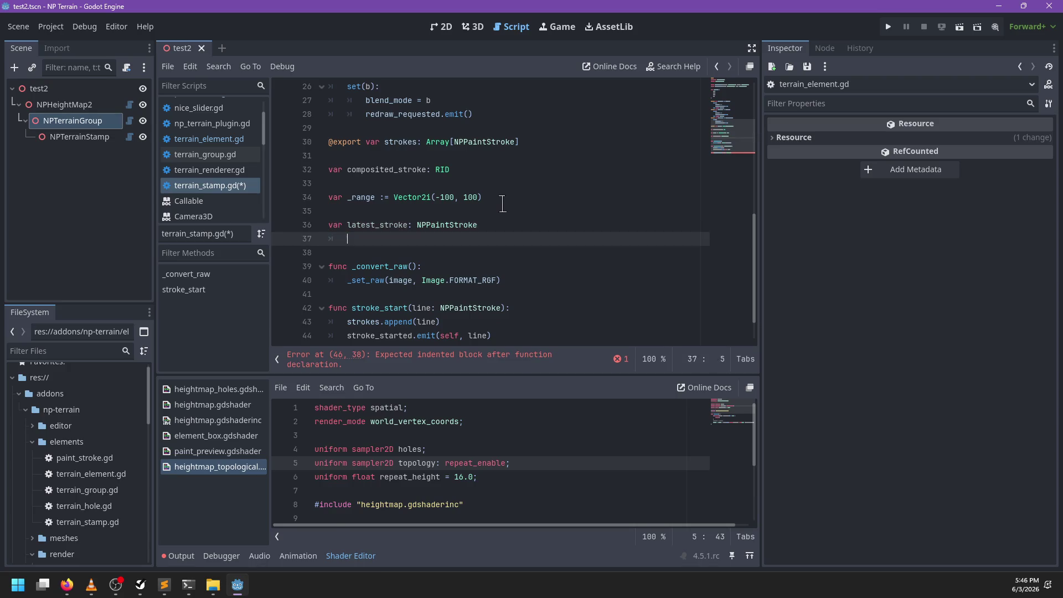
type("eturn strokes[strokes.size() - 1")
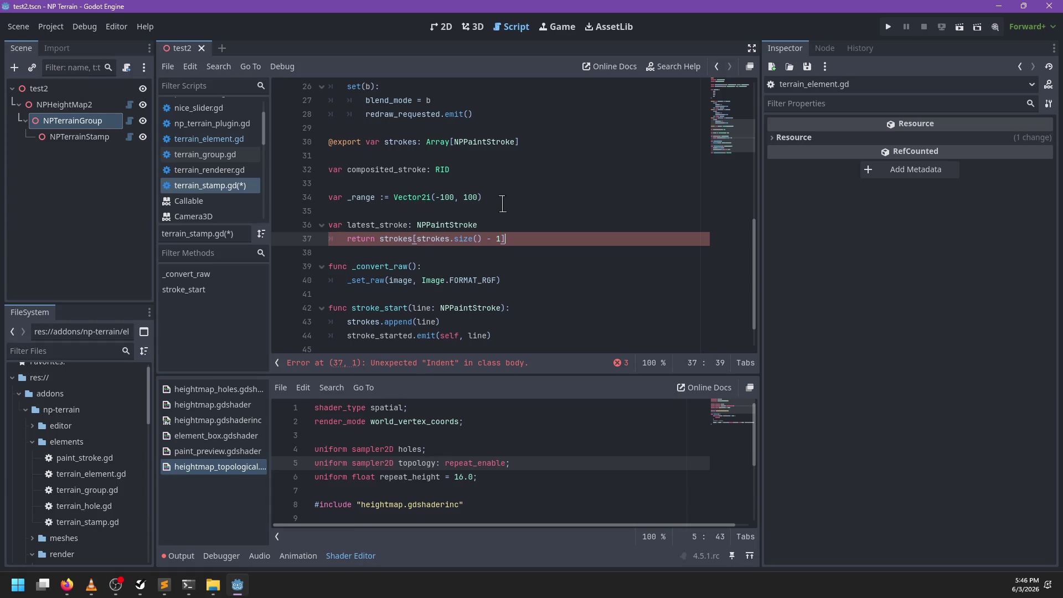
left_click(347, 238)
type("get:")
left_click(499, 222)
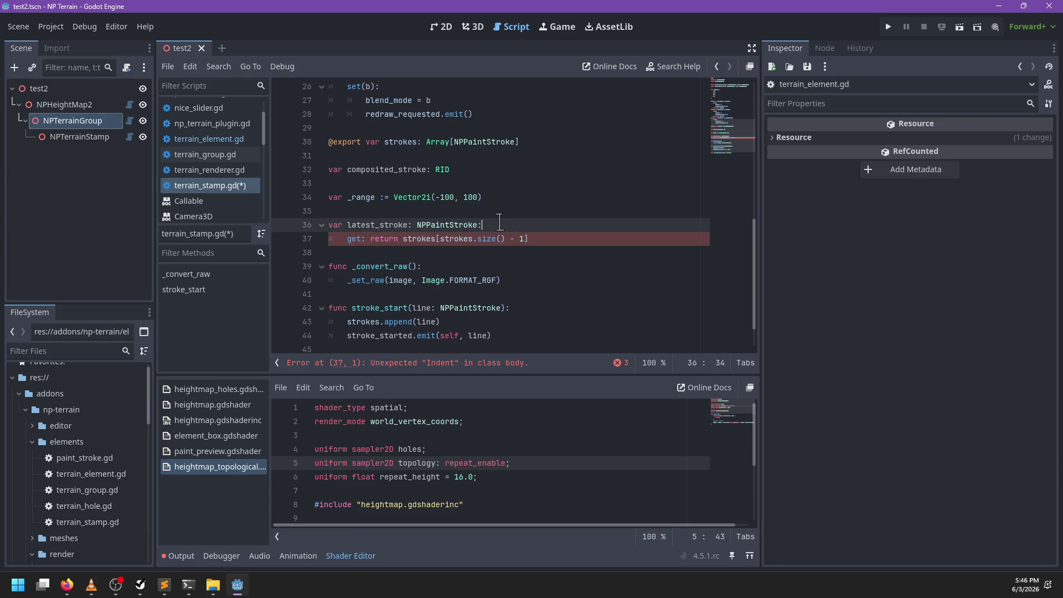
Step: In stroke_continue, append the point to latest_stroke.points
scroll(499, 222, "down", 1)
left_click(395, 331)
type("latest_stroke")
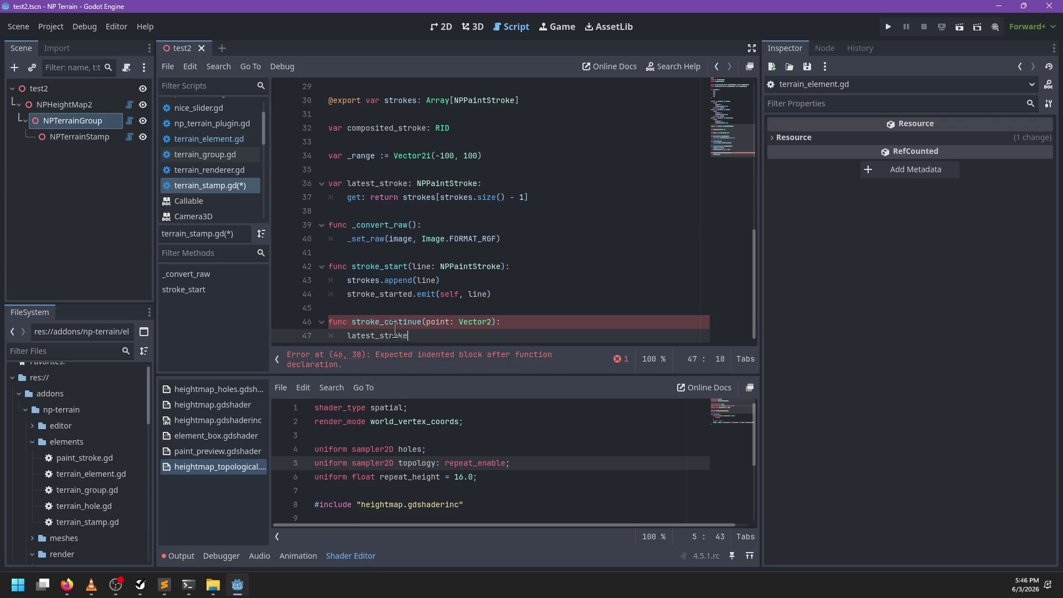
type(".p")
key("Return")
type(".append(point")
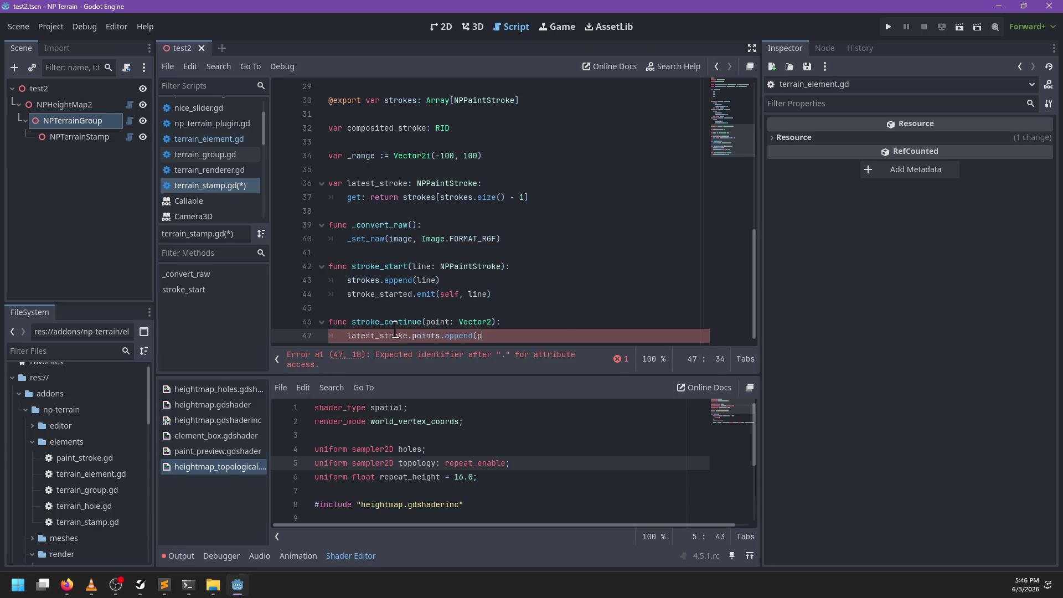
type(")")
Step: Store latest_stroke in a local var s and append the point to s.points instead
key("Up")
key("Return")
type("var s")
key("Escape")
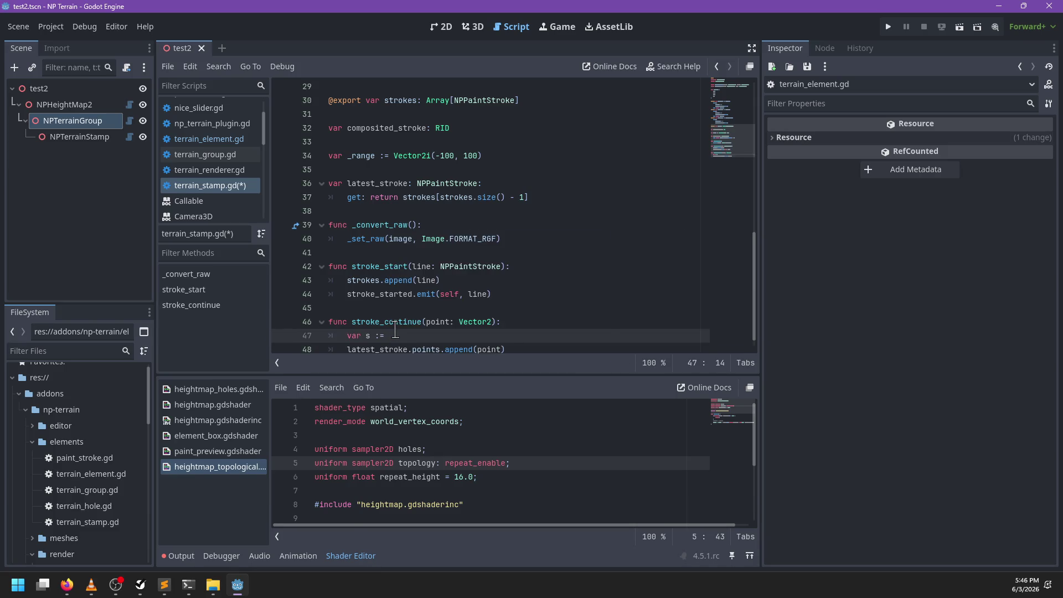
key("Down")
key("Up")
key("Left")
key("Left")
key("Left")
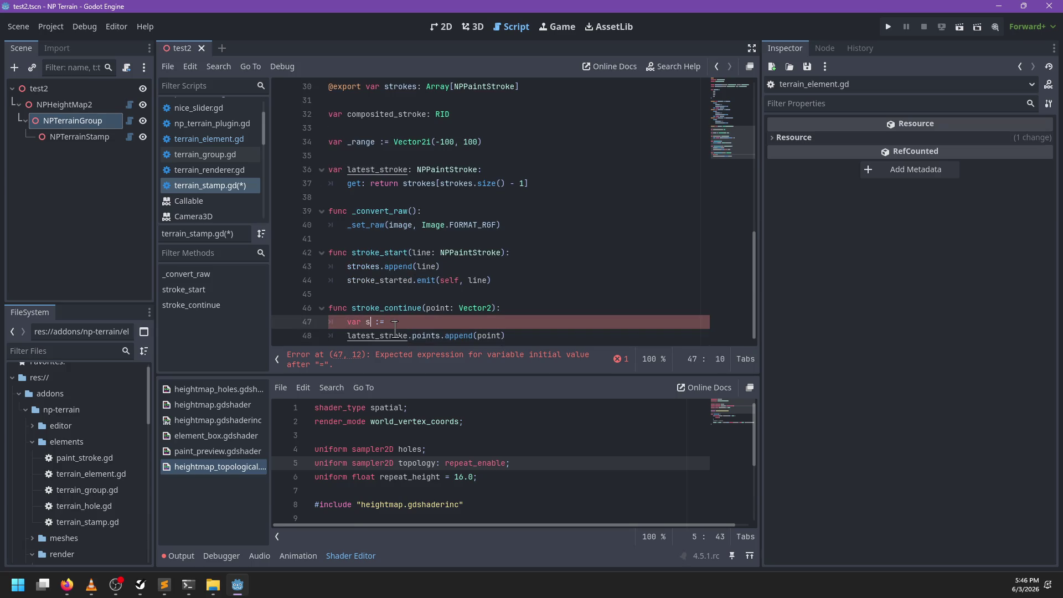
type("latest_stroke")
double_click(395, 329)
type("s")
Step: Begin a new signal line_rendered(element: NPTerrainStam below the stroke_started signal
scroll(526, 238, "up", 10)
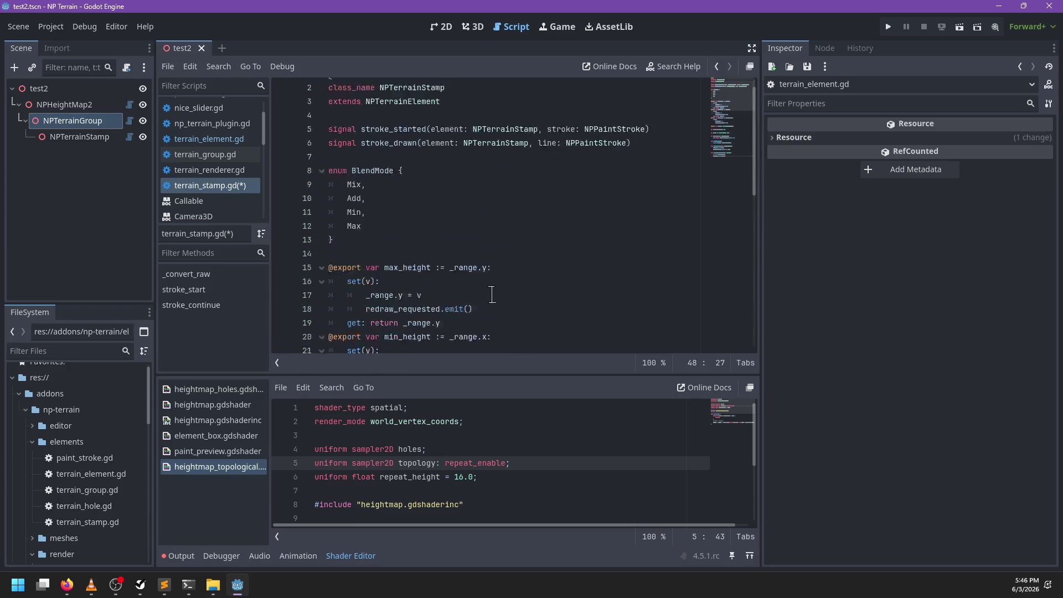
left_click(661, 155)
key("Up")
key("End")
key("Return")
type("signal line_")
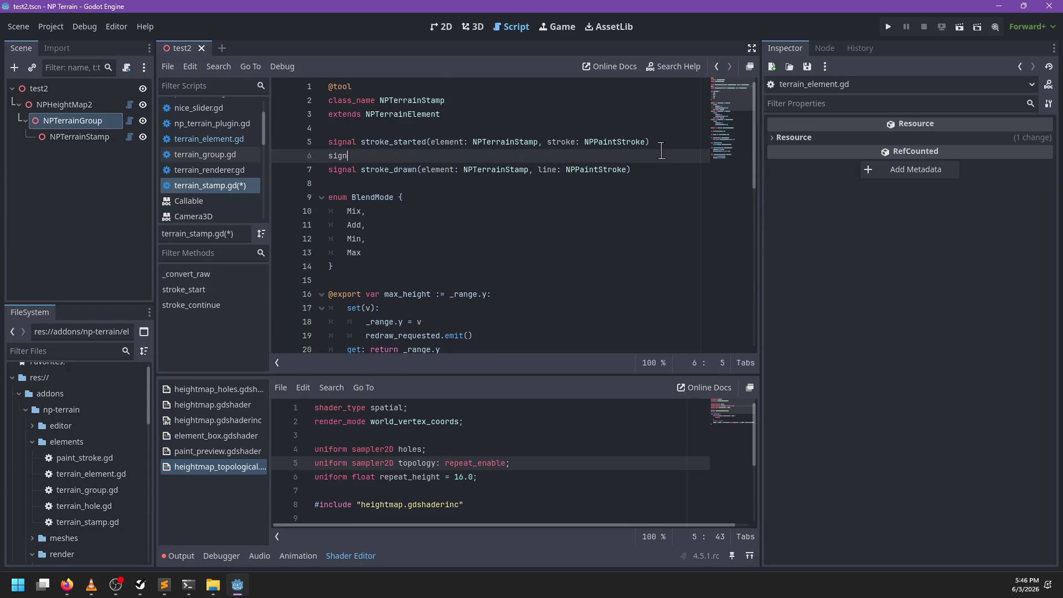
type("render")
type("ed(element: NPTerrain")
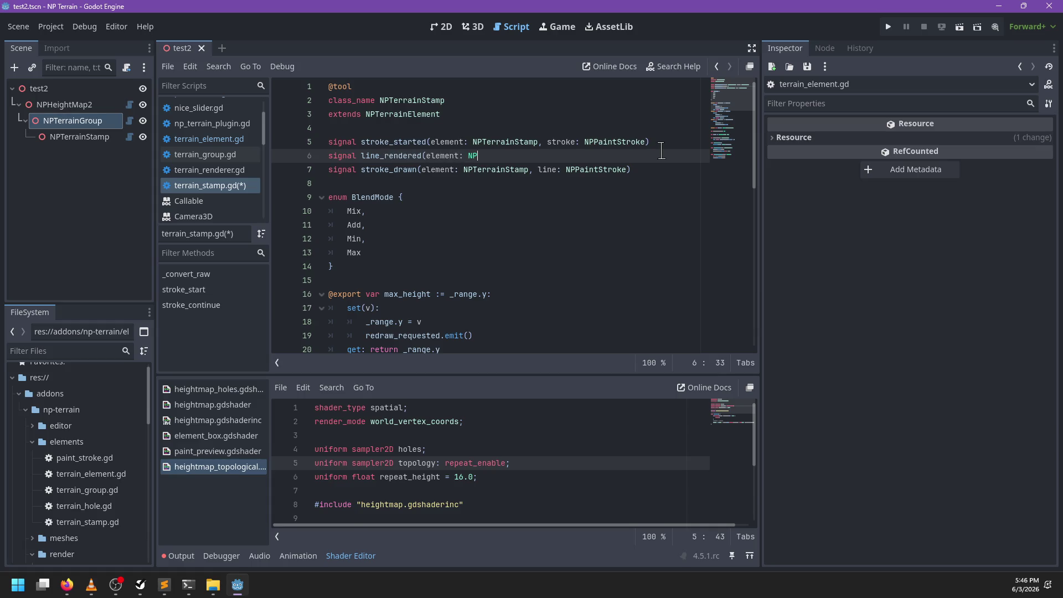
type("Stamp")
Step: Remove the stroke and line parameters from stroke_started and stroke_drawn, then save
left_click_drag(538, 141, 644, 141)
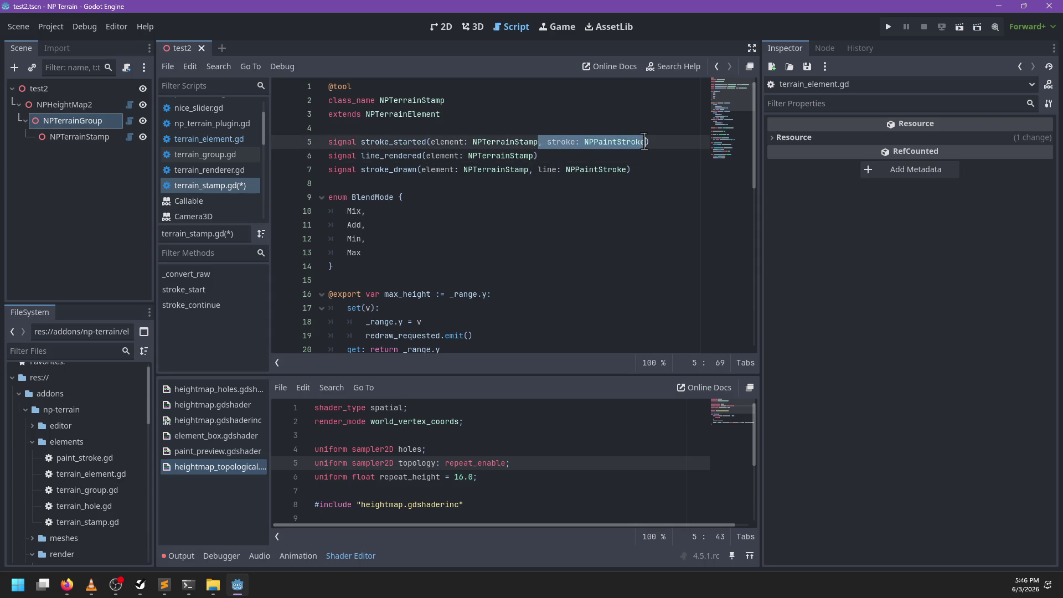
key("BackSpace")
left_click(526, 170)
left_click_drag(526, 170, 630, 169)
key("BackSpace")
key("Right")
key("ctrl+s")
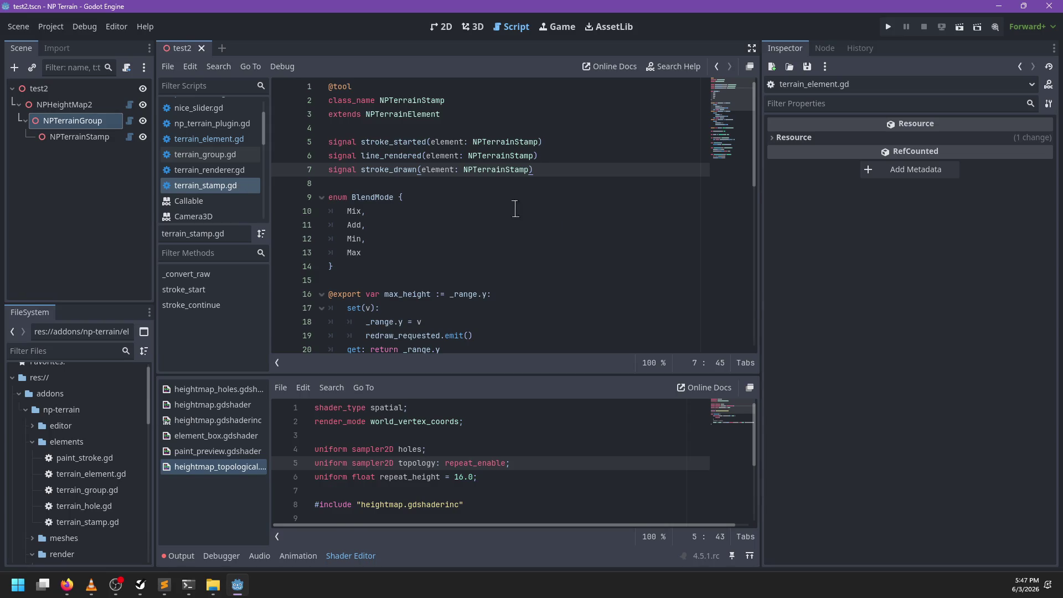
Step: Rename the line_rendered signal to stroke_continued and stroke_drawn to stroke_finished
double_click(384, 143)
double_click(385, 156)
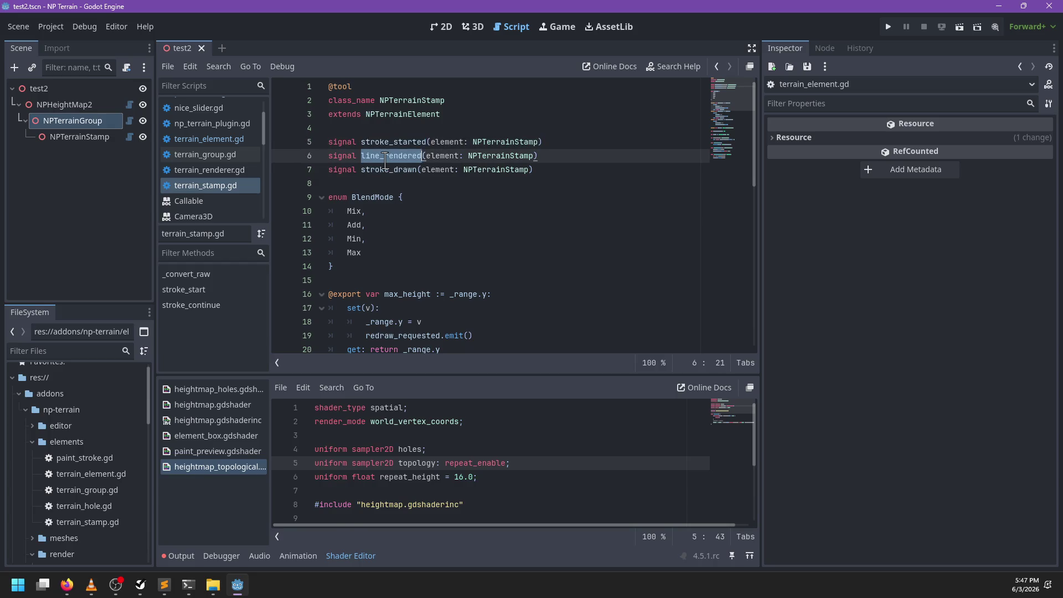
type("stroke")
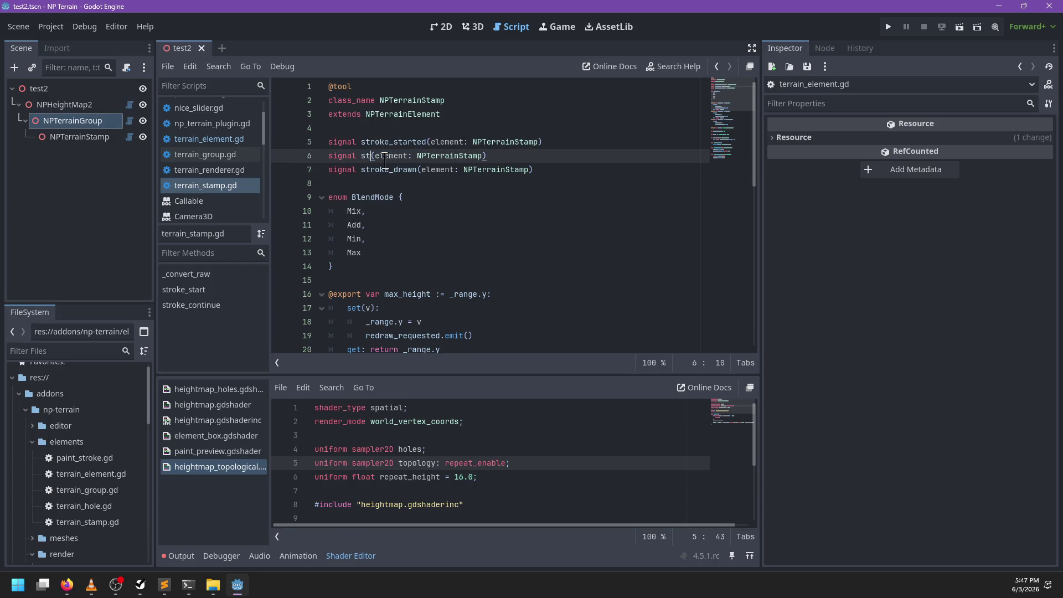
type("_continued")
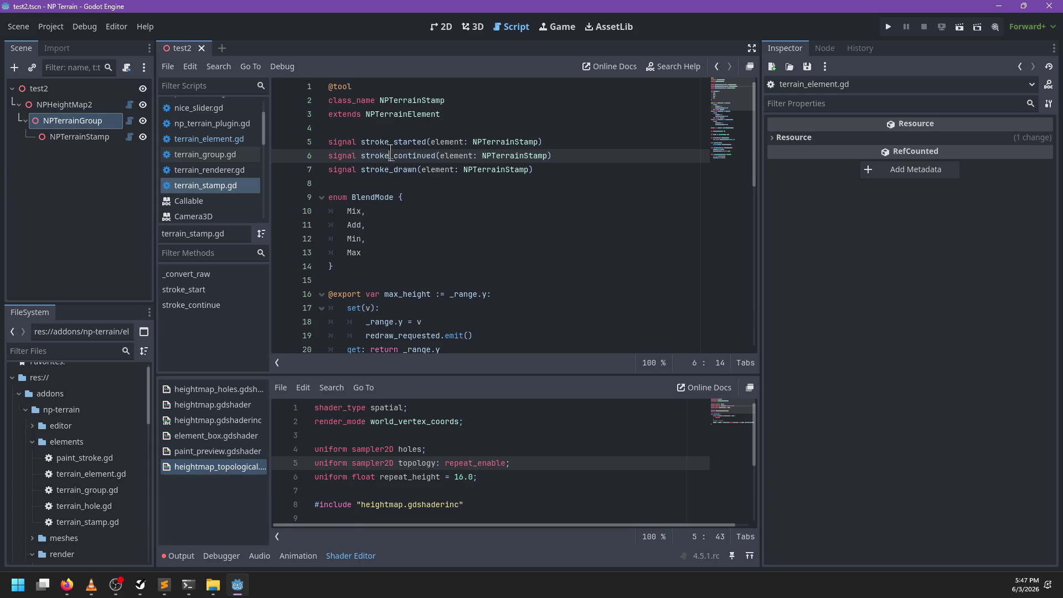
double_click(393, 169)
type("stroke_finished")
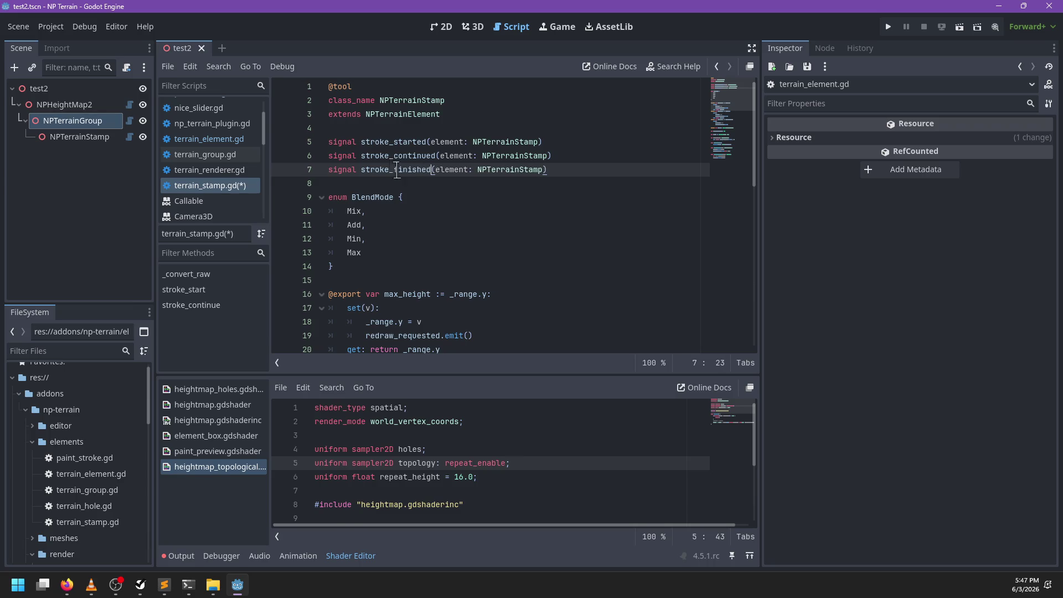
scroll(392, 166, "down", 10)
Step: Make stroke_continue emit stroke_continued(self) after the append line
left_click(481, 321)
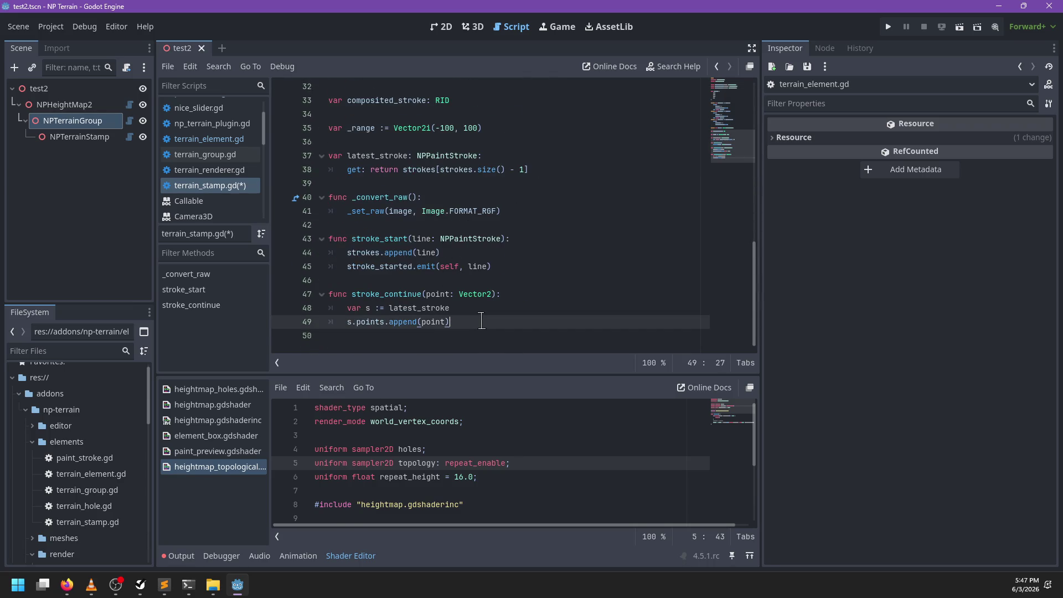
key("Return")
type("stroke_con")
key("Down")
key("Return")
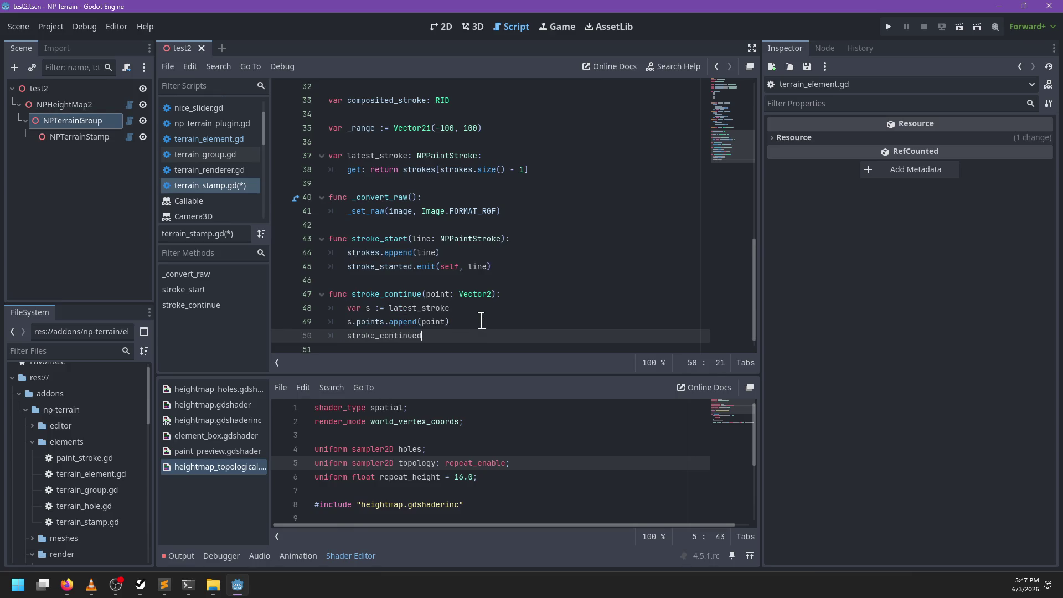
key("BackSpace")
type("(self")
Step: Drop the line argument from stroke_started.emit and rename stroke_start's line parameter to stroke
double_click(478, 267)
key("BackSpace")
key("BackSpace")
key("BackSpace")
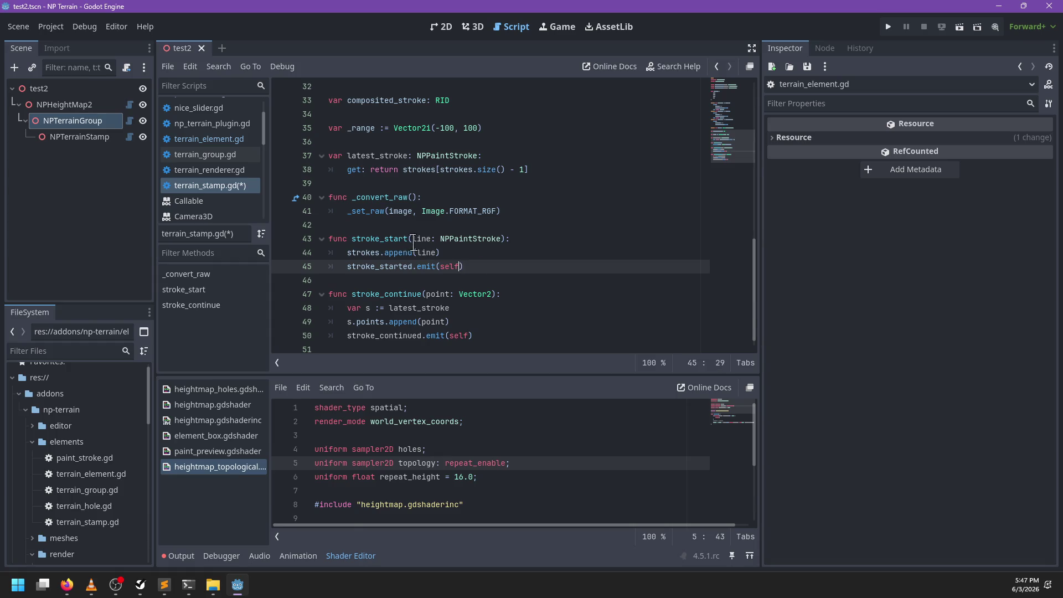
double_click(418, 238)
key("ctrl+d")
type("stroke")
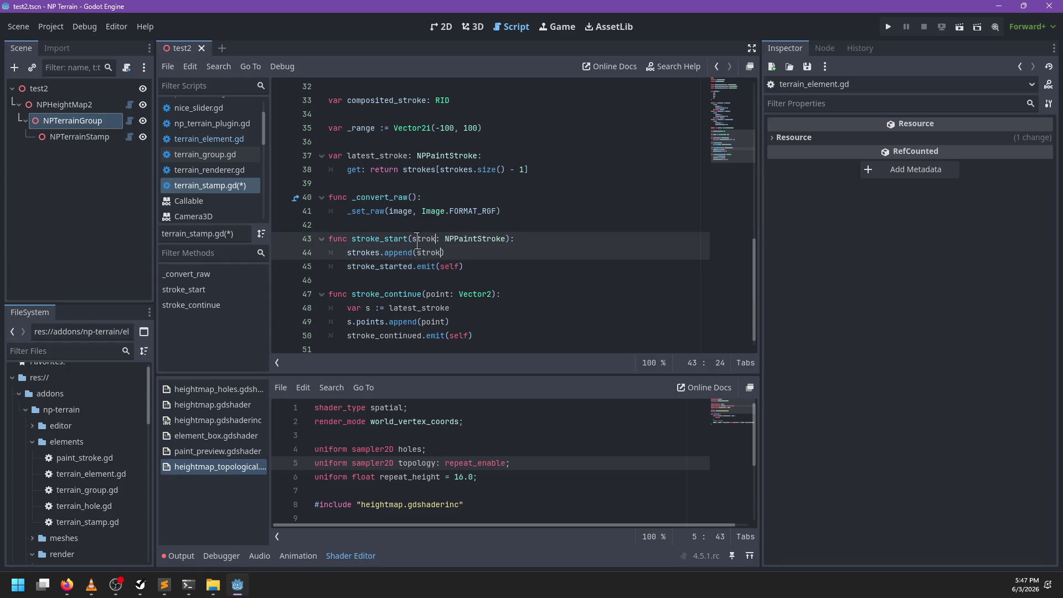
Step: Add a stroke_finish() function that emits stroke_finished(self), and save the script
left_click(506, 334)
key("Down")
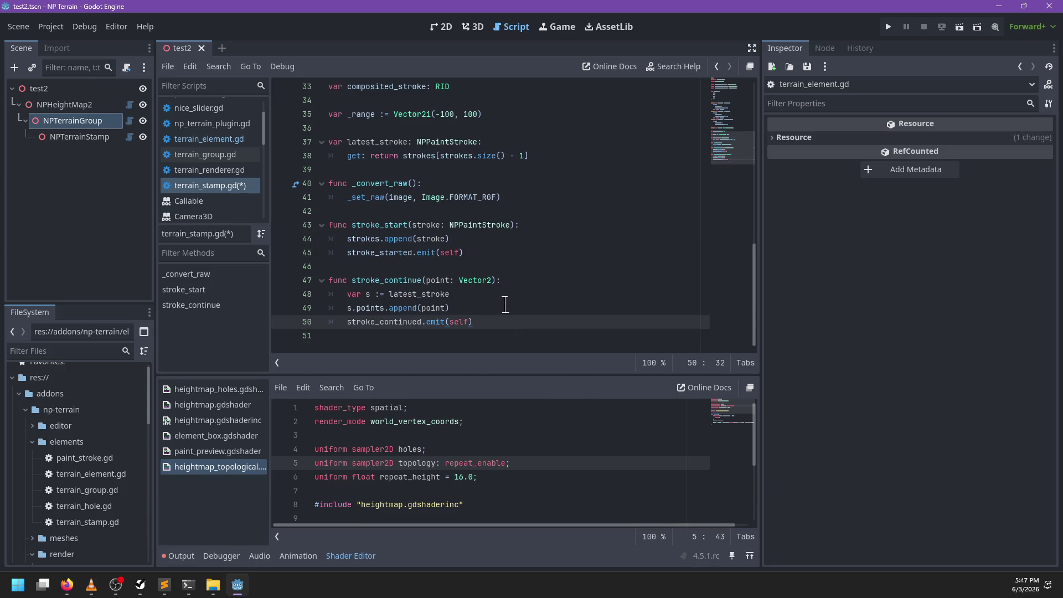
key("Return")
type("func stroke_f")
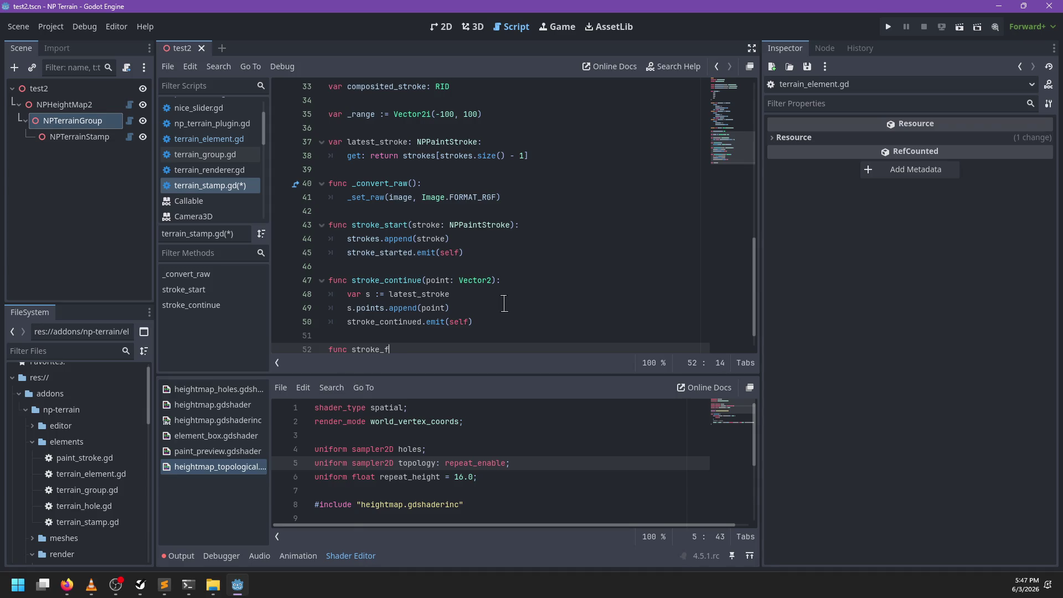
key("Return")
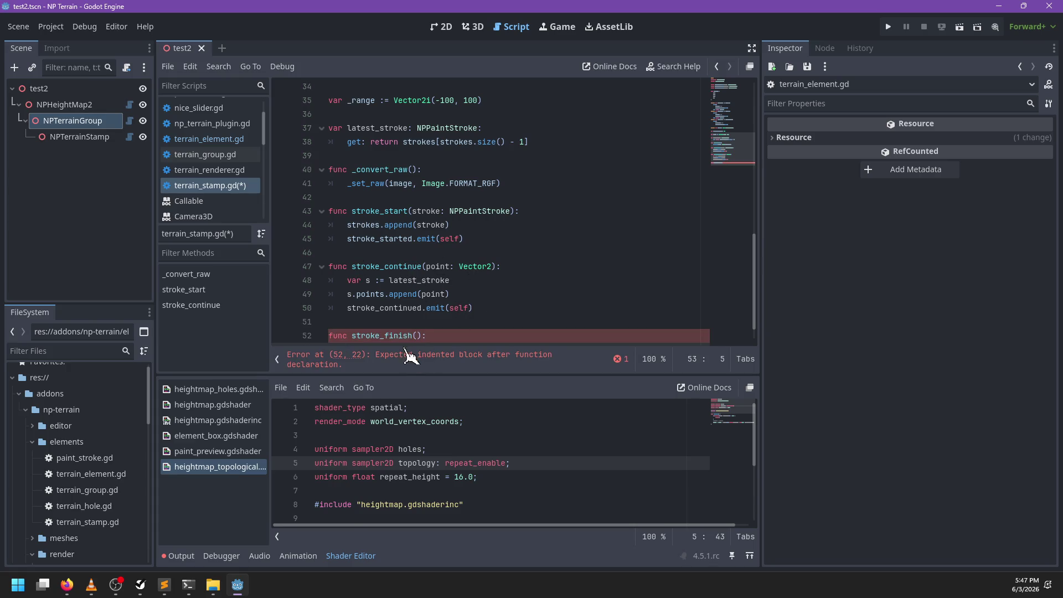
scroll(396, 332, "down", 1)
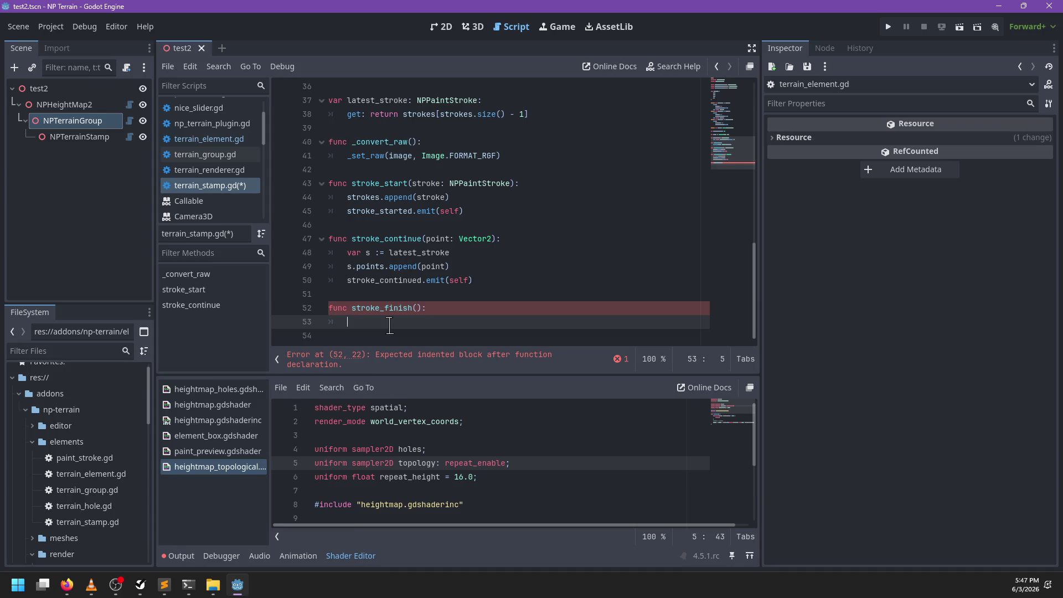
type("roke_fin")
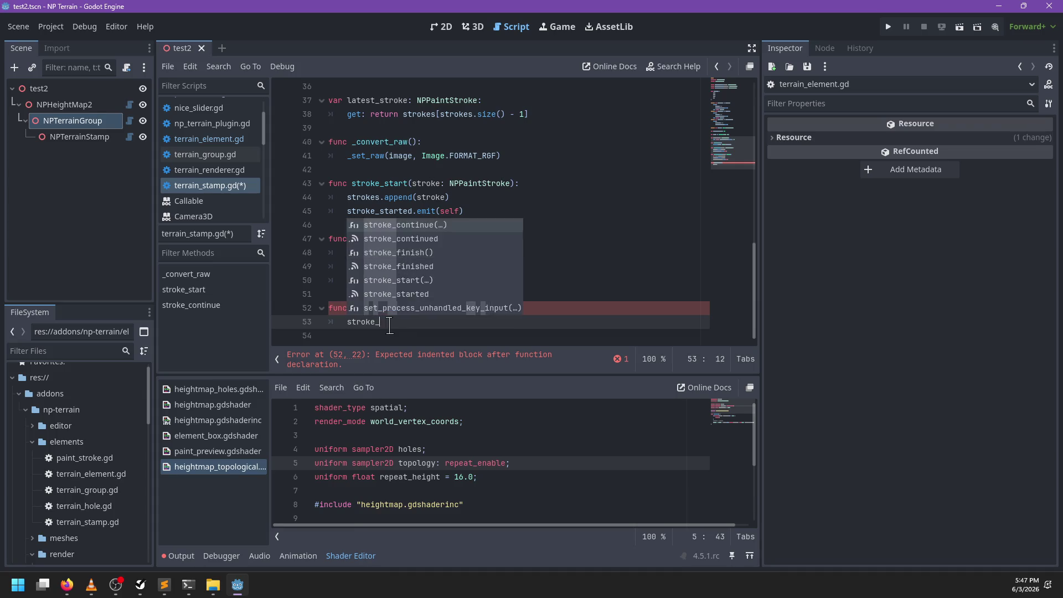
type("ished.emot")
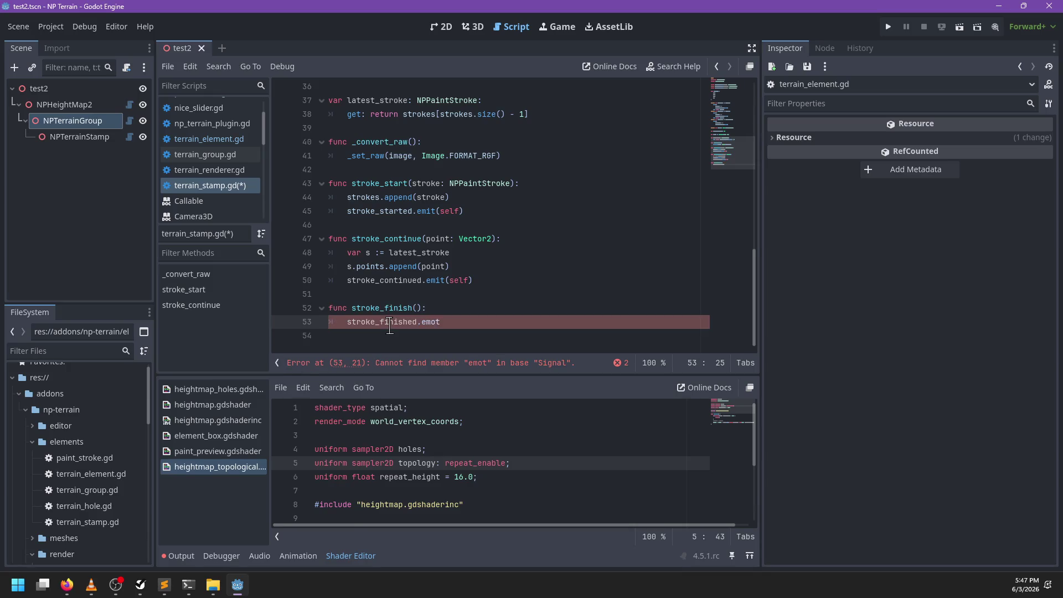
type("t(self)")
key("ctrl+s")
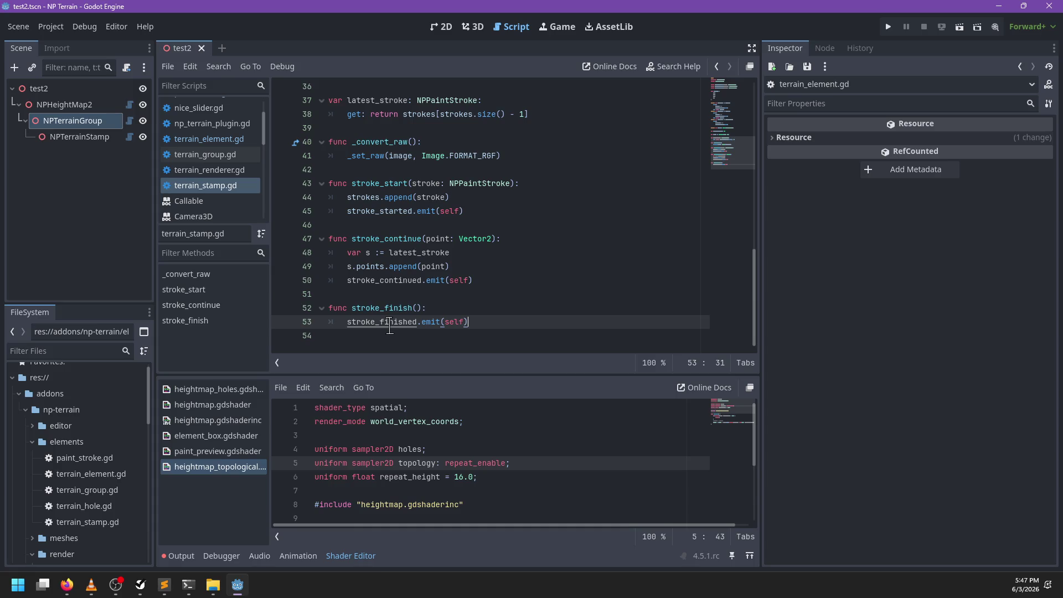
Step: Review stroke_start, stroke_continue and stroke_finish, then switch to the NPTerrainGroup script heightmap.gd
scroll(484, 239, "up", 10)
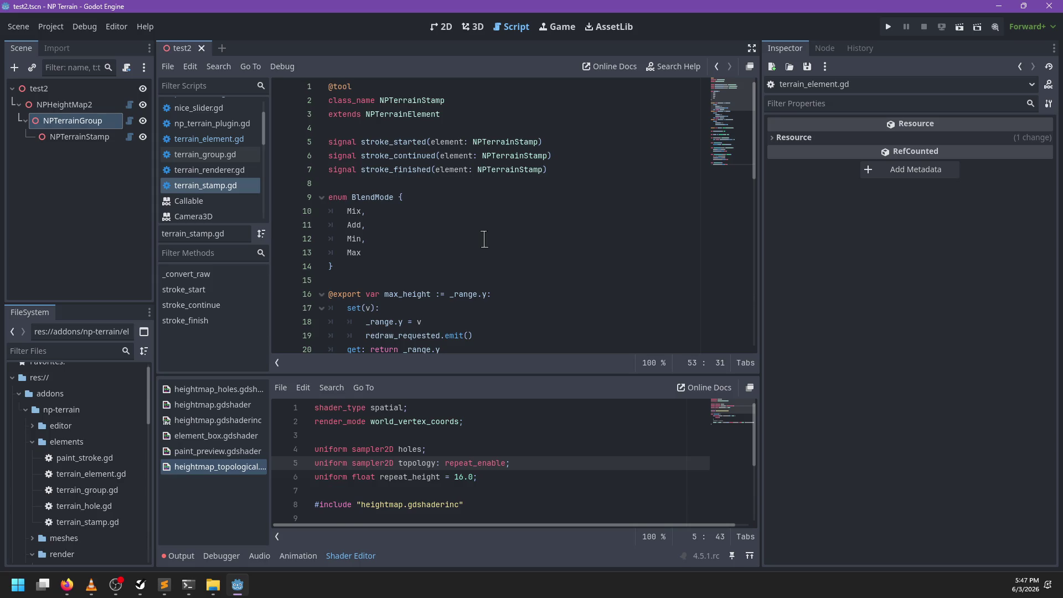
scroll(485, 238, "down", 10)
scroll(509, 246, "up", 2)
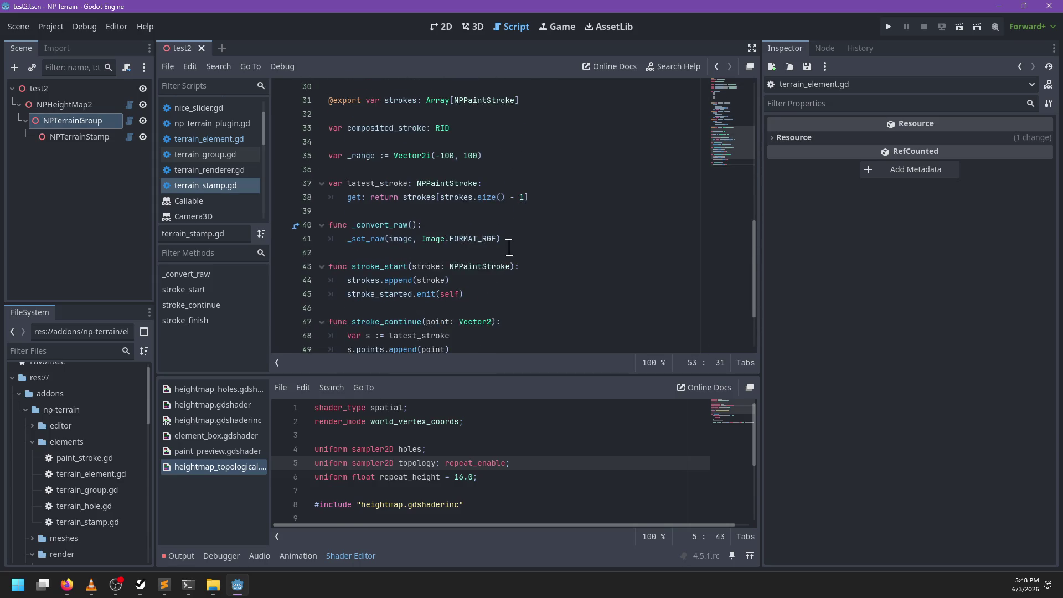
scroll(505, 246, "up", 2)
scroll(506, 249, "down", 4)
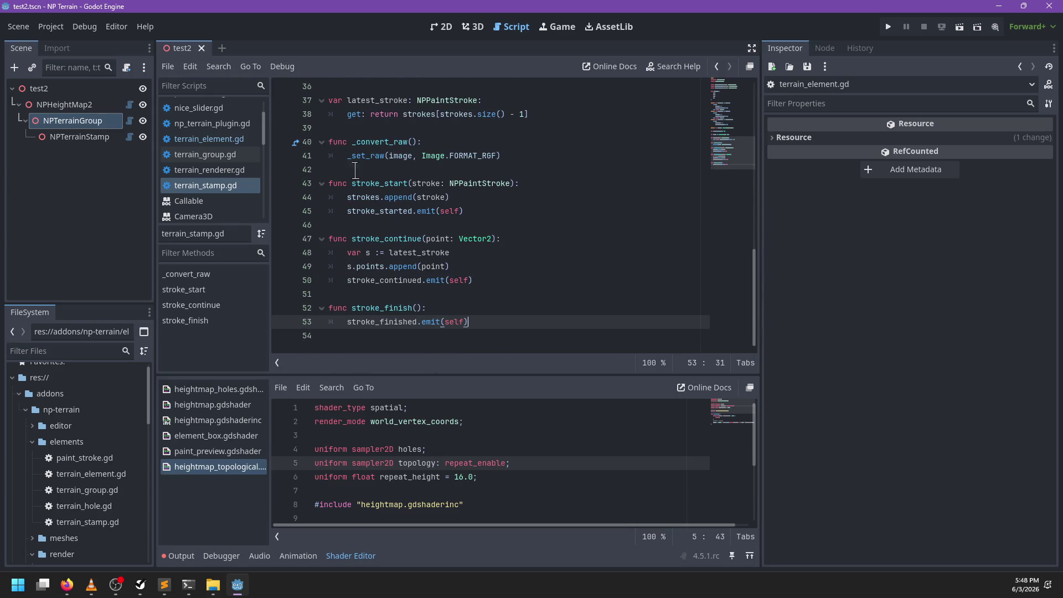
left_click(376, 183)
left_click(395, 239)
left_click(388, 308)
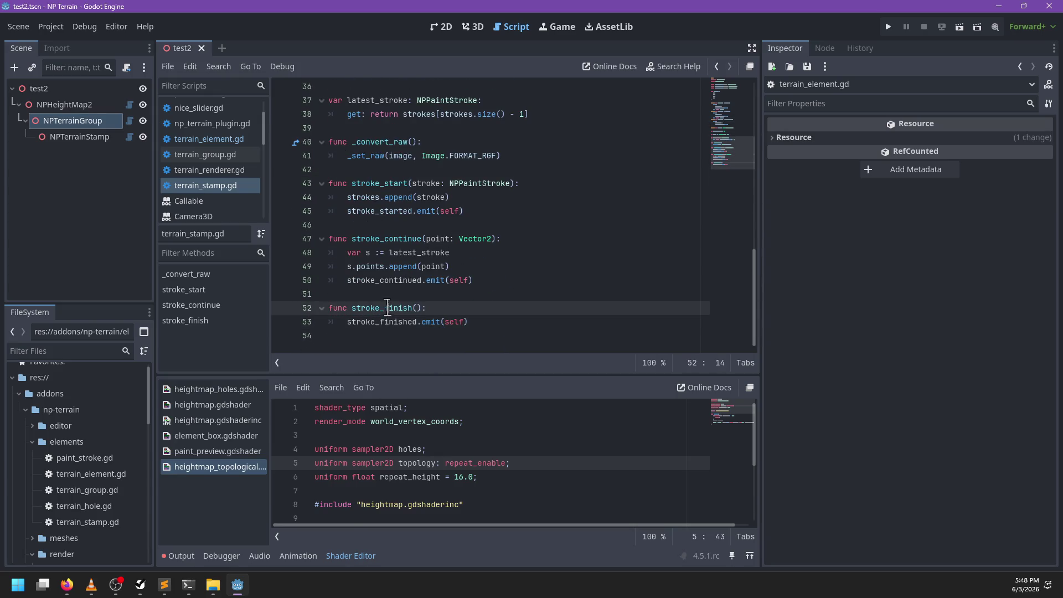
left_click(496, 280)
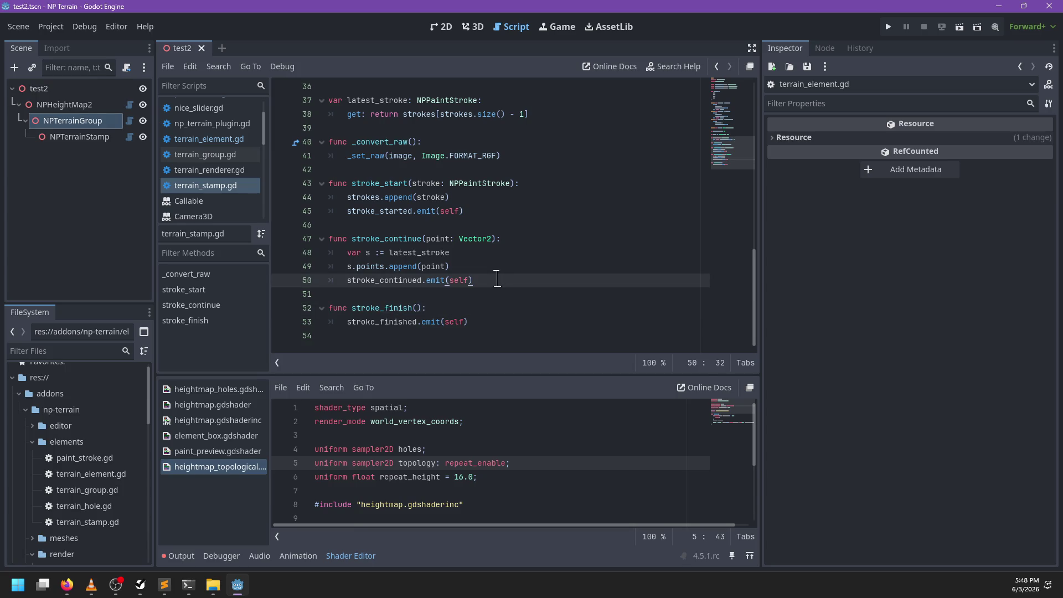
scroll(496, 280, "up", 10)
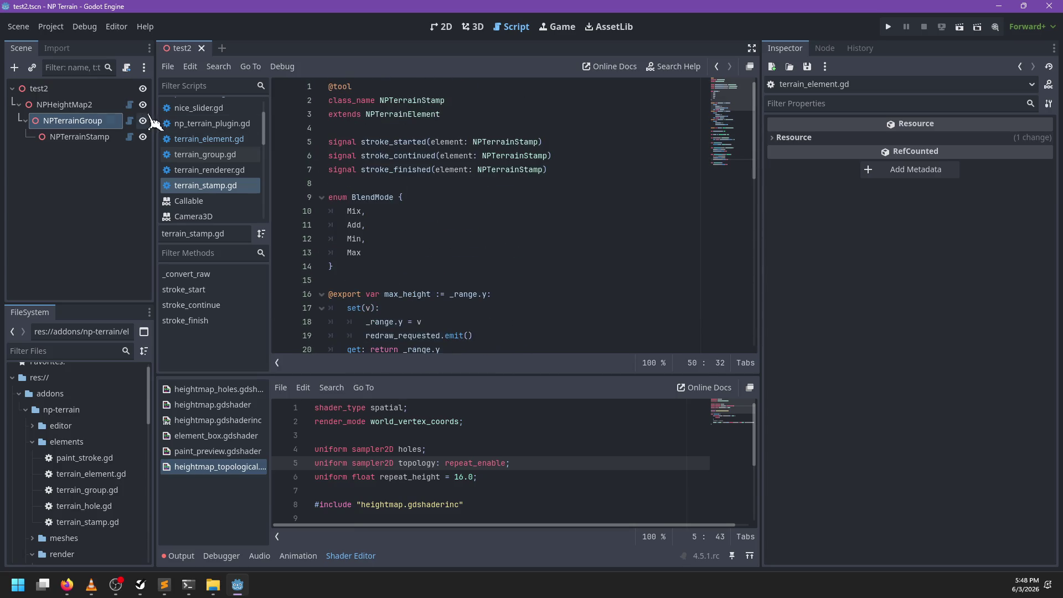
left_click(129, 121)
Step: Look up the NPTerrainStamp definition to check its stroke signals, then return to heightmap.gd
left_click_drag(514, 197, 548, 191)
key("ctrl+f")
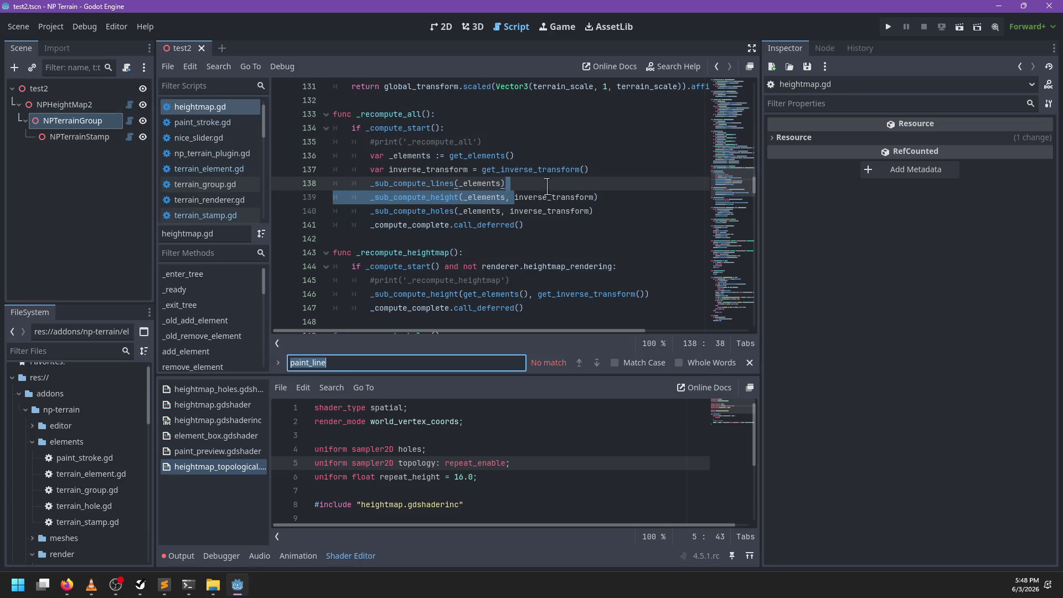
type("NPTerrainStamp")
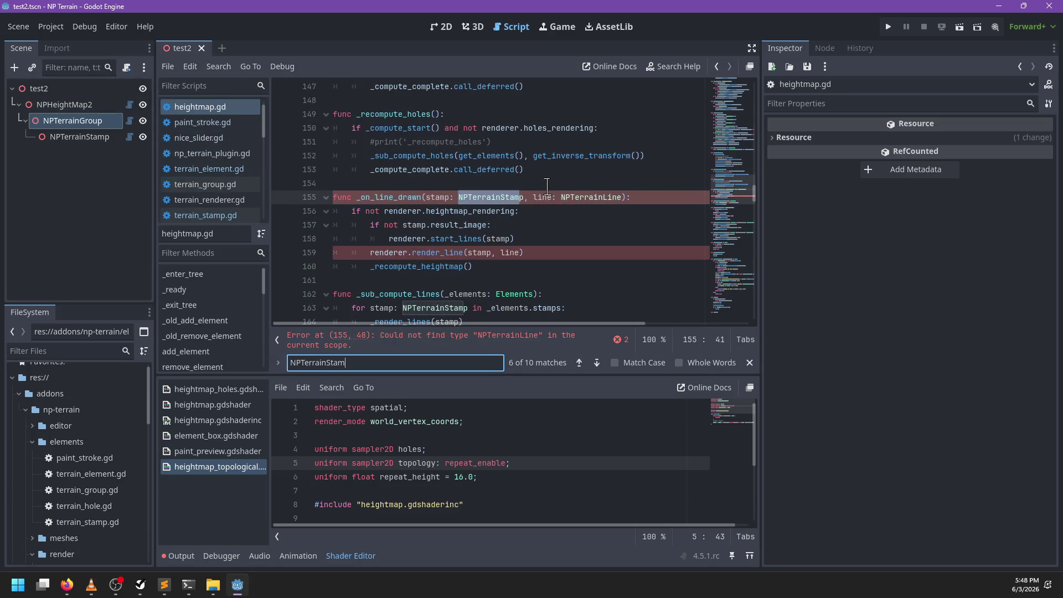
key("Escape")
double_click(590, 200)
left_click(620, 197)
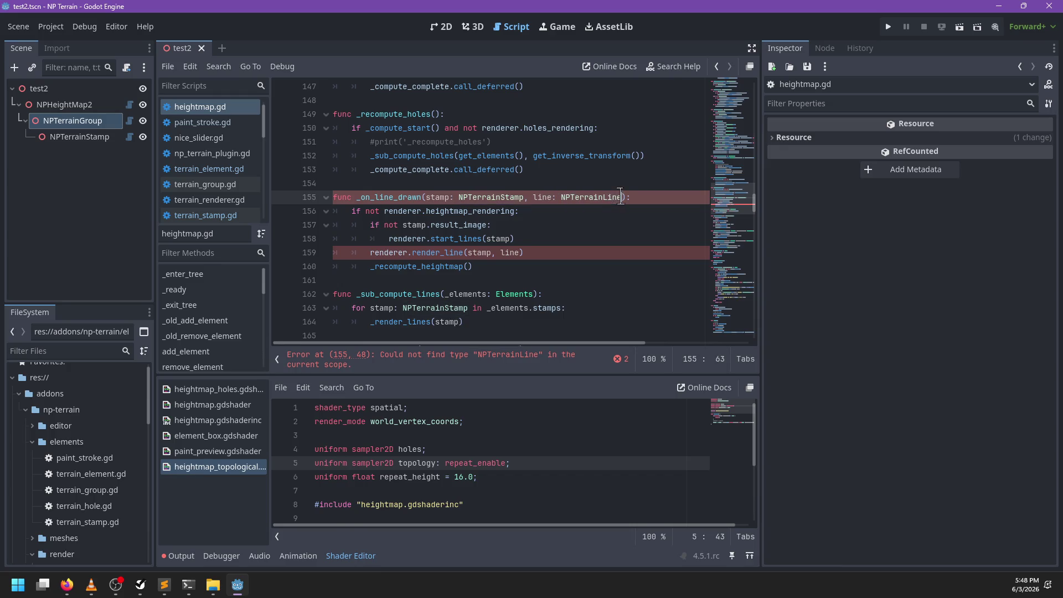
double_click(380, 197)
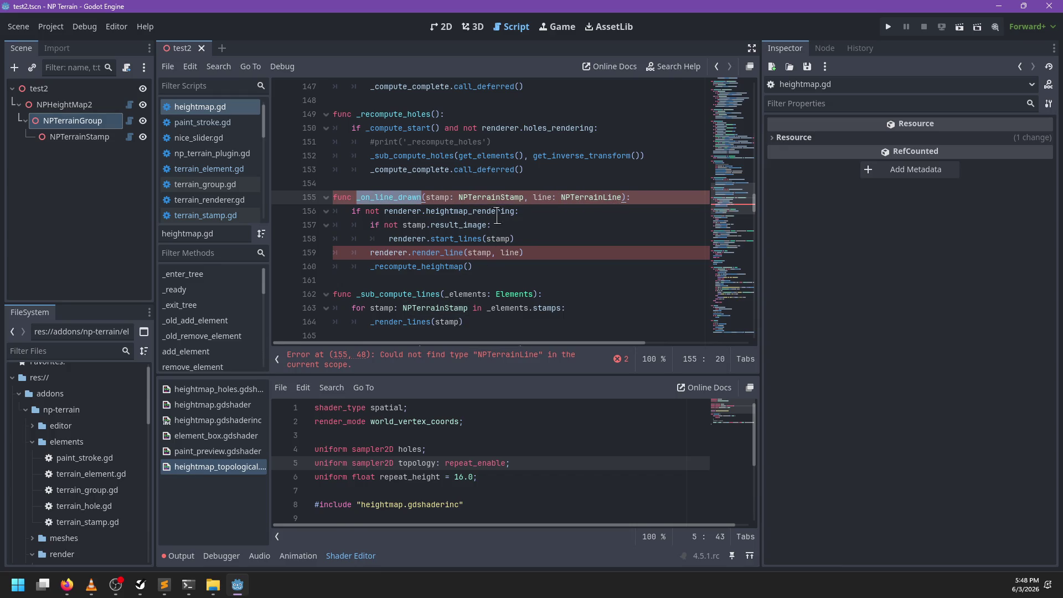
left_click(487, 198, "ctrl")
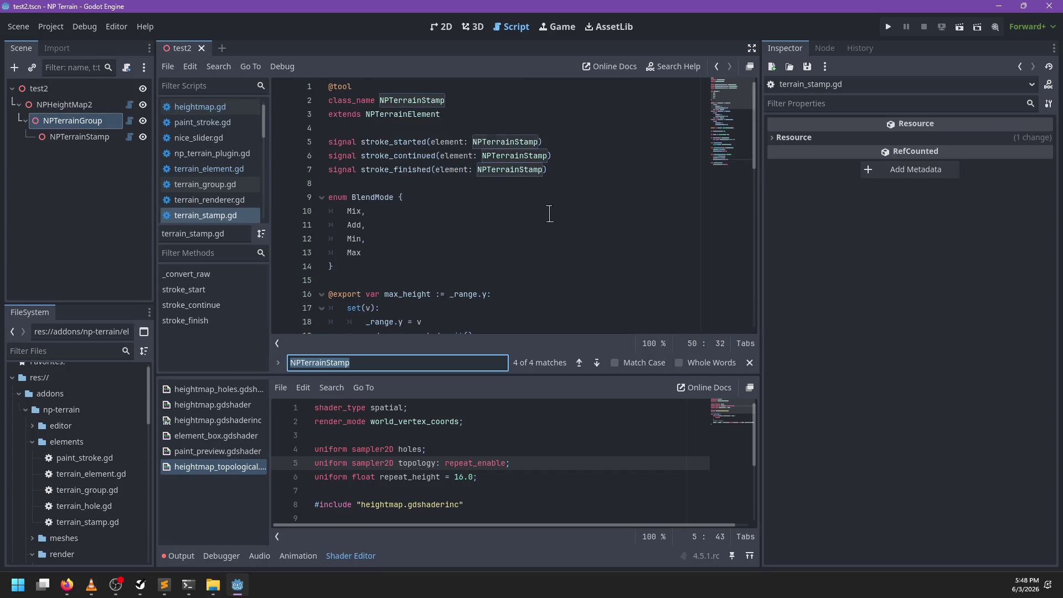
key("Escape")
left_click(129, 104)
Step: Select and delete the old _on_line_drawn function on lines 155–160
left_click(513, 263)
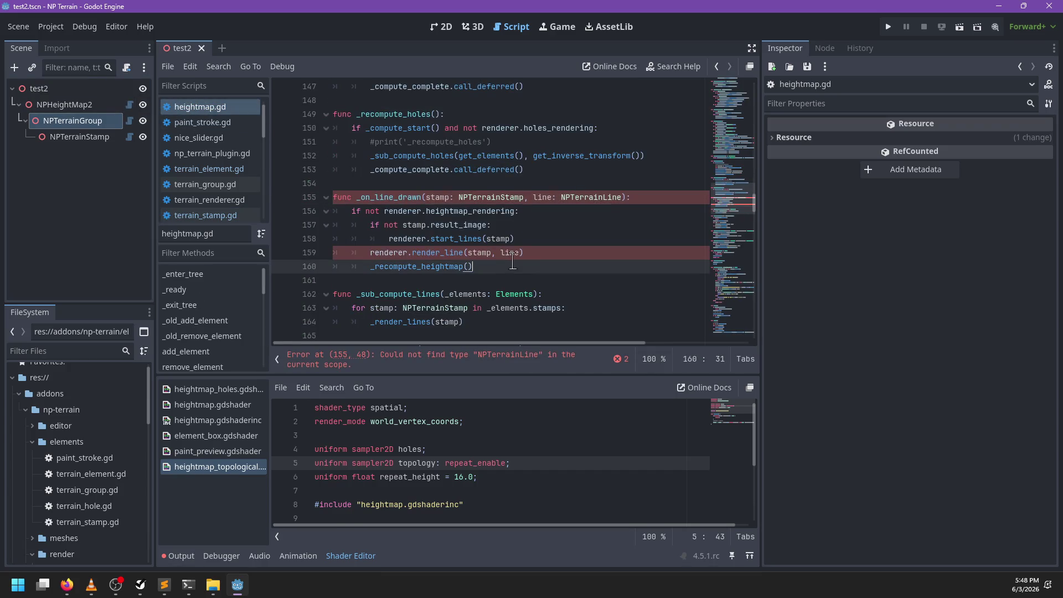
left_click(392, 183)
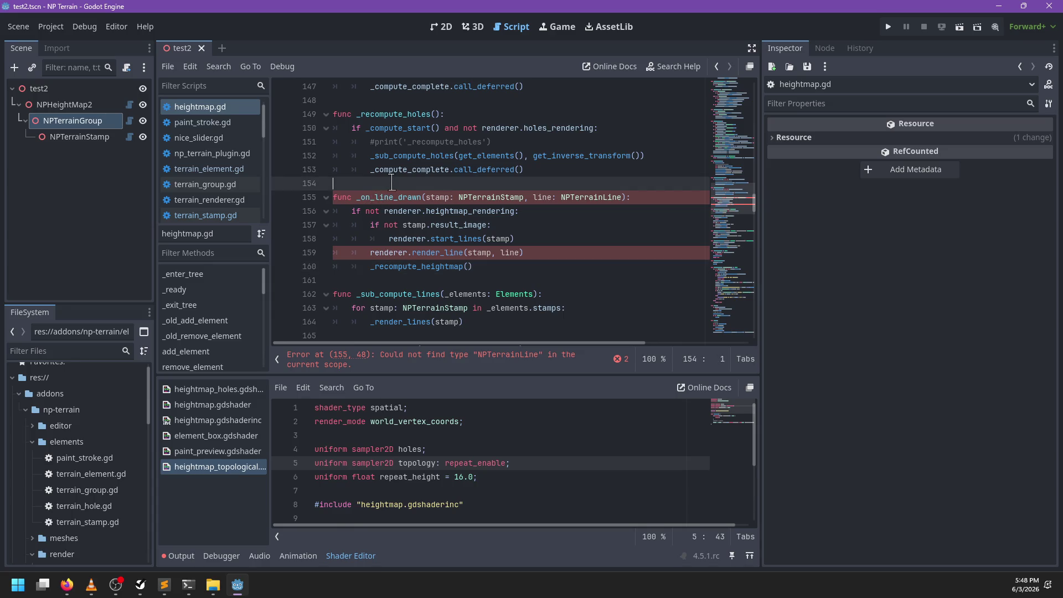
left_click_drag(509, 273, 320, 206)
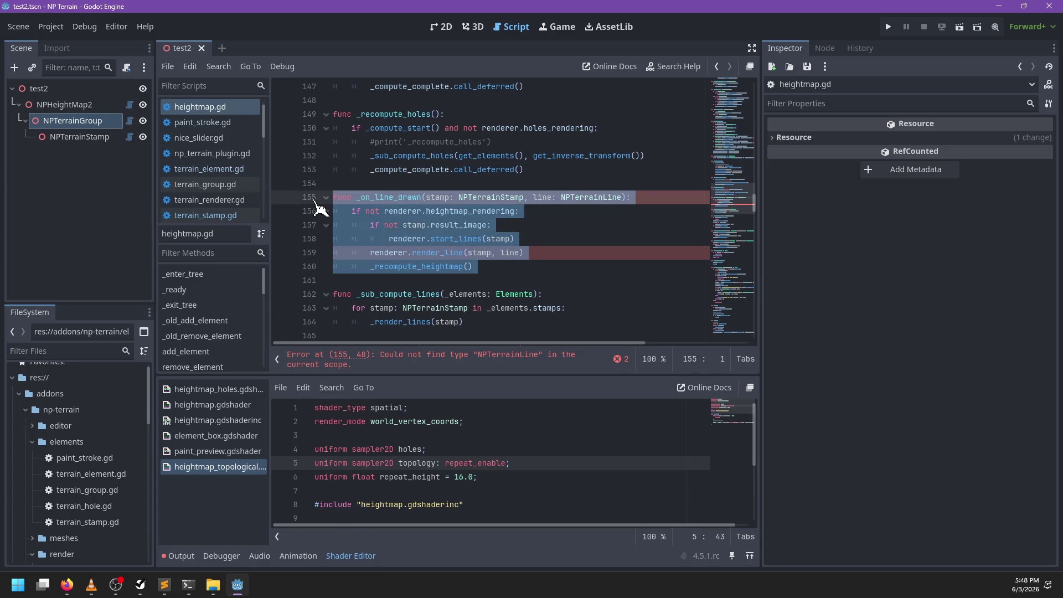
key("Delete")
Step: On line 82, replace the line_drawn signal with stroke_started and trim the old handler name
left_click(462, 358)
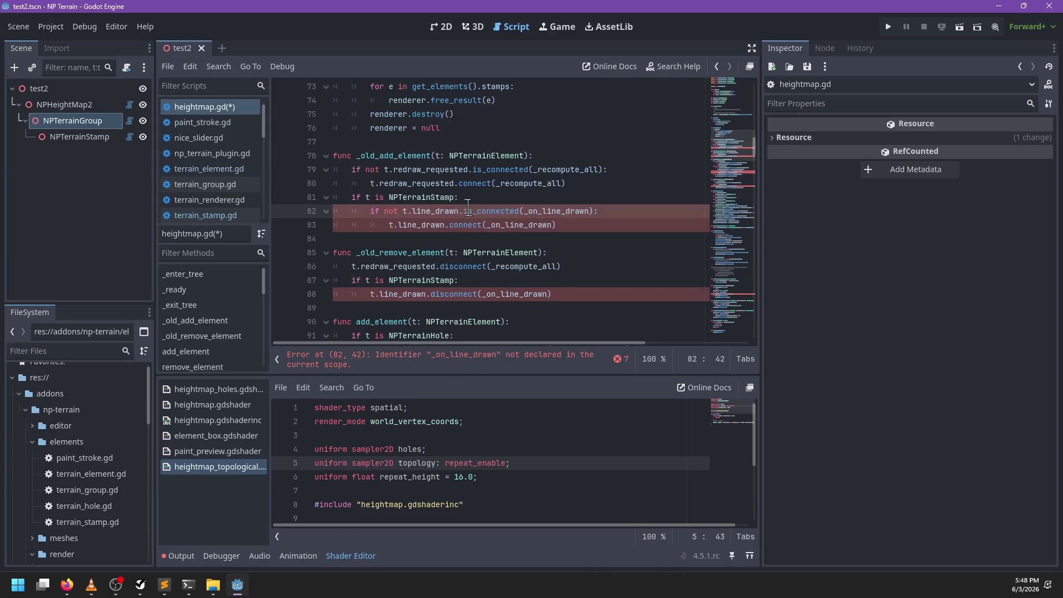
double_click(557, 211)
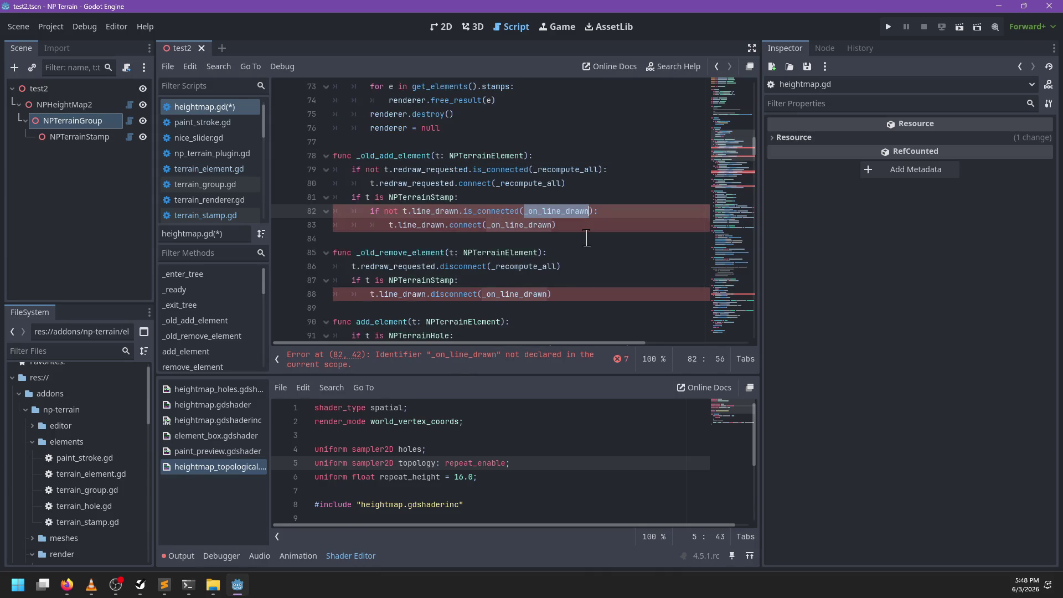
double_click(423, 213)
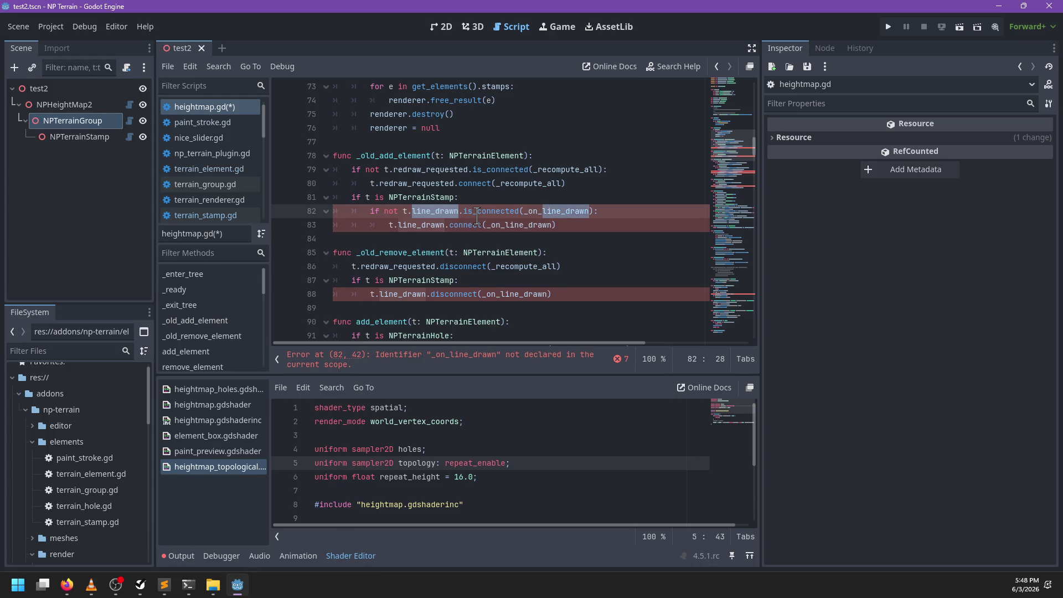
type("strpl")
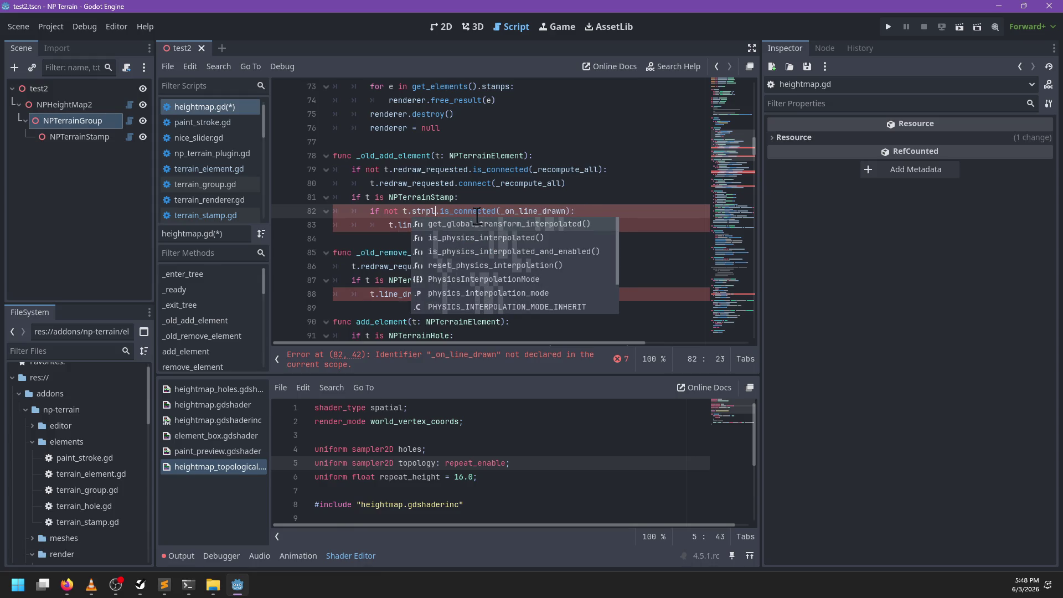
key("BackSpace")
key("BackSpace")
type("oke_start")
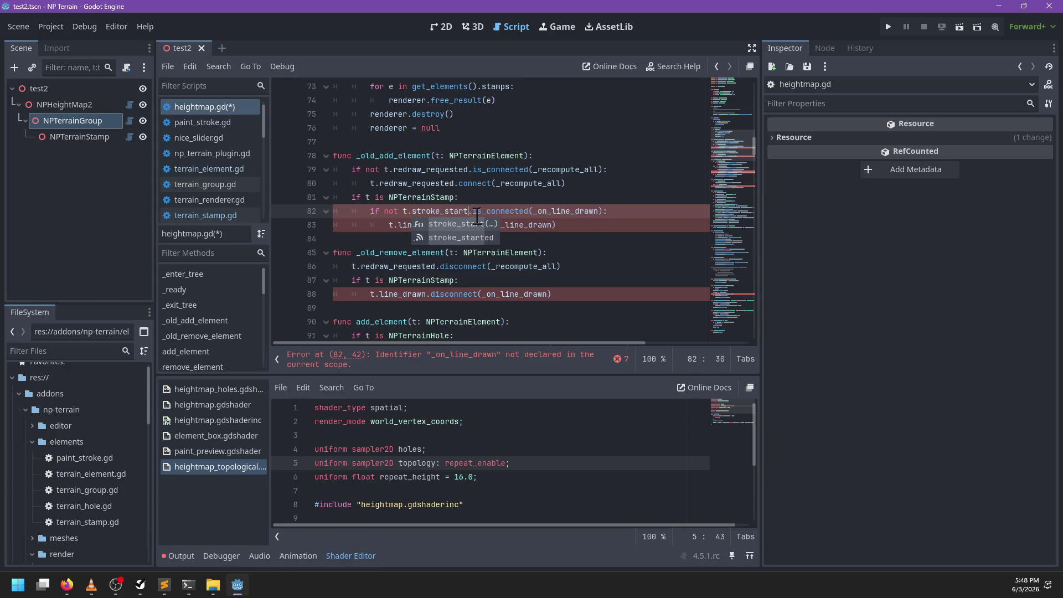
key("Return")
key("End")
key("Left")
key("Left")
key("BackSpace")
key("BackSpace")
key("BackSpace")
key("BackSpace")
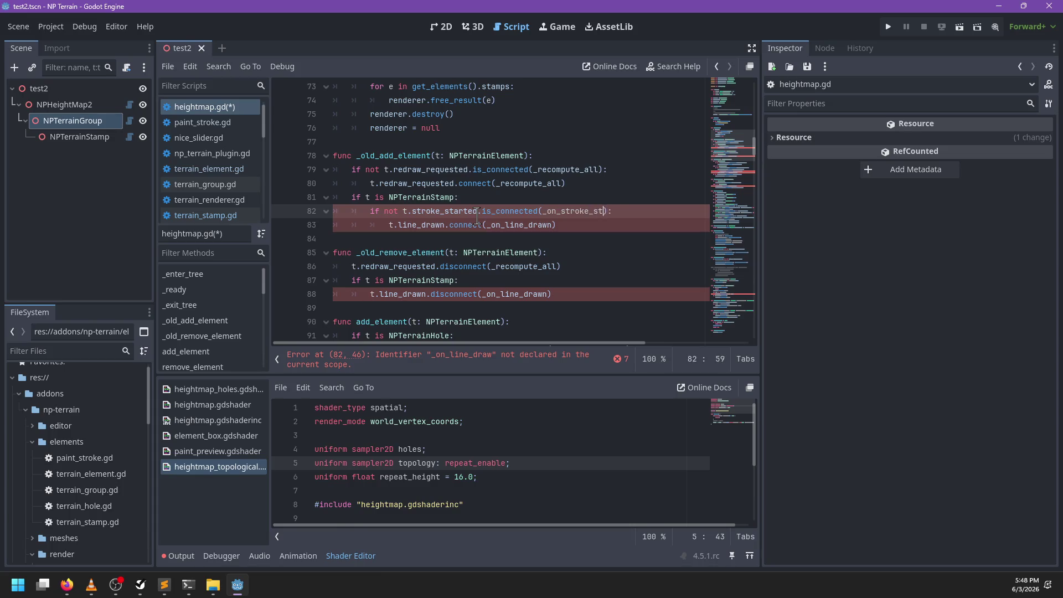
Step: Change line 83 to use stroke_started and the _on_stroke_started handler
left_click(423, 225)
double_click(422, 225)
type("stroke_started")
double_click(584, 211)
key("ctrl+c")
double_click(540, 225)
key("ctrl+v")
Step: Duplicate the two connection lines twice and change the copies to stroke_continued and stroke_finished
left_click_drag(616, 224, 613, 210)
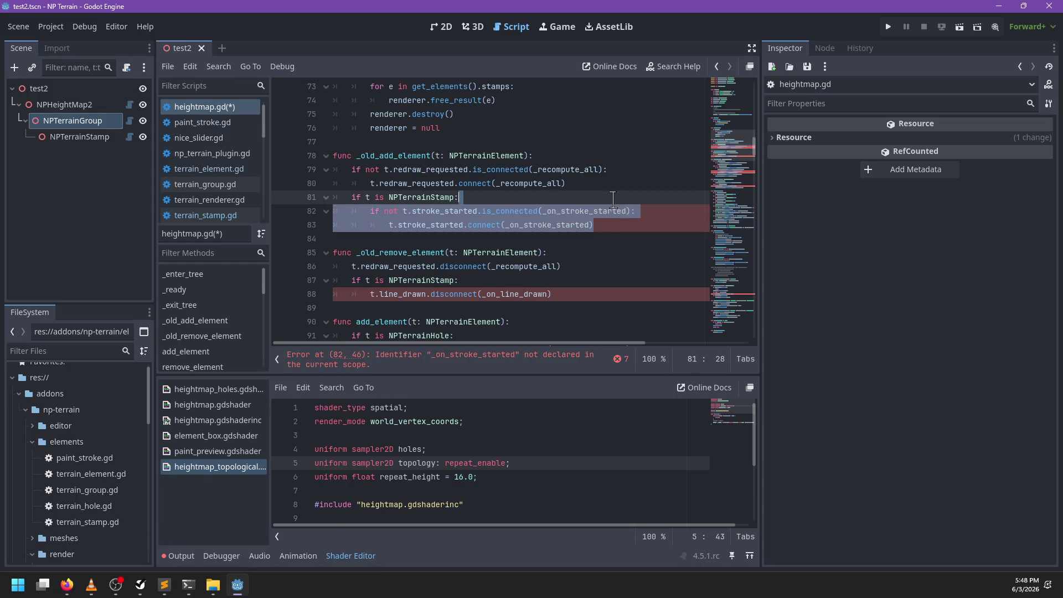
key("alt+shift+Down")
key("ctrl+alt+Down")
left_click_drag(444, 238, 477, 242)
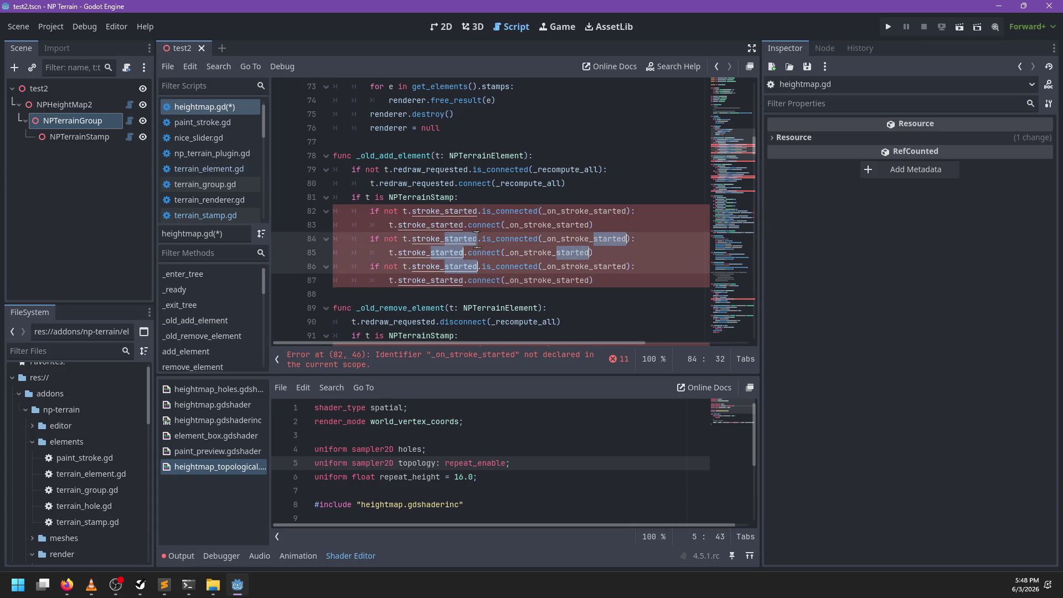
key("ctrl+d")
key("ctrl+d")
key("ctrl+d")
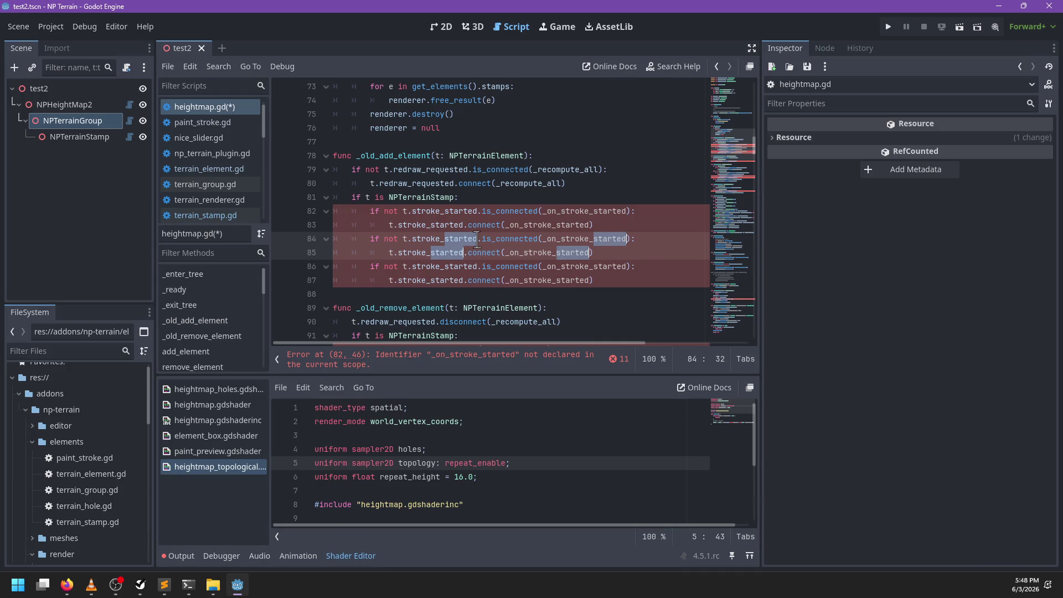
type("continued")
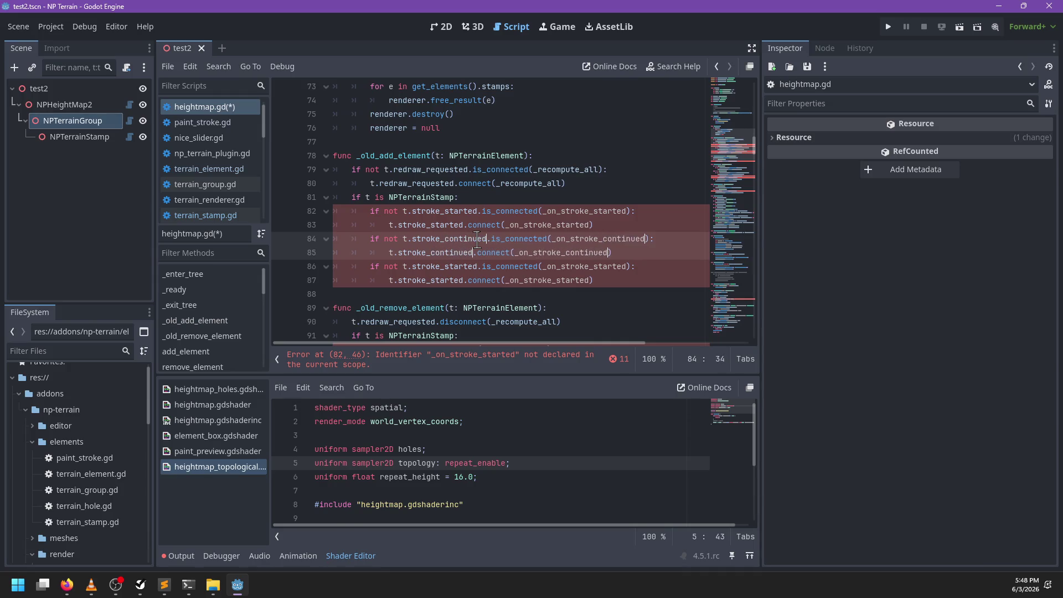
key("Escape")
double_click(444, 266)
key("ctrl+d")
key("ctrl+d")
key("ctrl+d")
type("finished")
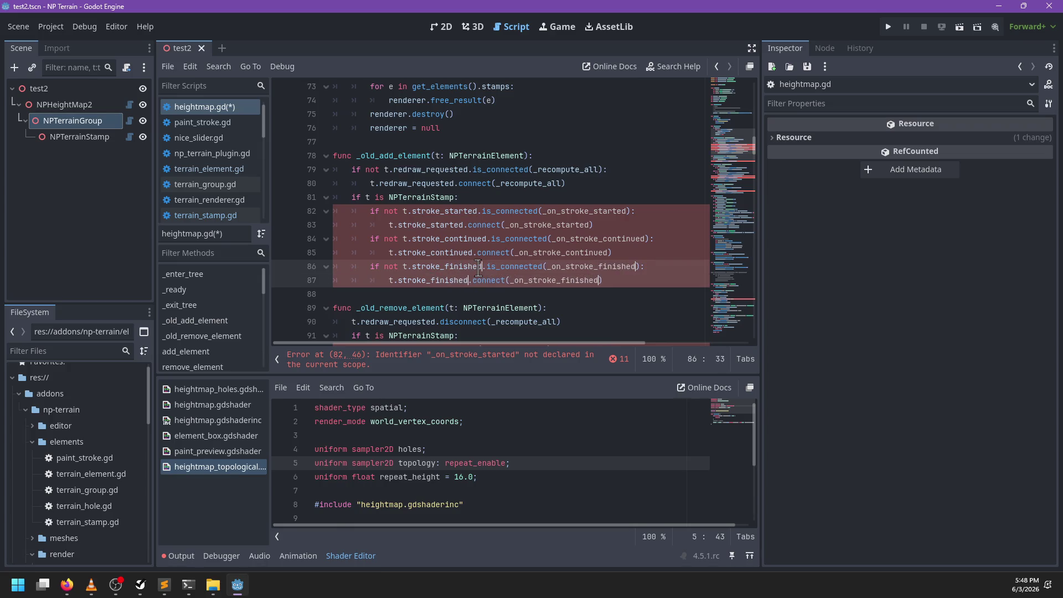
key("Escape")
Step: Review the handler names and connect calls on lines 82–90
left_click_drag(561, 211, 576, 211)
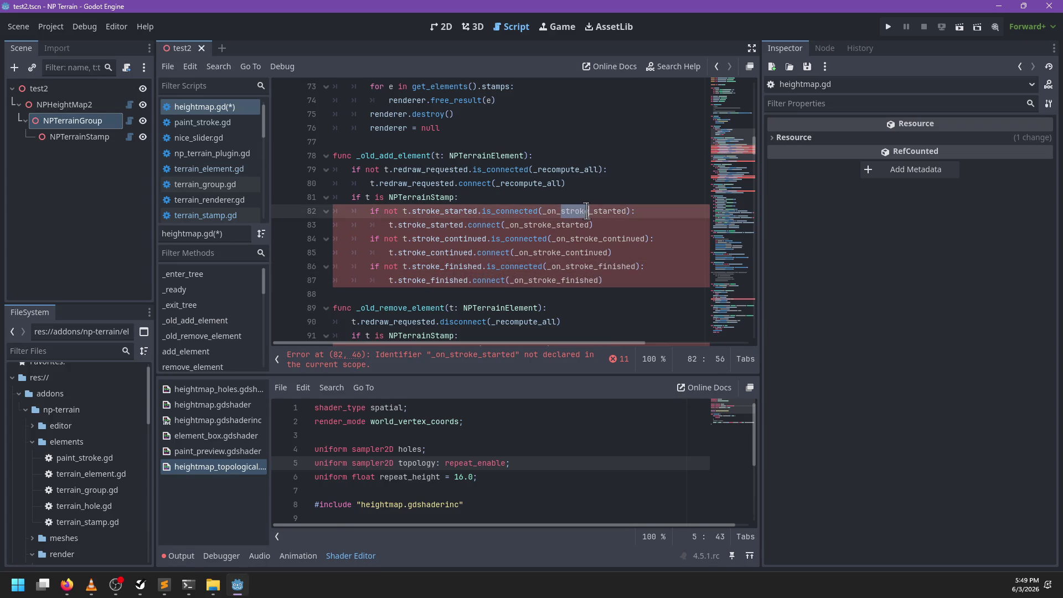
double_click(491, 224)
left_click_drag(500, 224, 468, 224)
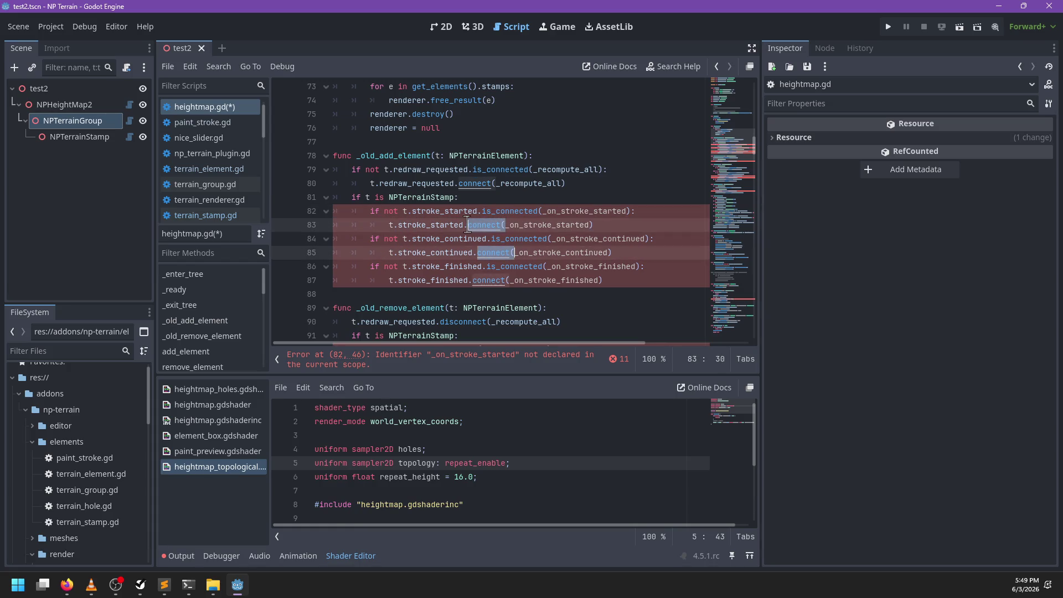
left_click(515, 318)
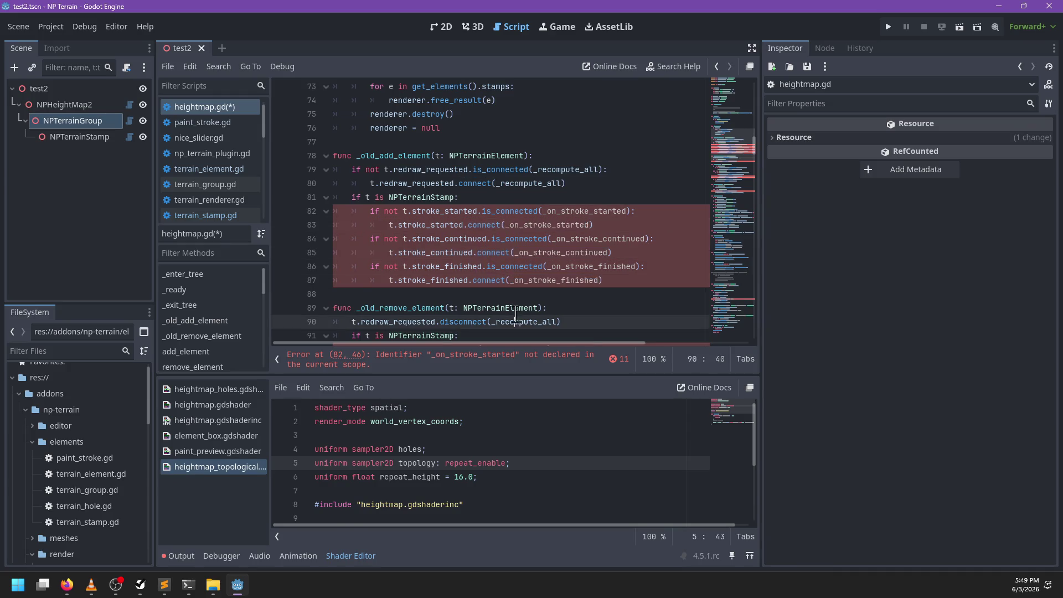
scroll(514, 310, "down", 9)
scroll(422, 245, "up", 3)
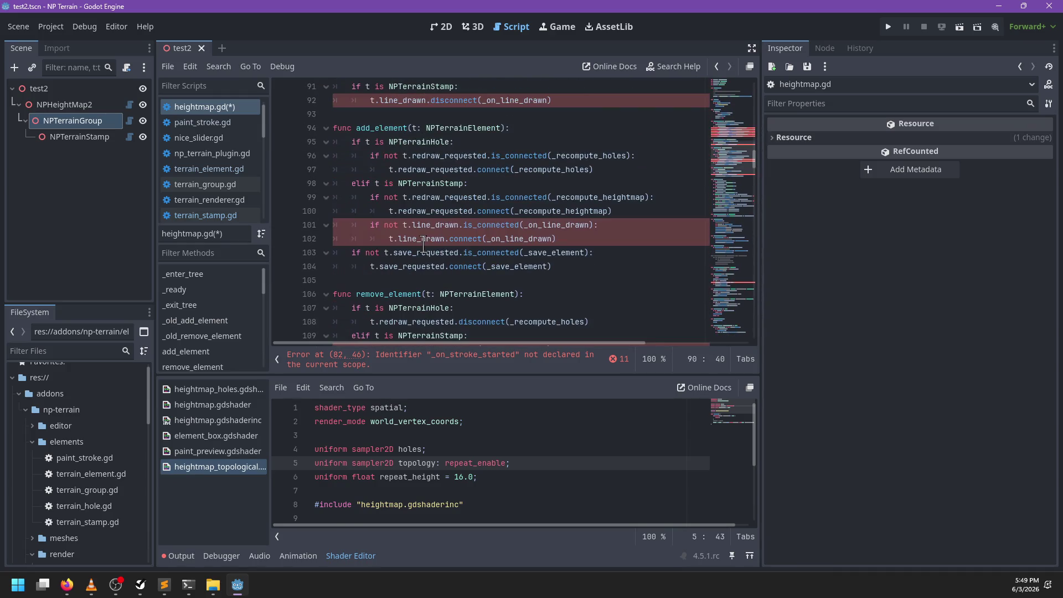
Step: Paste the three stroke handler names on new lines below the commented-out handler
scroll(424, 245, "down", 20)
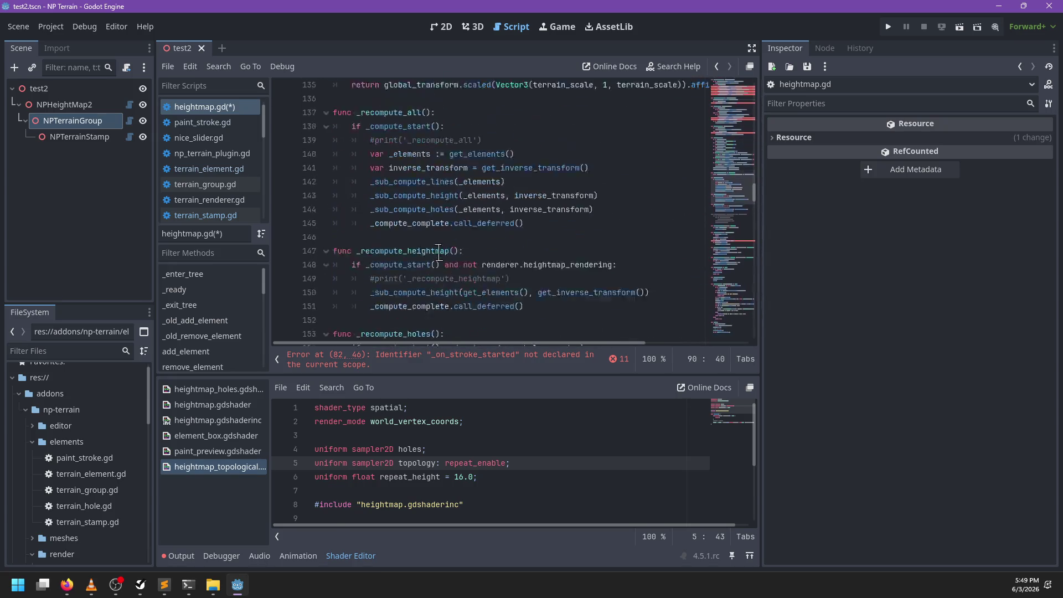
scroll(439, 254, "down", 7)
scroll(441, 255, "up", 3)
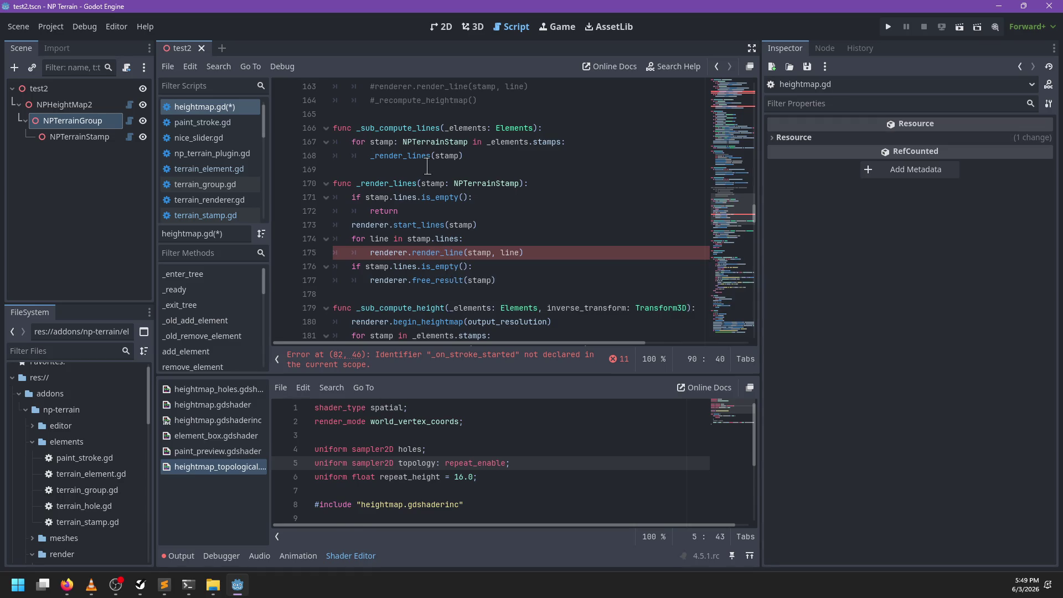
left_click(425, 169)
scroll(393, 217, "up", 2)
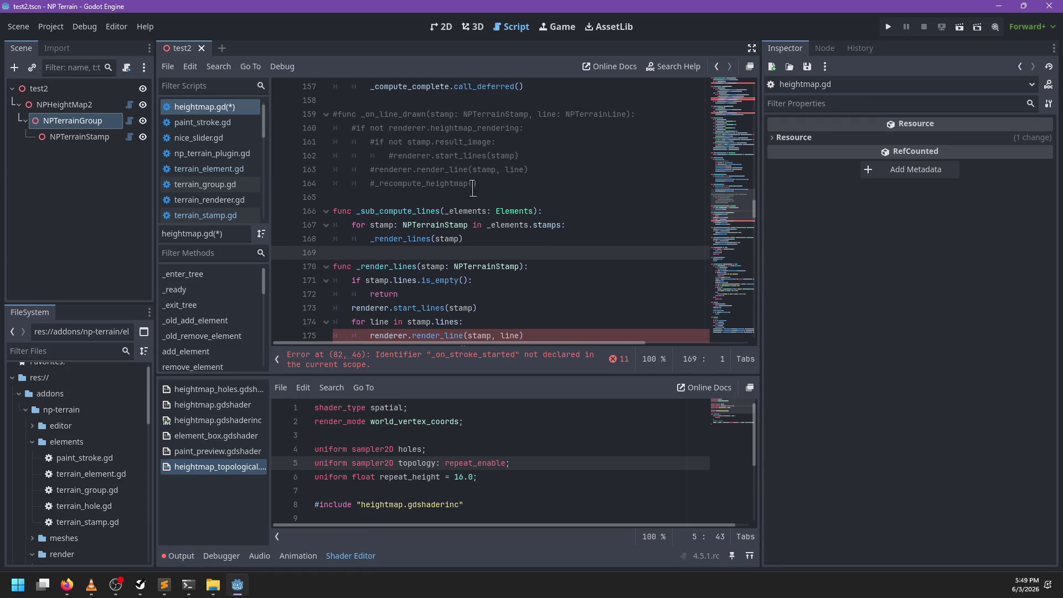
left_click(505, 170)
key("Down")
key("Return")
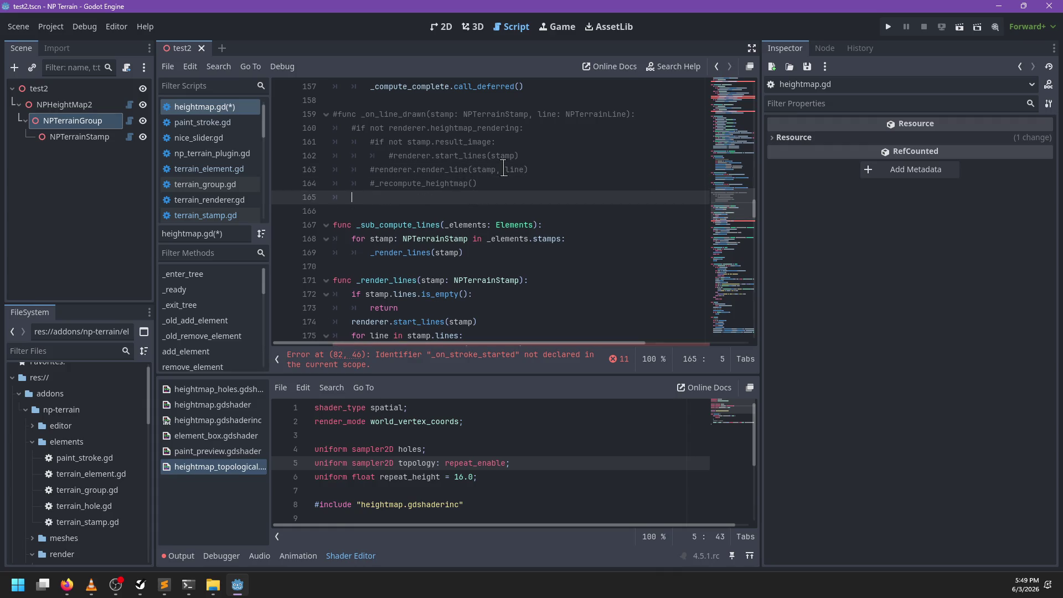
key("BackSpace")
key("Return")
key("ctrl+v")
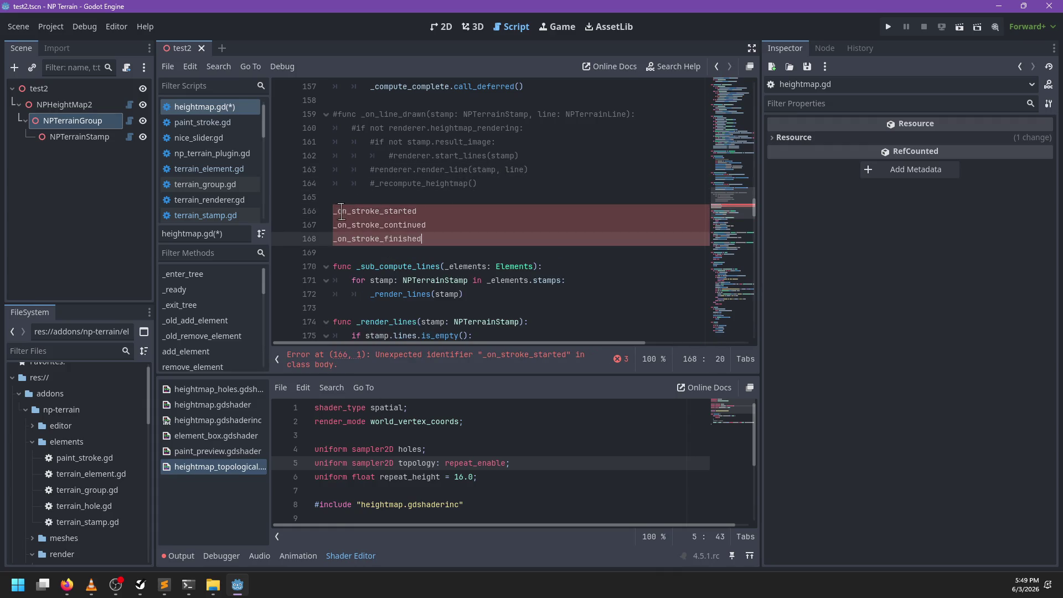
Step: Turn the three names into func stubs taking e: NPTerrainStamp with a pass body
left_click(333, 211)
key("shift+alt+Down")
key("shift+alt+Down")
type("func")
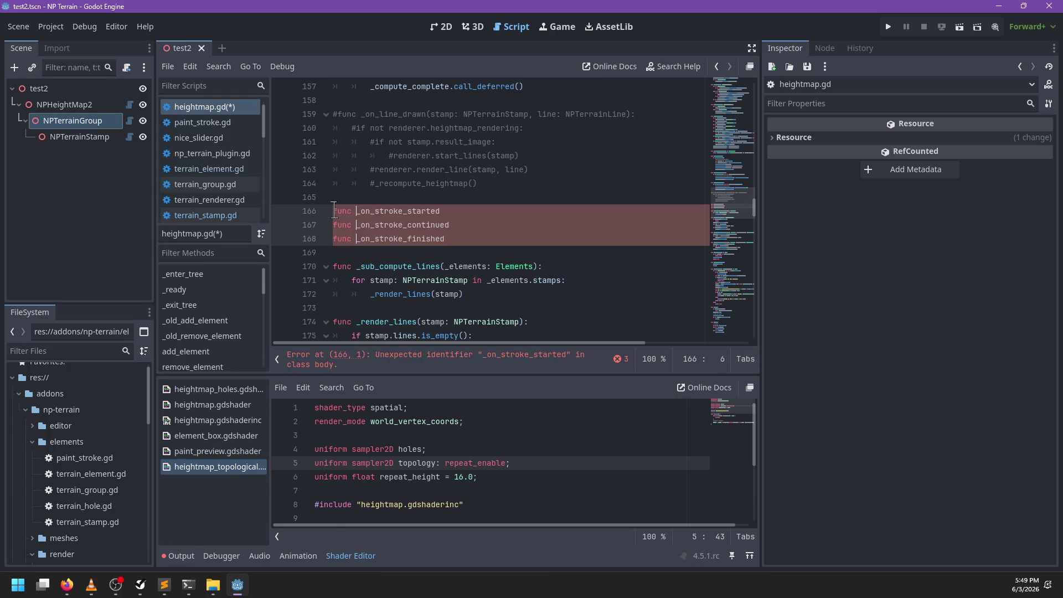
key("End")
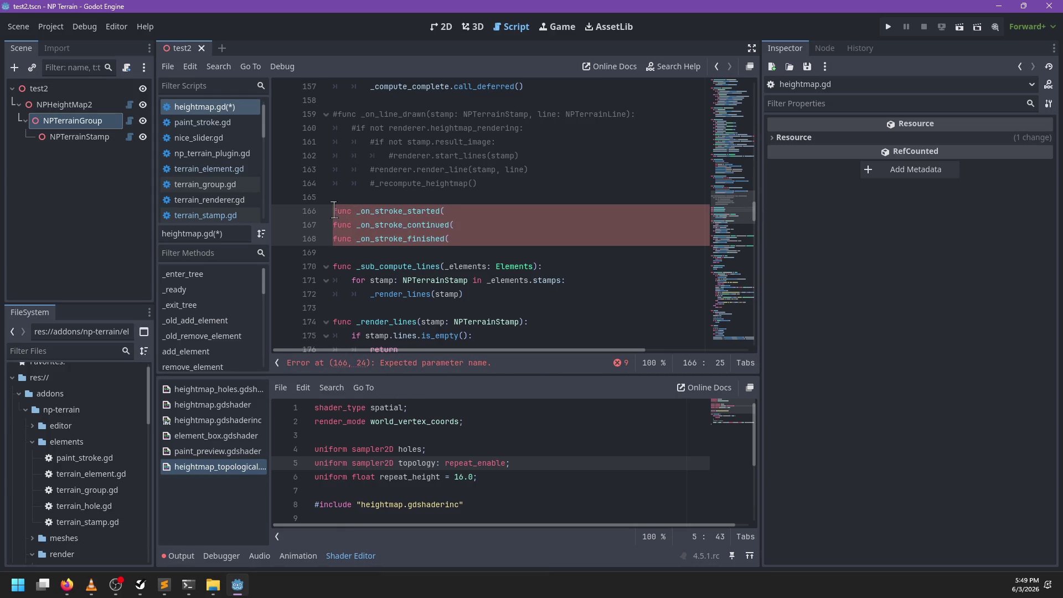
type("NPTerrainS")
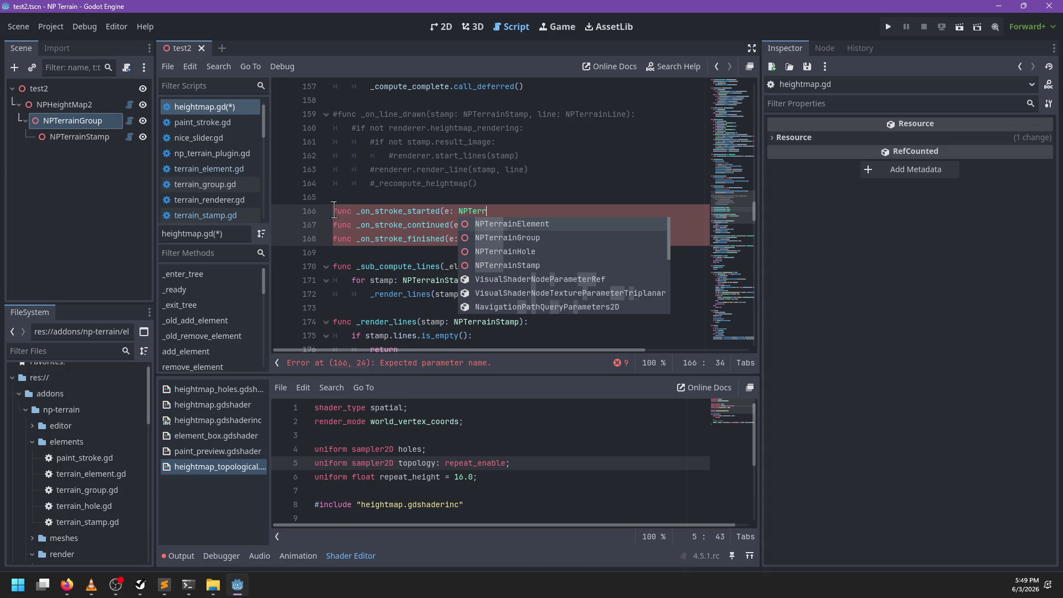
type("tamp):")
key("Return")
type("pass")
key("Escape")
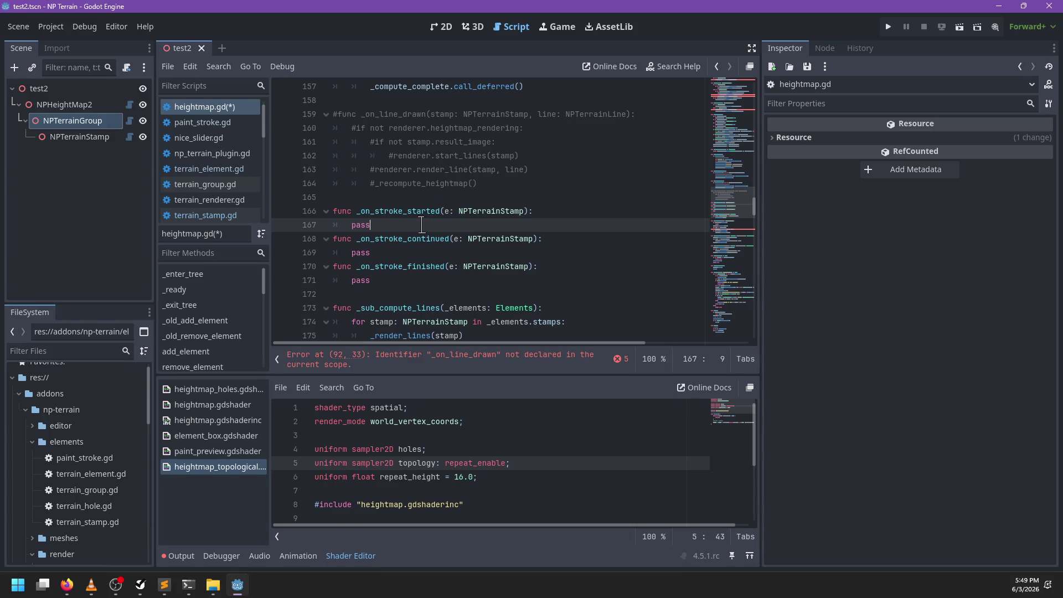
Step: Add blank lines between the stubs, then jump to the _sub_compute_lines call
key("Return")
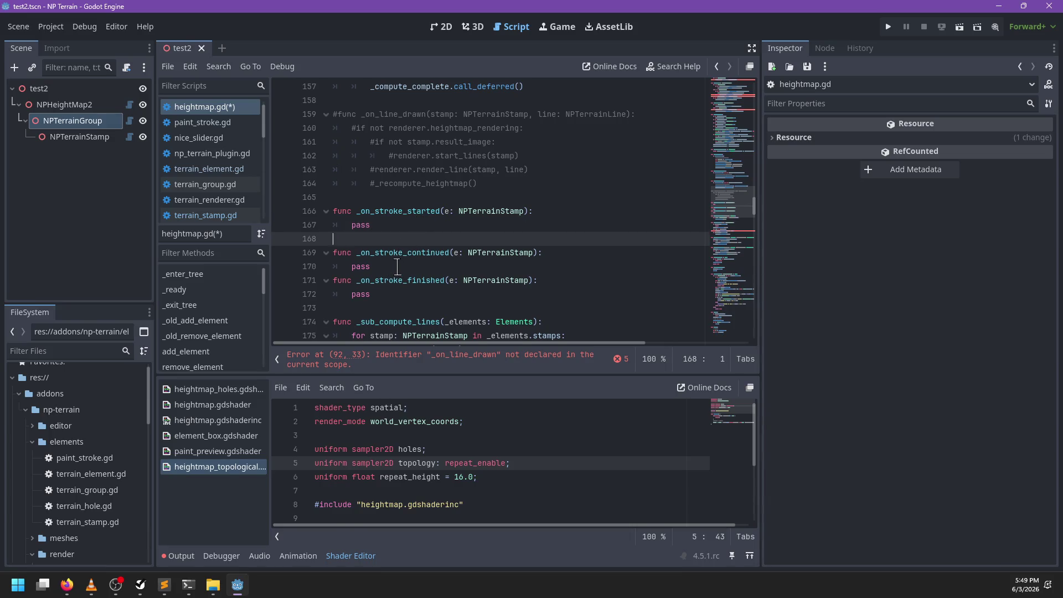
left_click(395, 268)
key("Return")
left_click(388, 306)
scroll(410, 281, "down", 1)
scroll(410, 281, "down", 2)
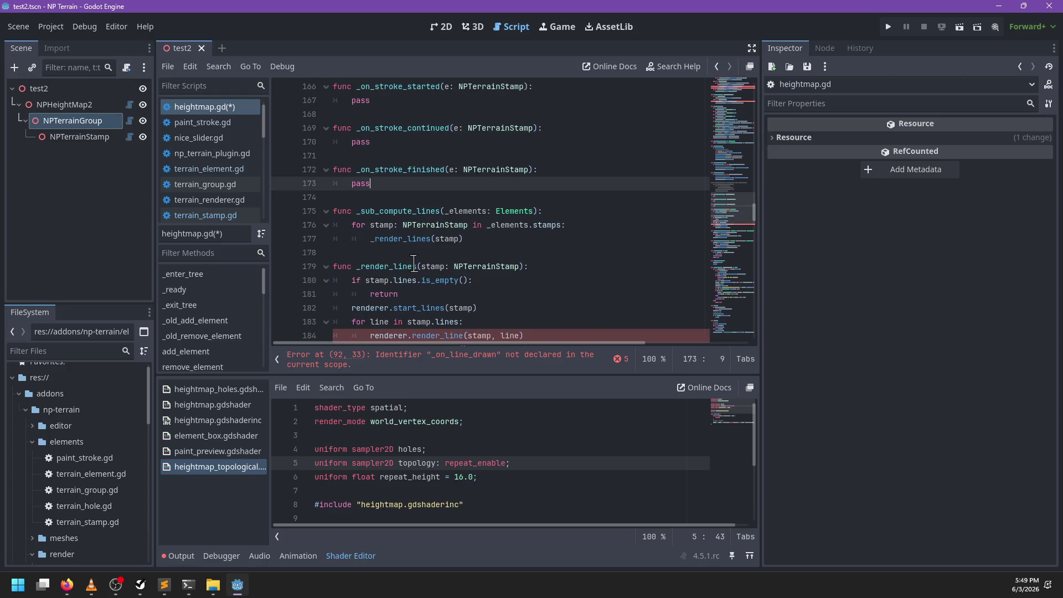
left_click(421, 212, "ctrl")
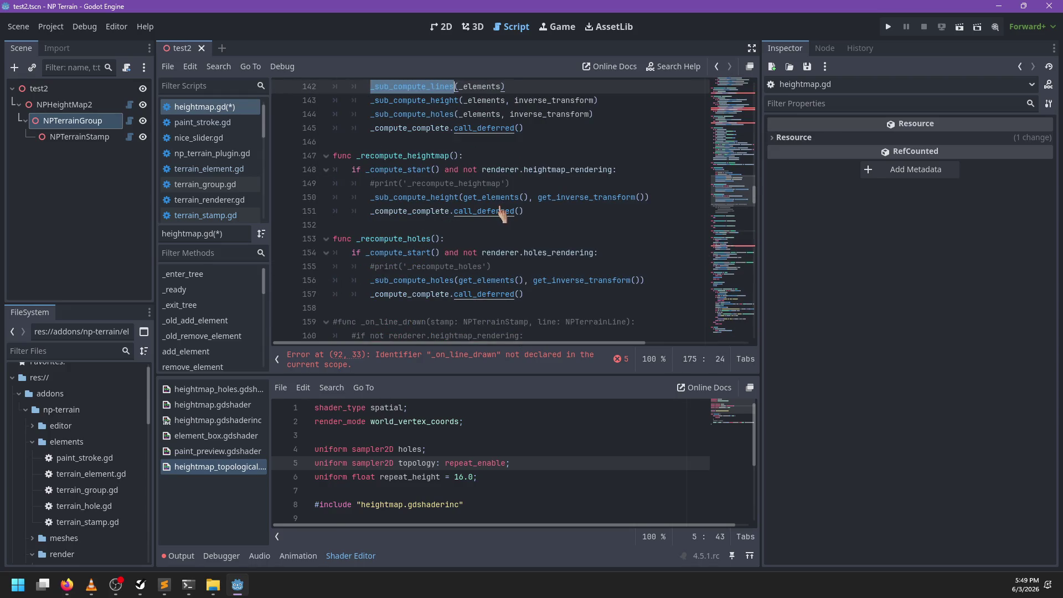
Step: Rename _sub_compute_lines to _sub_compute_strokes and the _render_lines call to _render_strokes
key("BackSpace")
key("BackSpace")
key("BackSpace")
key("BackSpace")
key("BackSpace")
key("BackSpace")
type("ub_compute_strokes")
scroll(498, 210, "down", 5)
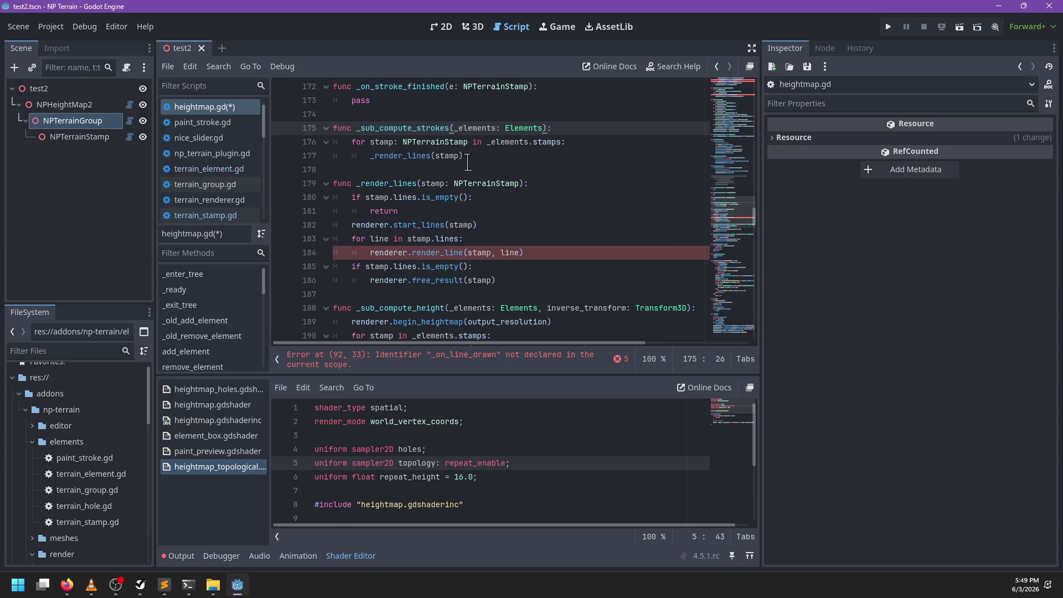
double_click(406, 155)
scroll(410, 150, "down", 8)
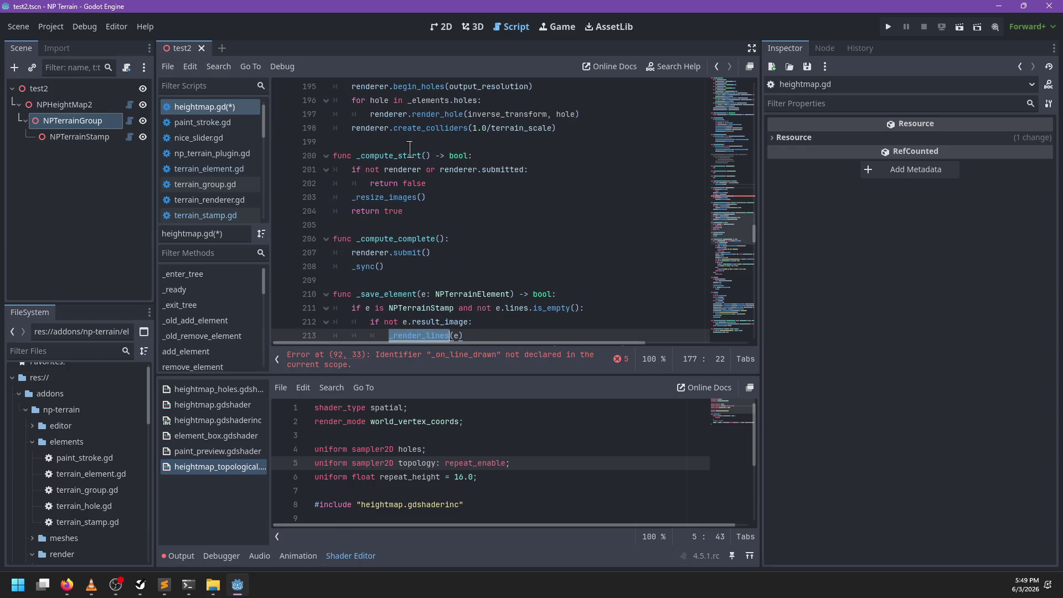
type("_render_strokes(stamp")
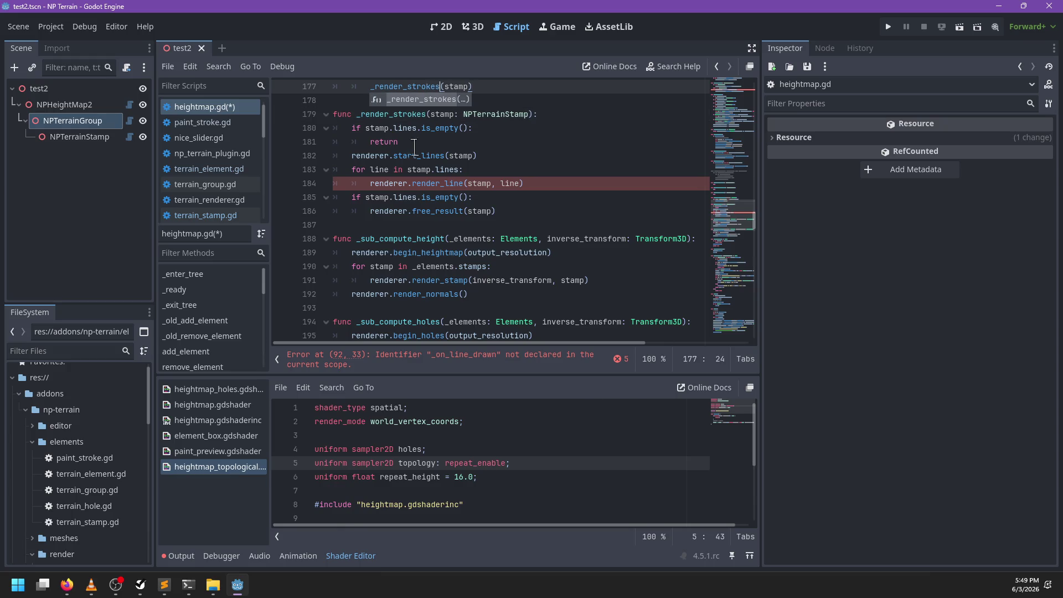
Step: Replace every stamp.lines with stamp.strokes and render_line with render_stroke
double_click(402, 128)
type("strok")
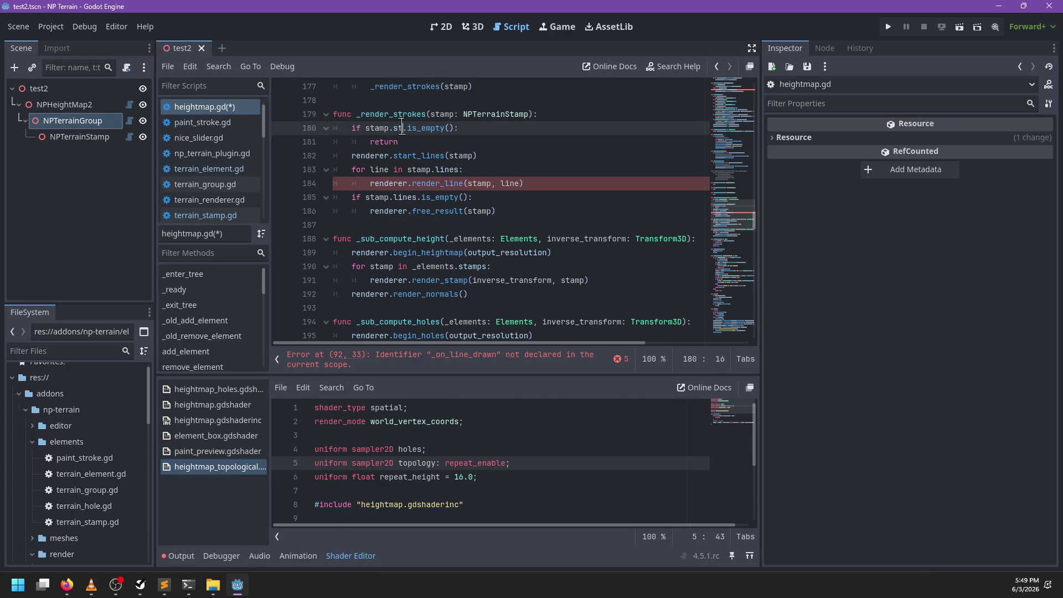
type("es")
double_click(415, 128)
key("ctrl+c")
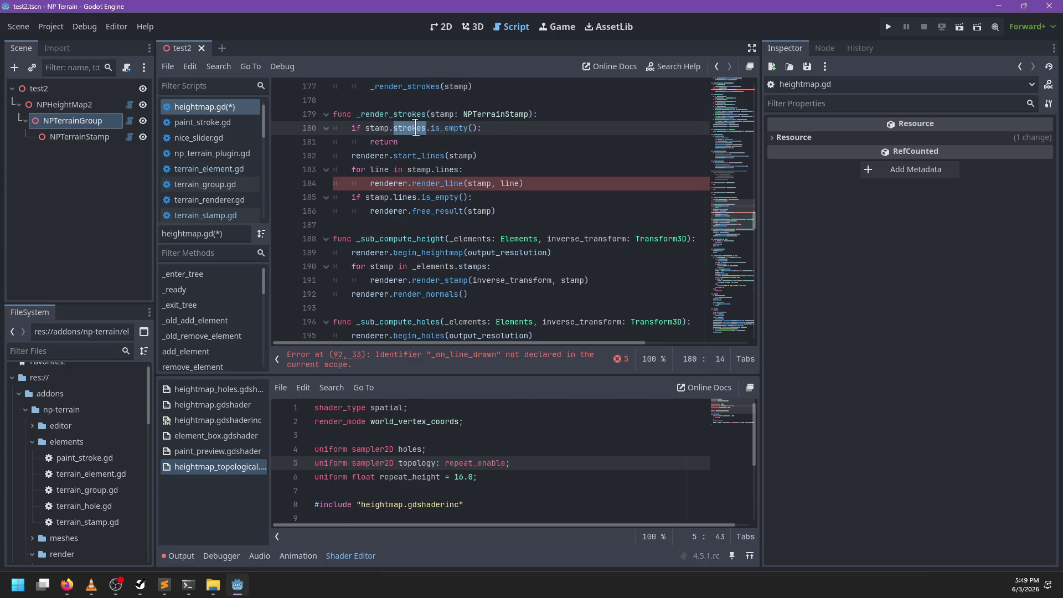
double_click(444, 170)
key("ctrl+v")
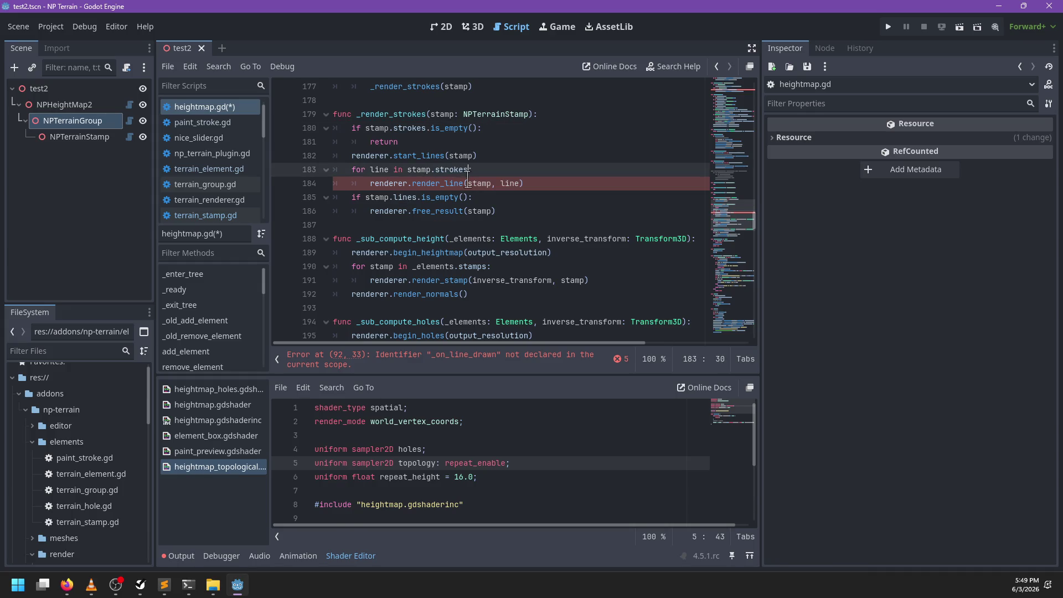
double_click(427, 193)
key("ctrl+v")
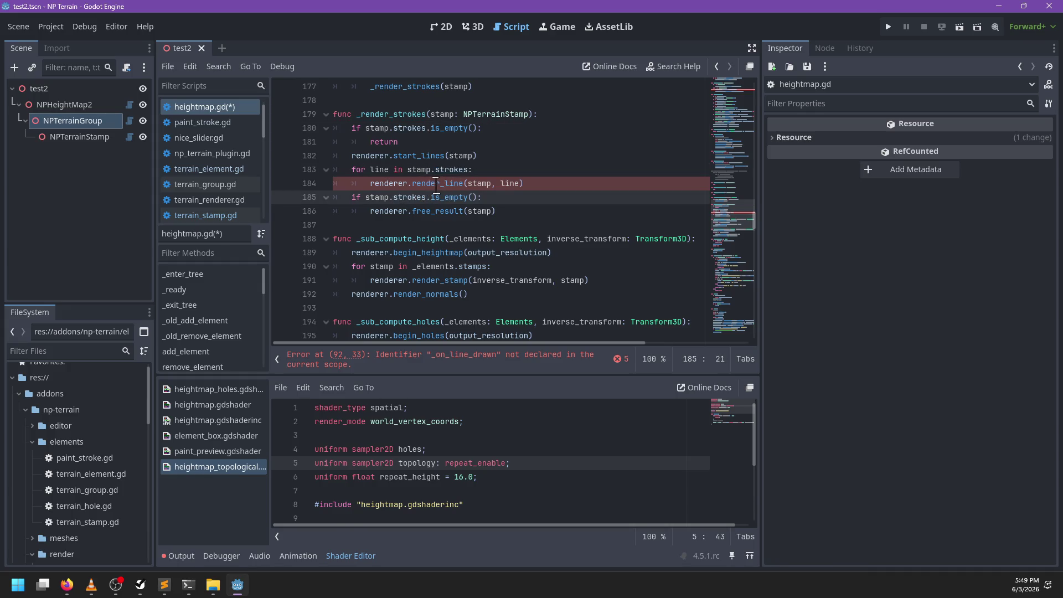
double_click(436, 183)
type("render_stroke")
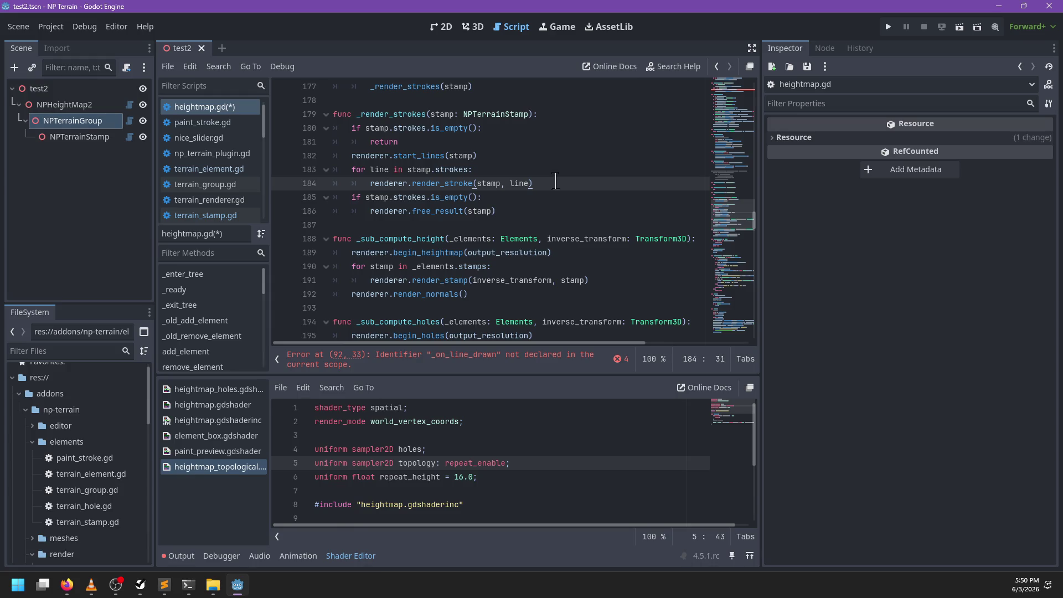
Step: Go to the line 92 error and copy the three stroke_* connect lines
left_click(487, 359)
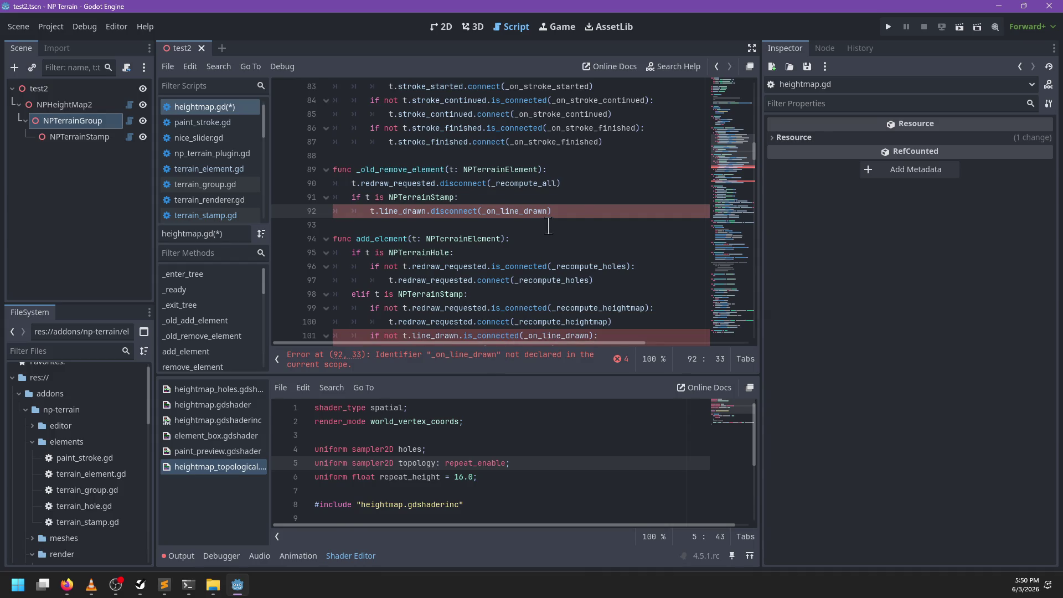
key("shift+Home")
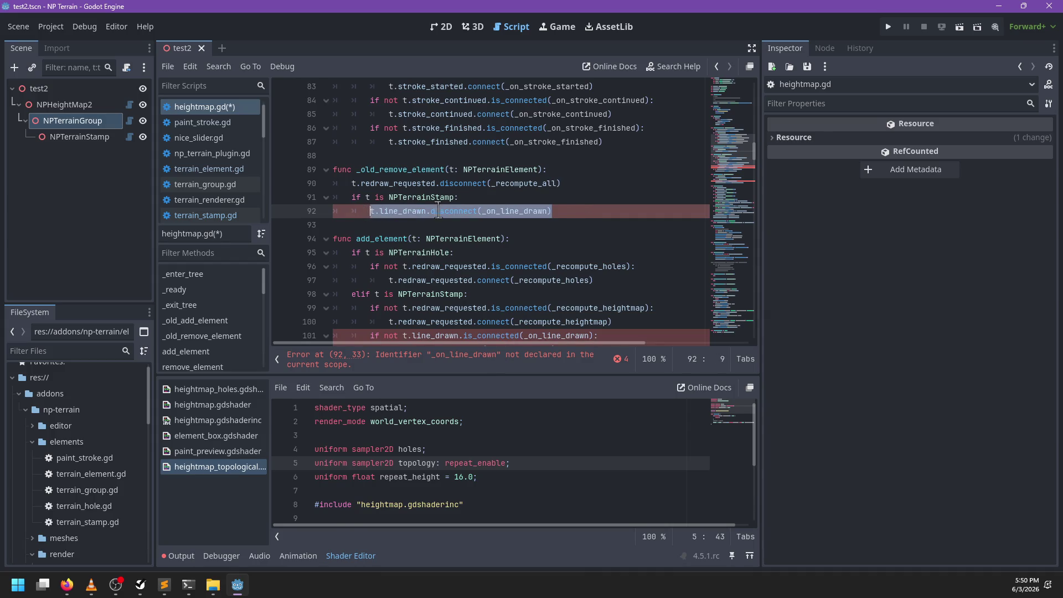
scroll(567, 197, "up", 1)
mouse_move(620, 183)
left_mouse_down()
mouse_move(611, 111)
mouse_move(596, 104)
left_mouse_up()
left_click(611, 128)
double_click(479, 128)
key("ctrl+d")
key("ctrl+d")
key("ctrl+d")
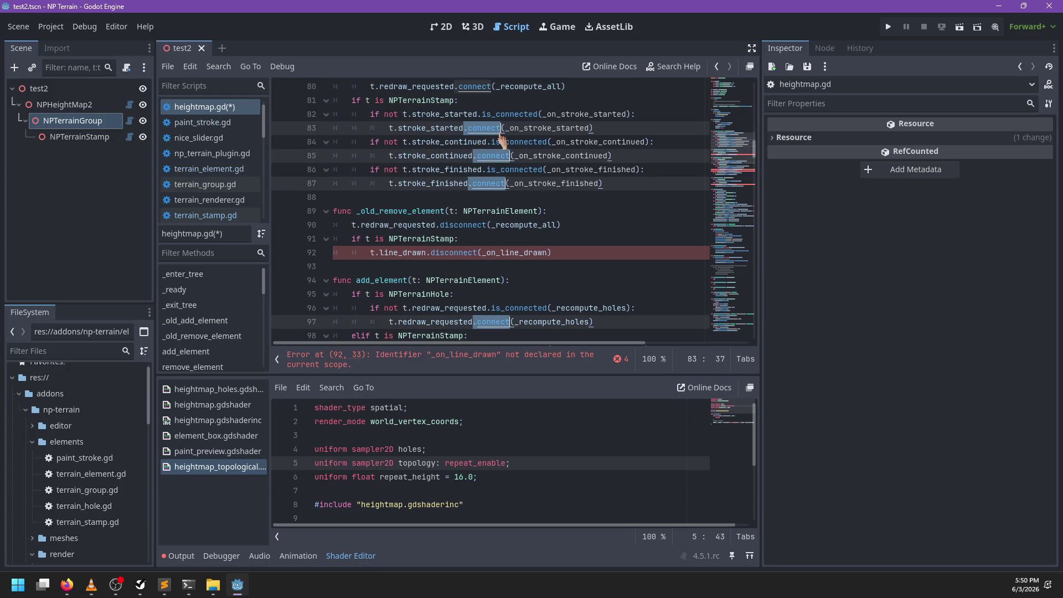
key("ctrl+alt+d")
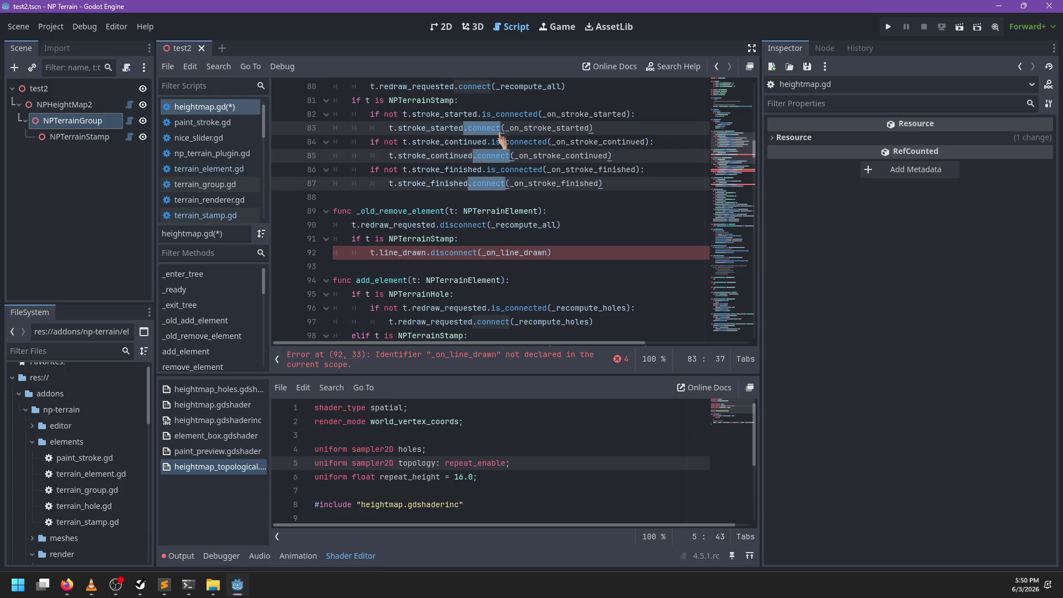
key("Home")
key("shift+End")
key("ctrl+c")
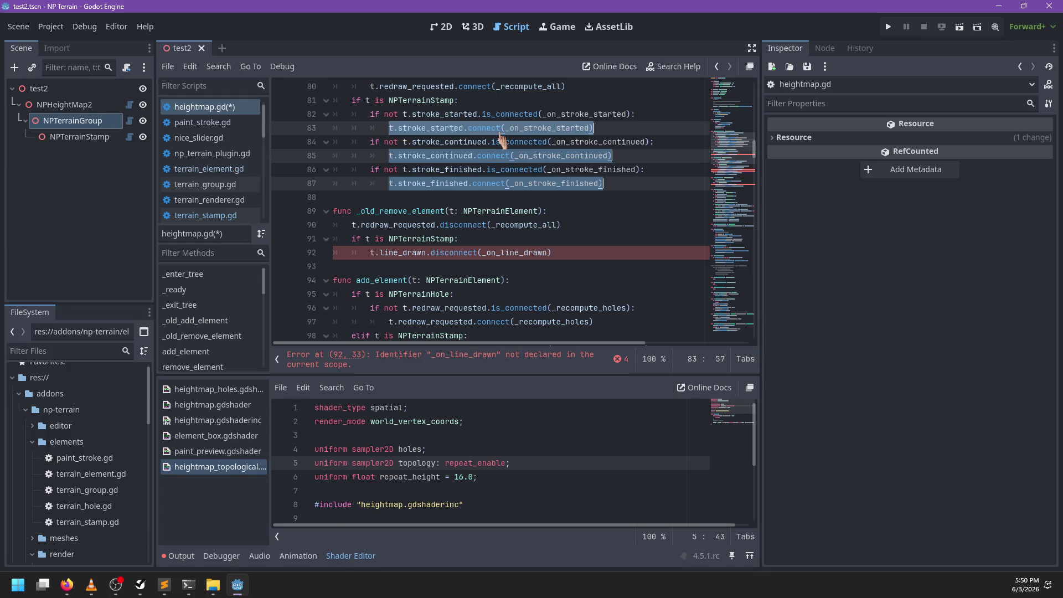
Step: Replace the line_drawn disconnect line with the three connect lines, indented under the stamp check
left_click_drag(571, 252, 568, 241)
key("ctrl+v")
left_click(459, 240)
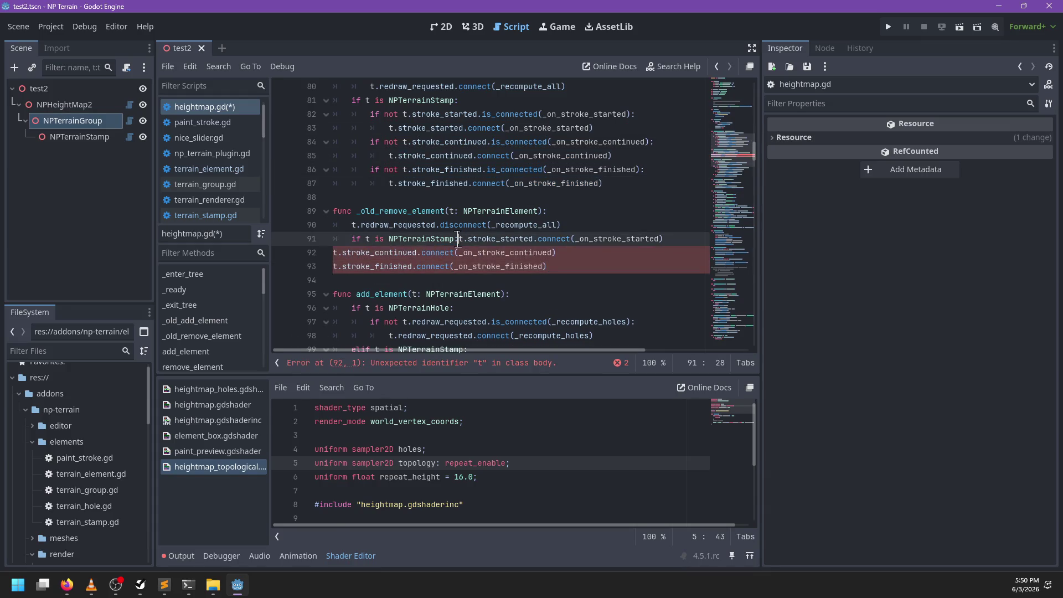
key("Return")
left_click_drag(400, 267, 320, 281)
key("Tab")
key("Tab")
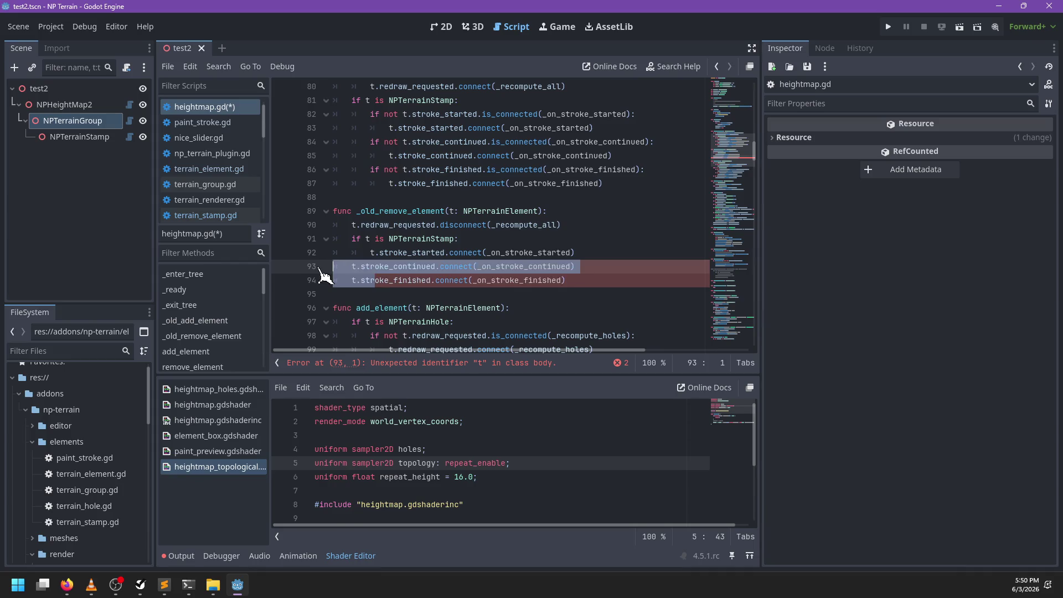
left_click(639, 275)
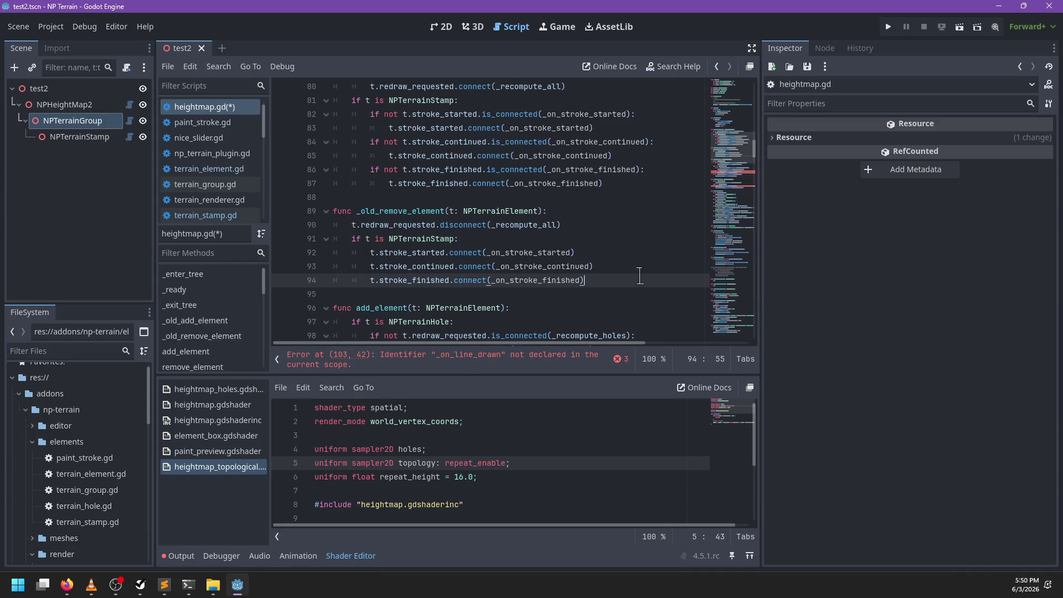
Step: Change all three pasted connect calls to disconnect and save heightmap.gd
left_click(451, 254)
key("shift+alt+Down")
key("shift+alt+Down")
type("dio")
key("BackSpace")
type("s")
left_click(494, 241)
key("ctrl+s")
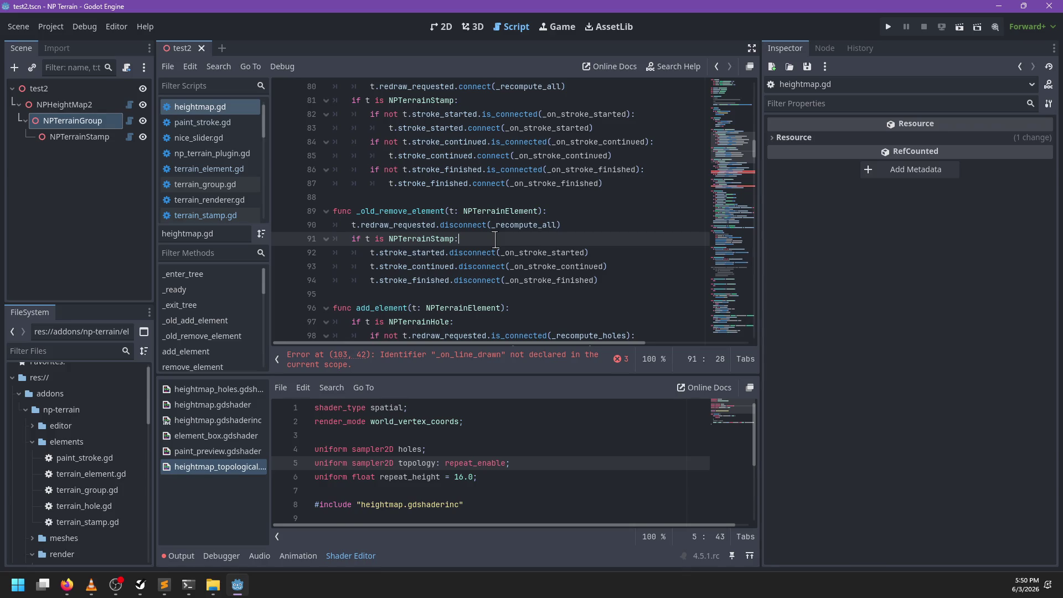
left_click(462, 359)
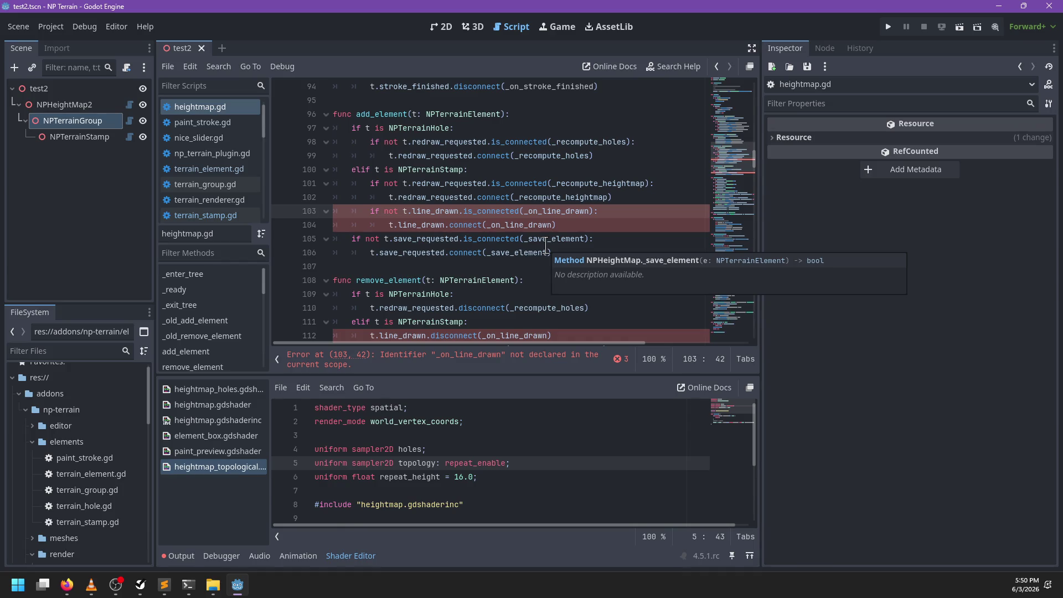
scroll(546, 247, "up", 5)
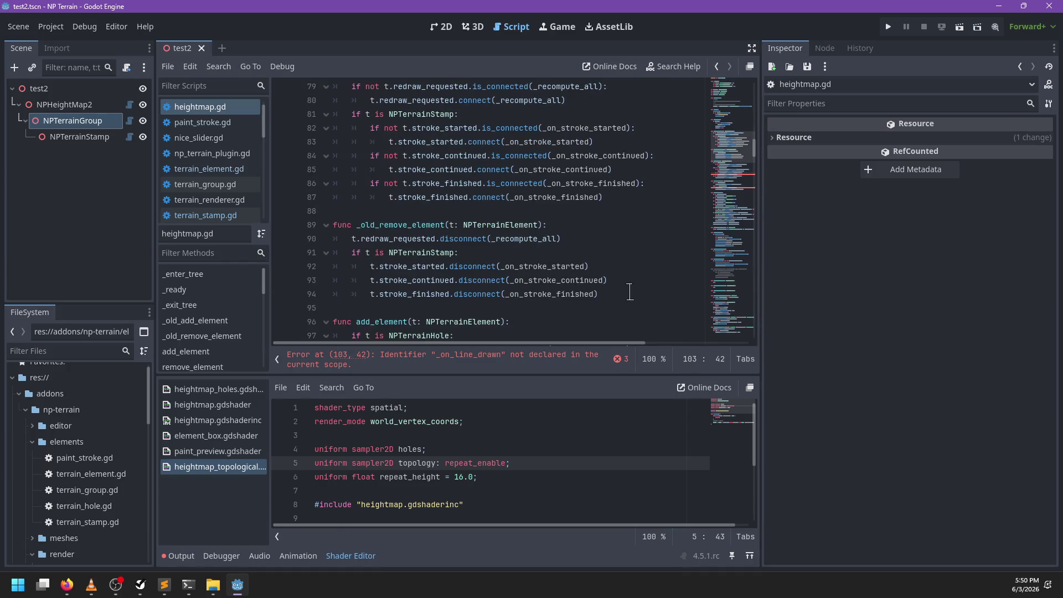
left_click_drag(630, 293, 627, 251)
scroll(624, 258, "down", 4)
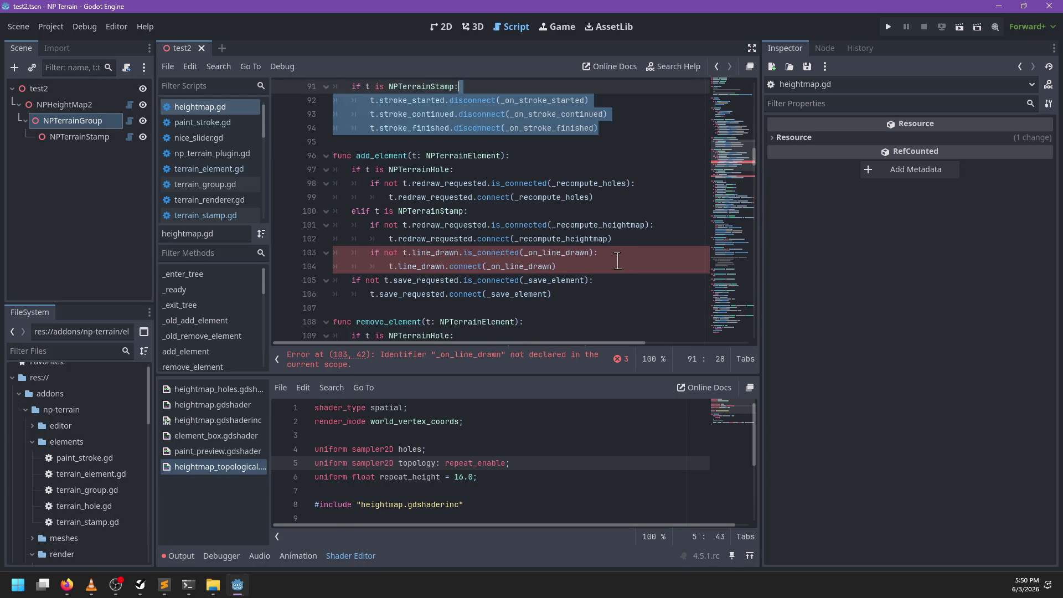
scroll(602, 273, "down", 3)
left_click(605, 253)
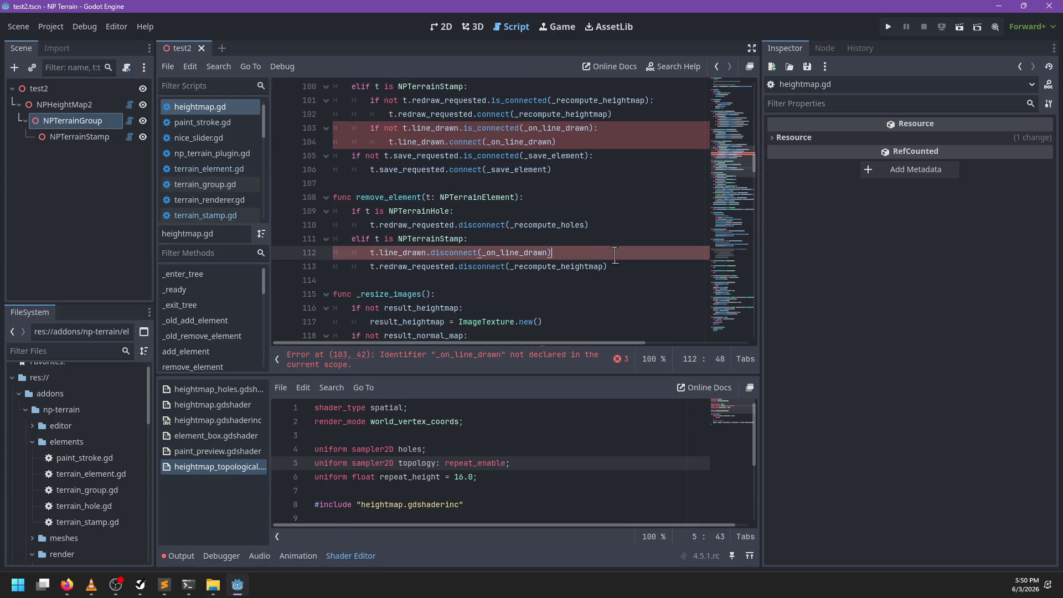
left_click_drag(614, 255, 612, 239)
key("ctrl+v")
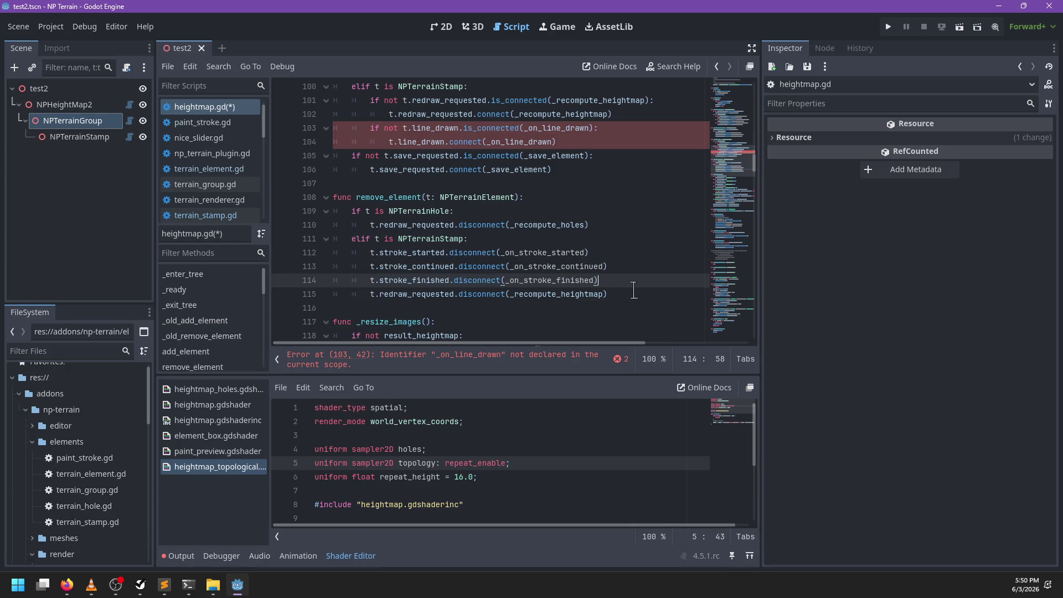
scroll(631, 289, "up", 3)
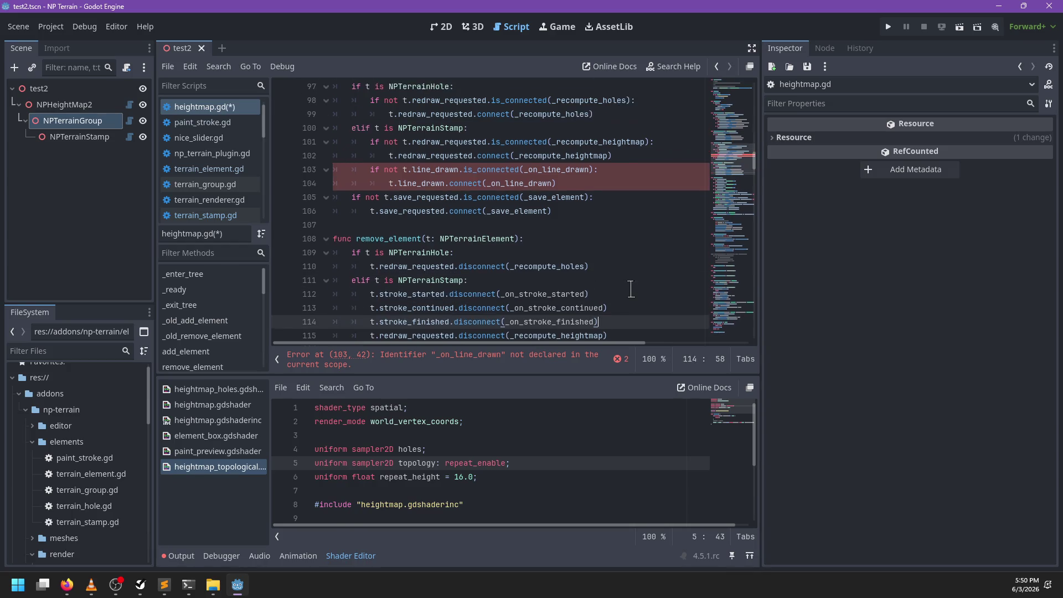
left_click(594, 299)
scroll(594, 299, "up", 5)
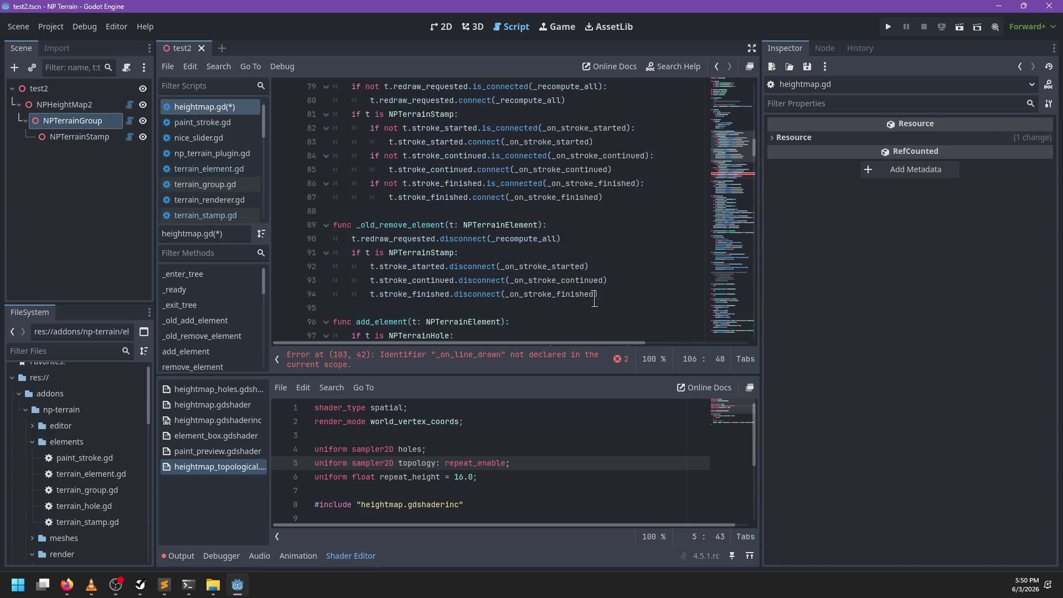
left_click_drag(626, 244, 616, 156)
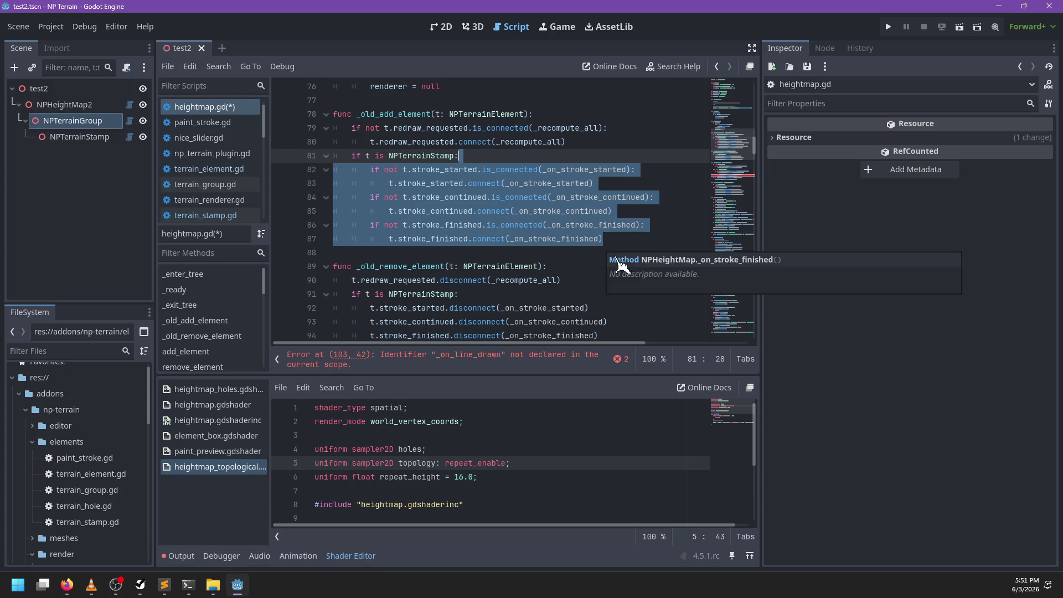
scroll(614, 260, "down", 3)
left_click(366, 222, "shift")
key("Delete")
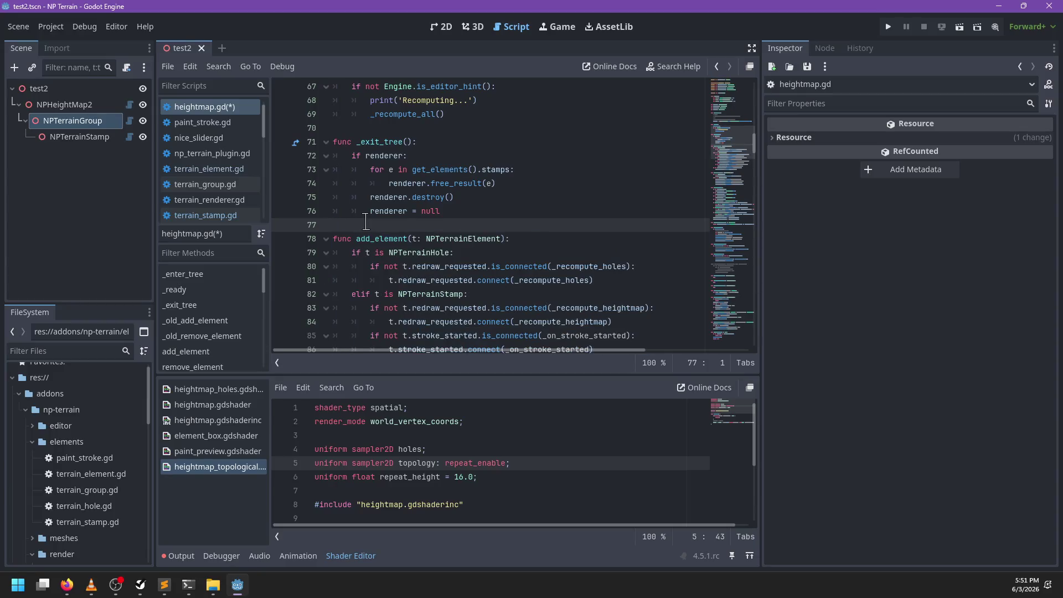
scroll(498, 227, "down", 1)
key("ctrl+s")
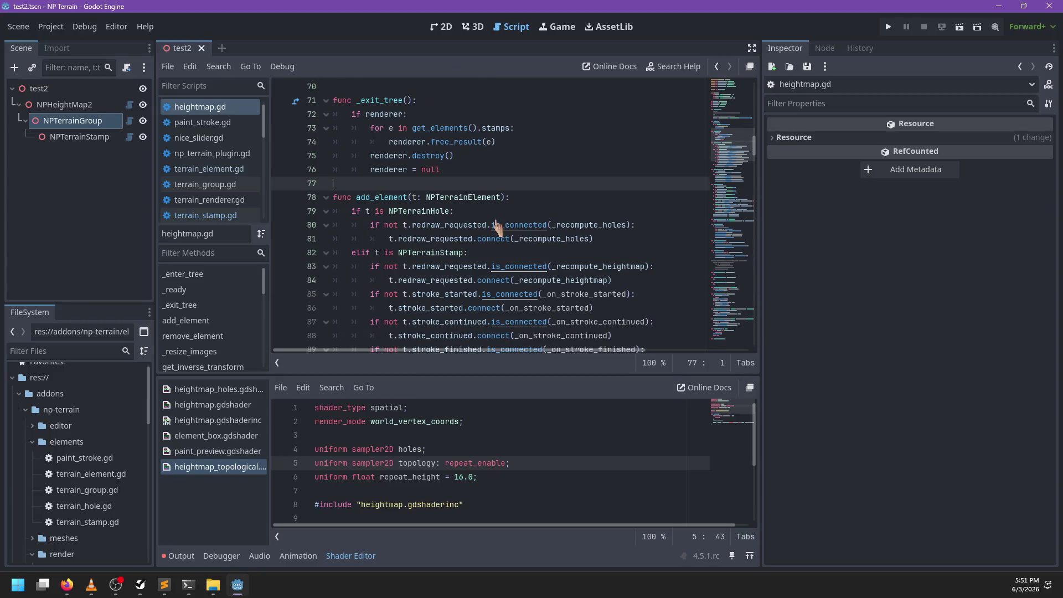
scroll(497, 227, "down", 7)
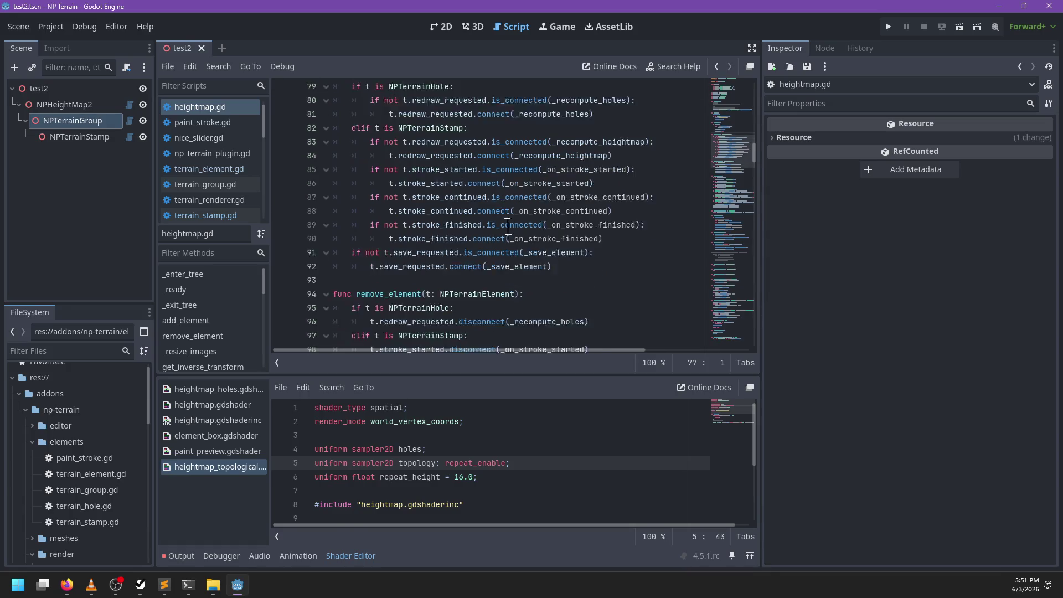
left_click(449, 240)
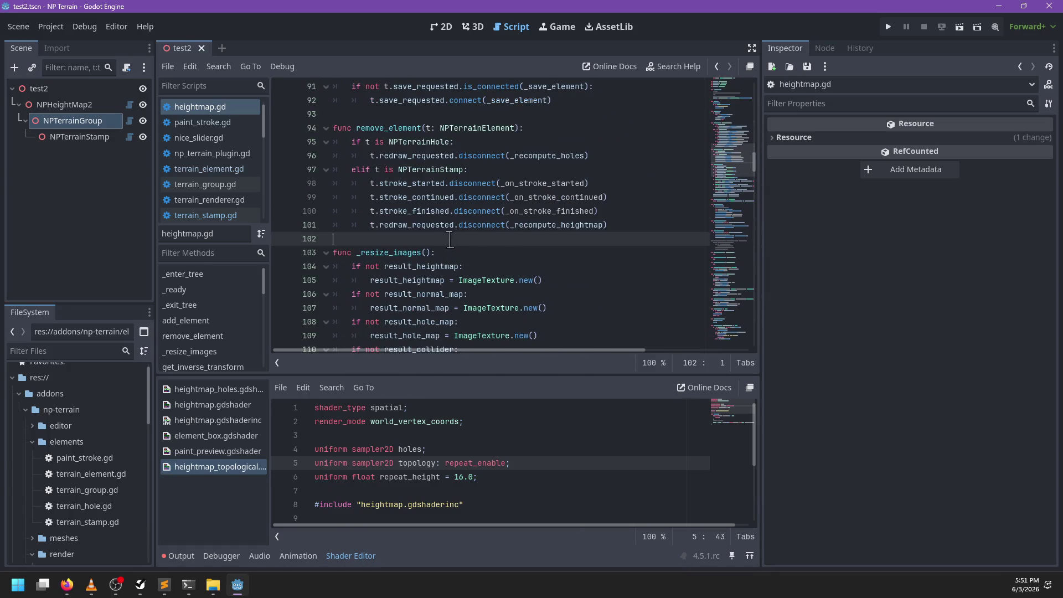
scroll(521, 232, "down", 2)
scroll(521, 233, "down", 2)
scroll(520, 232, "up", 4)
scroll(515, 233, "up", 2)
scroll(516, 231, "down", 15)
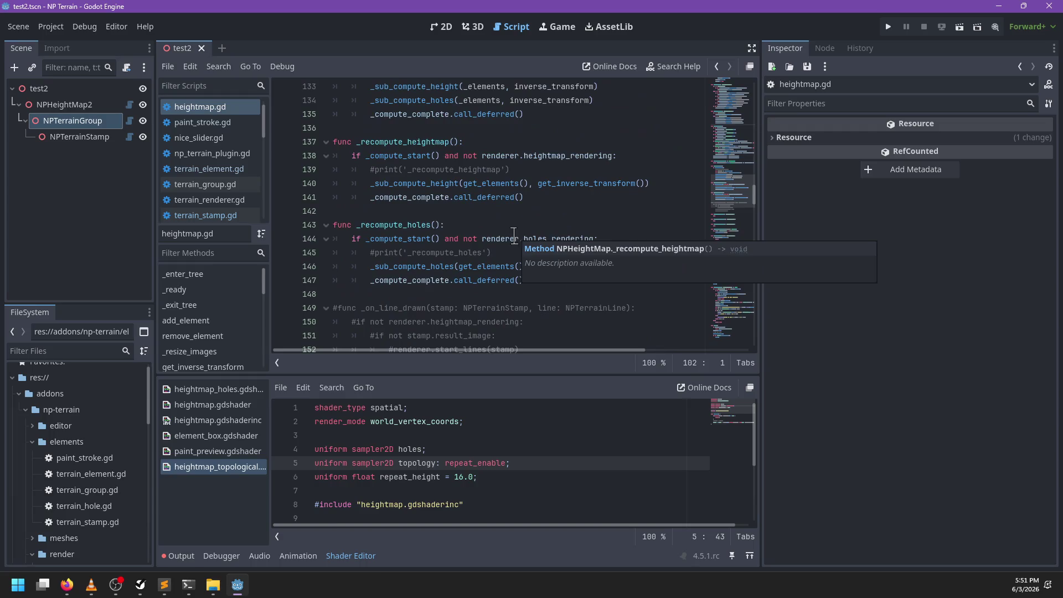
key("ctrl+f")
type("_on_stroke_started")
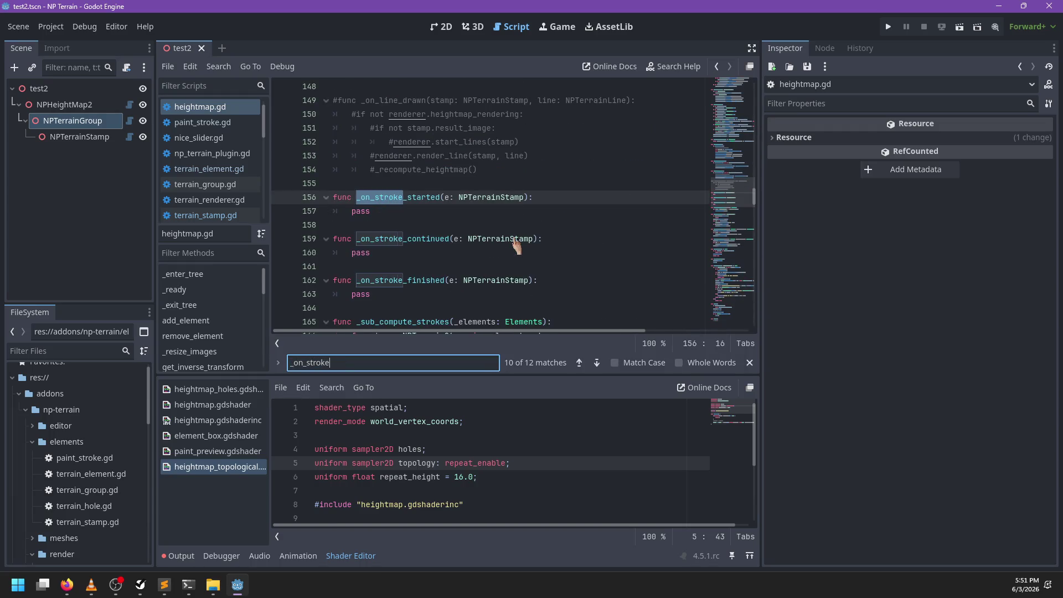
Step: Replace pass in _on_stroke_started with a condition on e.composited_stroke
key("Escape")
left_click(404, 211)
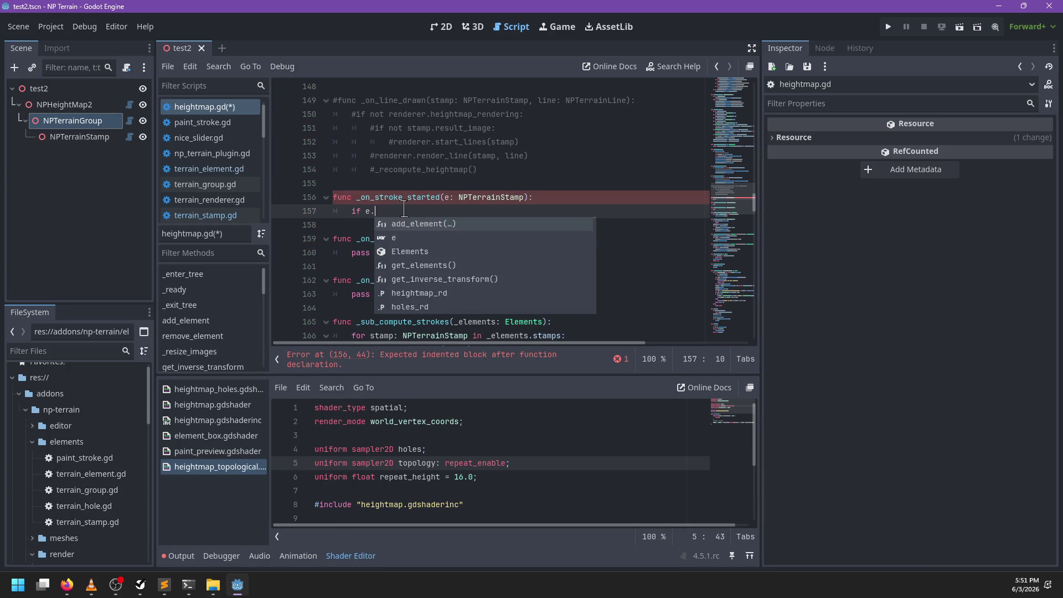
type(".la")
key("Return")
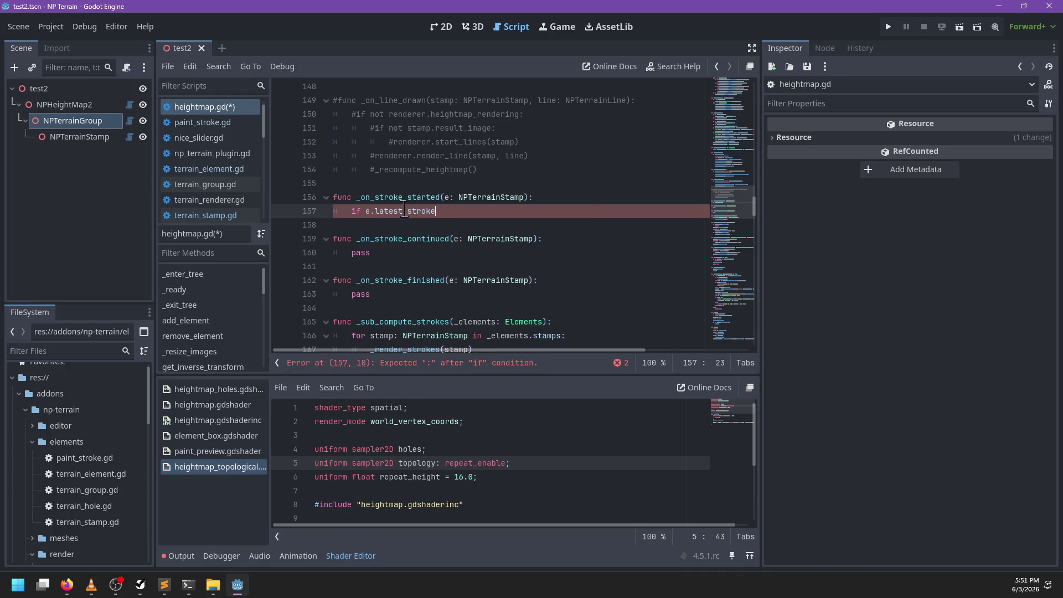
key("ctrl+BackSpace")
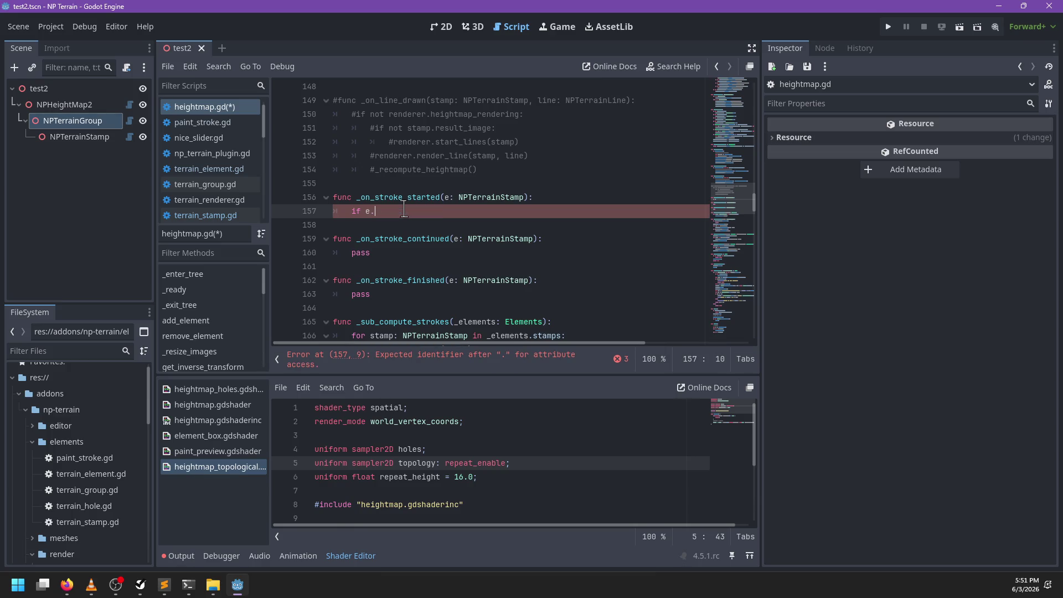
type("s")
key("BackSpace")
type("comp")
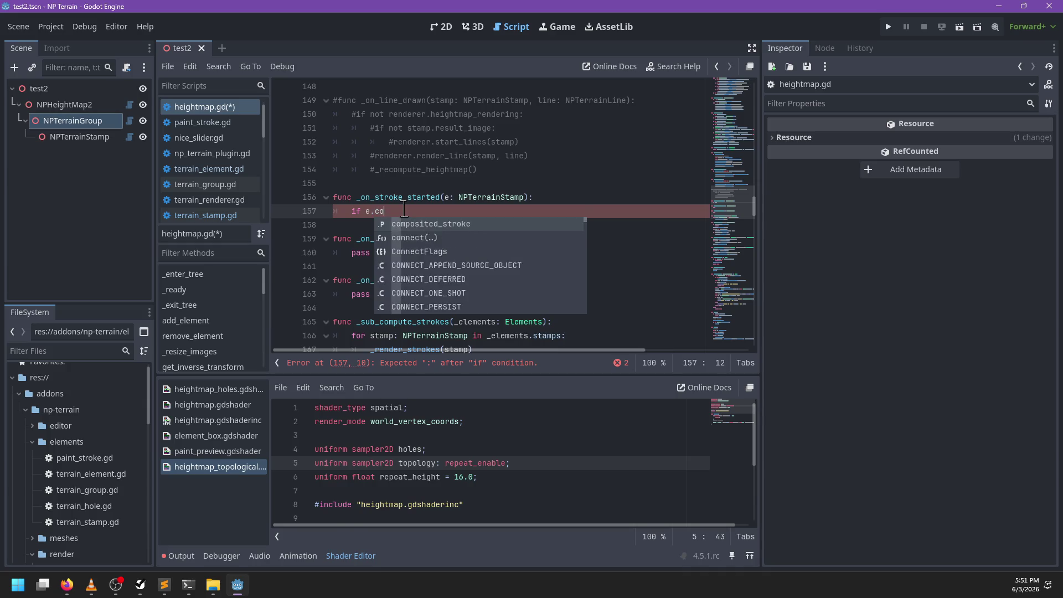
key("Return")
Step: Complete the line as 'if not e.composited_stroke:' with an empty body line below
type(":")
key("Return")
key("Up")
key("Left")
type("not")
key("Down")
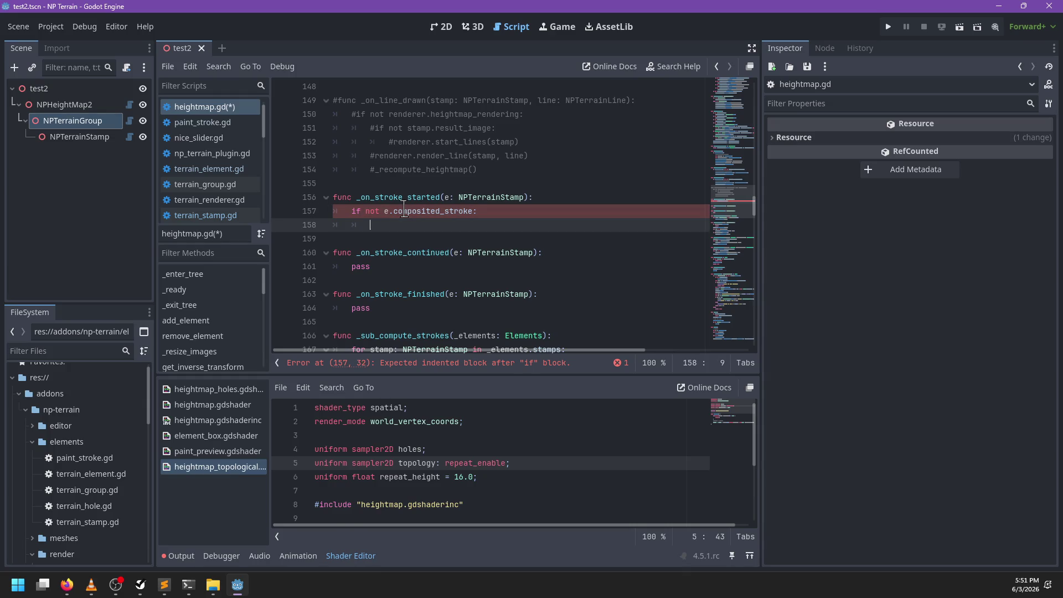
Step: Drop the unfinished renderer call and search the script for 'result_'
type("renderer.")
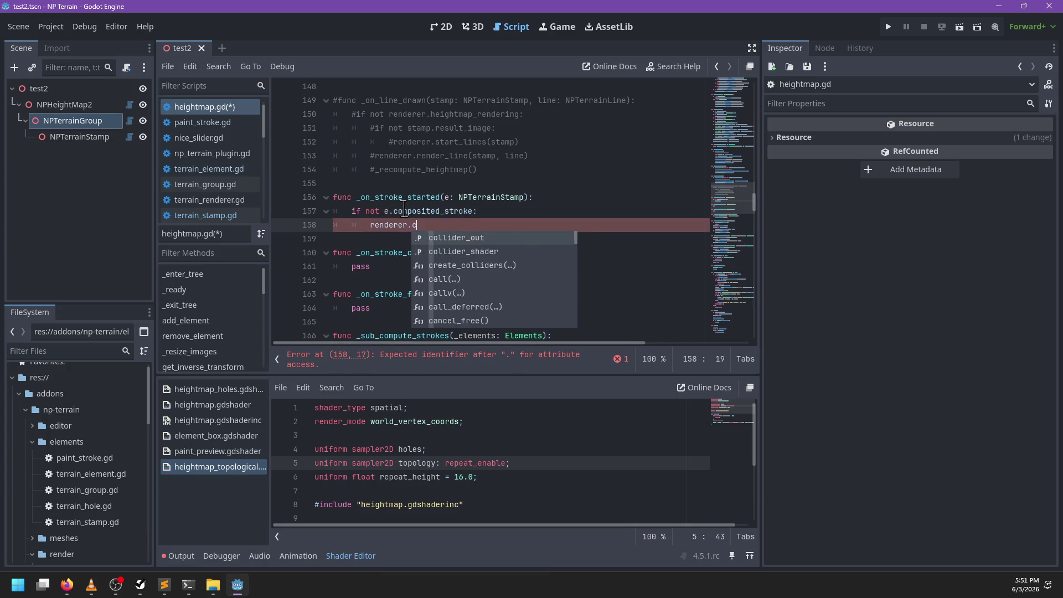
type("cr")
key("BackSpace")
key("BackSpace")
key("BackSpace")
key("ctrl+f")
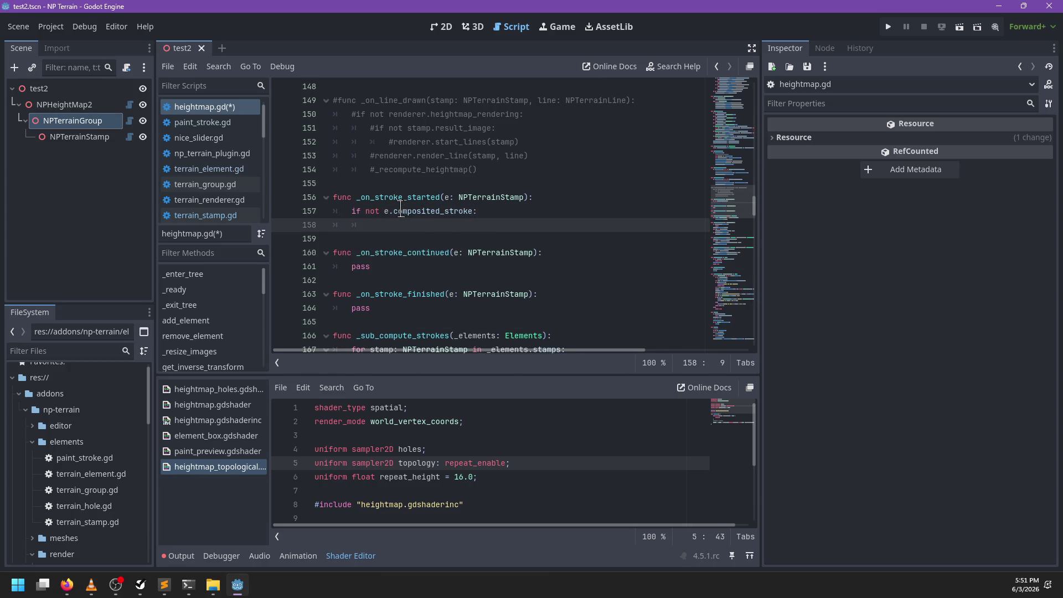
type("result_rid")
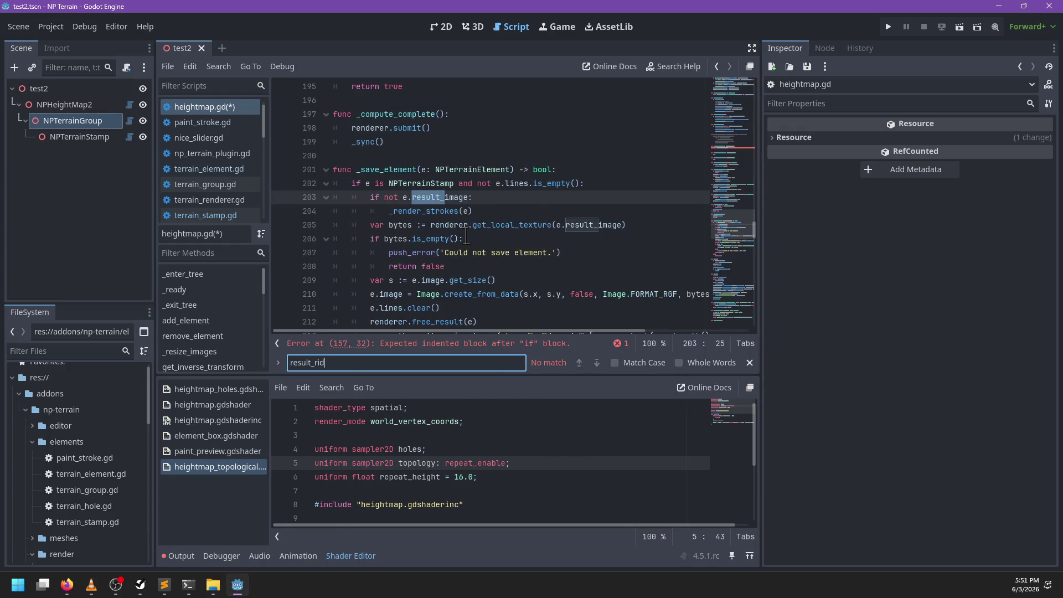
Step: Search the script for where result_image is used
key("Escape")
double_click(424, 211)
key("ctrl+f")
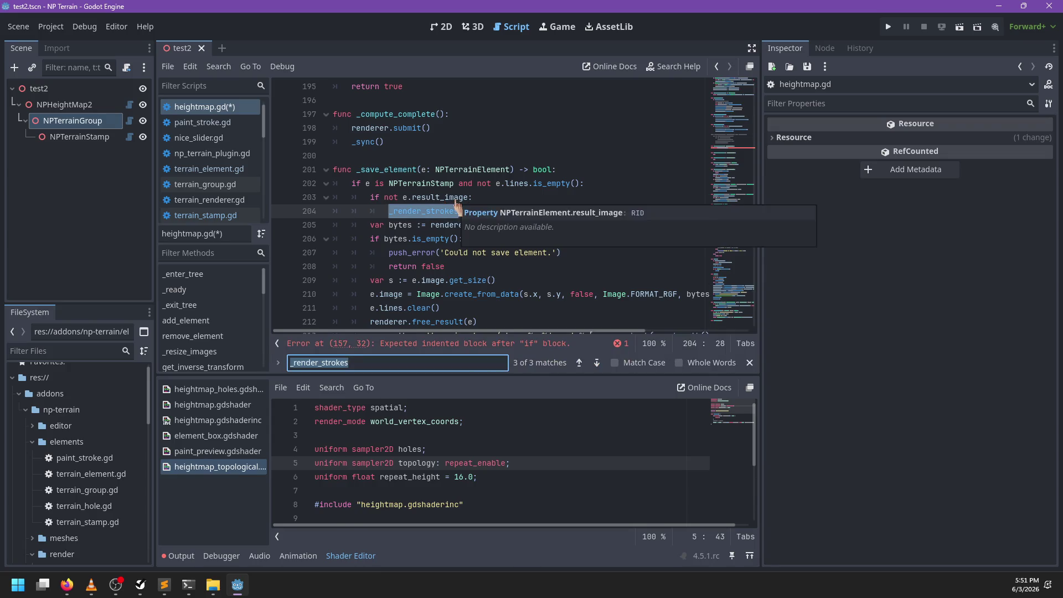
type("result.")
key("BackSpace")
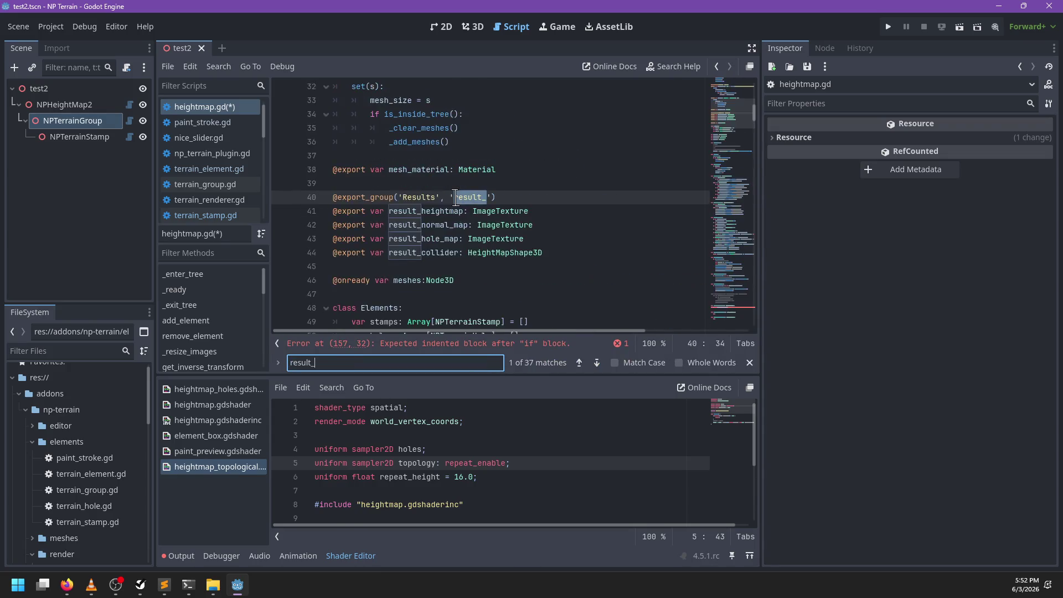
type("_image")
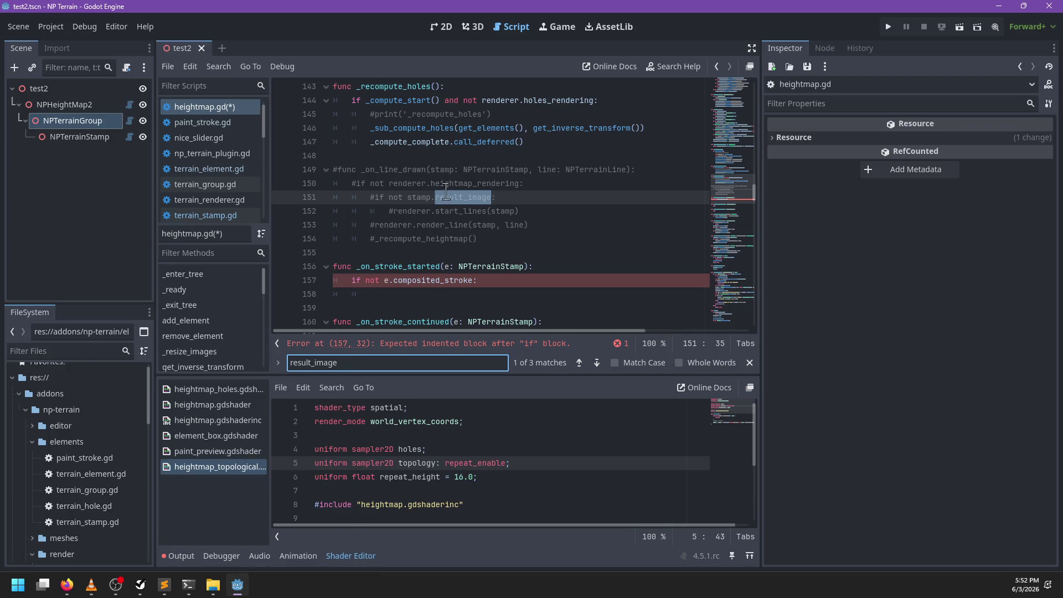
key("Escape")
Step: Add renderer.start_stroke(e) in the if body, correcting the 'strone' typo, and save
left_click(394, 292)
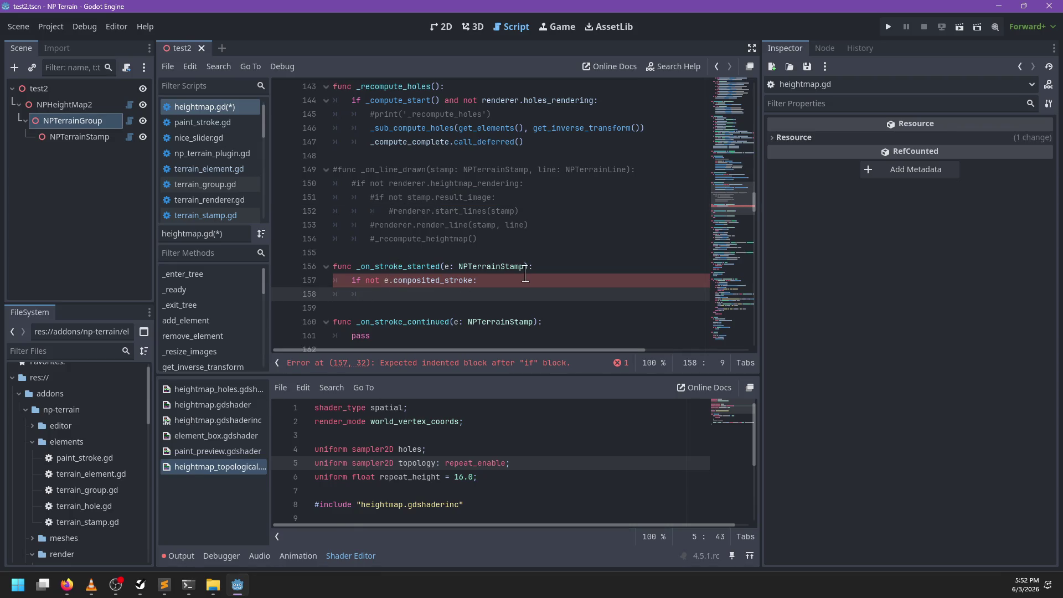
type("renderer.start_strone(e")
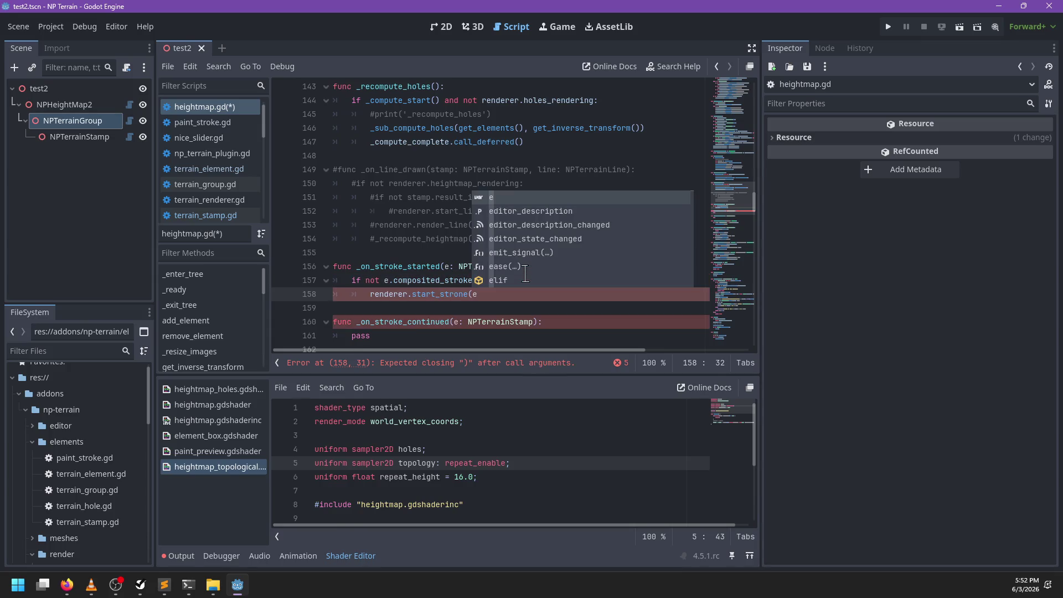
type(")")
left_click(464, 294)
key("BackSpace")
type("k")
left_click(502, 294)
key("ctrl+s")
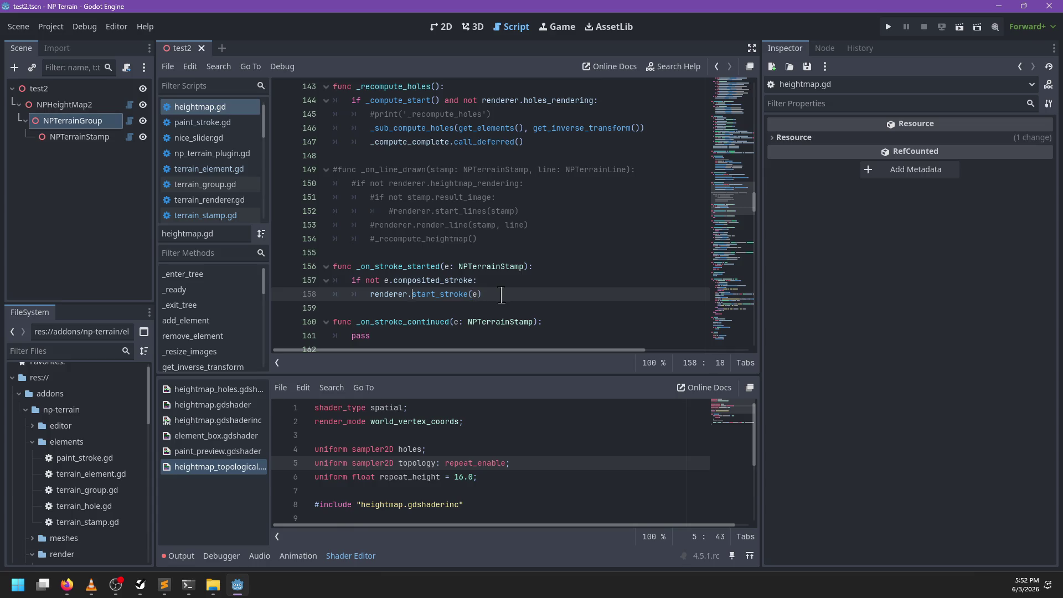
Step: Make the if body renderer.create_stroke_buffer(e), add renderer.start_stroke(e) below unindented, and save
key("ctrl+BackSpace")
type("cre")
key("Tab")
type("_buffer")
key("Right")
key("End")
key("Return")
key("BackSpace")
type("rendere")
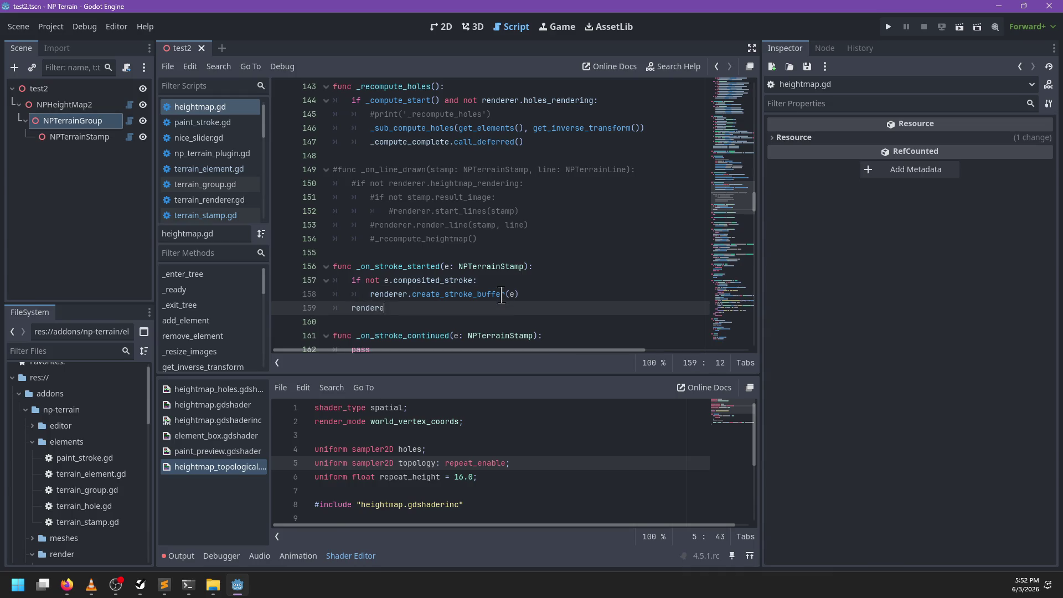
type("r.start_")
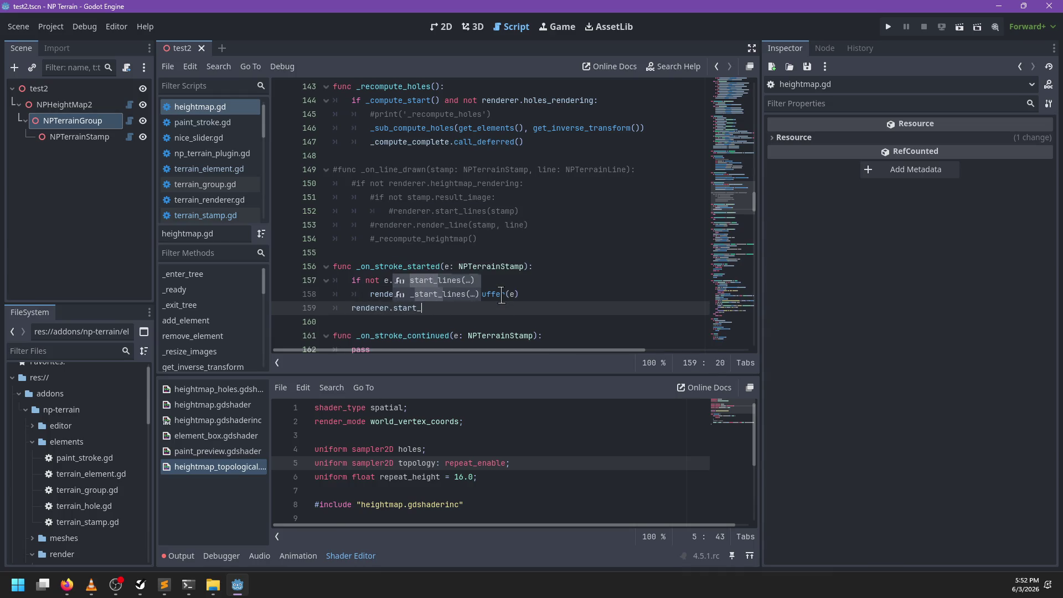
type("stroke(e)")
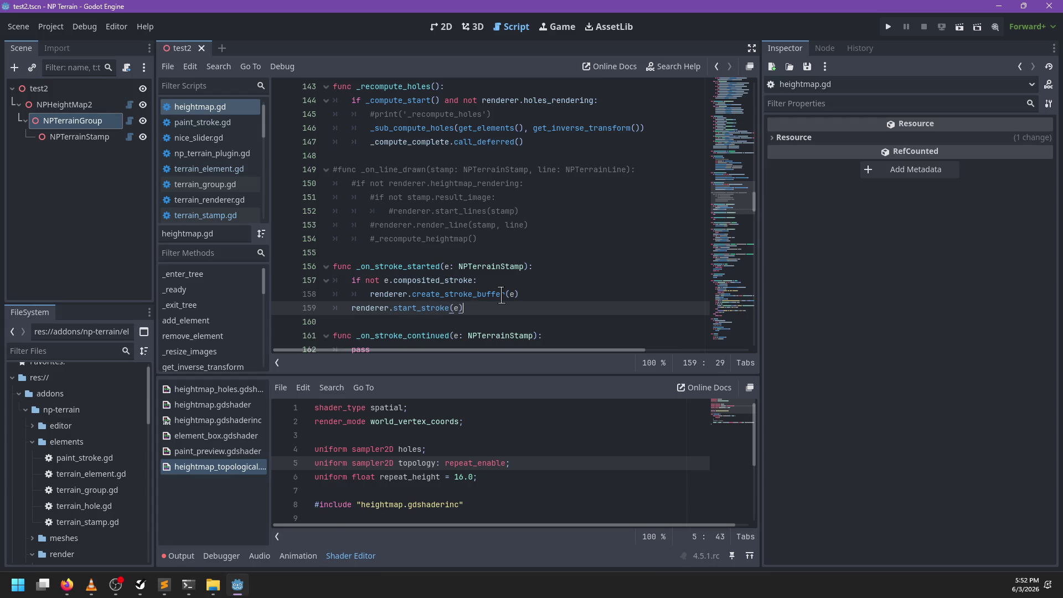
key("ctrl+s")
scroll(441, 266, "down", 1)
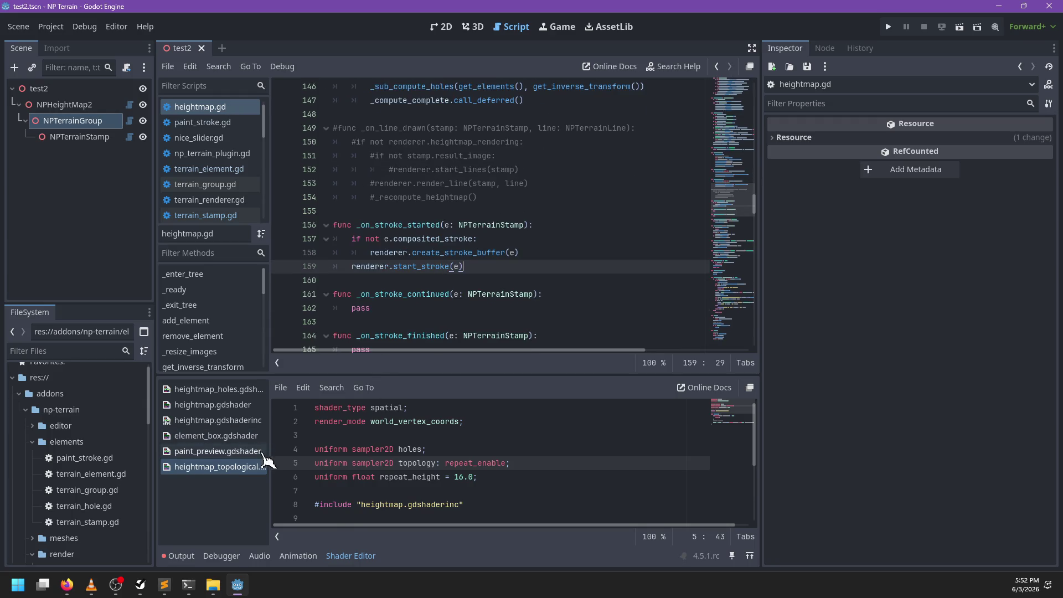
Step: Close all open scripts except heightmap.gd
left_click(527, 257)
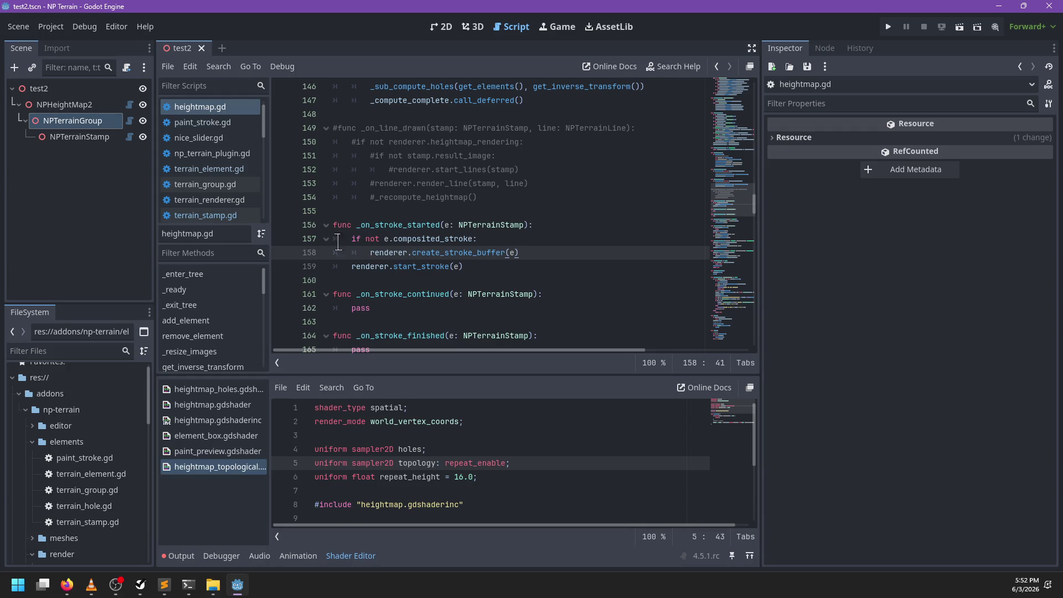
scroll(224, 169, "down", 3)
scroll(235, 160, "up", 4)
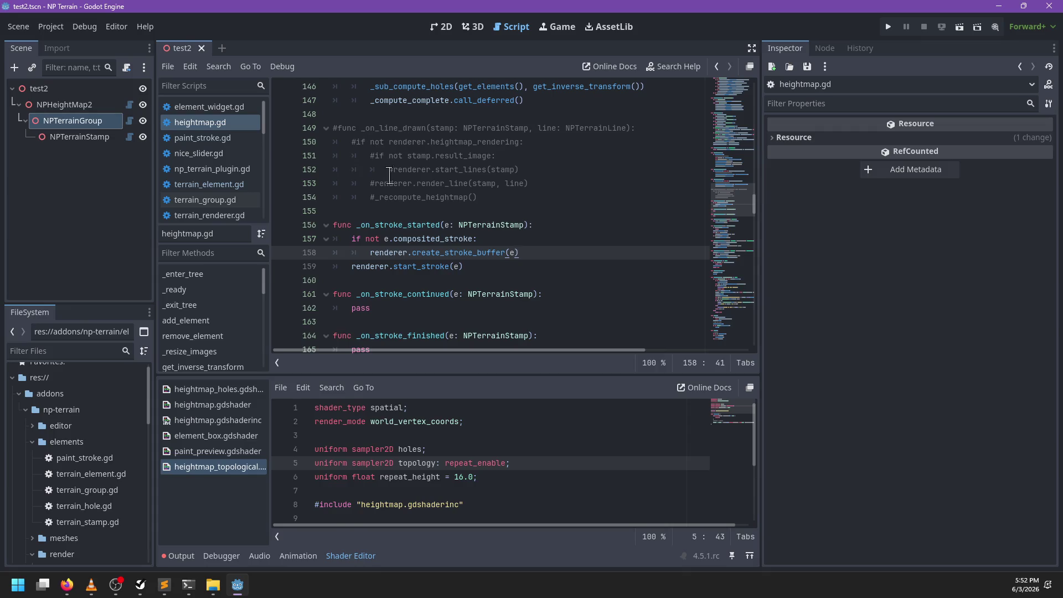
scroll(231, 148, "down", 1)
scroll(229, 141, "up", 1)
right_click(230, 143)
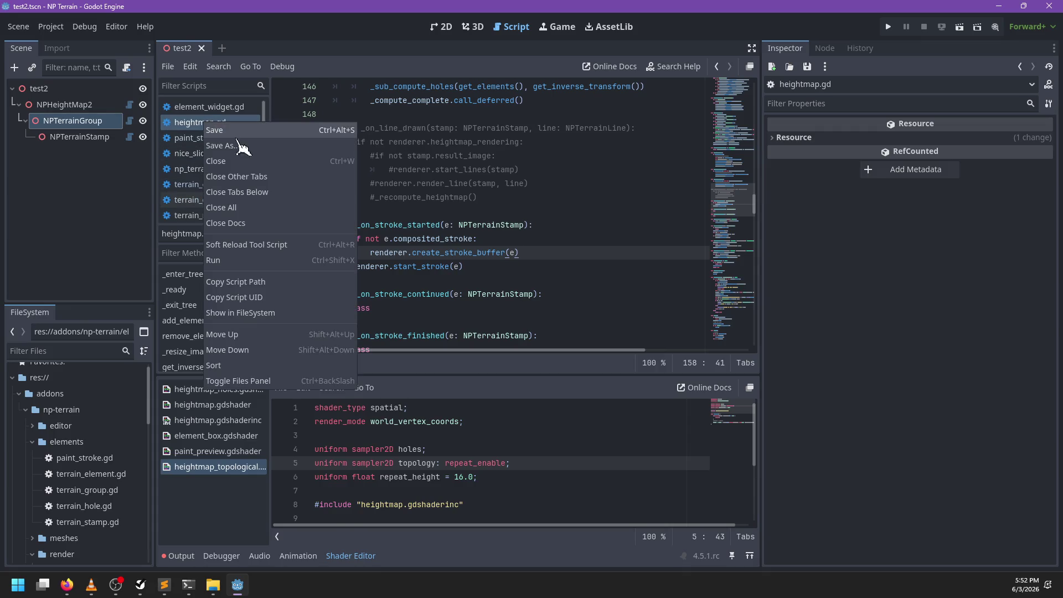
key("Escape")
Step: Filter FileSystem for 'renderer', open terrain_renderer.gd, and return to heightmap.gd's start_stroke line
left_click(67, 350)
type("renderer")
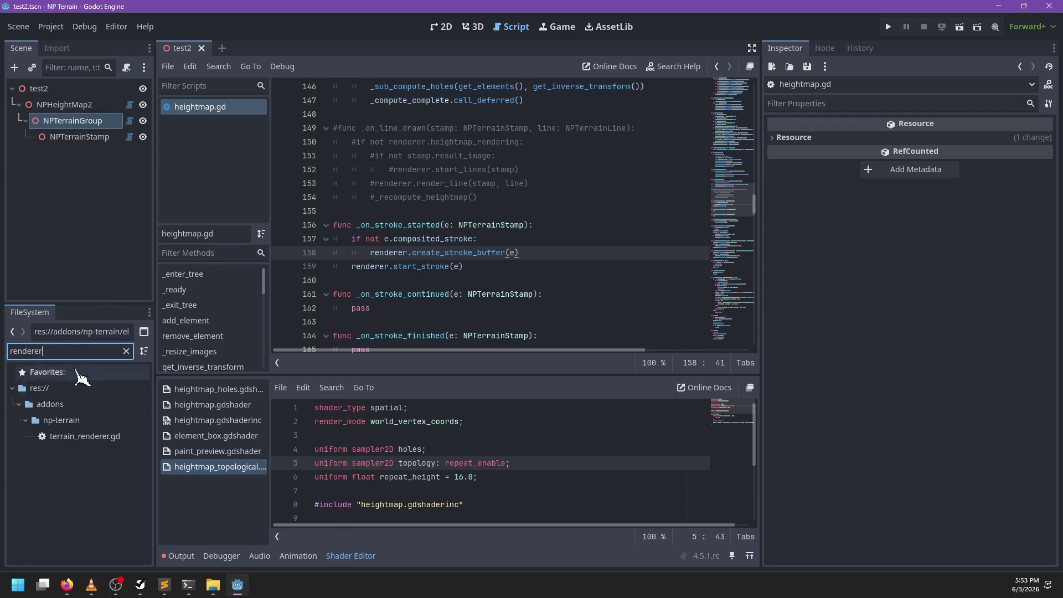
double_click(84, 435)
left_click(222, 110)
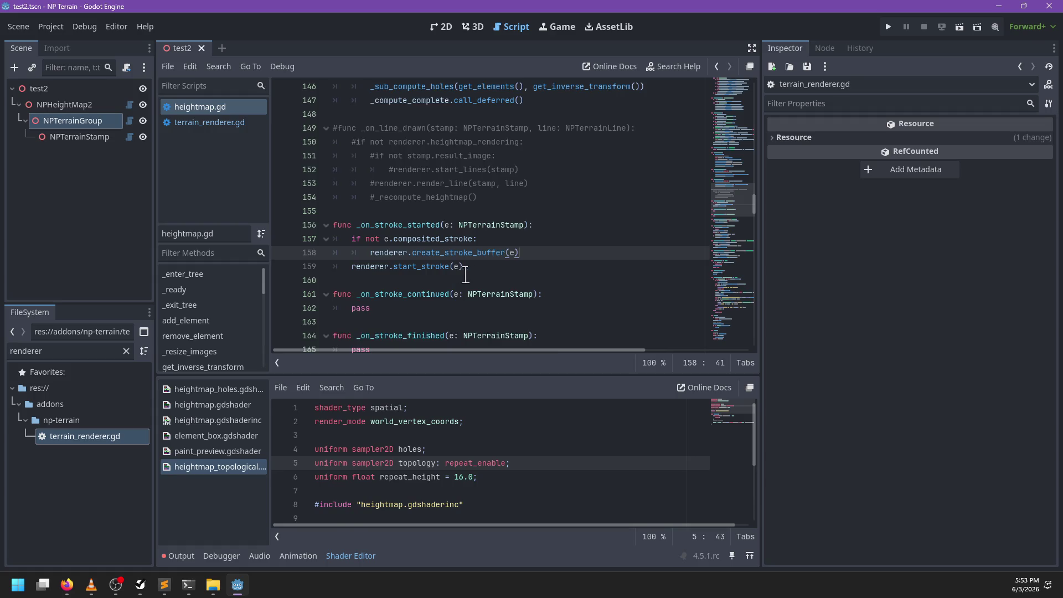
scroll(386, 212, "down", 1)
key("Down")
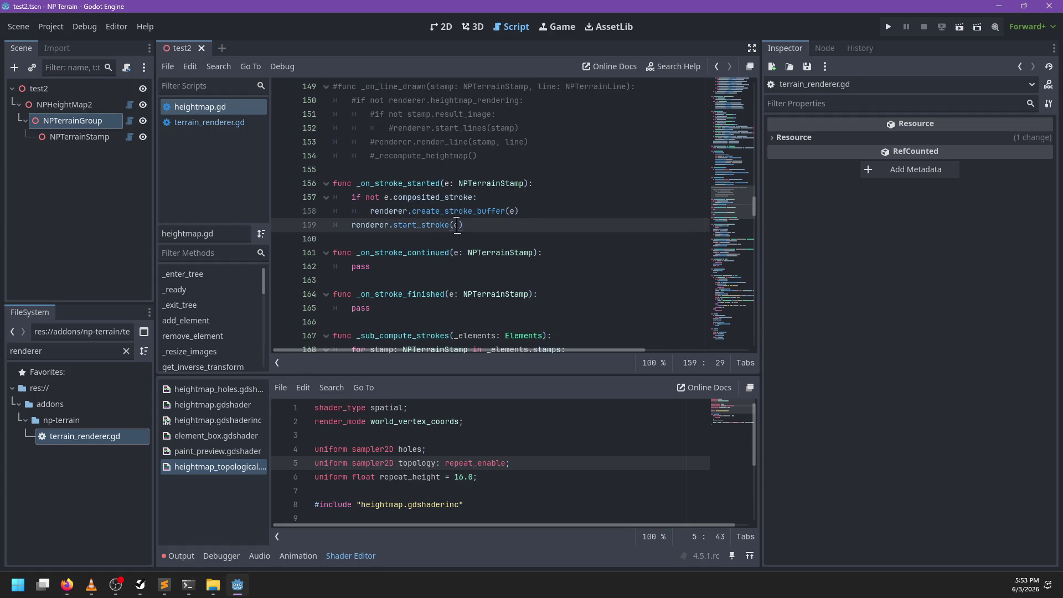
scroll(387, 222, "up", 1)
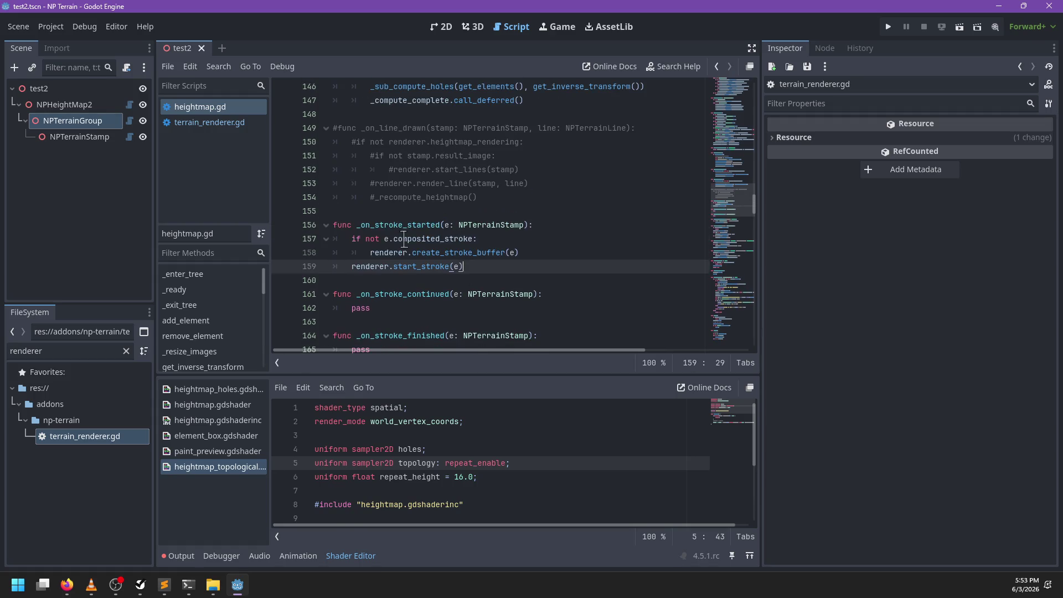
Step: Replace the pass in _on_stroke_continued with var line := e.latest_stroke.points
left_click(392, 307)
key("ctrl+BackSpace")
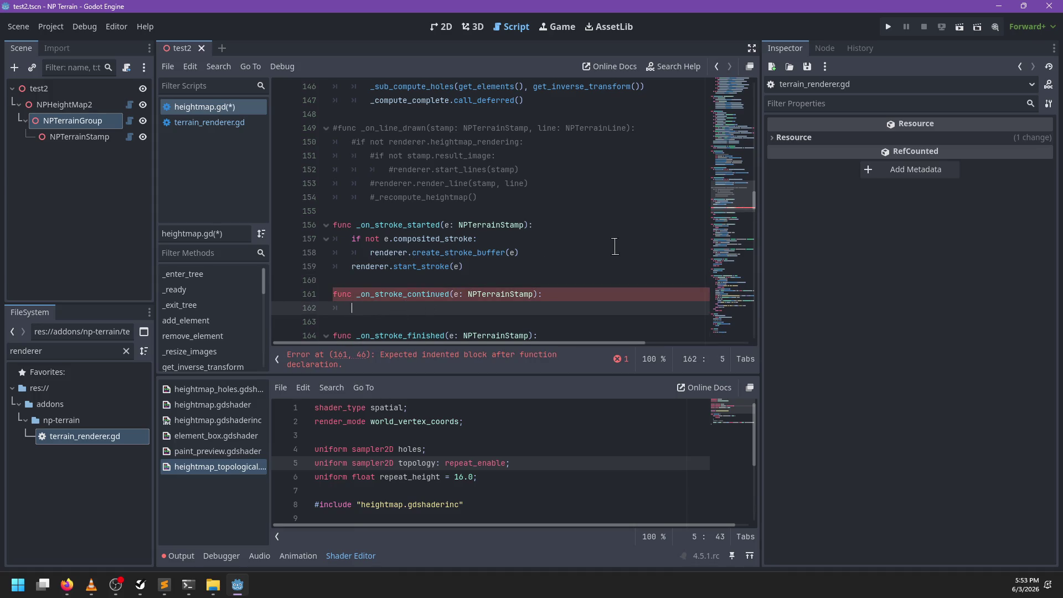
type("var line := ")
type("e.")
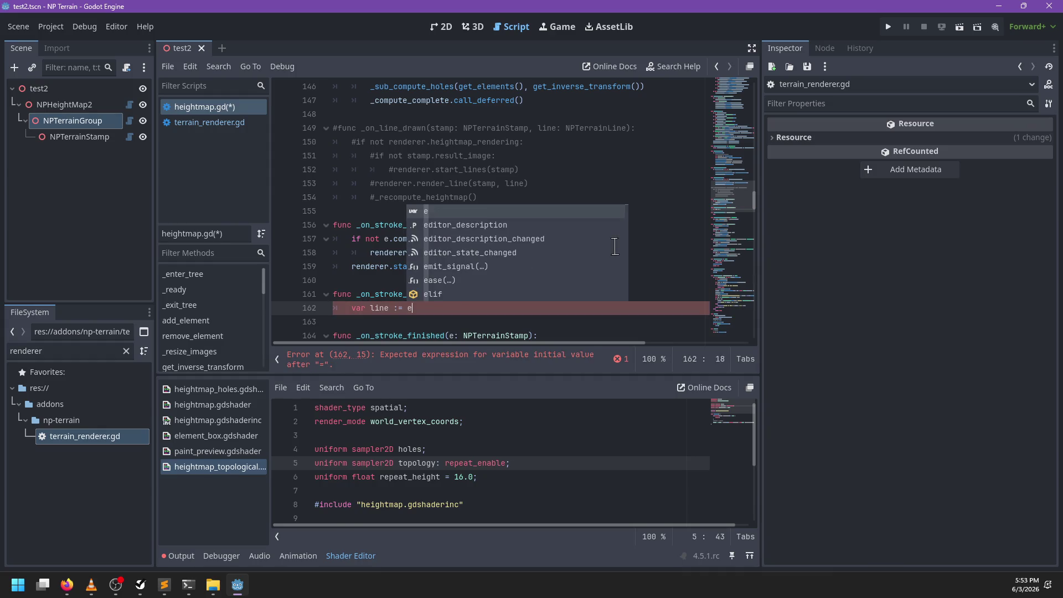
key("Escape")
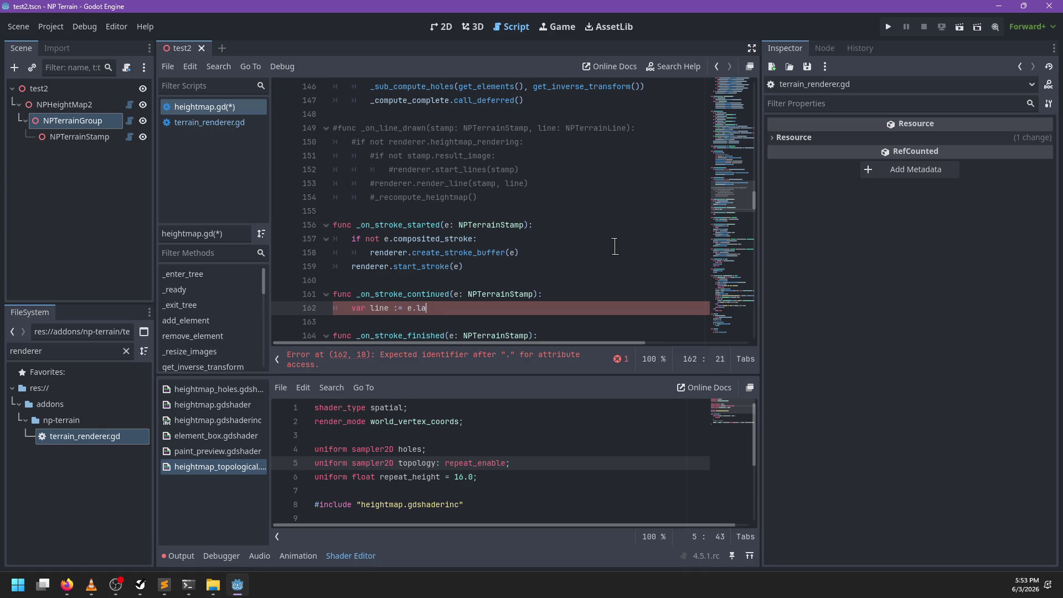
type("latest_stroke.")
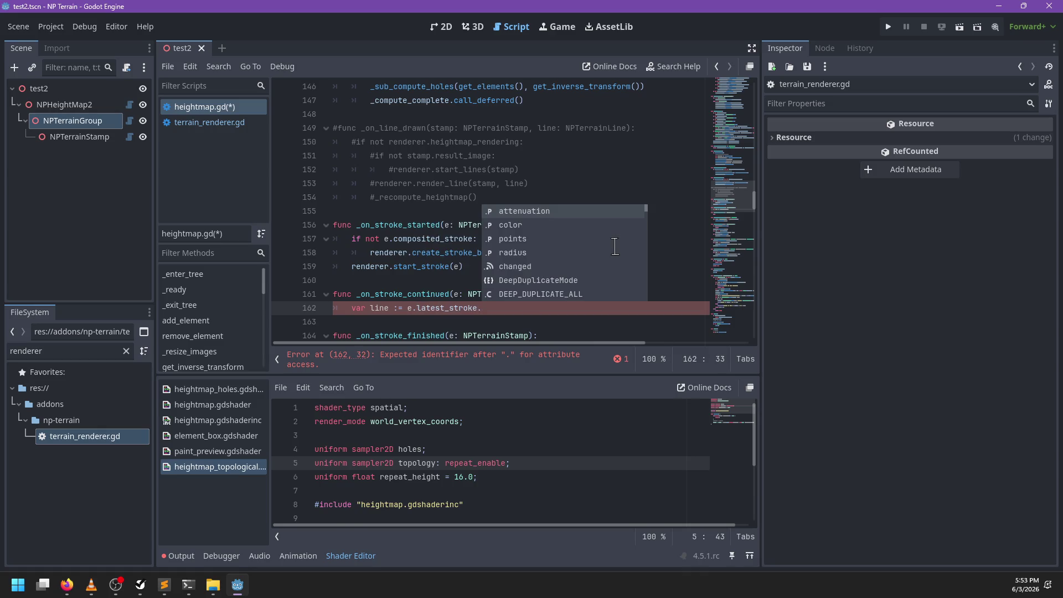
scroll(614, 247, "down", 5)
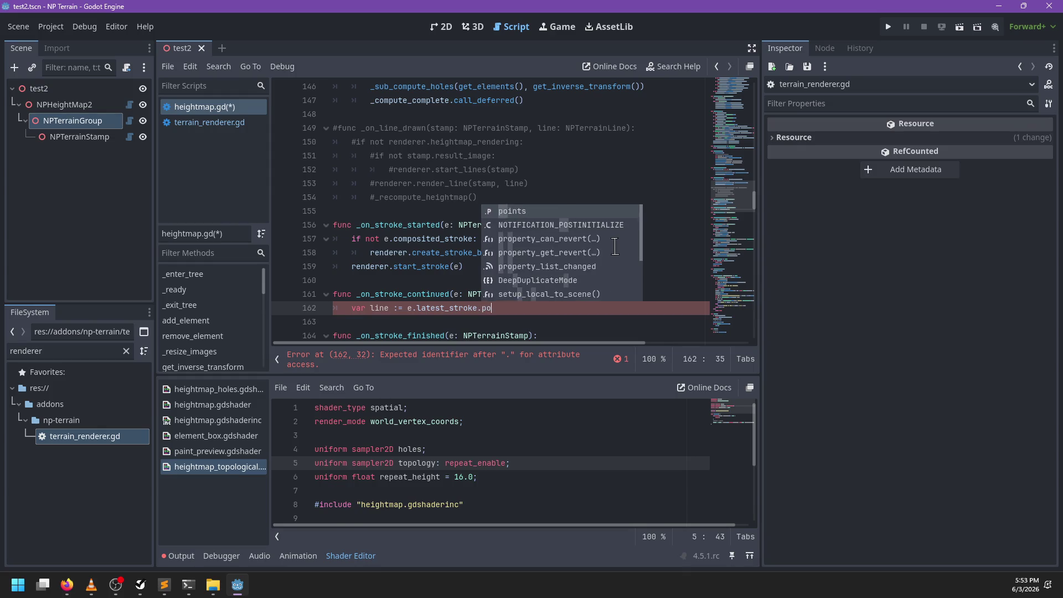
scroll(614, 247, "up", 5)
left_click(615, 243)
Step: Rename that variable to p, giving var p := e.latest_stroke.points
key("Home")
key("ctrl+Right")
key("ctrl+Right")
key("ctrl+BackSpace")
type("poi")
key("BackSpace")
key("BackSpace")
Step: Draft 'var from := p[p.size() - 1]' and 'var t := p[' lines, then delete them
key("End")
key("Return")
type("var line ")
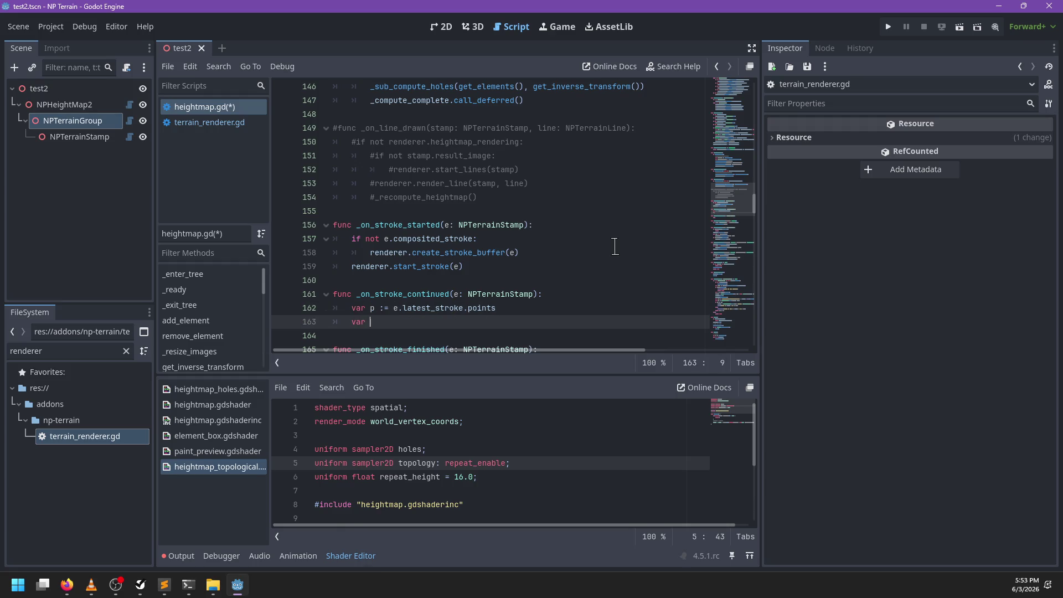
type(":= ")
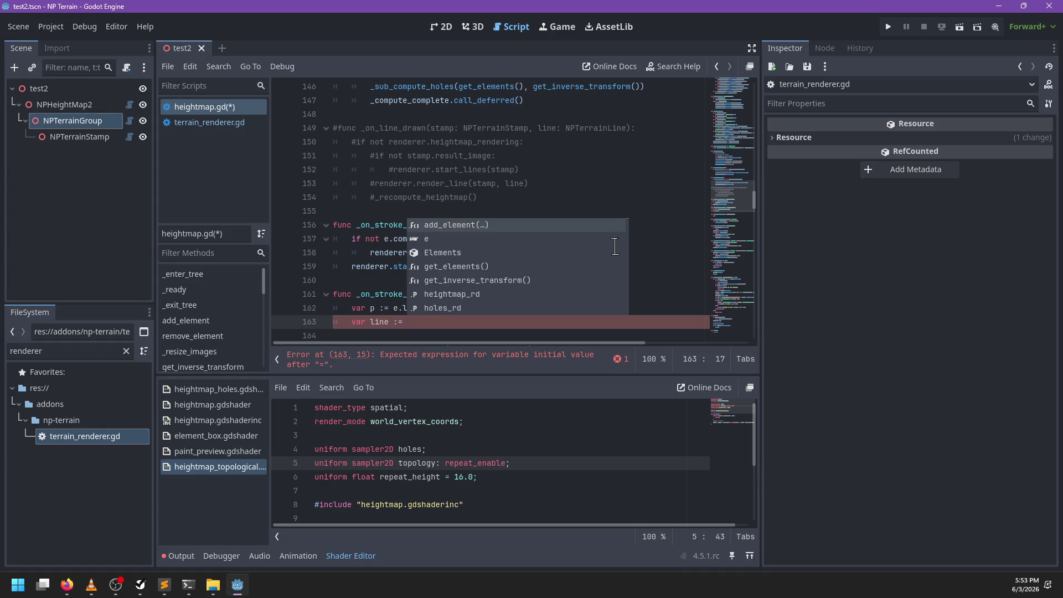
type("p[p")
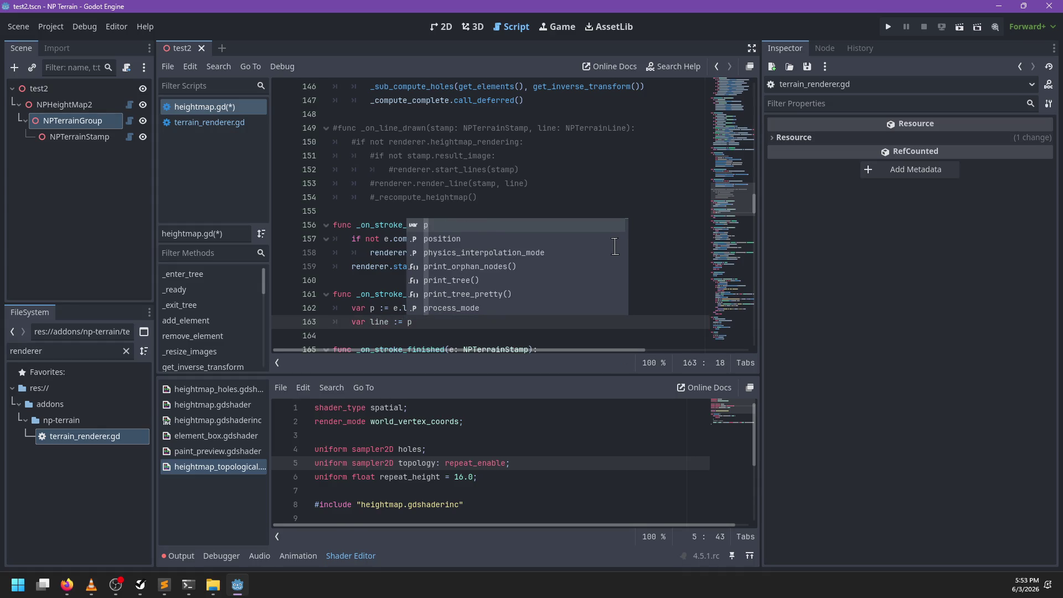
type(".size() - 1]")
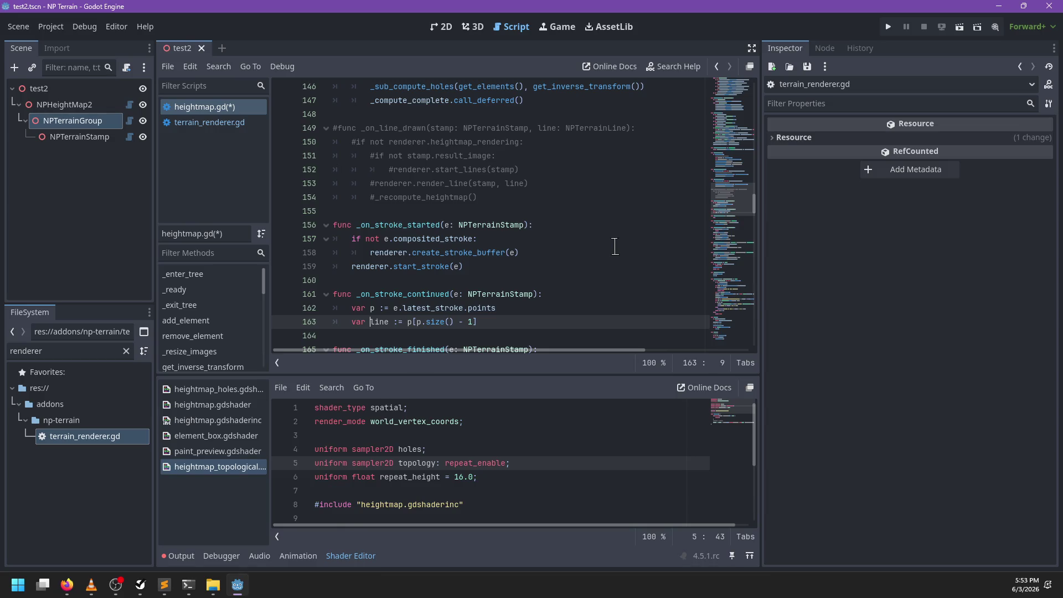
key("ctrl+Left")
key("ctrl+Left")
key("ctrl+shift+Right")
type("from")
key("End")
key("Return")
type("var t := p[")
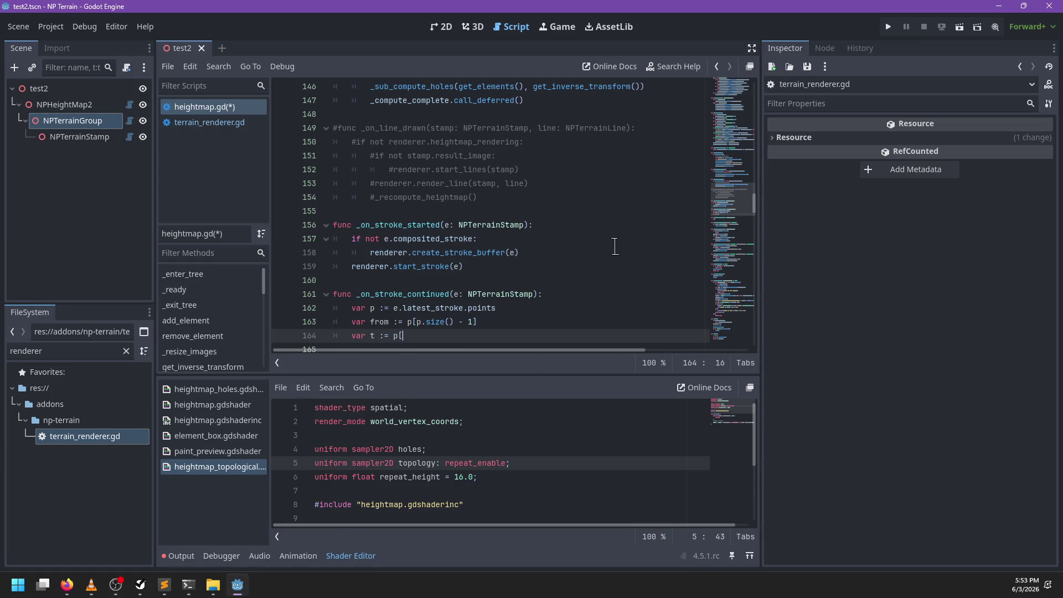
key("shift+Up")
key("shift+Home")
key("BackSpace")
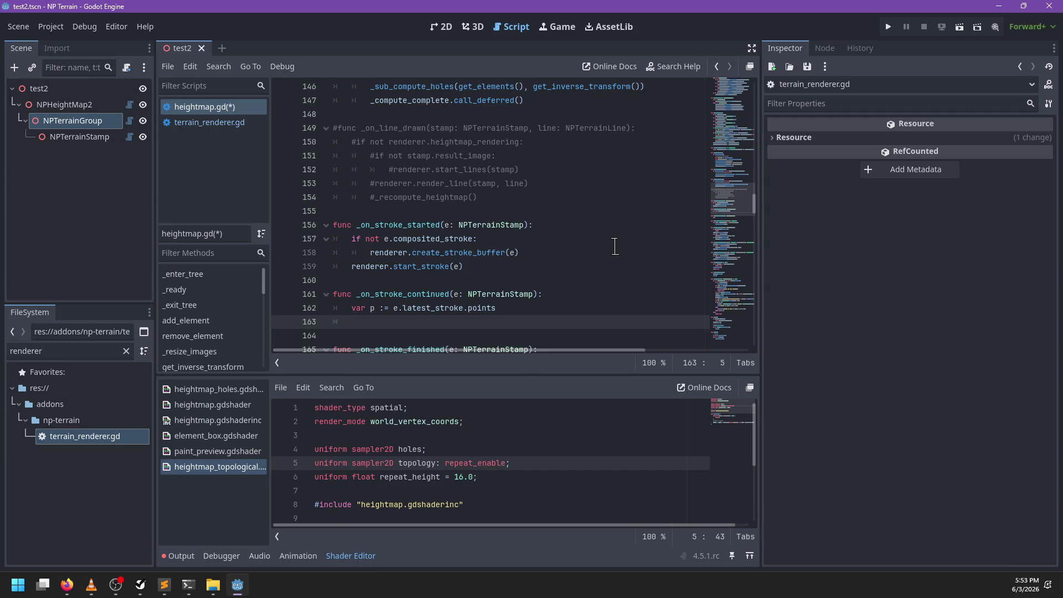
Step: Add the call renderer.render_line(e) below the points line
type("renderer.render")
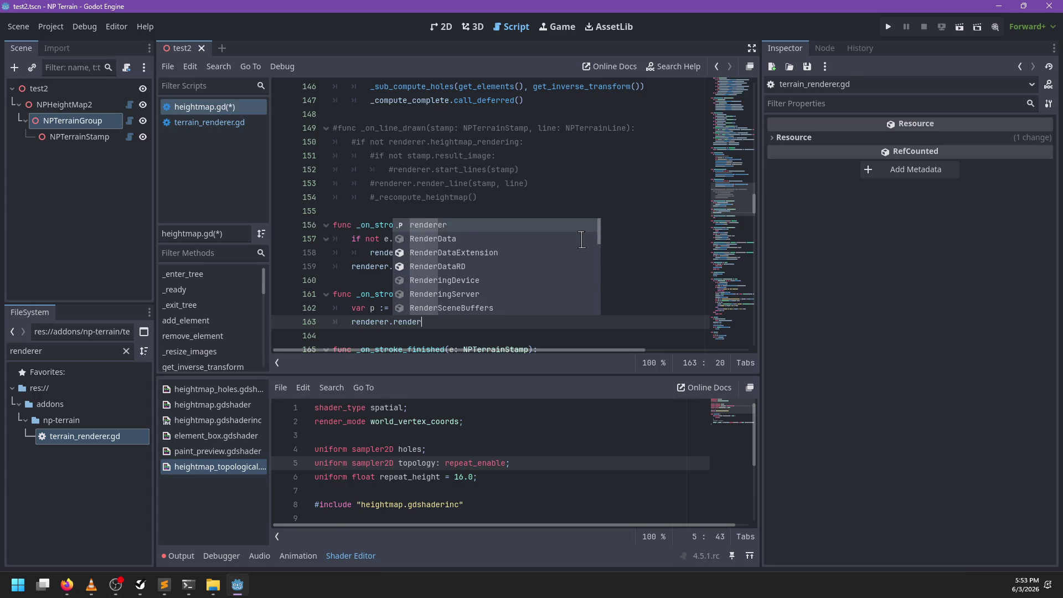
type("_line(e")
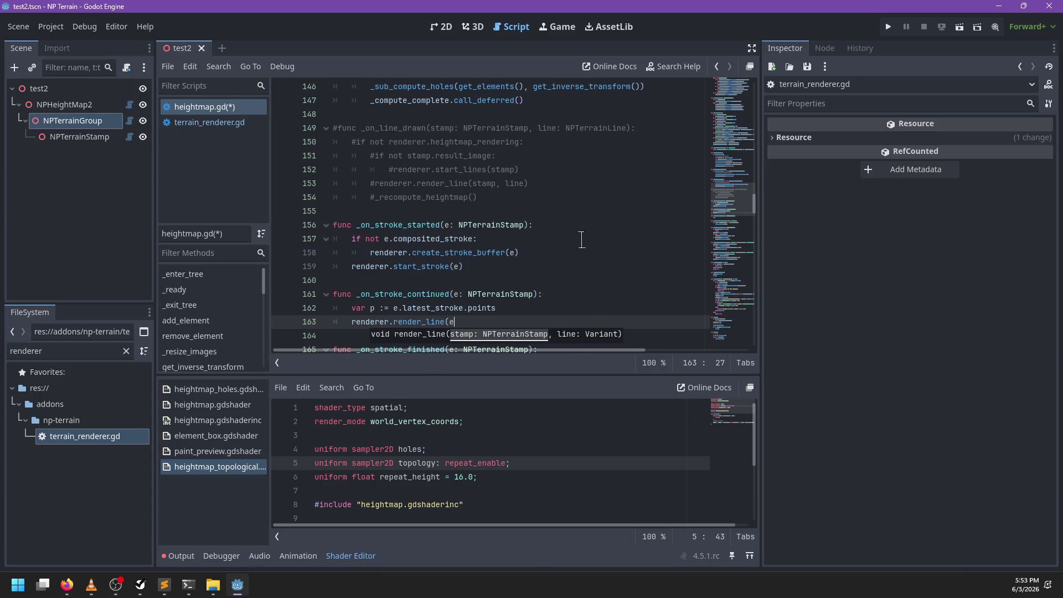
type(".")
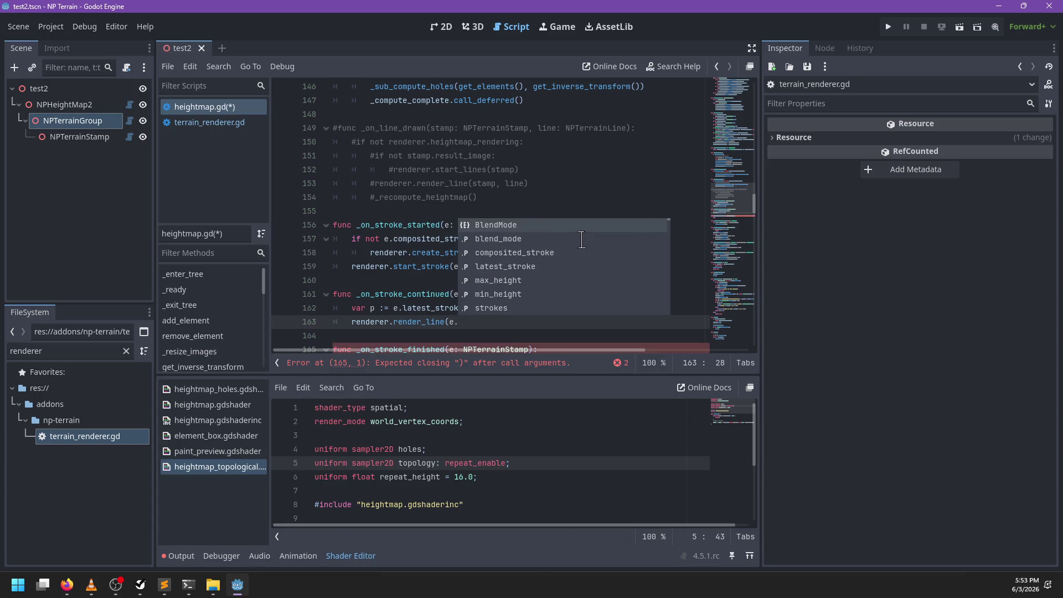
key("Down")
key("Down")
key("Return")
type(", line")
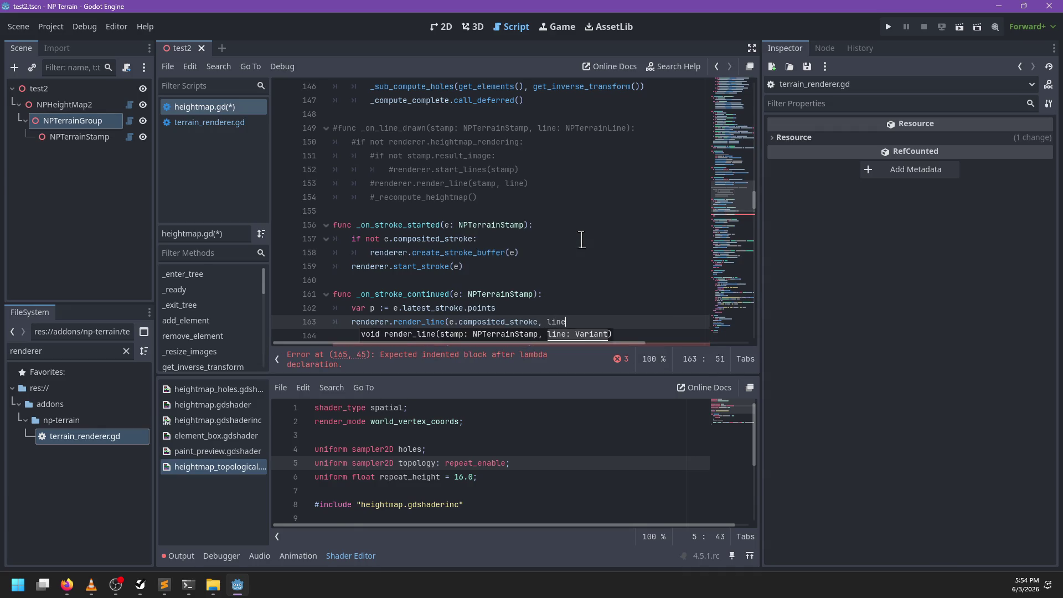
key("BackSpace")
key("BackSpace")
key("BackSpace")
type("e.latest_stroke)")
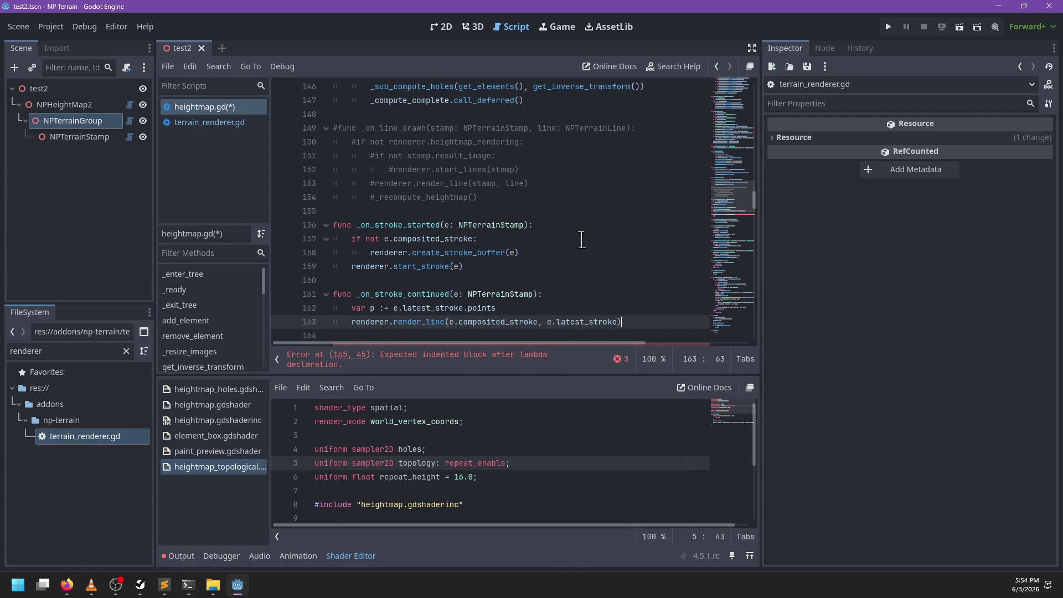
key("ctrl+Left")
key("ctrl+Left")
key("ctrl+Left")
key("BackSpace")
key("BackSpace")
key("BackSpace")
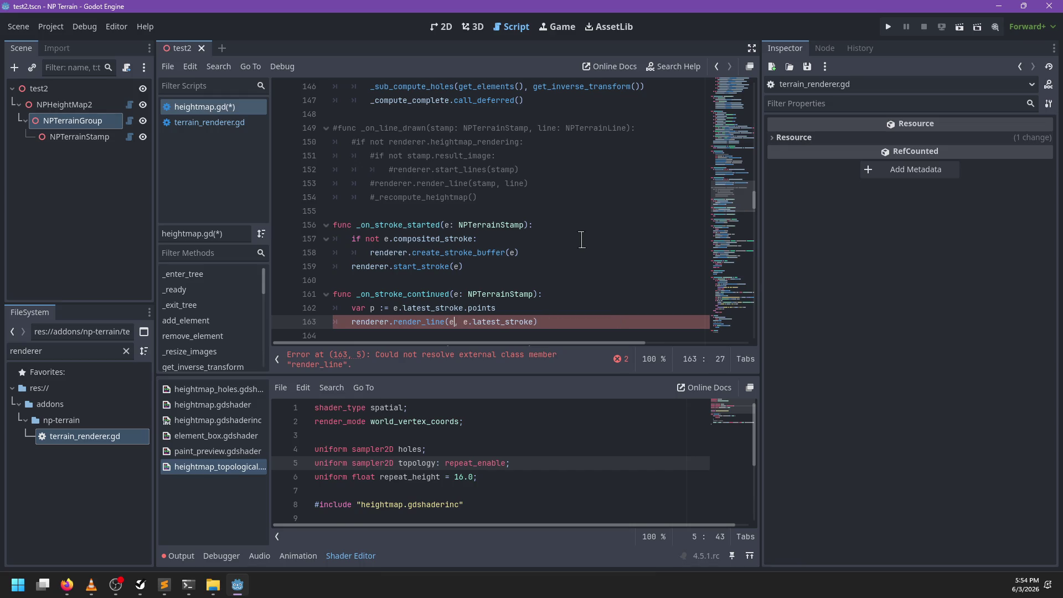
key("End")
key("Left")
key("ctrl+shift+Left")
key("ctrl+shift+Left")
key("ctrl+shift+Left")
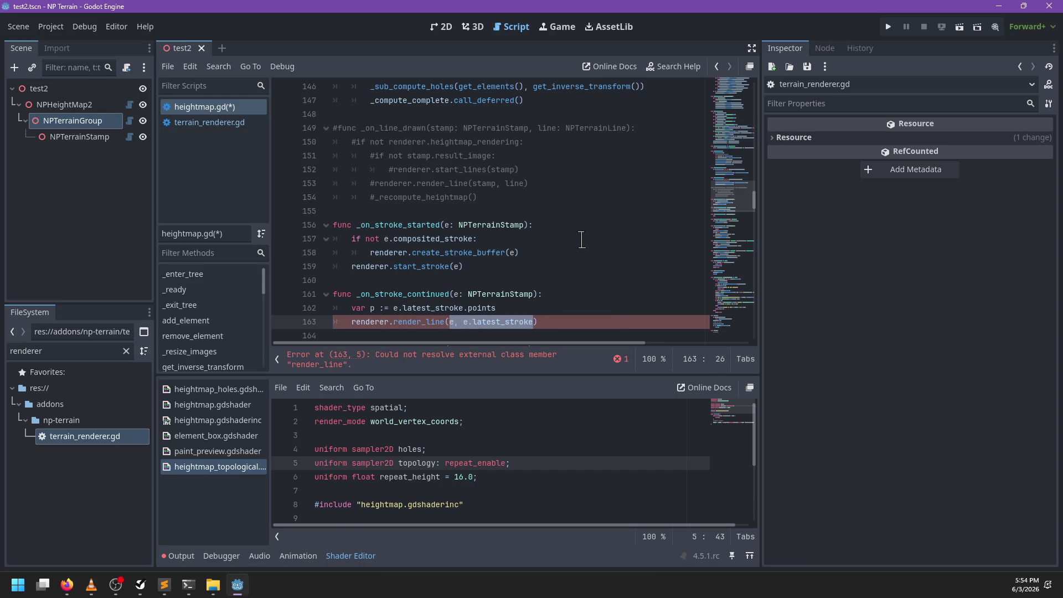
type("e")
key("End")
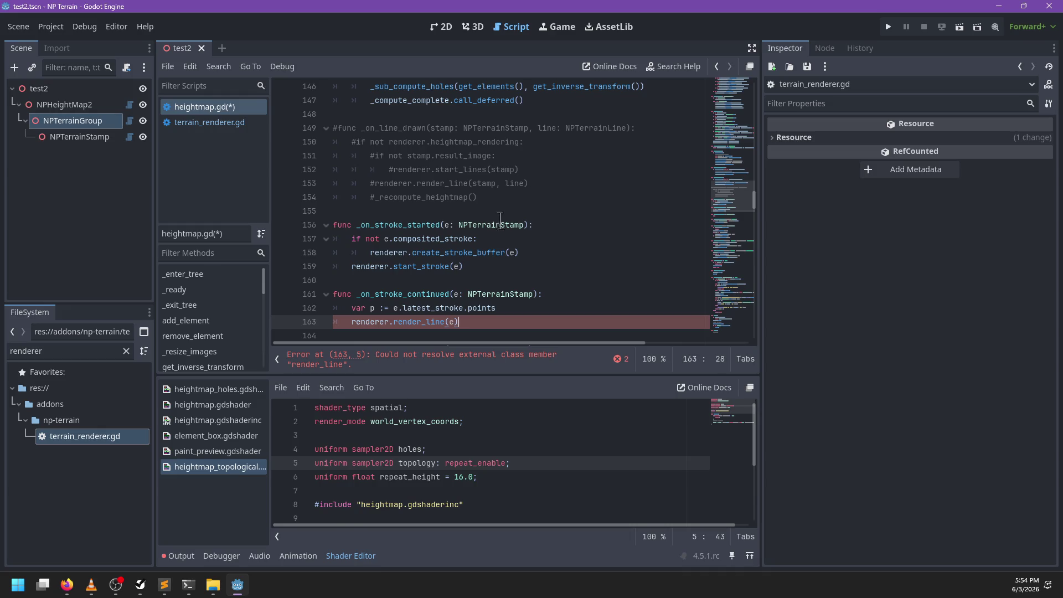
Step: Add a _recompute_heightmap() call after the render_line call
scroll(521, 243, "down", 1)
key("Down")
type("_recompute_heightmap")
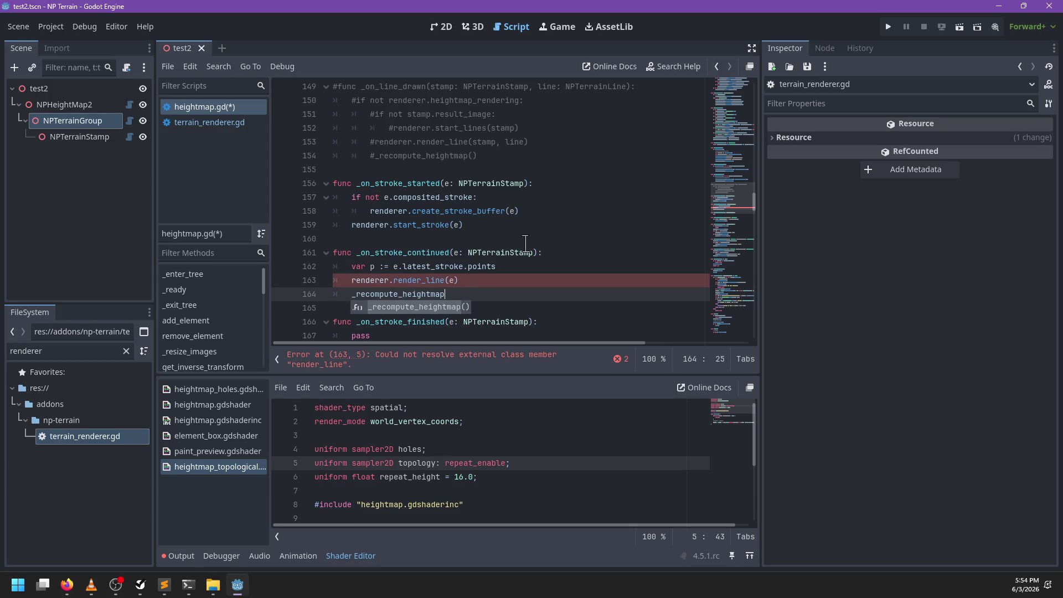
key("Return")
scroll(524, 243, "down", 1)
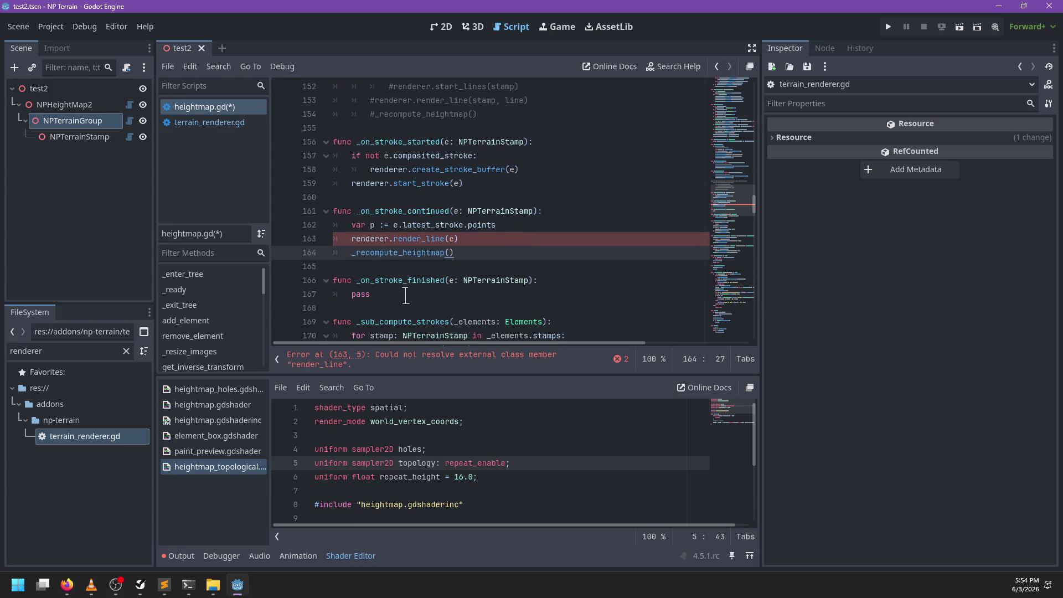
left_click(362, 294)
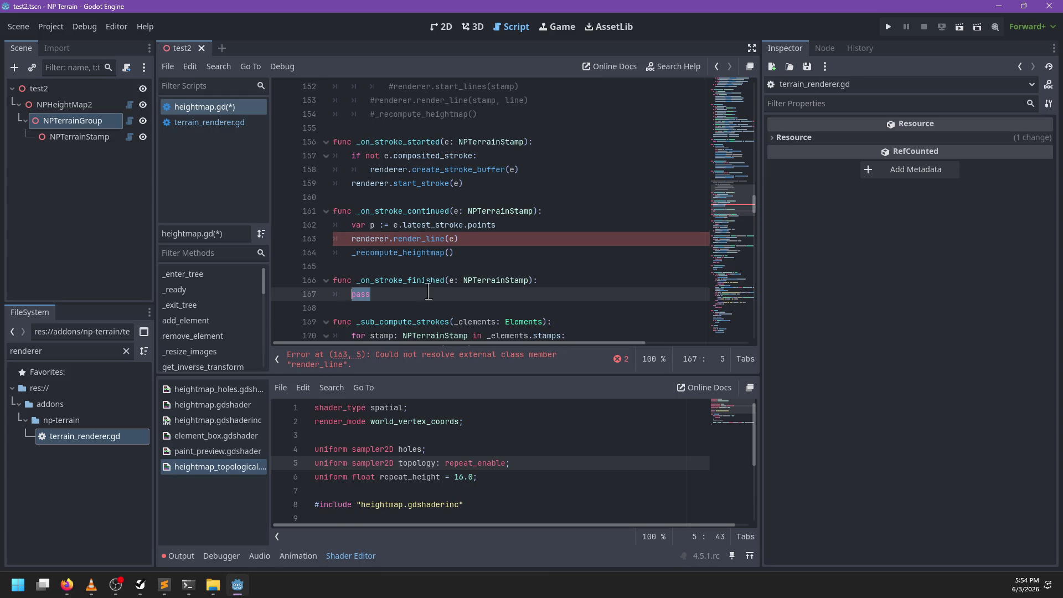
left_click(423, 294)
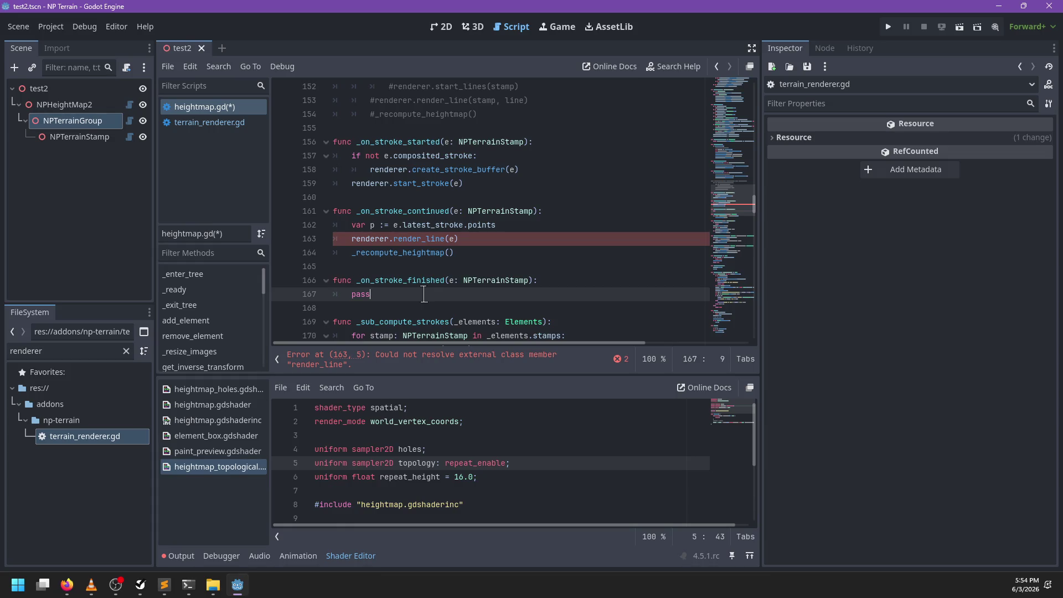
Step: Add a renderer.render_stroke(e) call on a new line below the render_line call in heightmap.gd
left_click(471, 239)
double_click(420, 238)
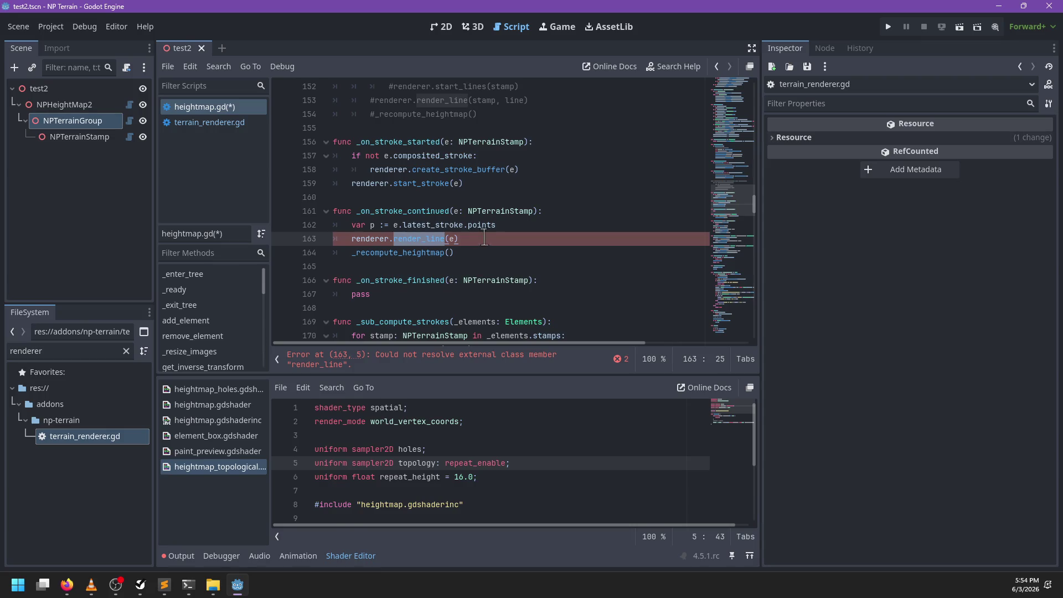
mouse_move(403, 239)
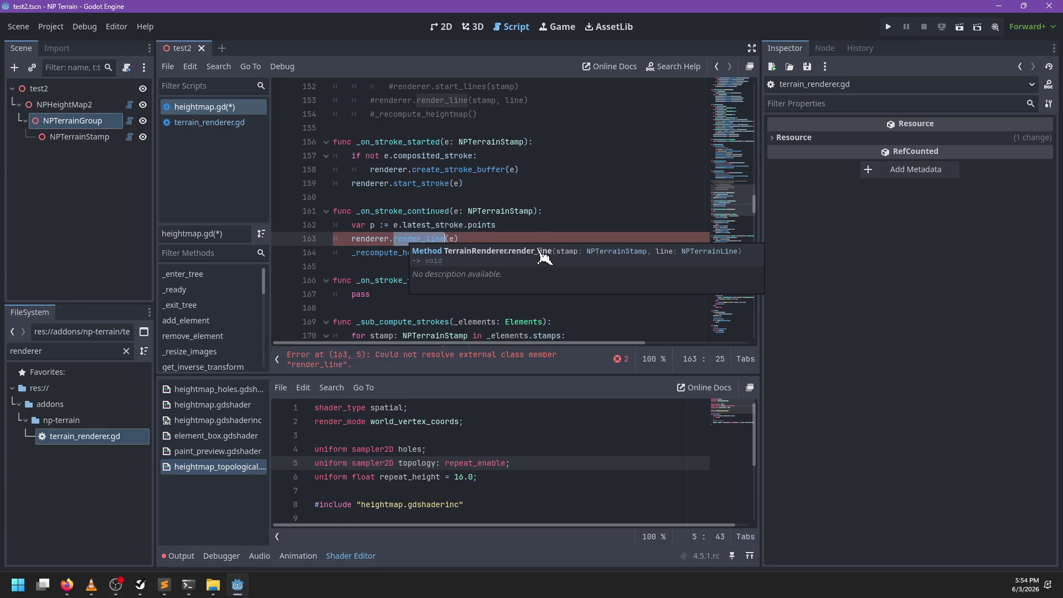
type("render")
key("Escape")
key("BackSpace")
key("ctrl+z")
key("ctrl+z")
key("End")
key("Return")
key("BackSpace")
type("renderer.render_stroke(e")
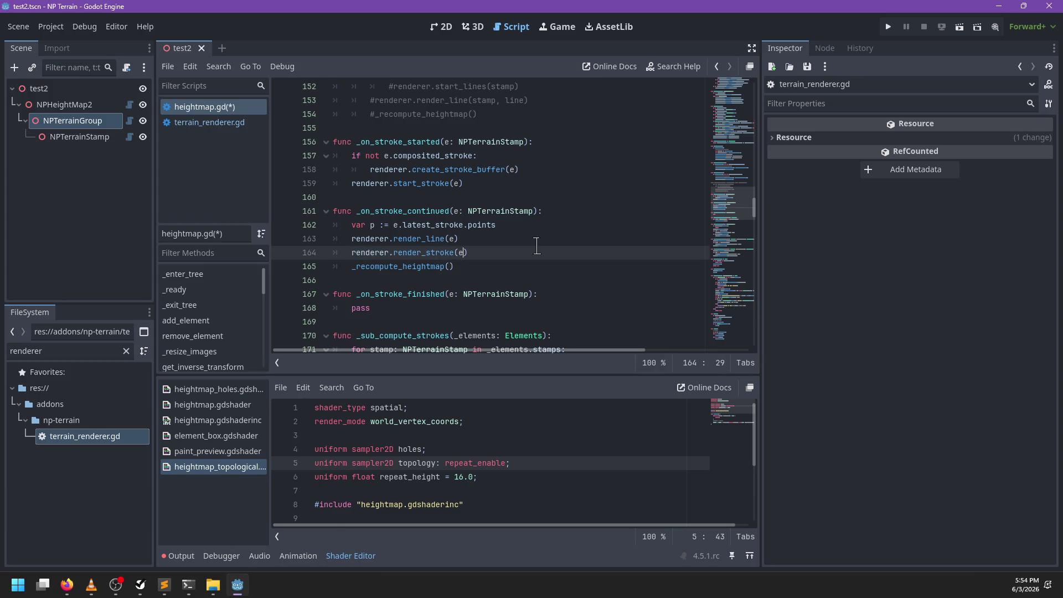
Step: Rename the line 163 call to render_stroke_line and save heightmap.gd
key("Up")
key("Left")
key("Left")
type("render_stroke_li")
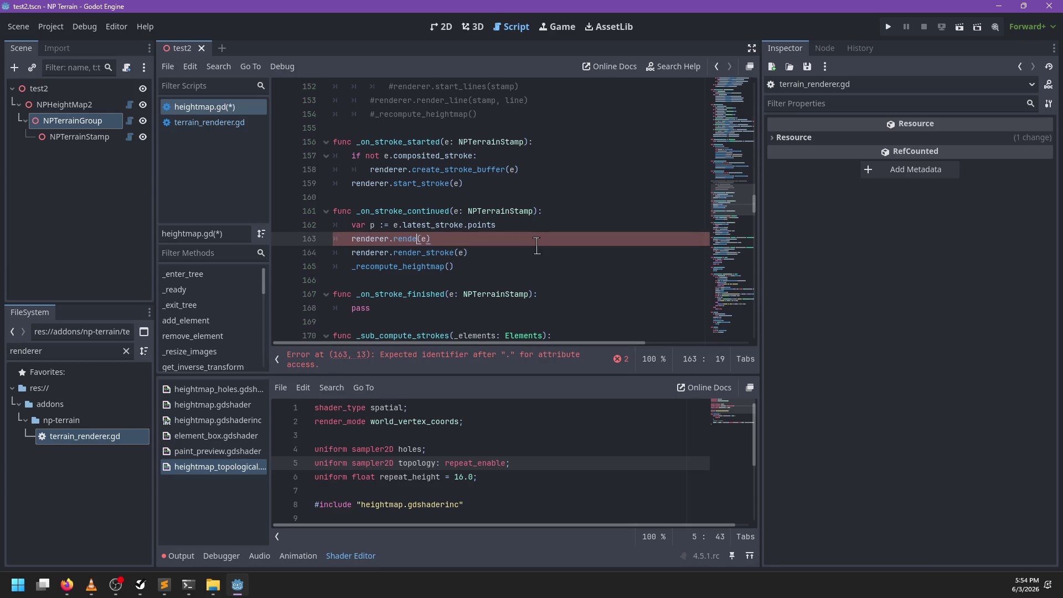
type("ne")
left_click(504, 252)
key("ctrl+s")
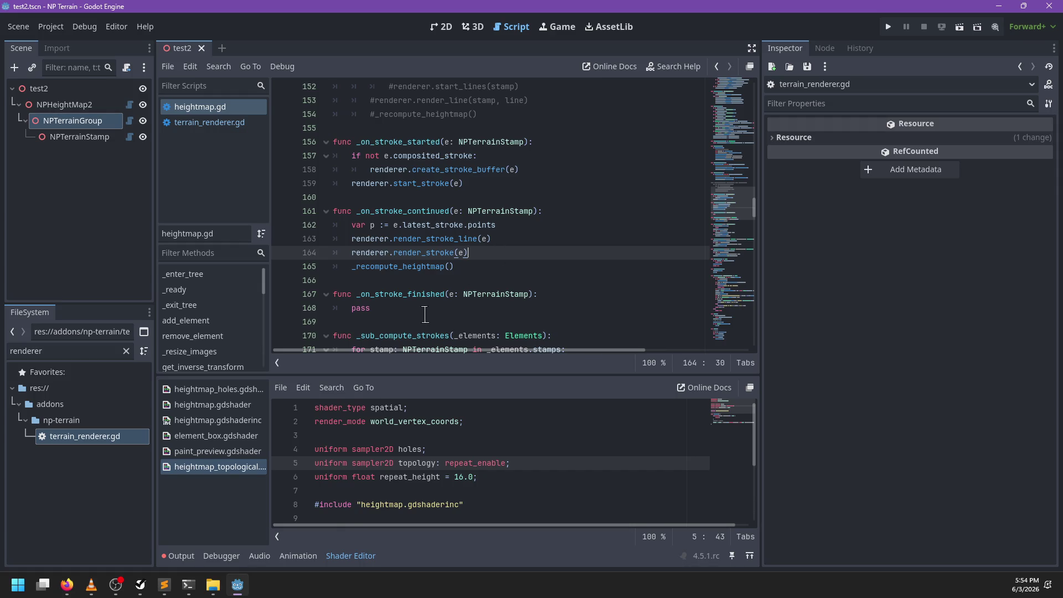
Step: Retype the pass on line 168 in the stroke-finished handler, then bring up Sublime Text
left_click(424, 307)
key("ctrl+BackSpace")
type("_")
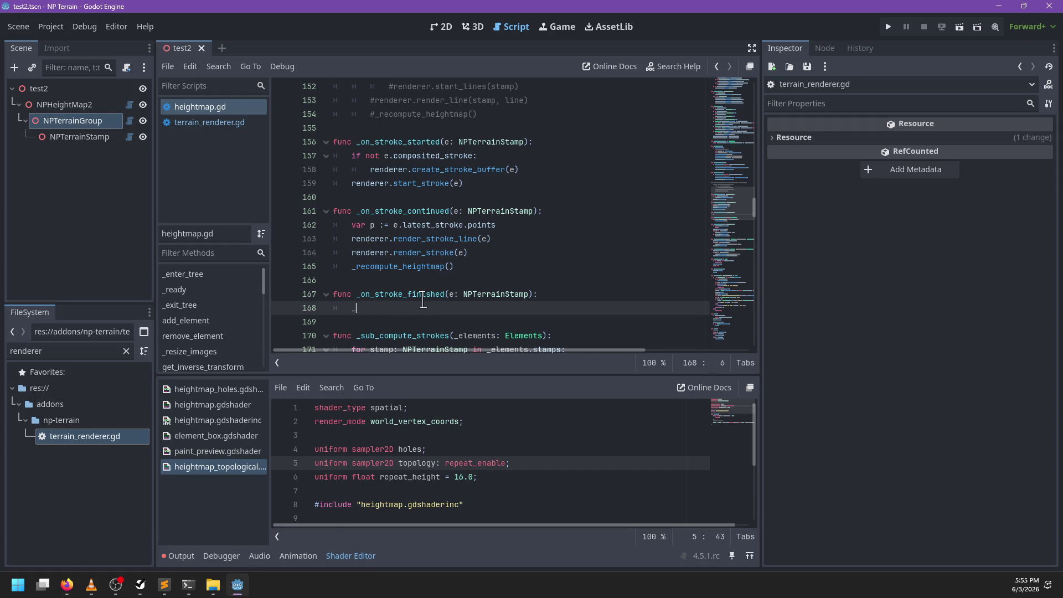
key("BackSpace")
type("pass")
left_click(164, 584)
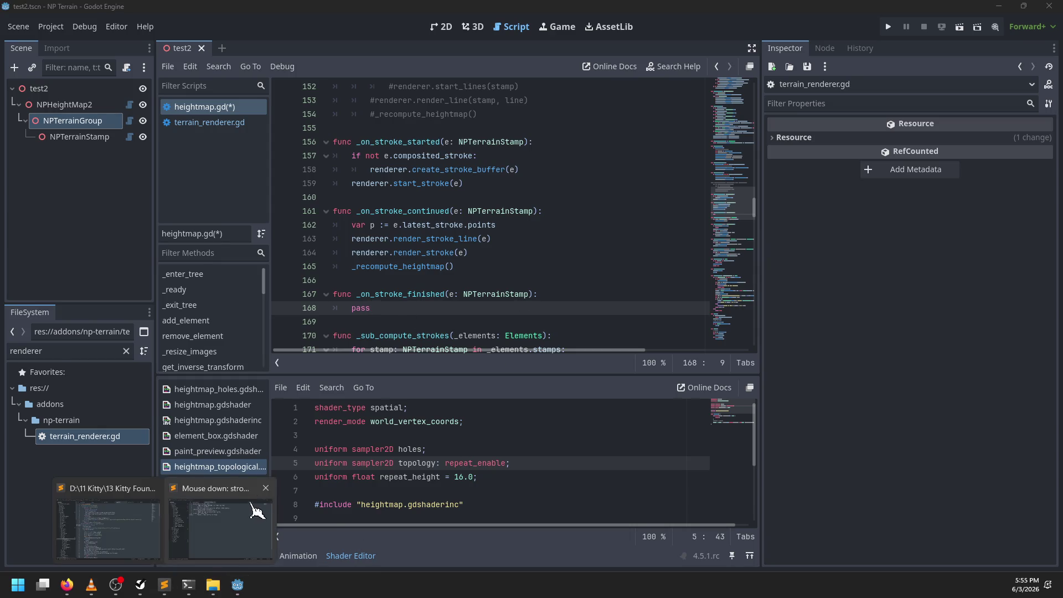
Step: Try moving the 'Render stroke buffer to stamp' note line, leaving it below 'render a line'
left_click(256, 509)
left_click_drag(434, 160, 439, 150)
key("ctrl+x")
left_click(464, 133)
key("ctrl+v")
key("ctrl+z")
left_click(462, 148)
key("ctrl+v")
key("ctrl+x")
left_click(459, 139)
key("ctrl+v")
key("ctrl+z")
key("ctrl+z")
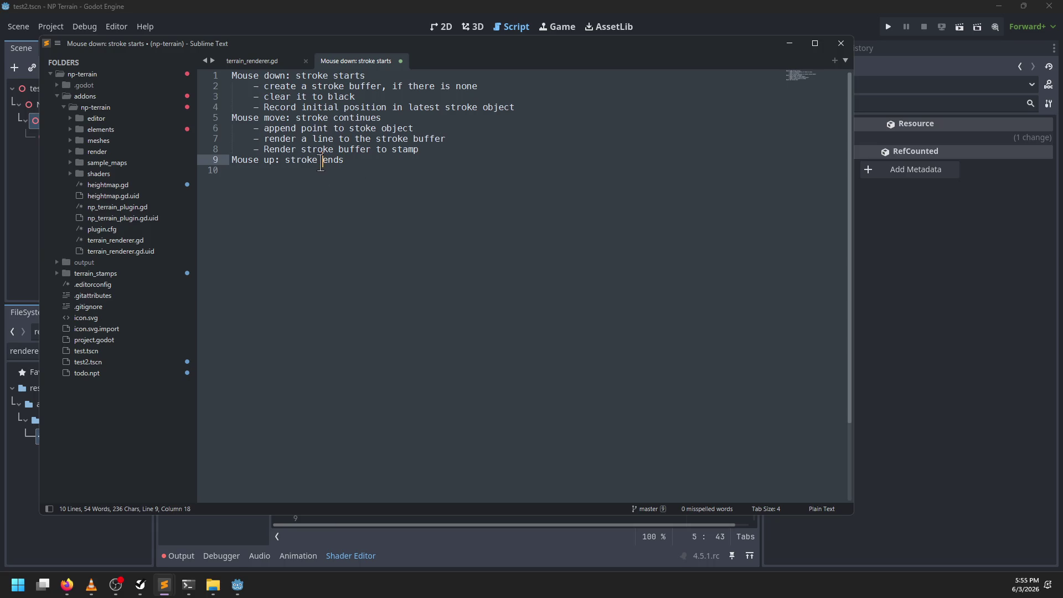
Step: Delete the 'Mouse up: stroke ends' note, then show terrain_renderer.gd in Godot
left_click_drag(344, 169, 217, 166)
key("BackSpace")
key("BackSpace")
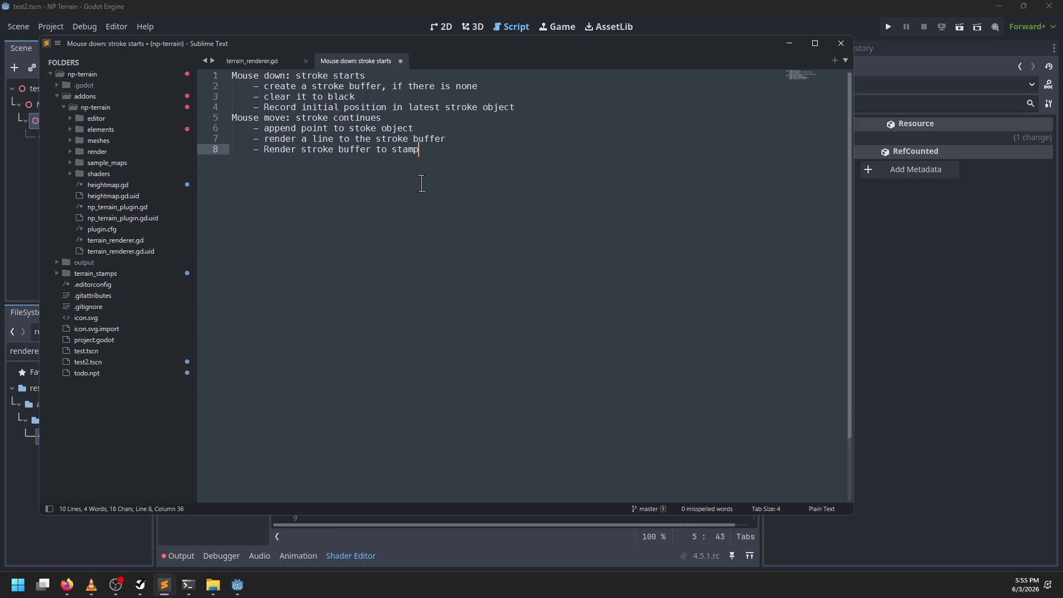
key("alt+Tab")
left_click(231, 123)
scroll(582, 209, "up", 10)
left_click_drag(729, 173, 716, 90)
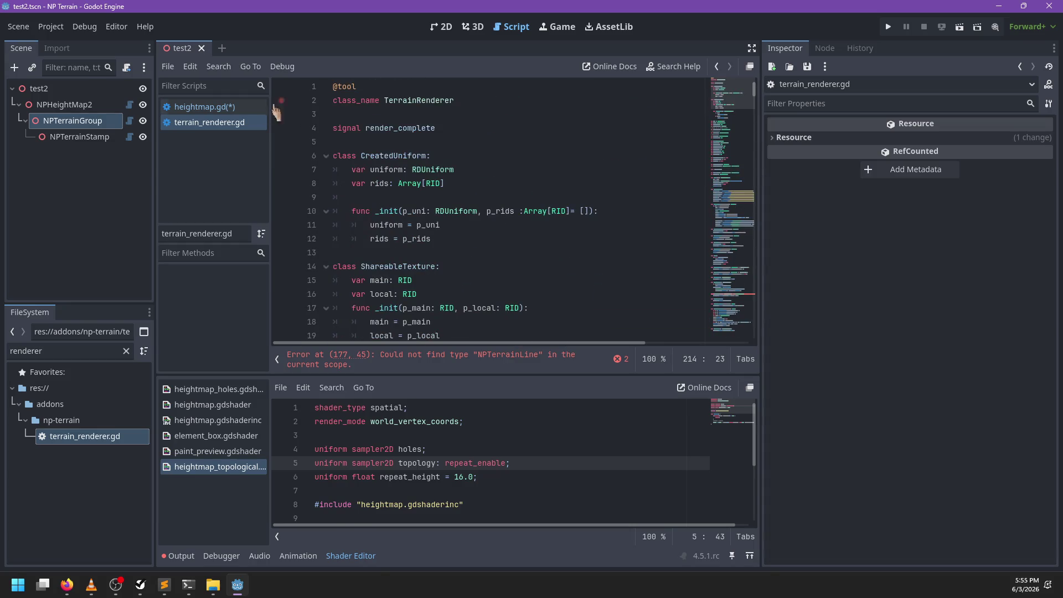
Step: In heightmap.gd, find 'stroke_fin' and delete the stroke_finished connect lines
left_click(221, 106)
key("ctrl+f")
type("stroke_fin")
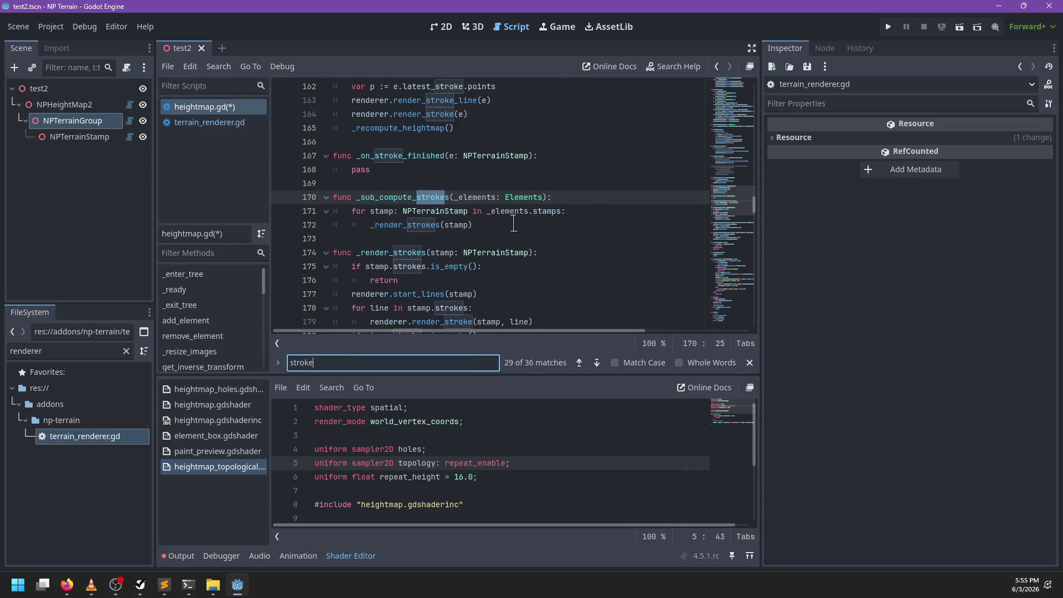
key("Escape")
left_click_drag(616, 211, 619, 186)
key("Delete")
Step: Delete the stroke_finished disconnect line and the _on_stroke_finished function
key("ctrl+f")
key("Escape")
key("Delete")
key("ctrl+f")
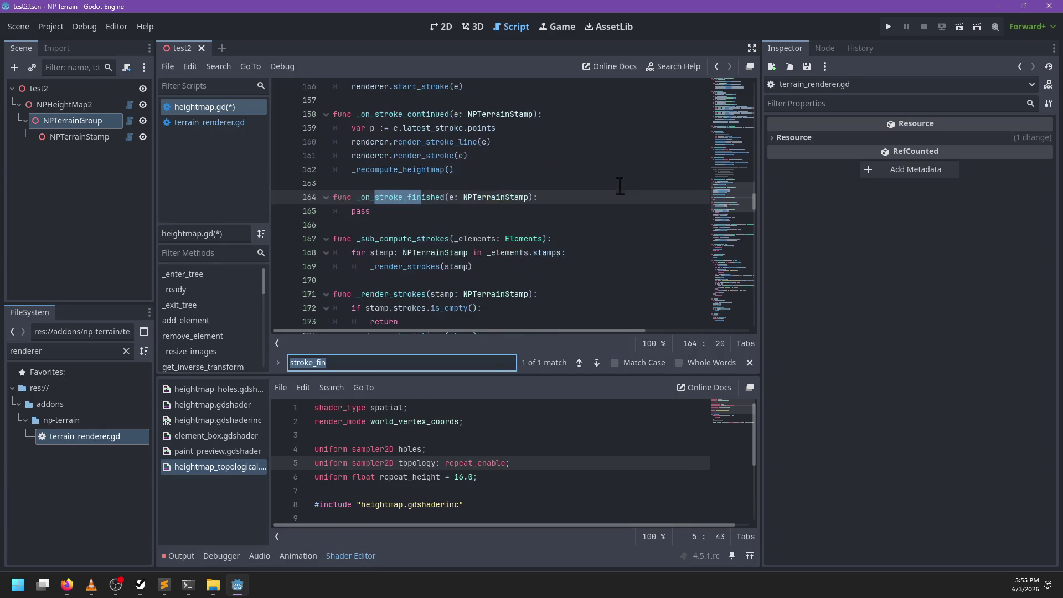
key("Escape")
left_click_drag(421, 215, 419, 186)
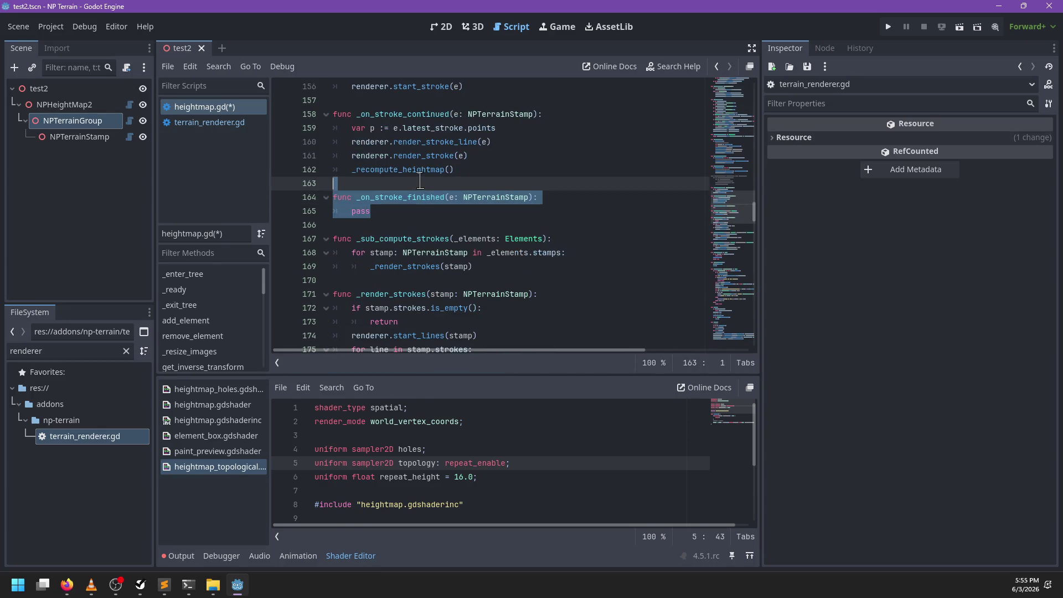
key("Delete")
Step: Remove the leftover empty line and save heightmap.gd
key("ctrl+f")
key("Escape")
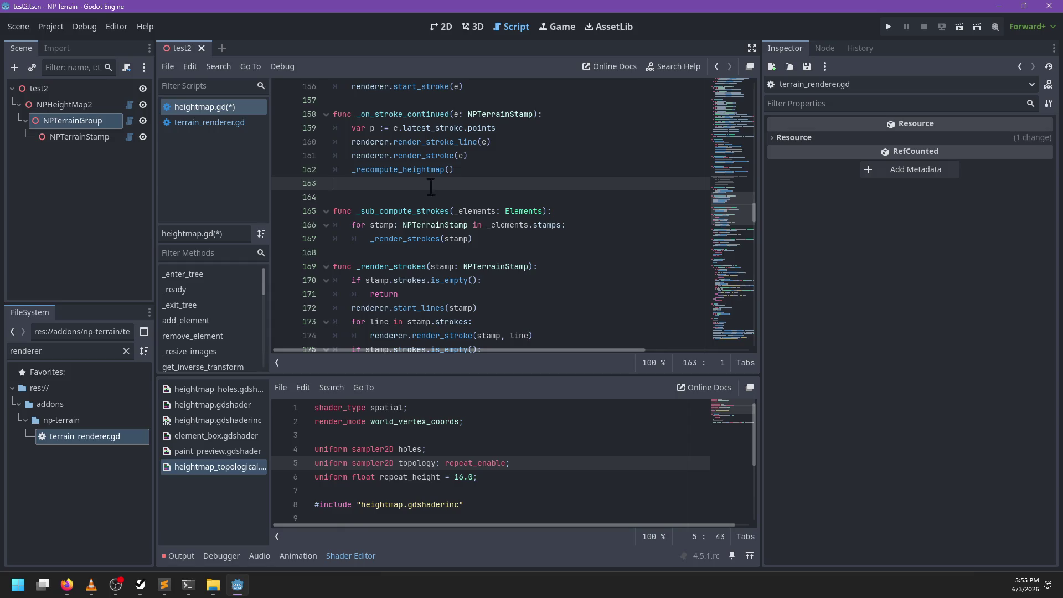
key("BackSpace")
scroll(508, 210, "up", 2)
key("ctrl+s")
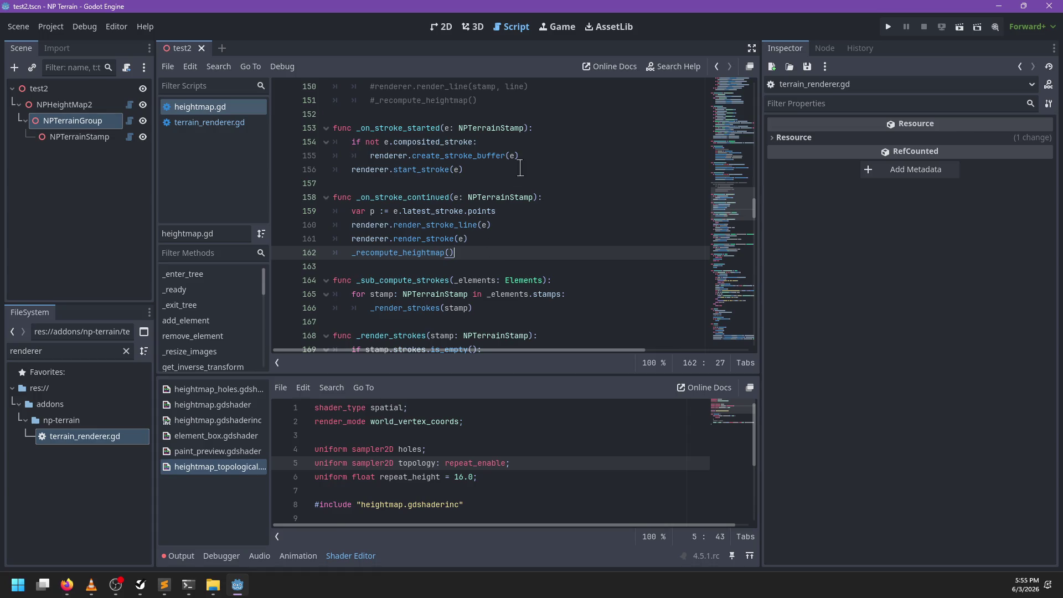
Step: Open terrain_renderer.gd, which reports NPTerrainLine not found at line 177
scroll(516, 216, "up", 2)
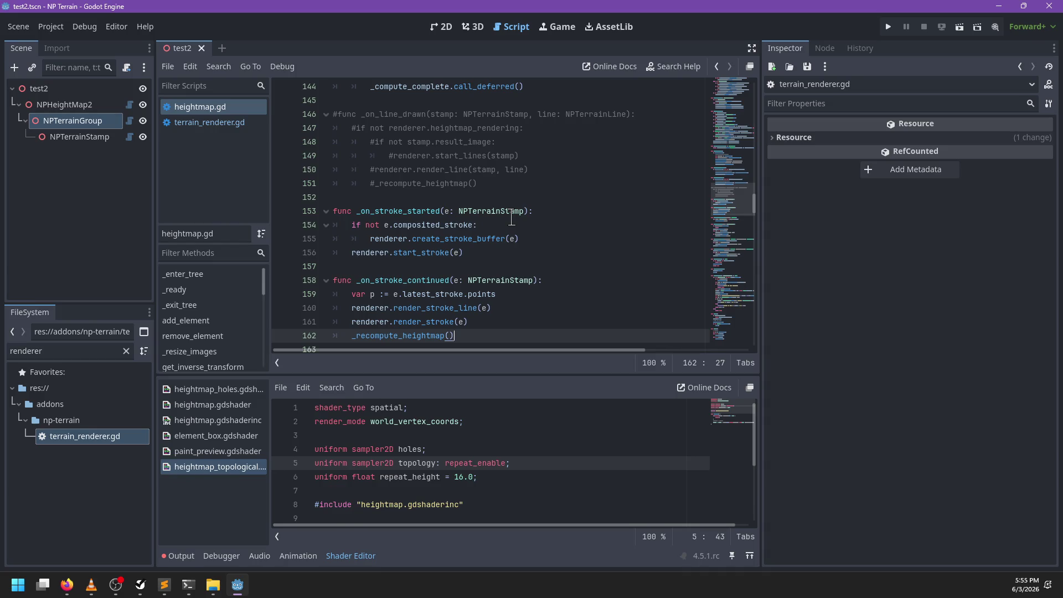
scroll(511, 217, "down", 2)
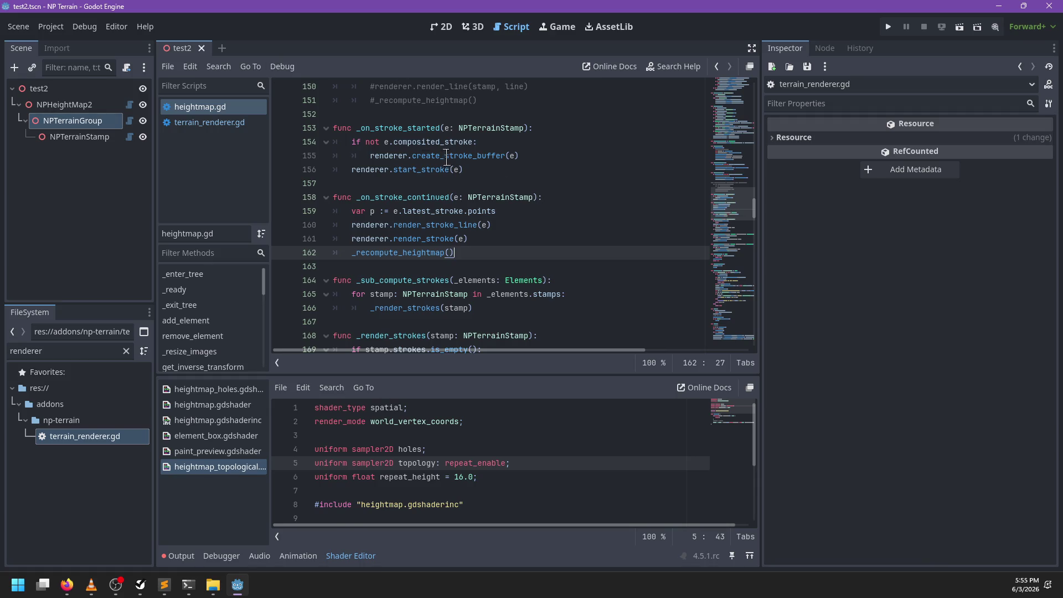
left_click(209, 124)
scroll(517, 222, "down", 8)
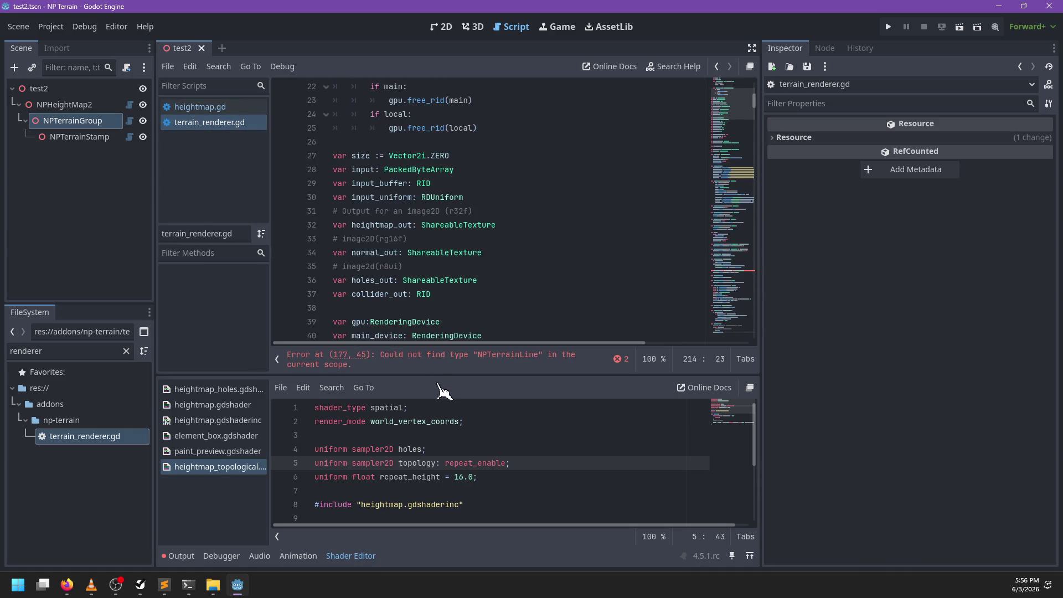
Step: Replace the render_line function with a stroke_create_buffer(e: NPTerrainStamp) stub containing pass
left_click(445, 360)
left_click_drag(609, 225, 355, 197)
key("BackSpace")
key("Return")
type("func stro")
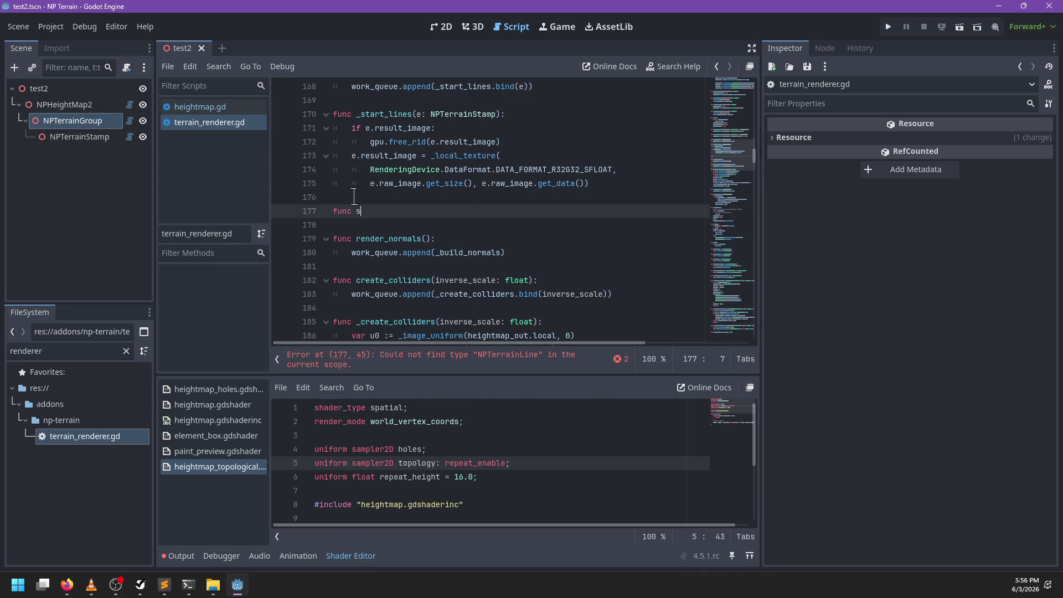
type("ke_create_bu")
type("ffer(")
type("e: NPTerrainSta")
type("mp()")
key("BackSpace")
key("BackSpace")
type(")")
key("Return")
type("pass")
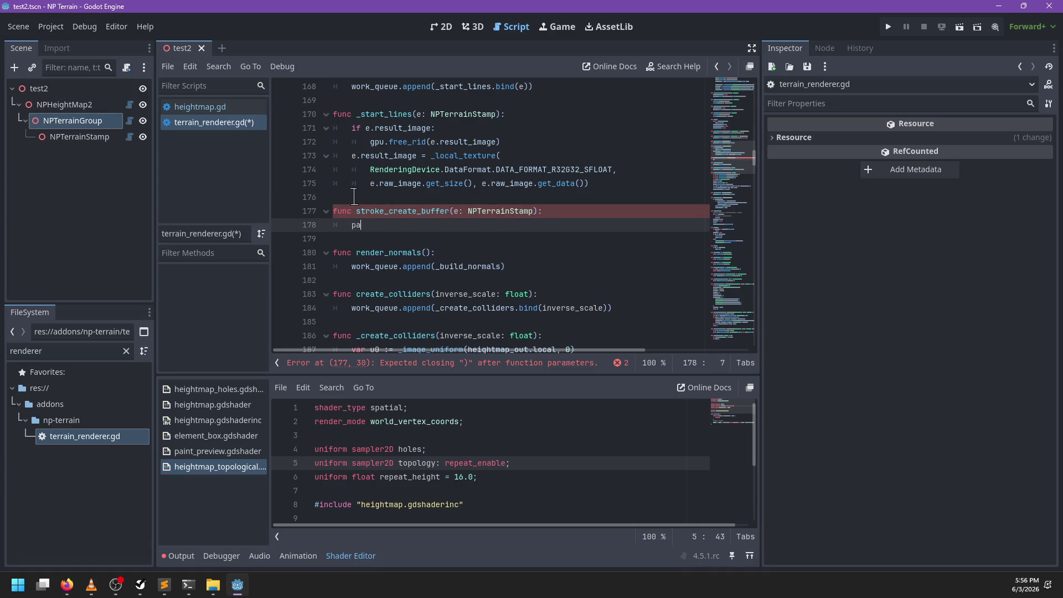
Step: Keep the start_lines functions after a trial delete, and add a blank line below stroke_create_buffer
scroll(379, 183, "up", 2)
left_click_drag(374, 275, 323, 152)
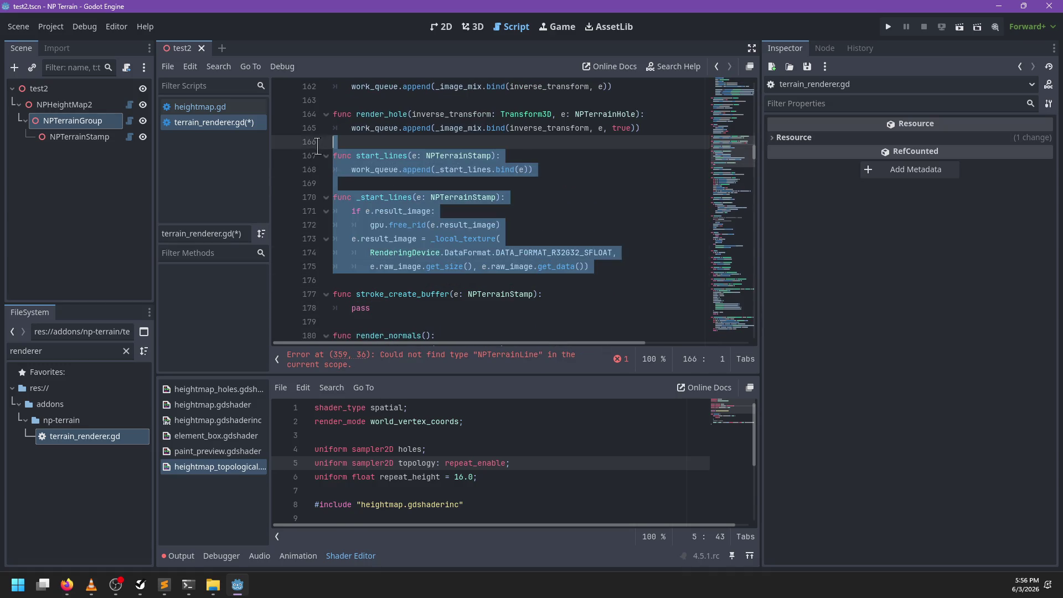
key("BackSpace")
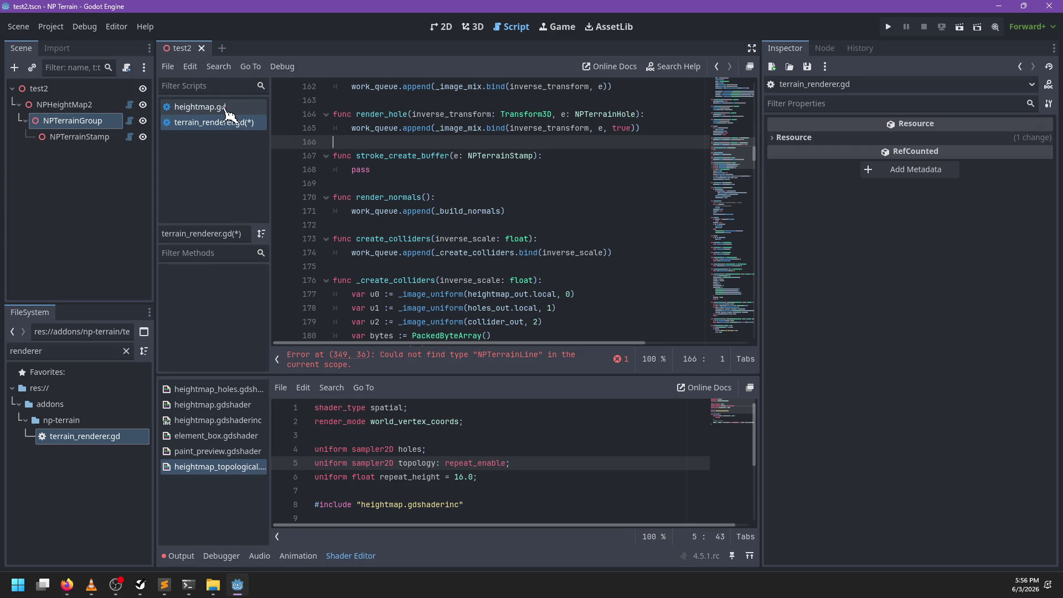
left_click(402, 169)
key("ctrl+z")
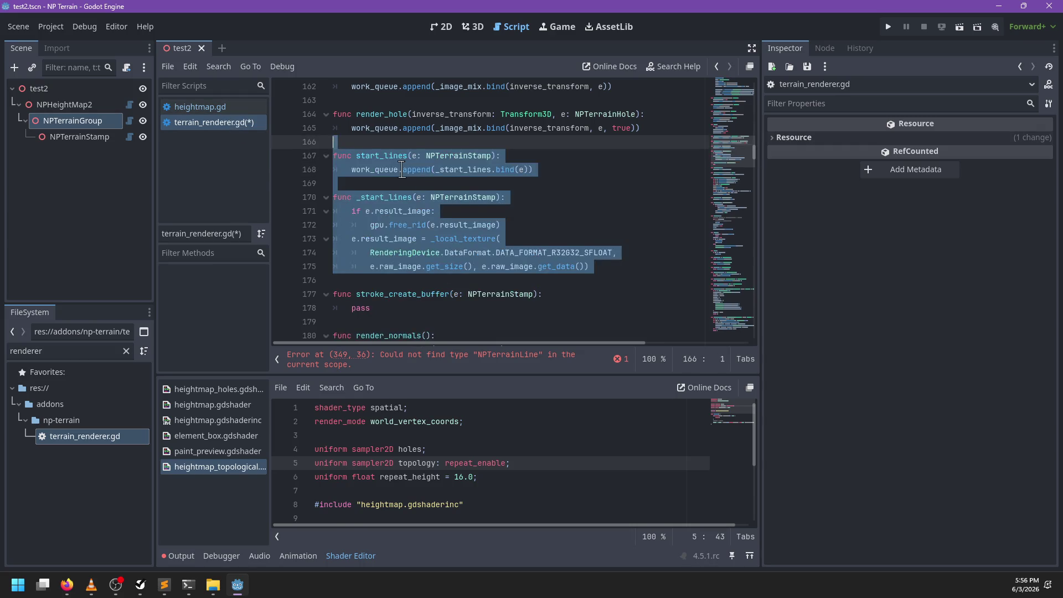
scroll(403, 194, "down", 2)
left_click(404, 224)
key("Return")
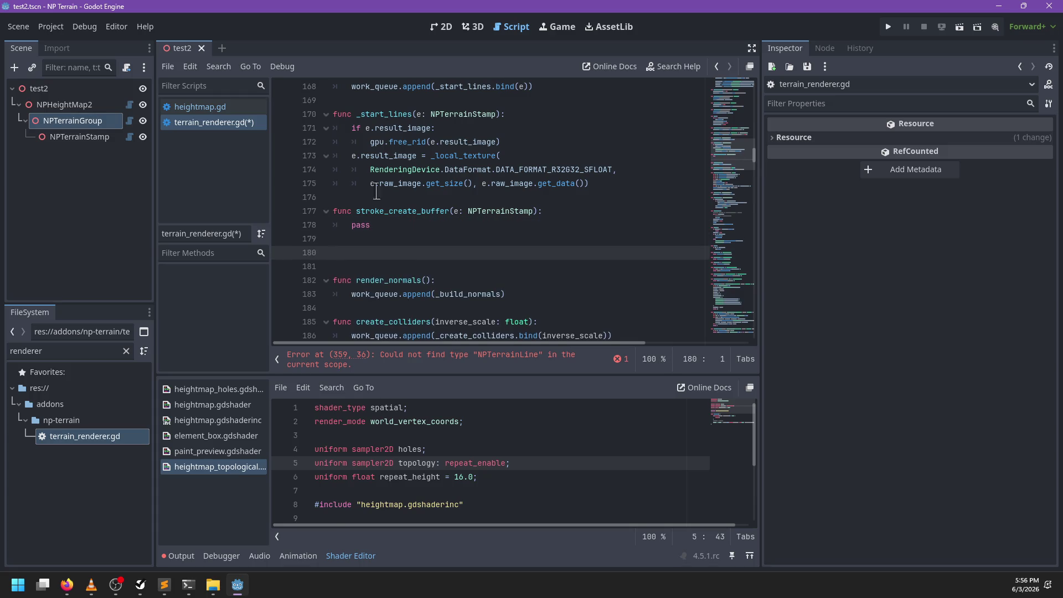
Step: Add a start_stroke(e: NPTerrainStamp) stub containing pass, after checking heightmap.gd
left_click(222, 107)
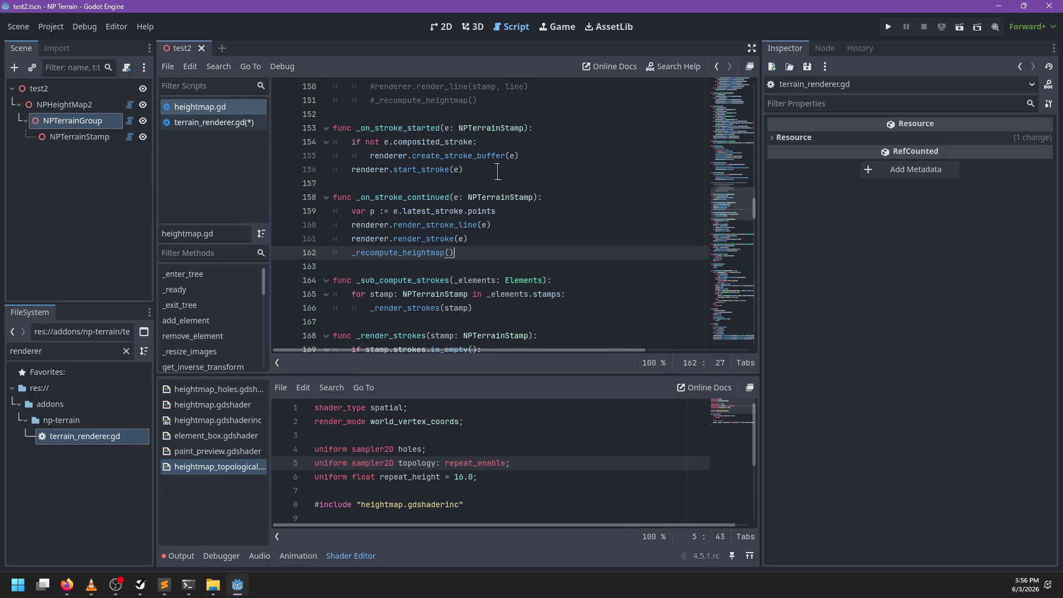
left_click(198, 123)
type("func start_")
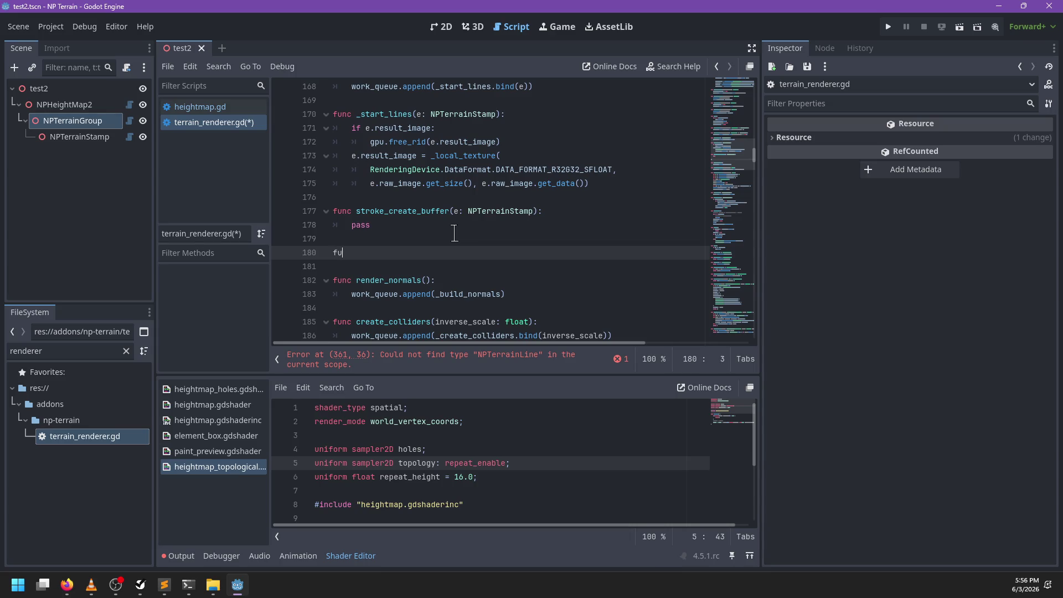
type("ke()")
type("e: ")
type("TerrainStamp):")
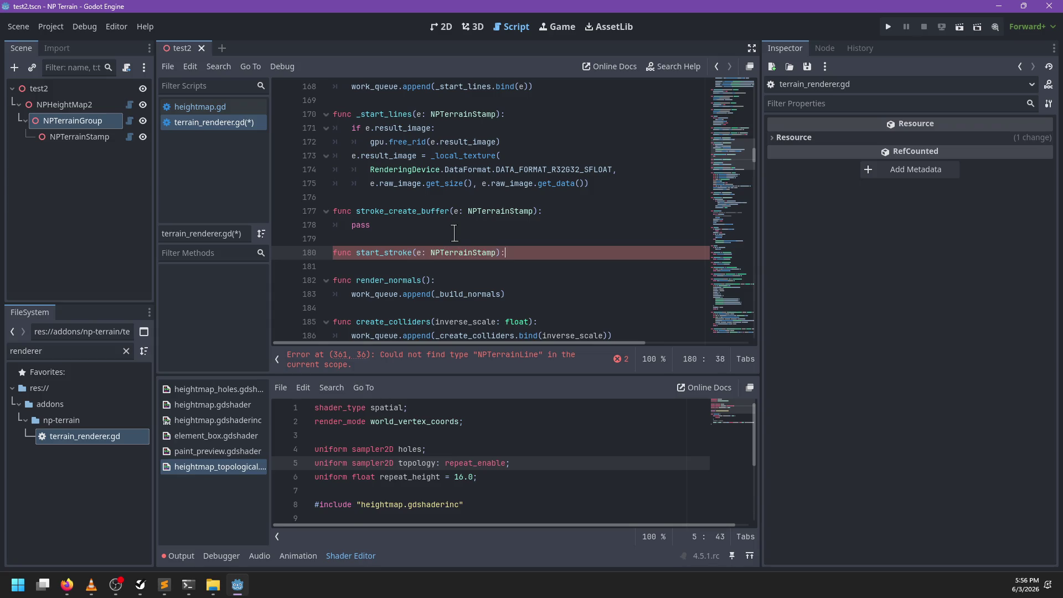
key("Return")
type("pass")
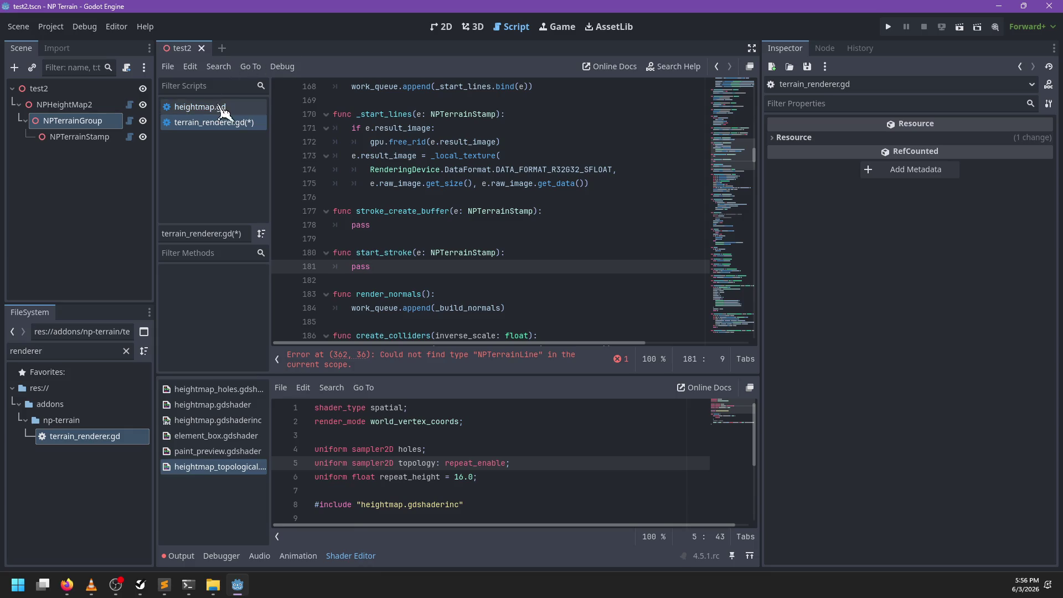
left_click(223, 107)
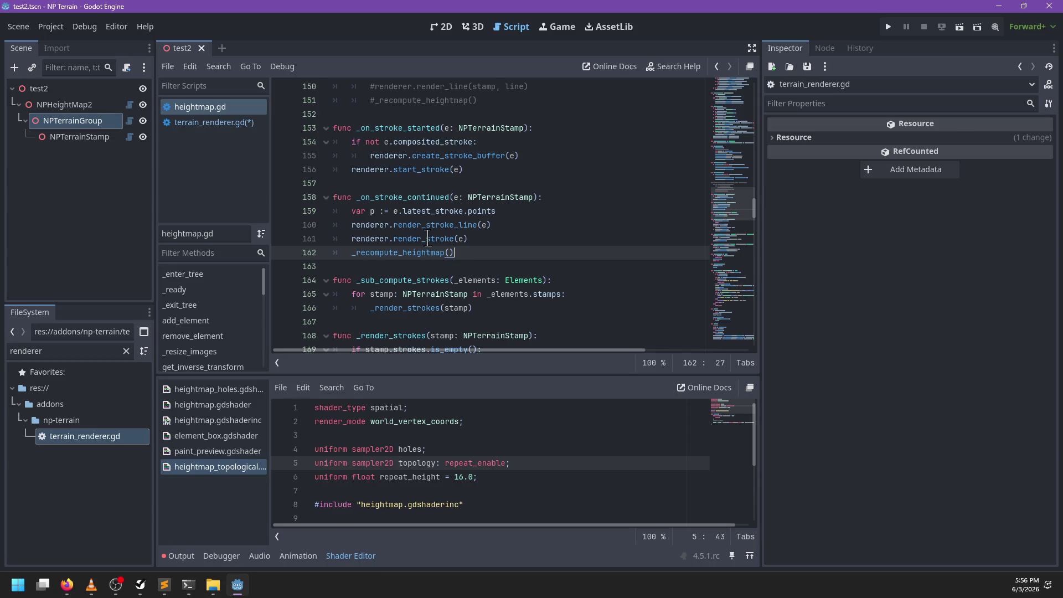
Step: Delete the renderer.start_lines(stamp) line from _render_strokes in heightmap.gd
scroll(459, 238, "down", 2)
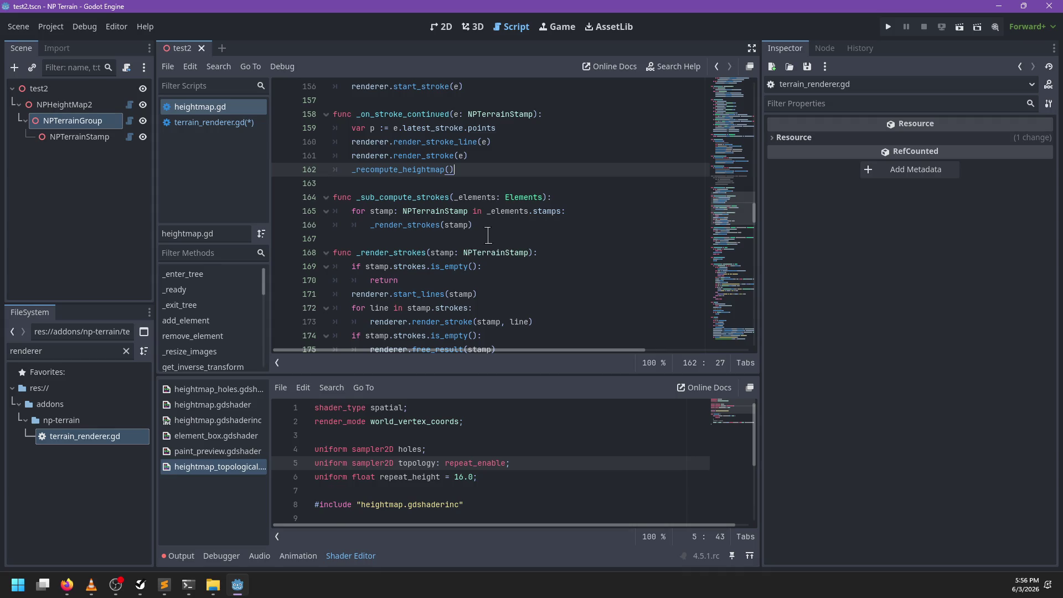
scroll(487, 235, "down", 1)
double_click(424, 252)
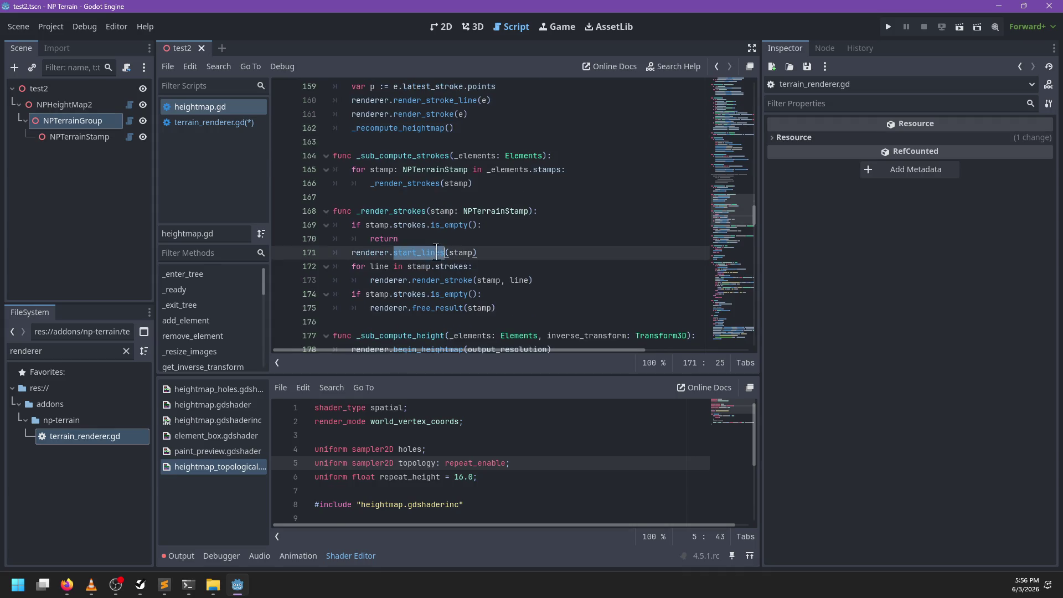
scroll(553, 232, "up", 1)
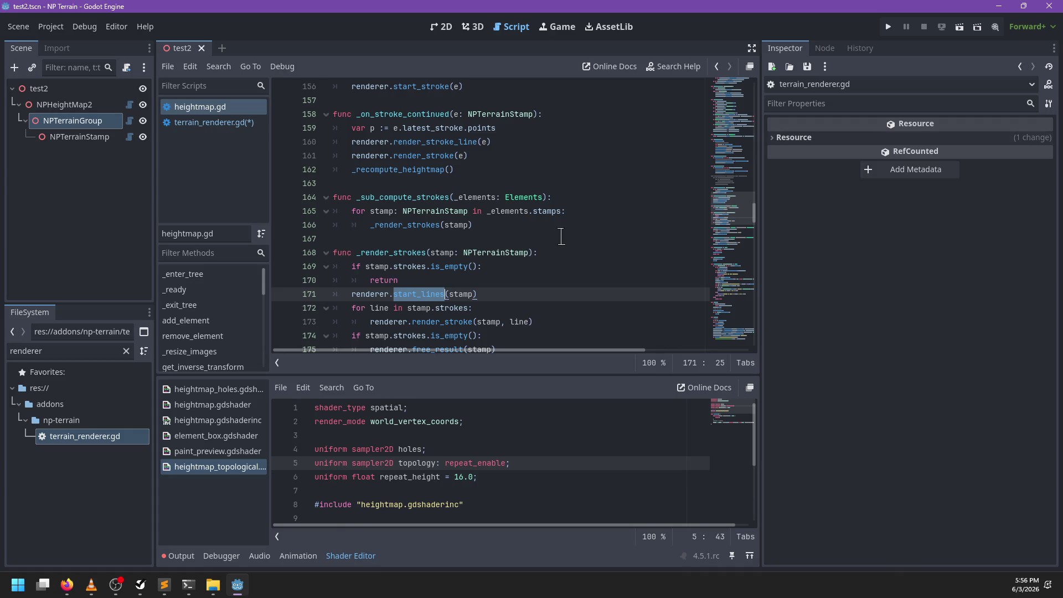
scroll(561, 236, "up", 2)
scroll(548, 227, "down", 3)
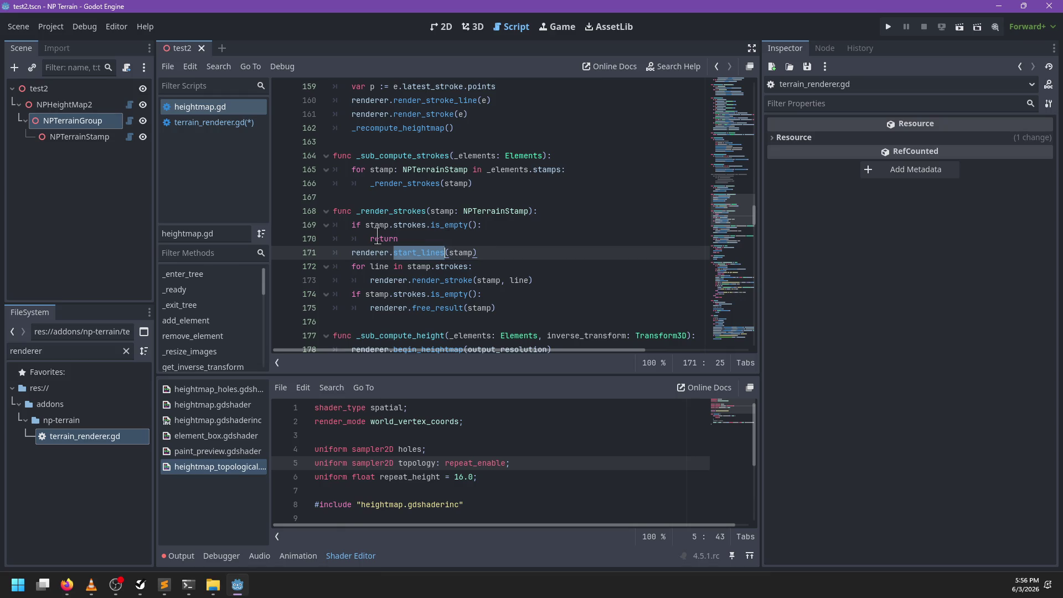
left_click_drag(505, 249, 505, 236)
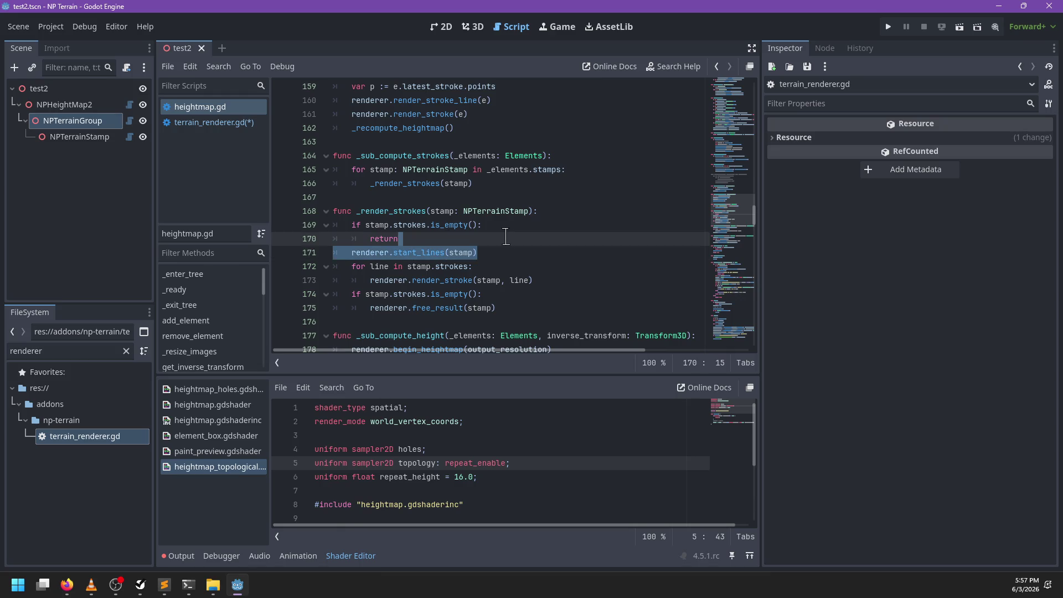
scroll(506, 237, "up", 3)
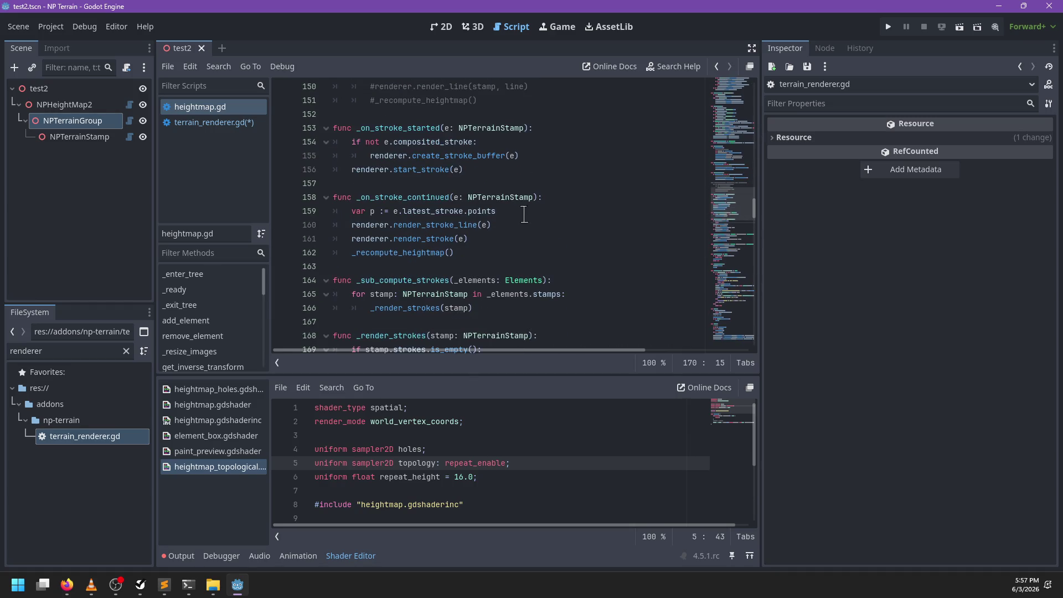
scroll(524, 214, "down", 3)
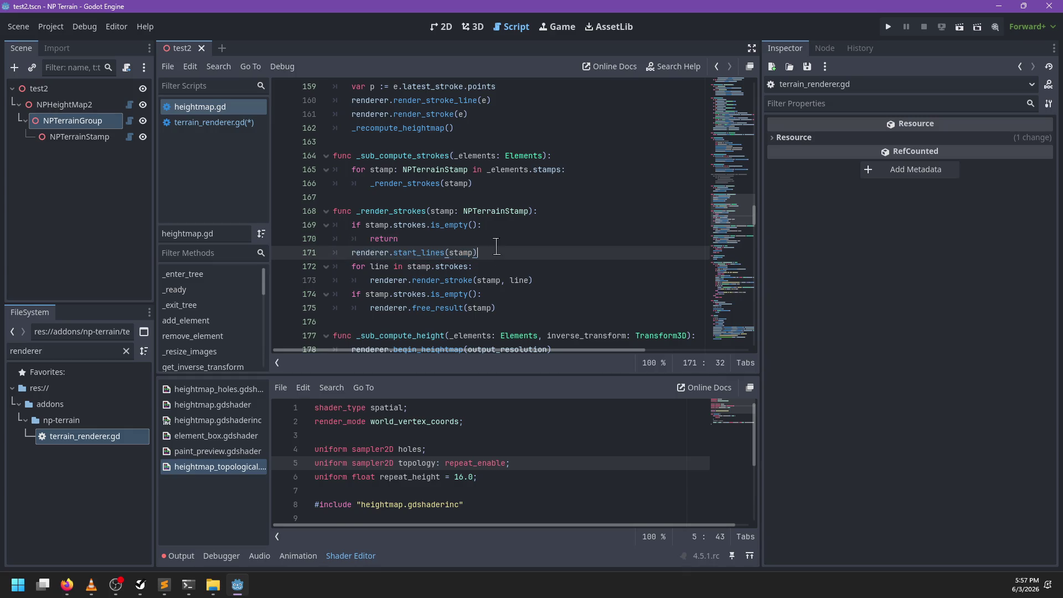
key("Delete")
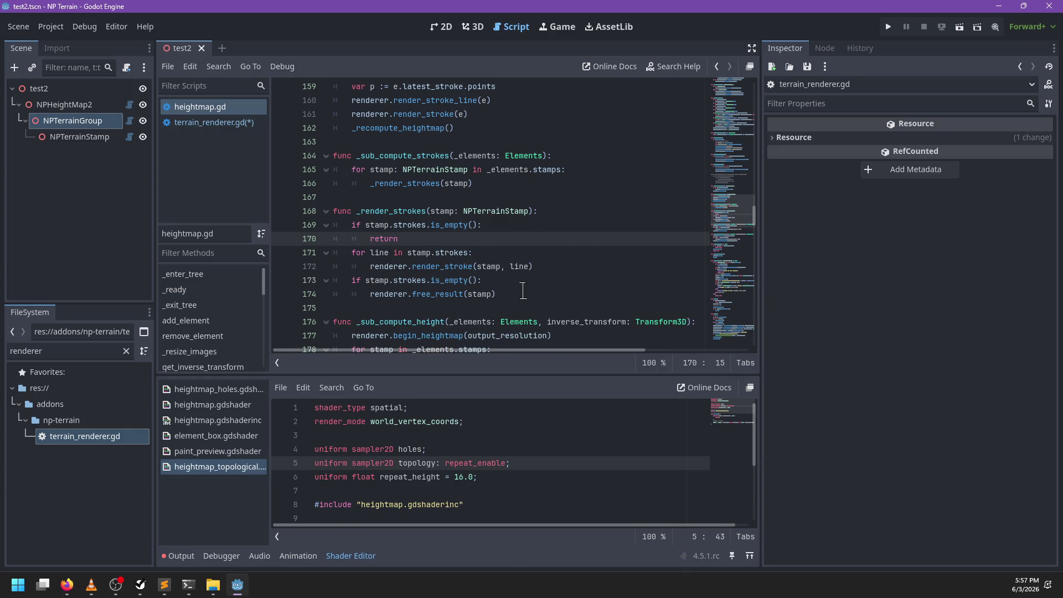
Step: Call _on_stroke_started(stamp) inside the for loop over strokes
left_click_drag(535, 292, 534, 266)
left_click(536, 252)
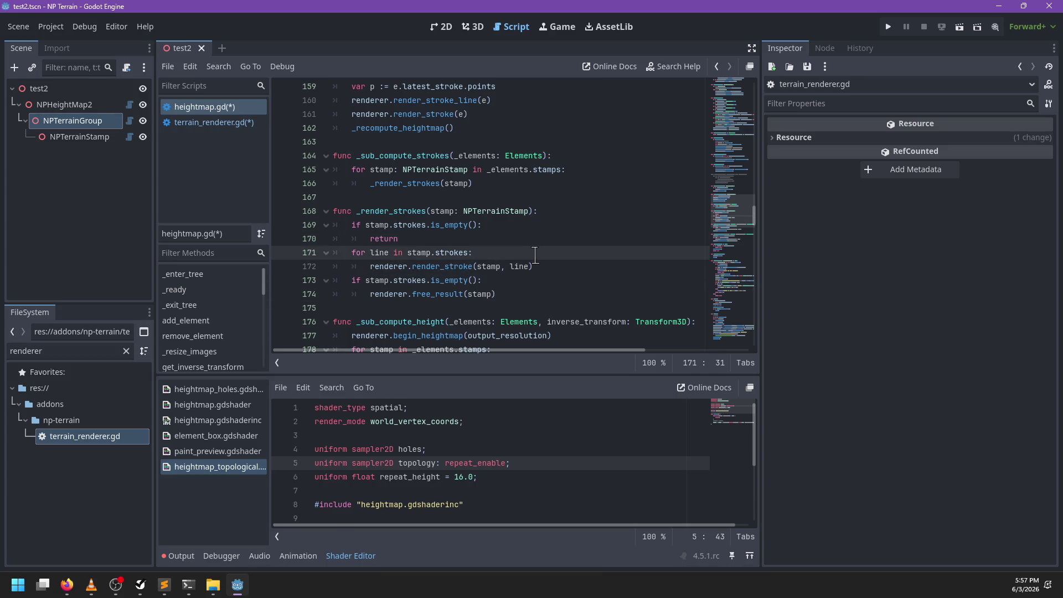
key("Return")
type("renderer.stro")
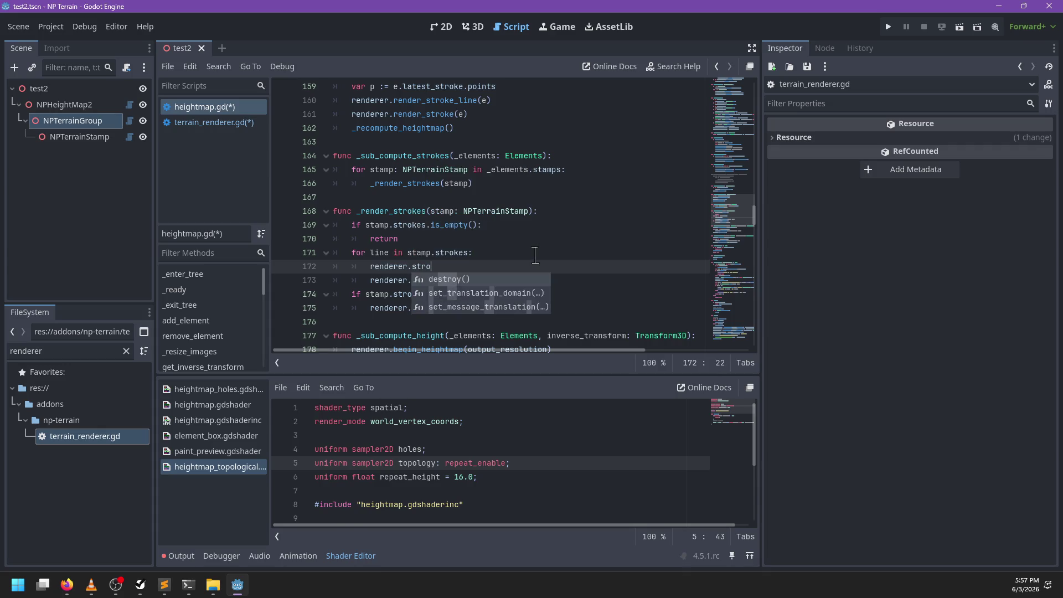
key("BackSpace")
key("BackSpace")
key("BackSpace")
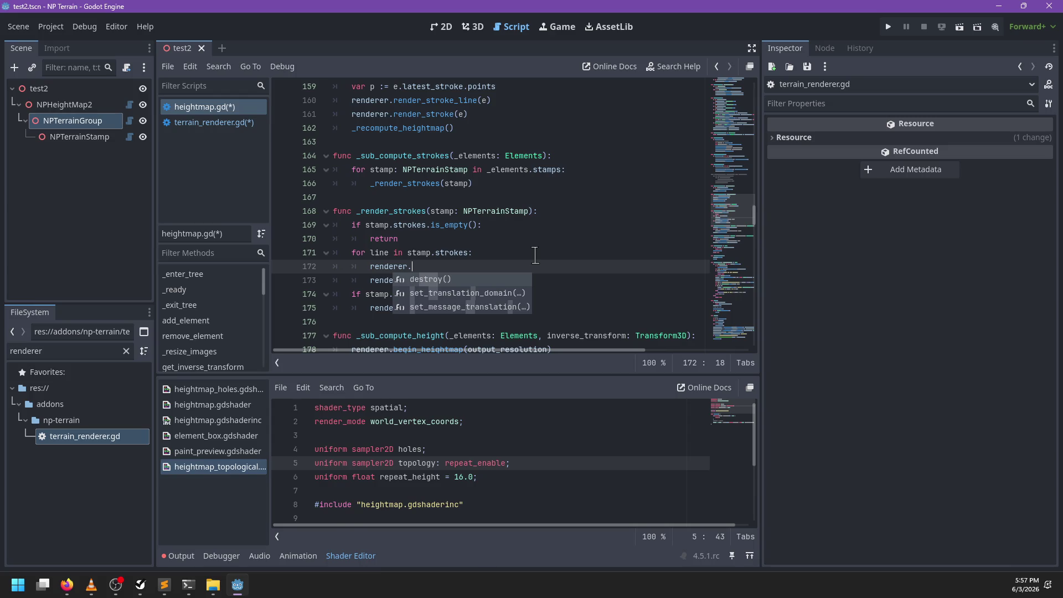
scroll(535, 255, "up", 4)
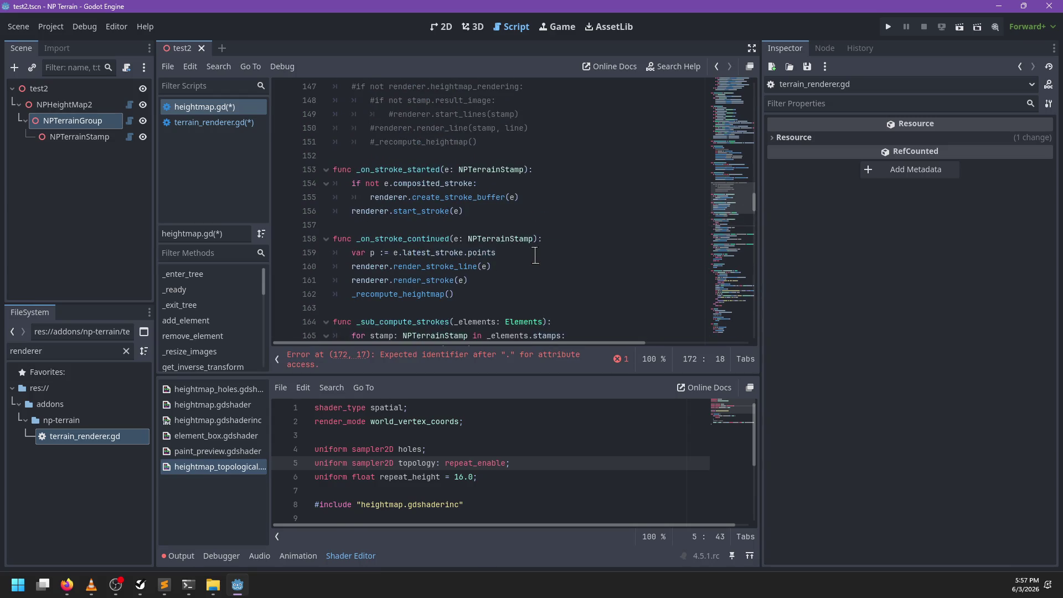
type("create_stroke_bu")
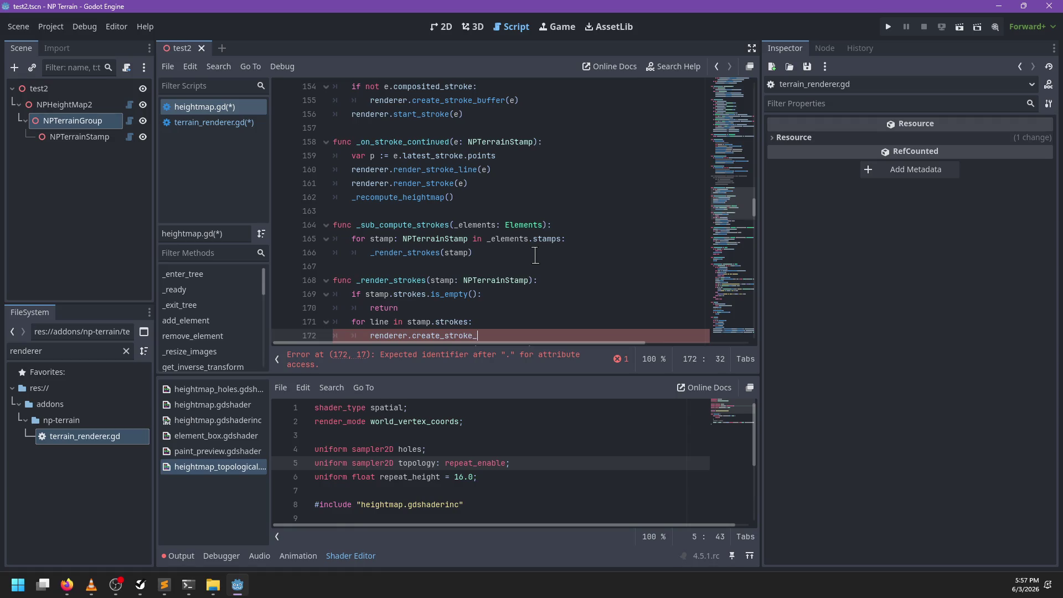
type("ffer(stamp")
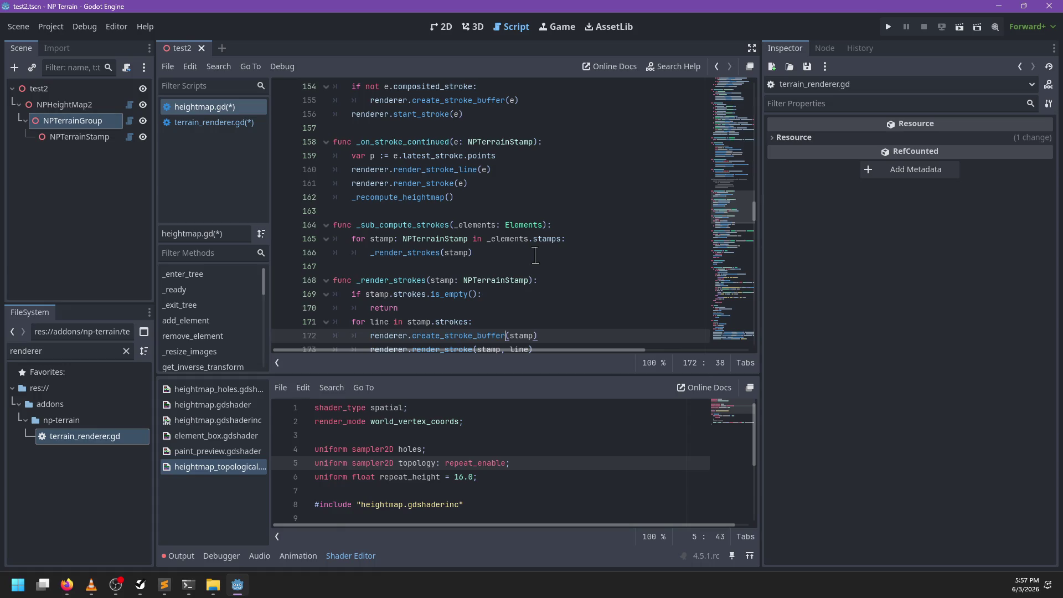
key("ctrl+shift+Left")
key("ctrl+shift+Left")
key("ctrl+shift+Left")
type("_on_s")
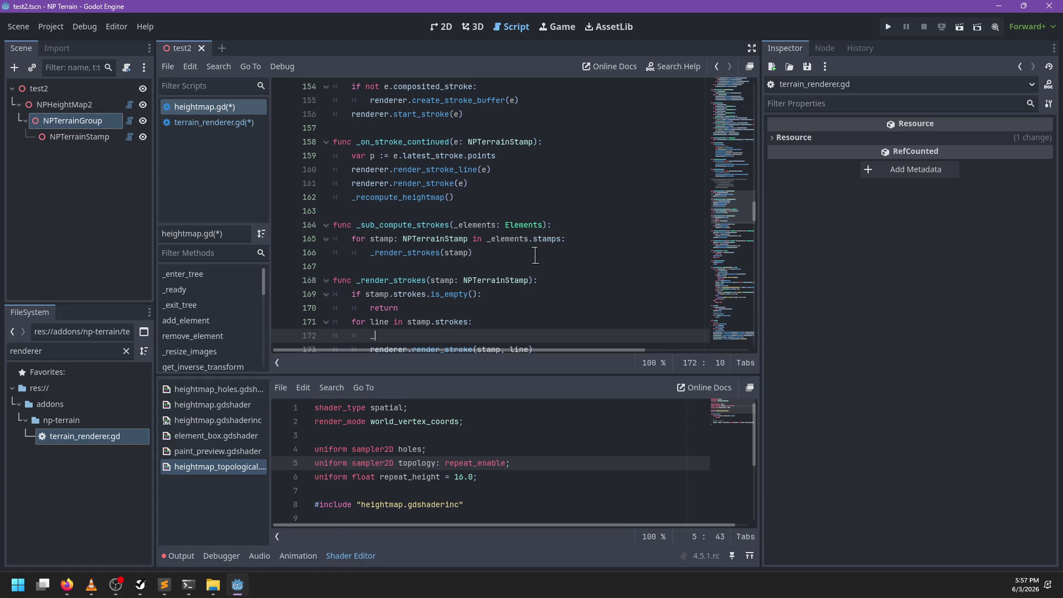
type("troke_started(")
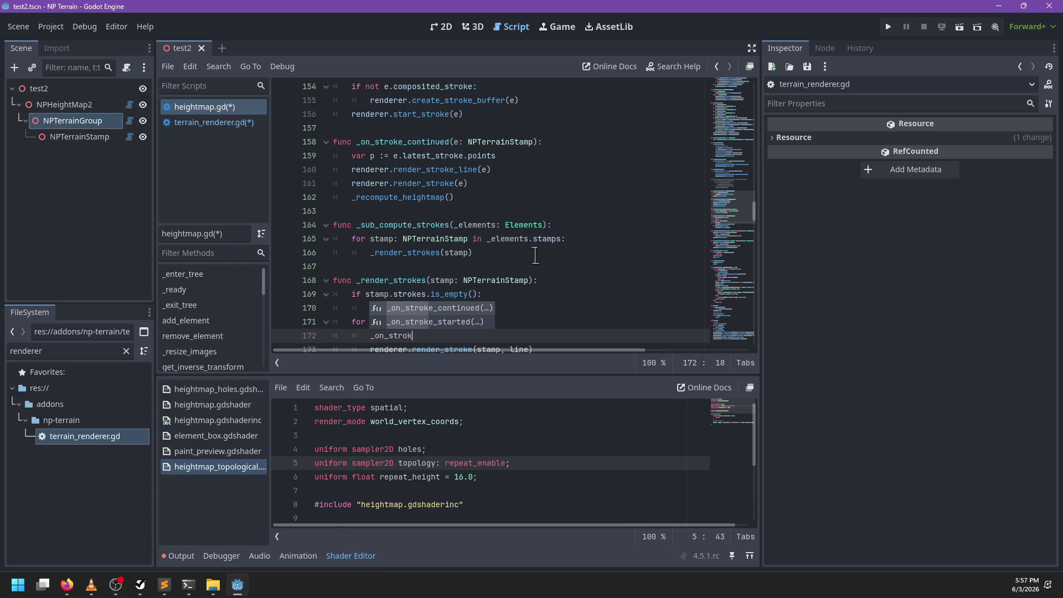
type("stamp)")
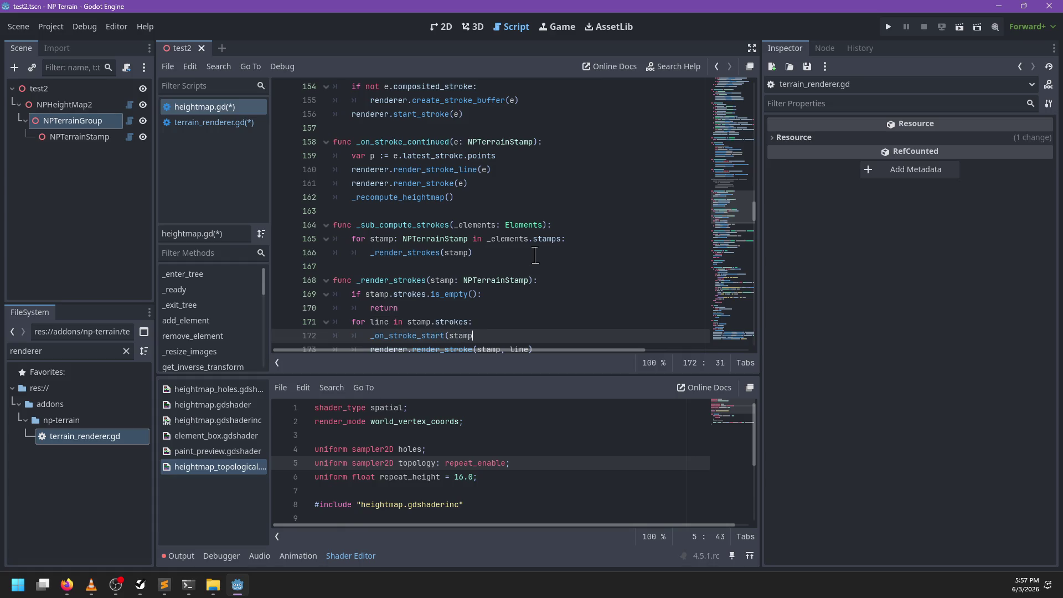
key("Left")
key("Left")
key("Left")
type("ed")
Step: Replace the render_stroke(stamp, line) call with 'for p in stamp.' and extend render_stroke_line's arguments on line 160
scroll(535, 254, "down", 2)
scroll(552, 263, "up", 3)
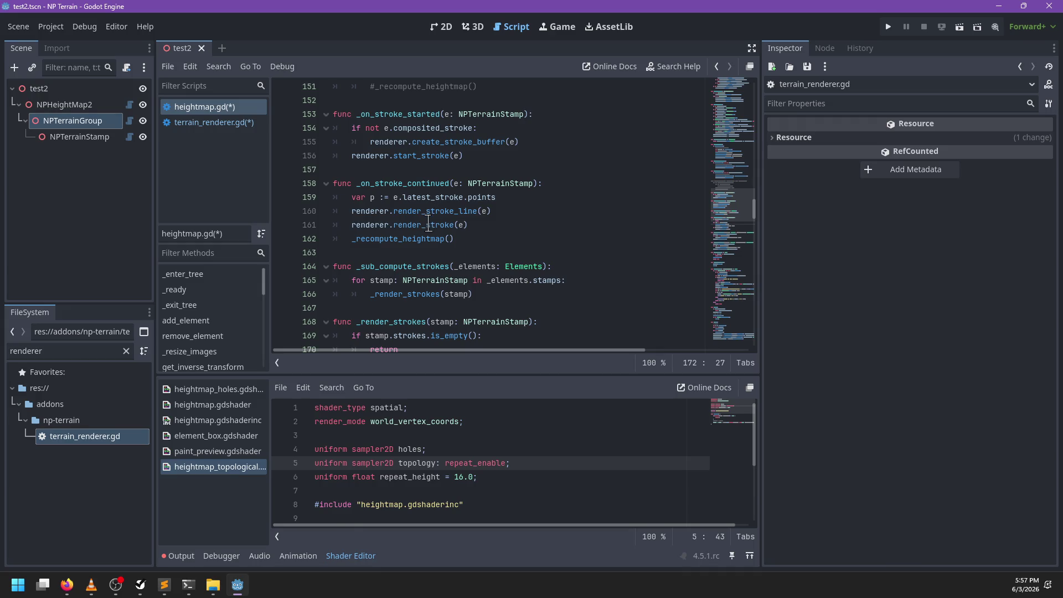
scroll(428, 224, "down", 3)
left_click_drag(553, 266, 370, 266)
scroll(520, 233, "up", 1)
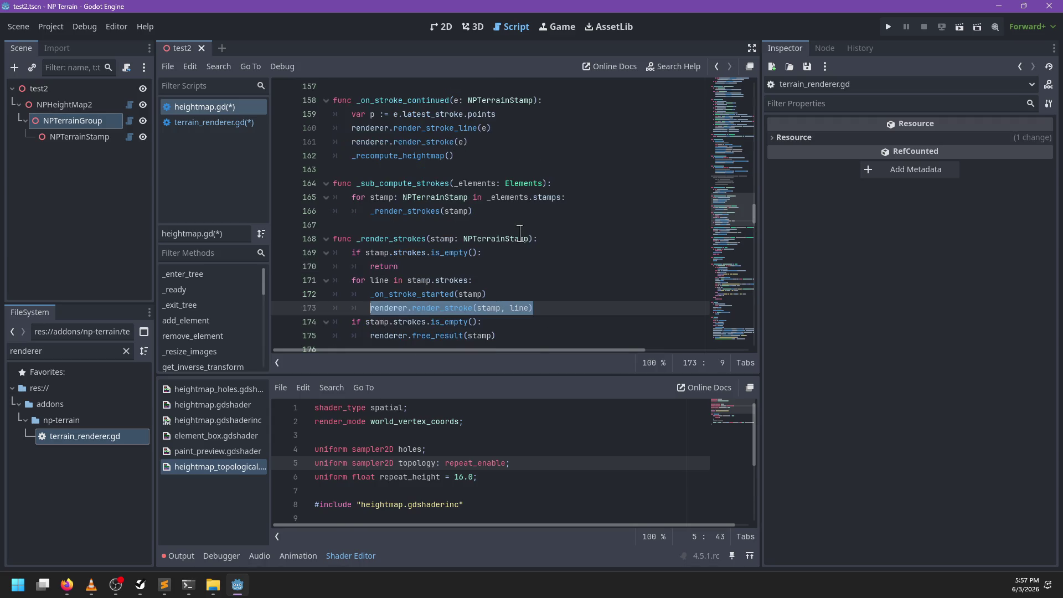
type("for p in stamp.")
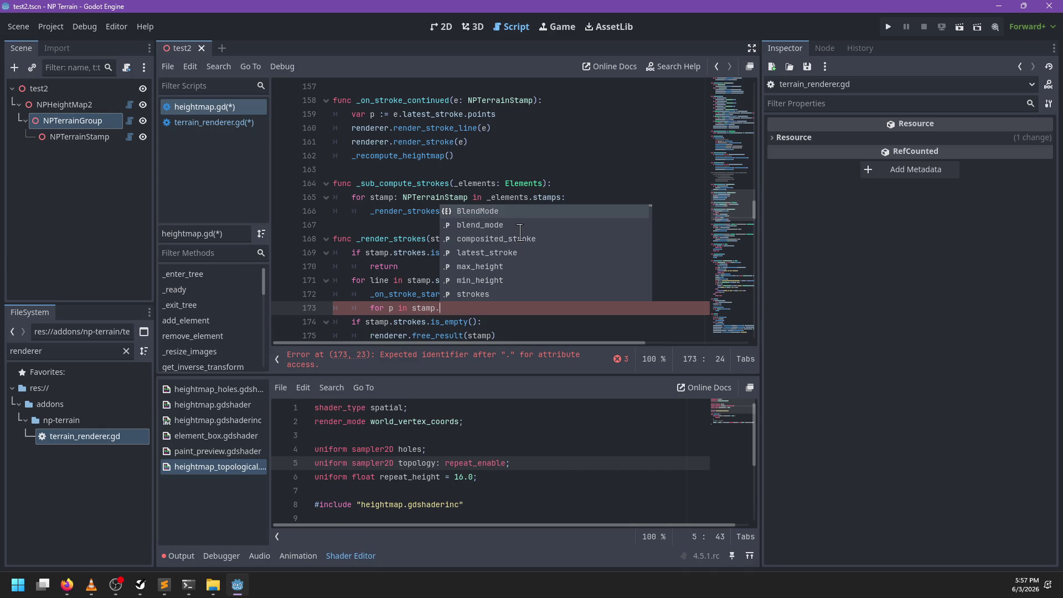
key("Escape")
left_click(487, 128)
type(", p")
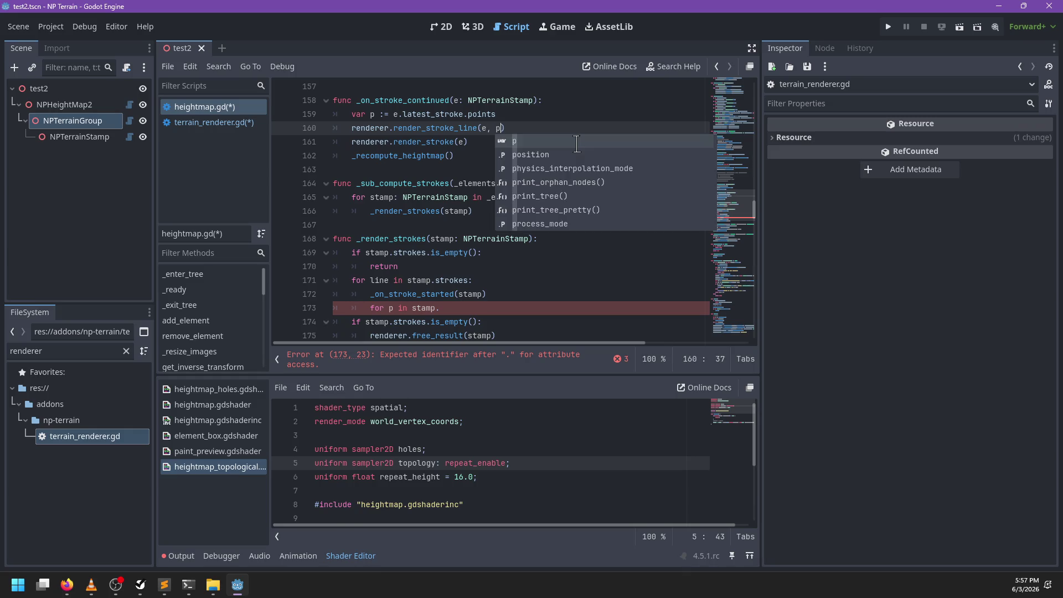
Step: Rewrite the line 160 render_stroke_line arguments as p[p.size()-2], p[p.size()-1]
key("BackSpace")
type("[]")
key("BackSpace")
key("BackSpace")
type("p[")
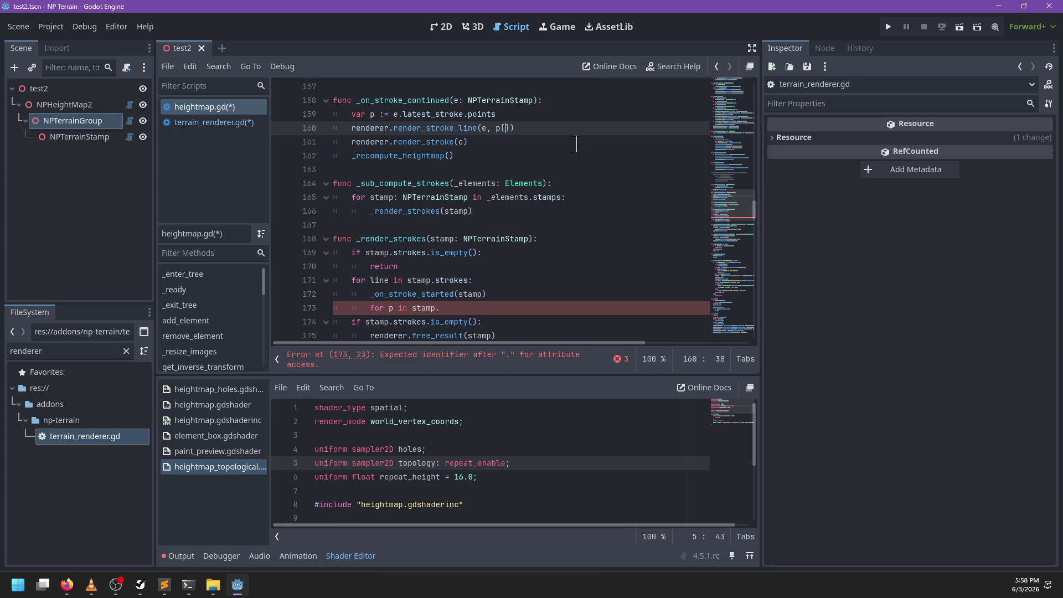
type("p.size-2], ")
type("p[p.size - 1]")
scroll(541, 170, "up", 1)
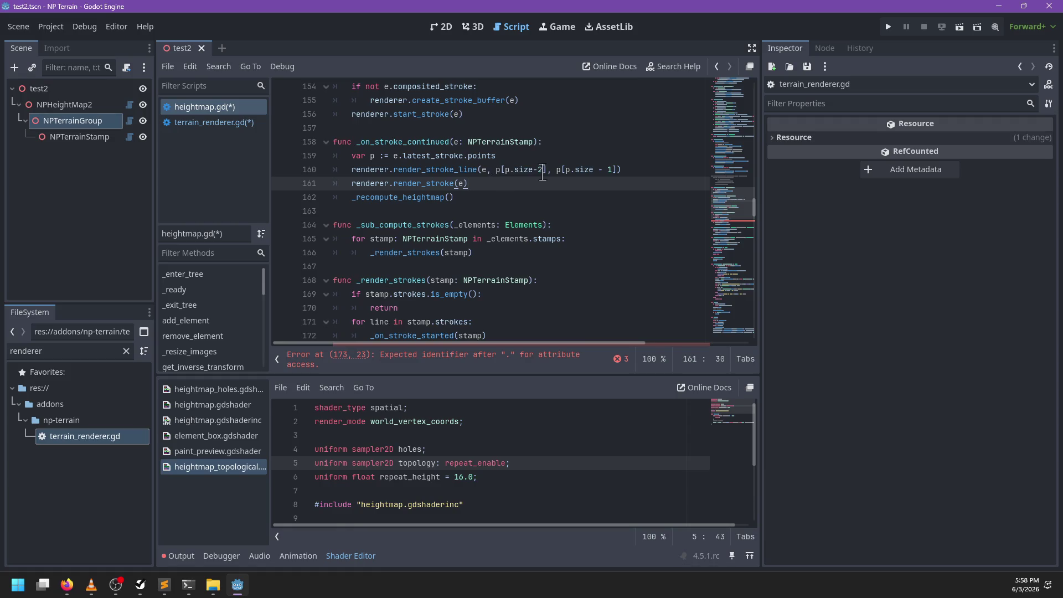
left_click(532, 169)
type("()")
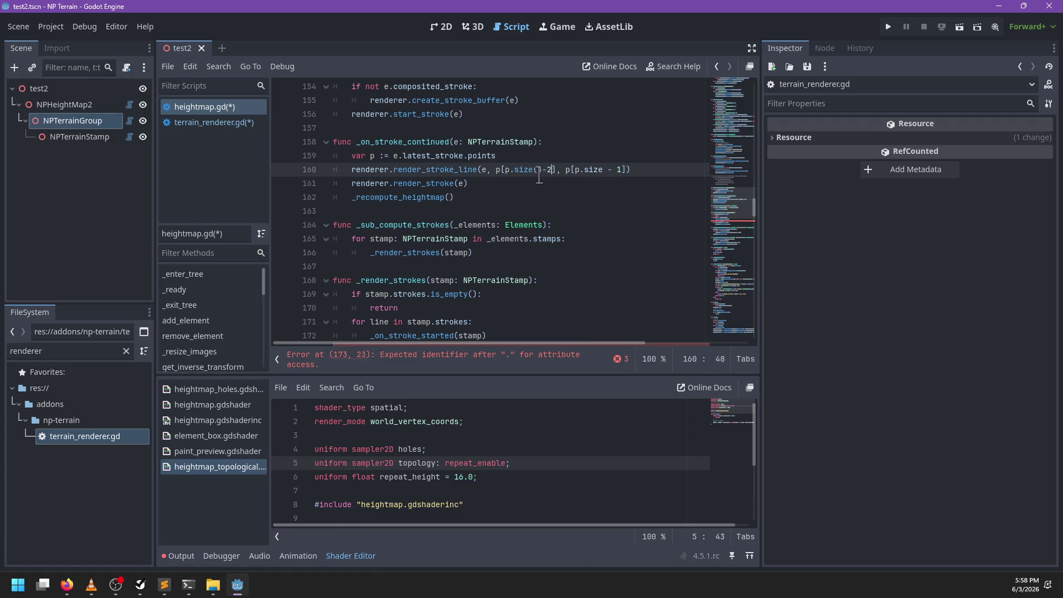
type("()")
Step: Strip the p[ ] index brackets so the arguments read p.size()-2, p.size()-1, and save
key("ctrl+Left")
key("ctrl+Left")
key("ctrl+Left")
key("BackSpace")
key("BackSpace")
key("Right")
key("Right")
key("Right")
key("Delete")
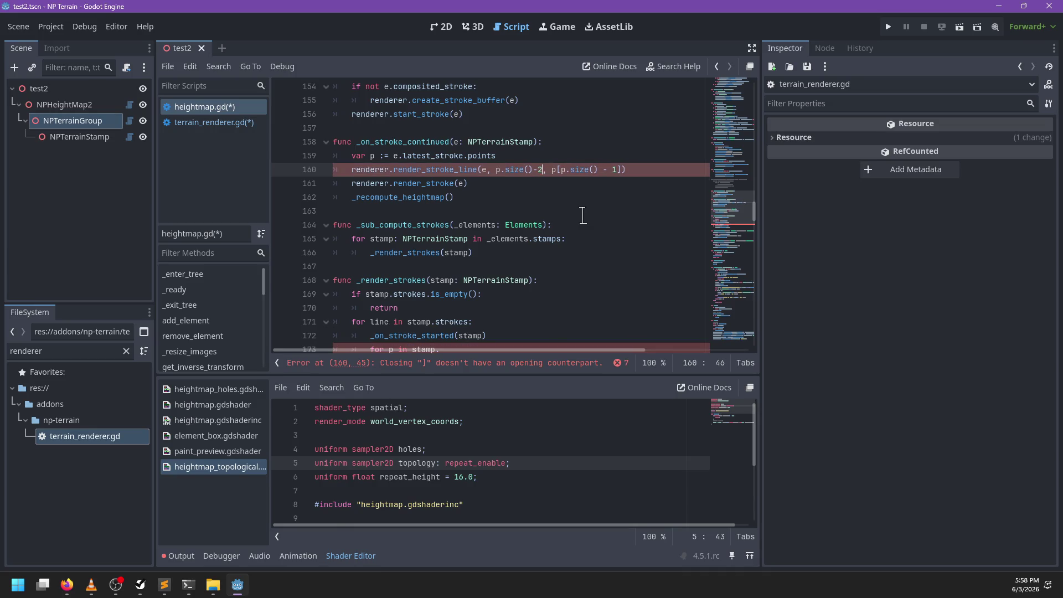
key("Right")
key("Right")
key("Right")
key("BackSpace")
key("BackSpace")
key("End")
key("BackSpace")
left_click(513, 183)
key("ctrl+s")
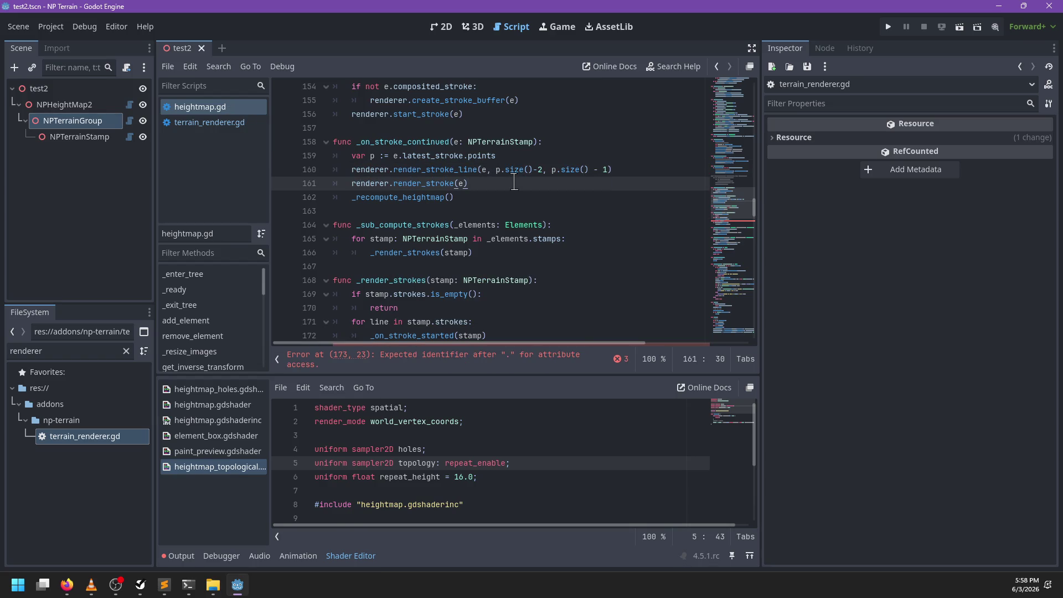
Step: Drop the p.size()-1 argument so the call reads render_stroke_line(e, p.size()-2), and save
double_click(465, 169)
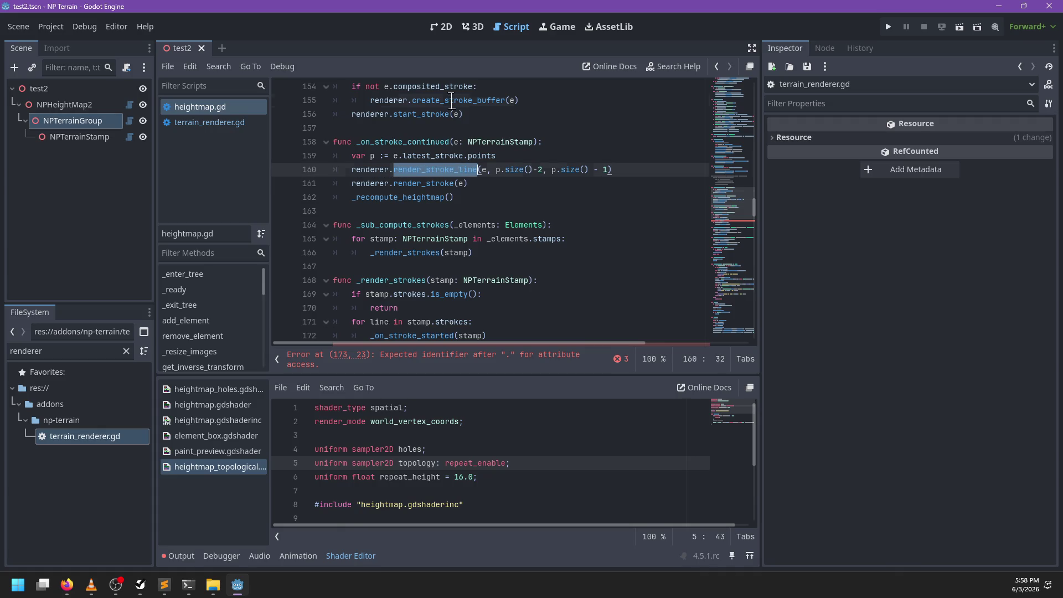
double_click(452, 100)
left_click(484, 169)
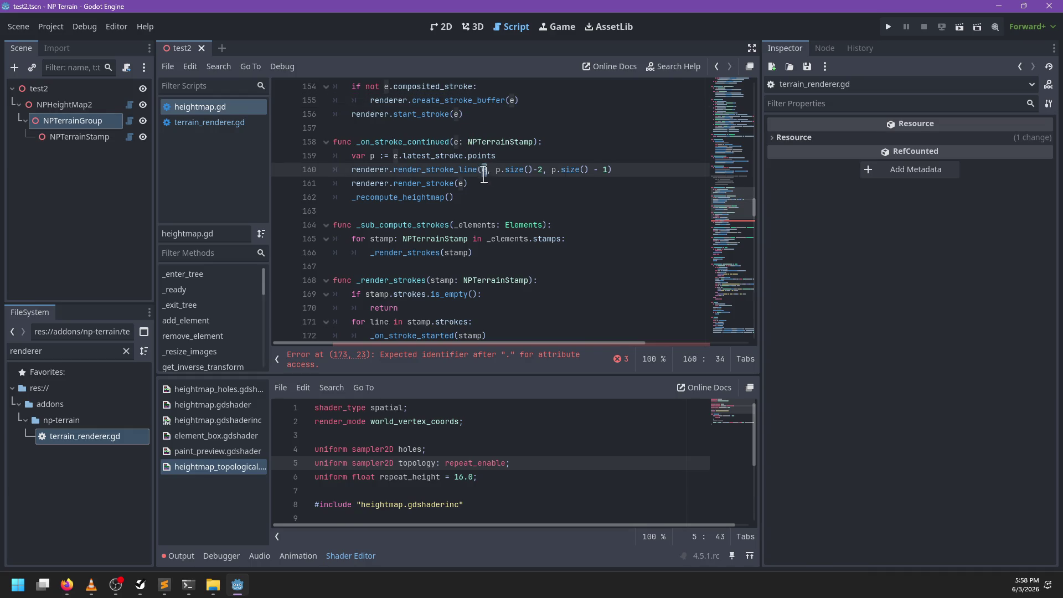
left_click_drag(496, 169, 543, 169)
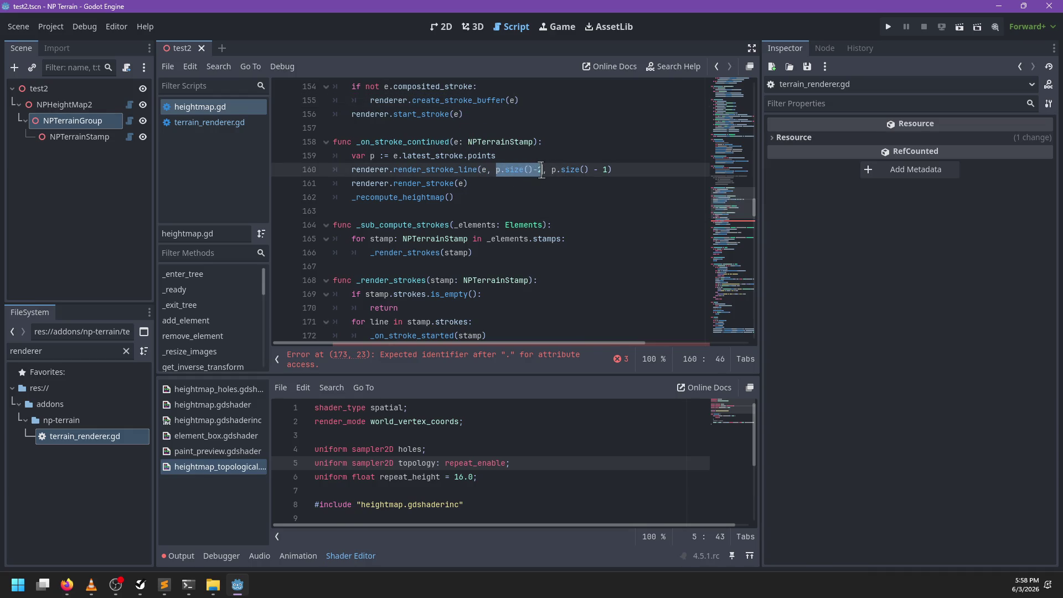
left_click(603, 169)
key("BackSpace")
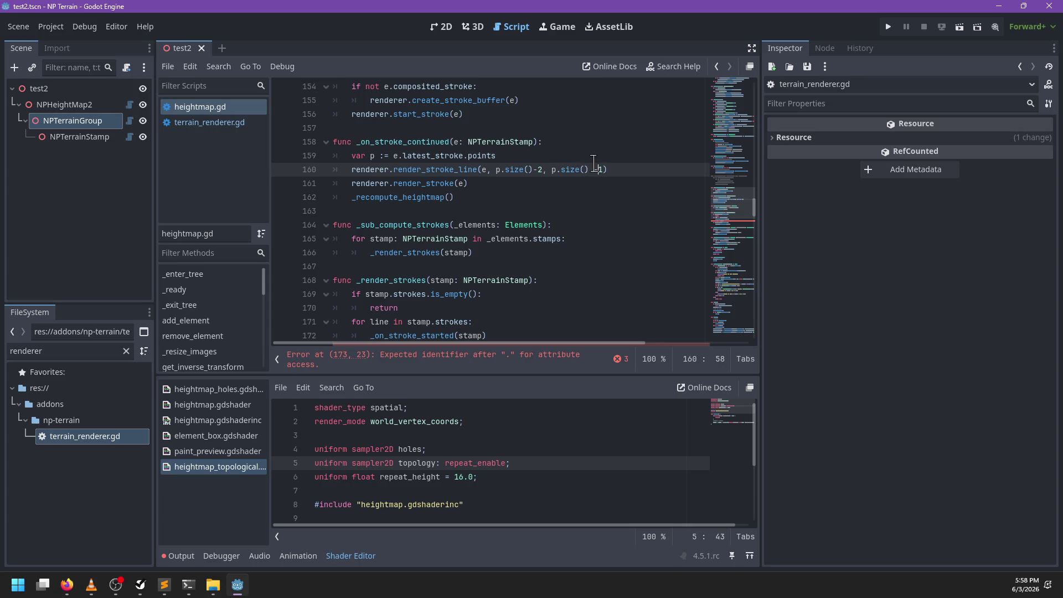
key("BackSpace")
left_click_drag(542, 169, 598, 171)
key("BackSpace")
key("ctrl+s")
left_click(210, 122)
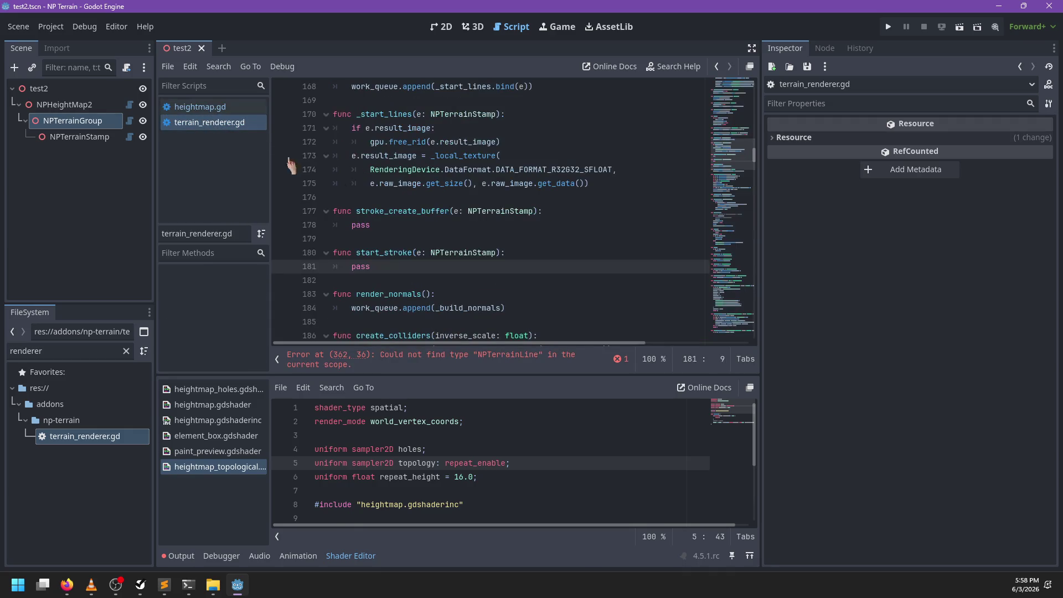
Step: Rename stroke_create_buffer to create_stroke_buffer and begin func render_stroke_line(e: NPTerrainStamp below start_stroke
double_click(398, 211)
type("create_stroke_buffer")
left_click(411, 264)
key("Return")
key("Return")
type("func ")
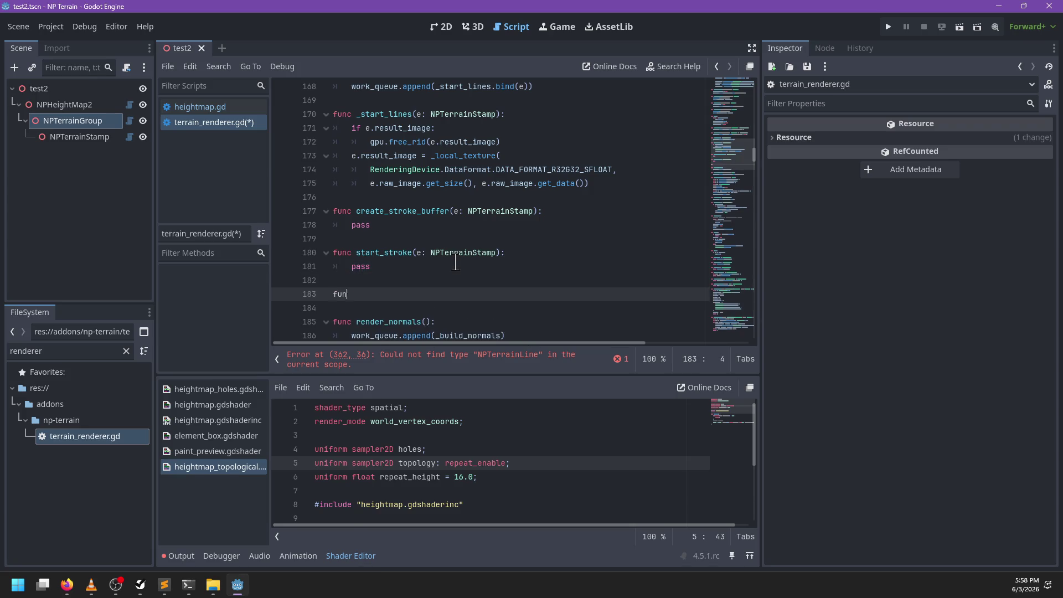
type("render_stroke_")
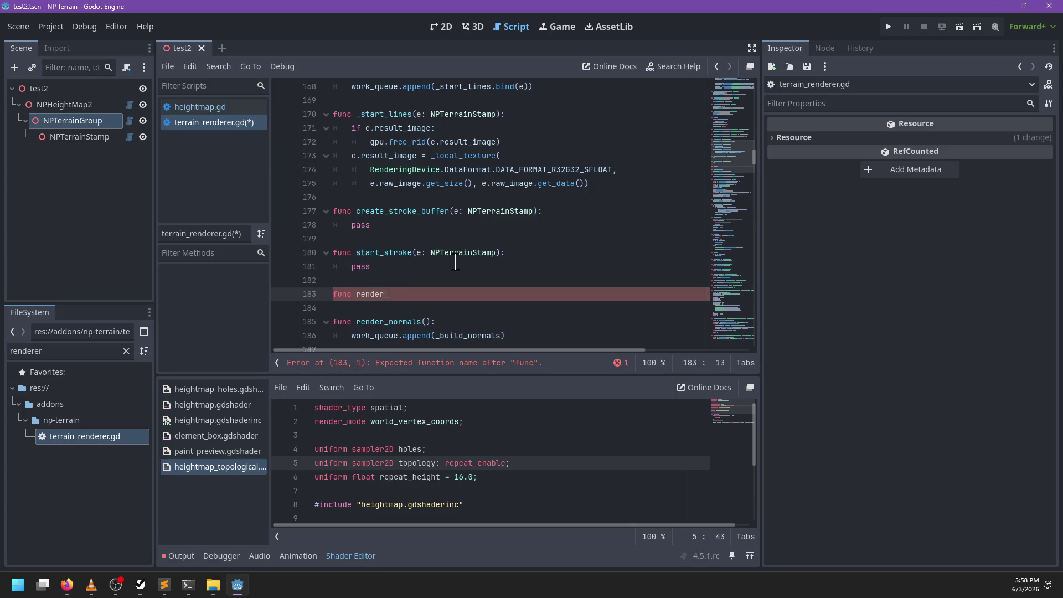
type("line(e: TE")
key("BackSpace")
key("BackSpace")
type("NPTer")
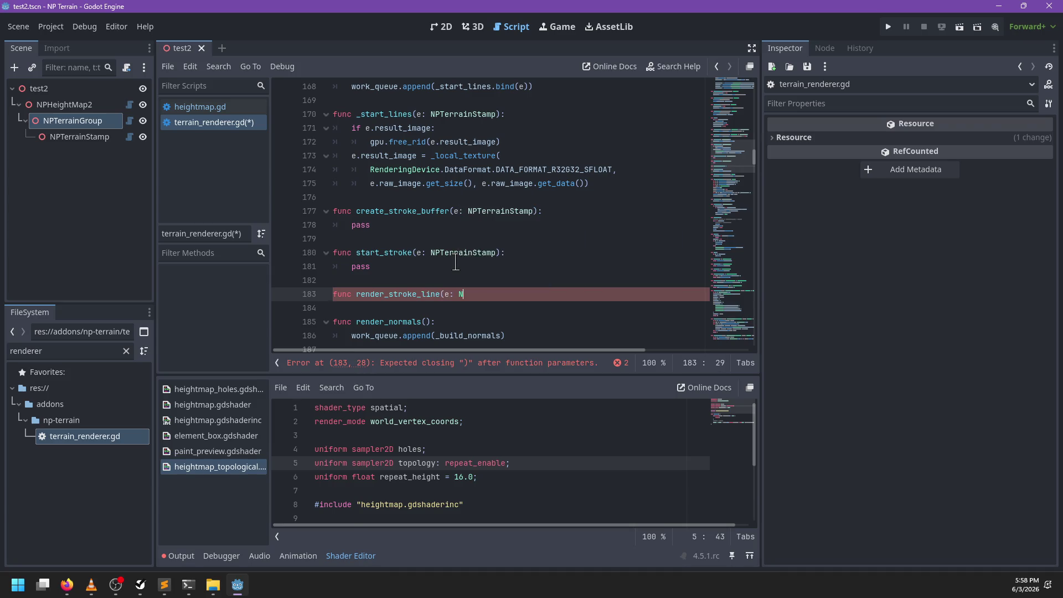
type("r")
key("Return")
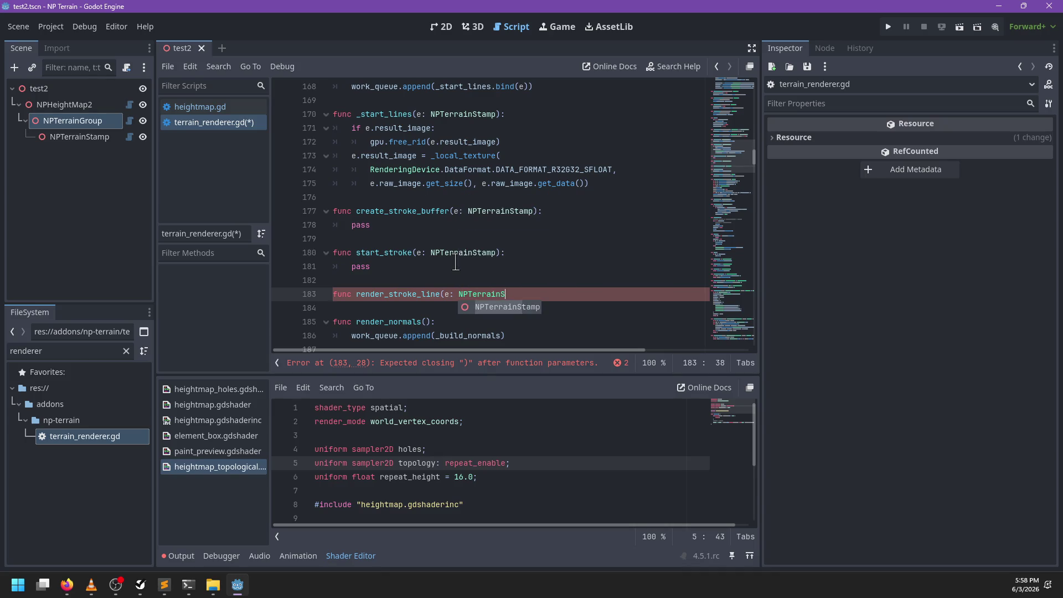
Step: Finish the render_stroke_line stub with a start_index: int parameter and a pass body
type("start_index")
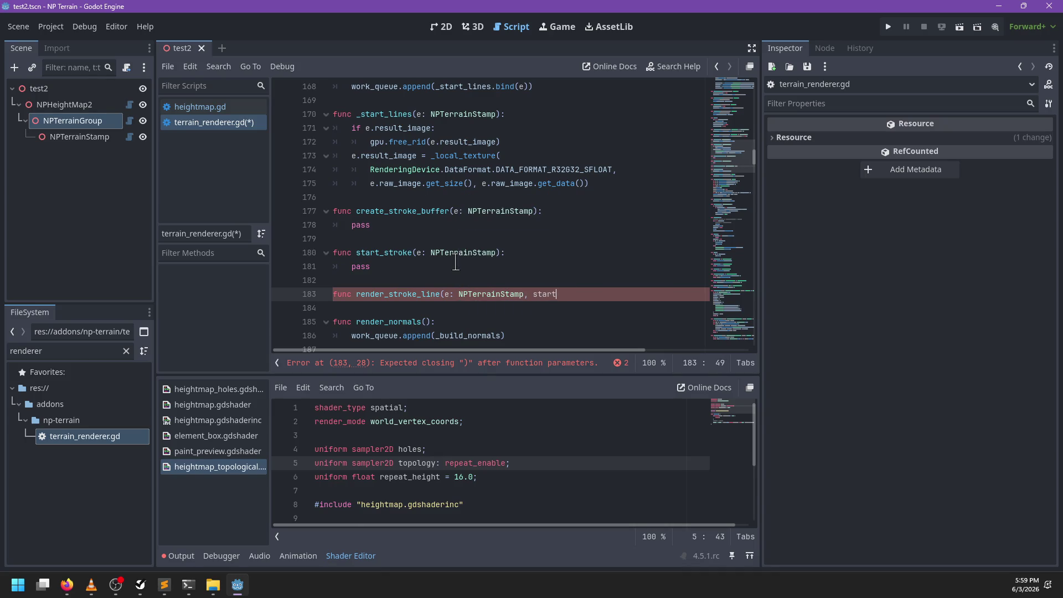
type(": iu")
key("BackSpace")
type("n")
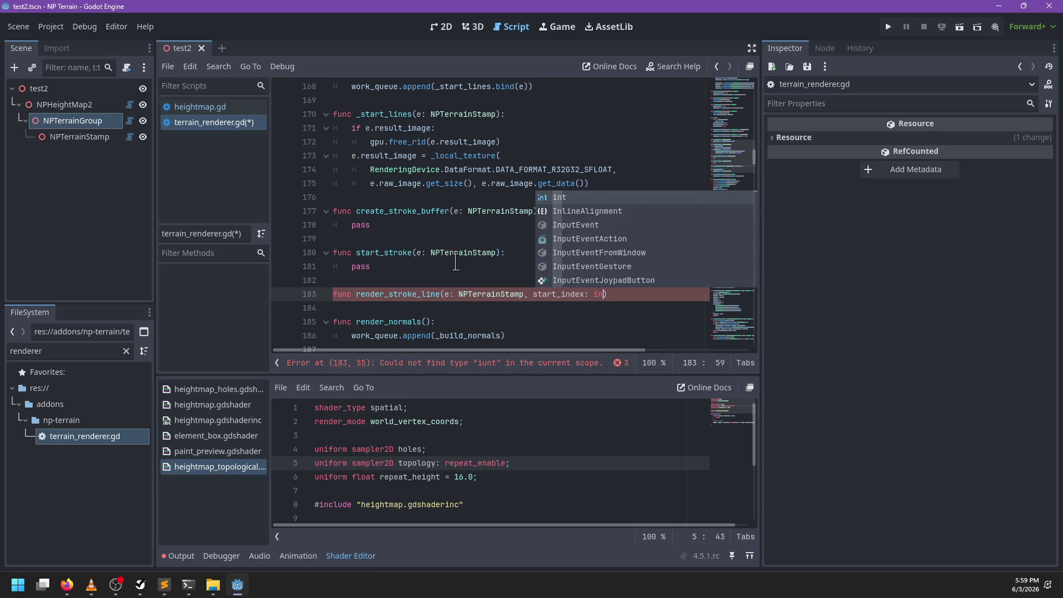
key("Return")
type(":")
key("Return")
type("pass")
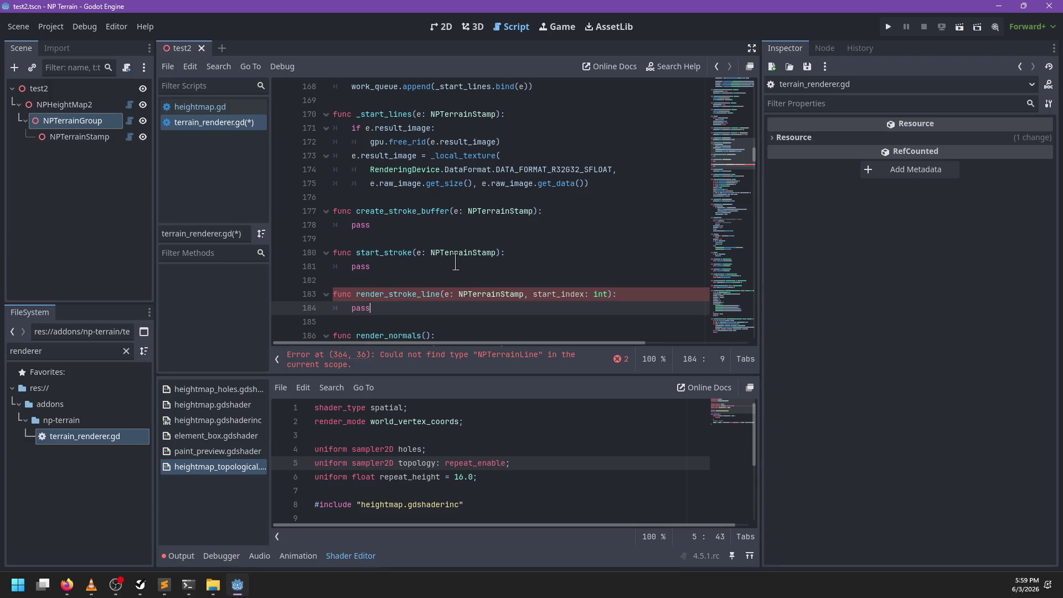
key("Return")
key("Return")
type("func")
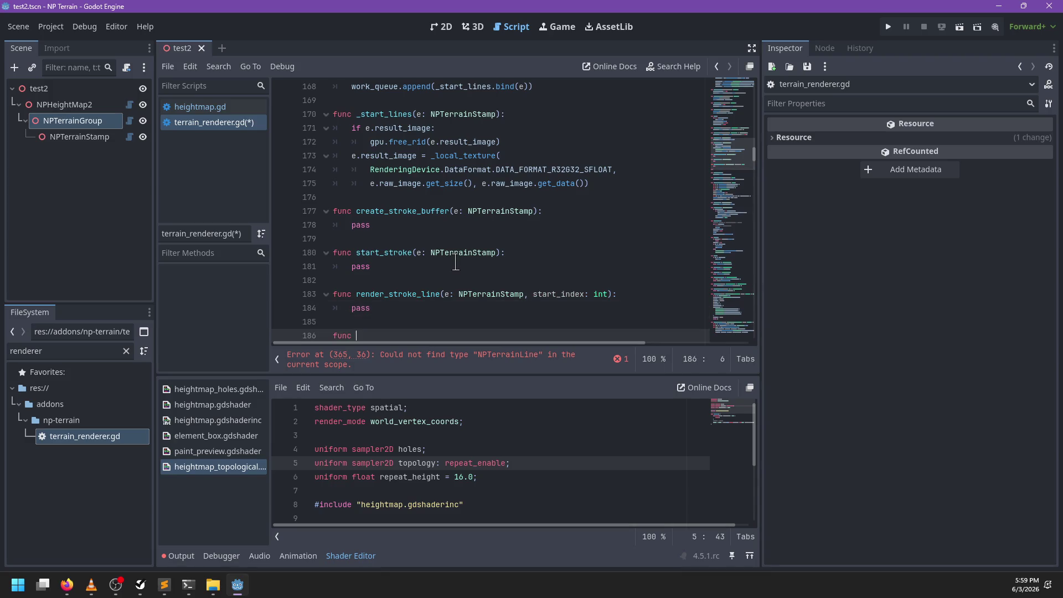
scroll(446, 245, "down", 1)
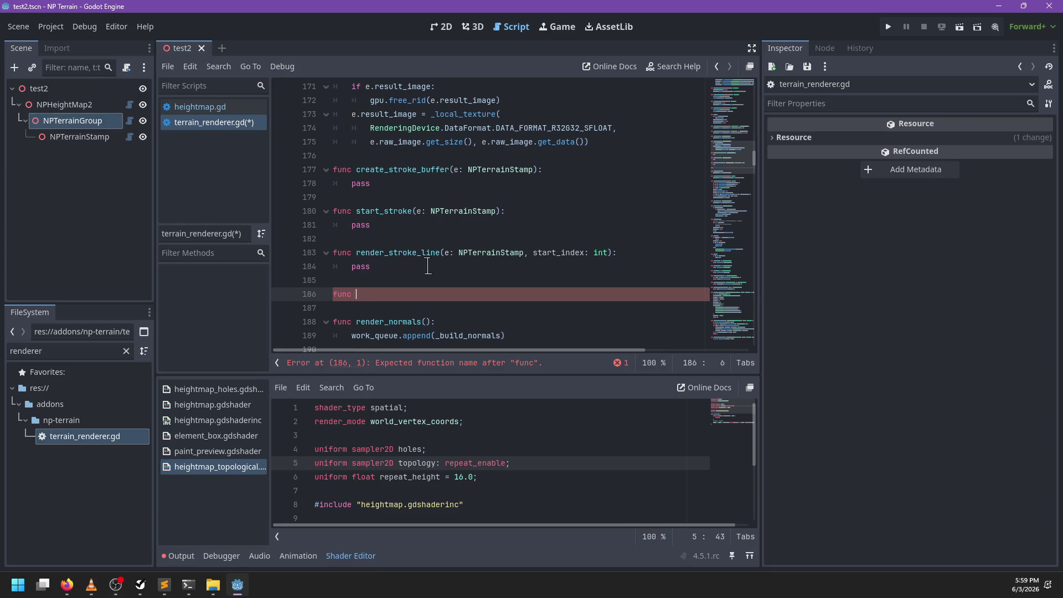
left_click(228, 107)
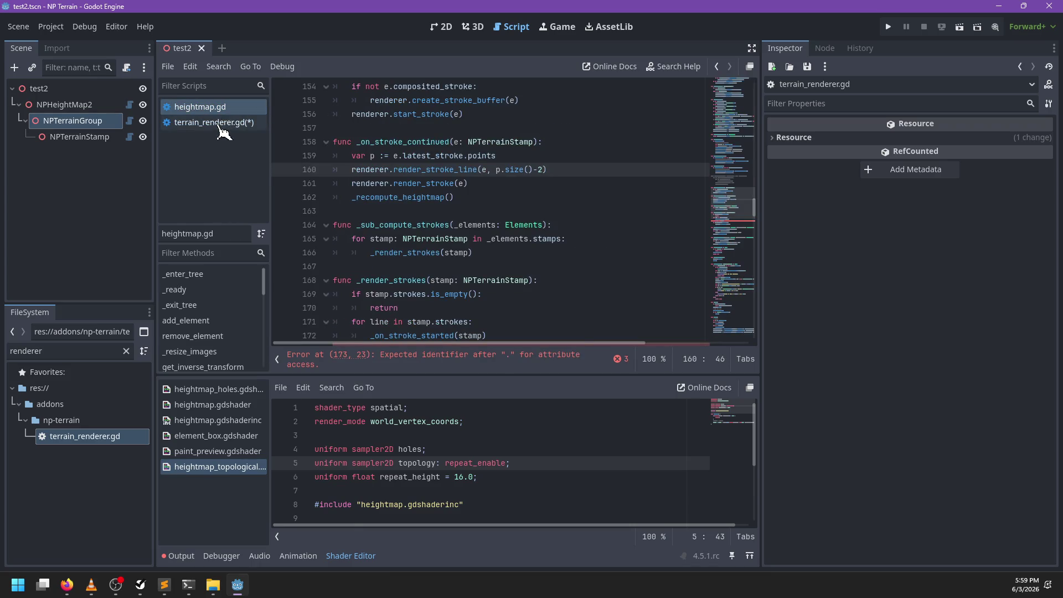
Step: Add a render_stroke(e: NPTerrainStamp) stub with a pass body to terrain_renderer.gd and save it
left_click(219, 125)
type("render_stroke(e: NPTerra")
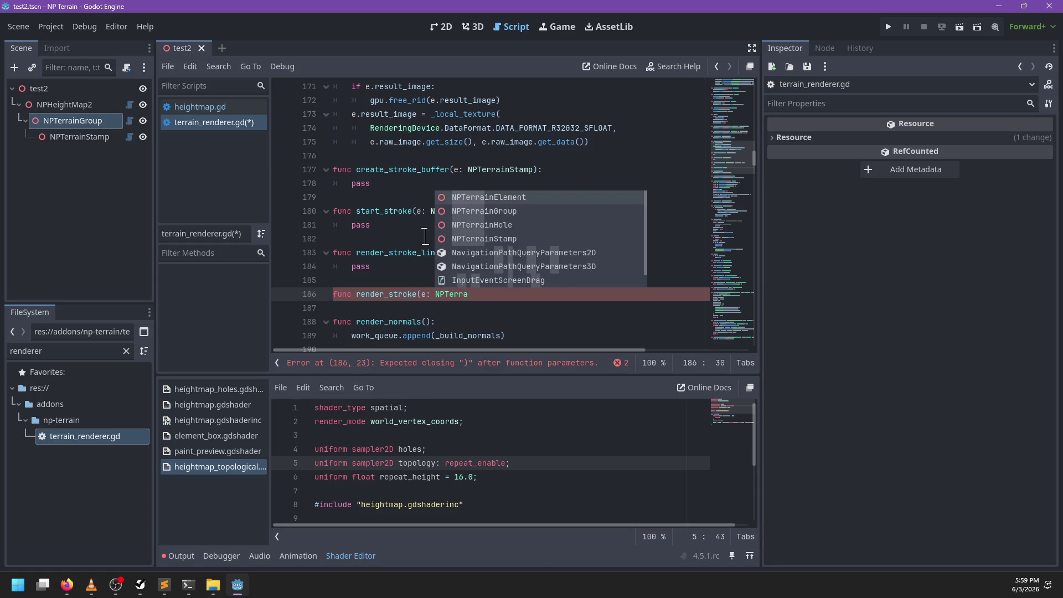
type("inStamp,")
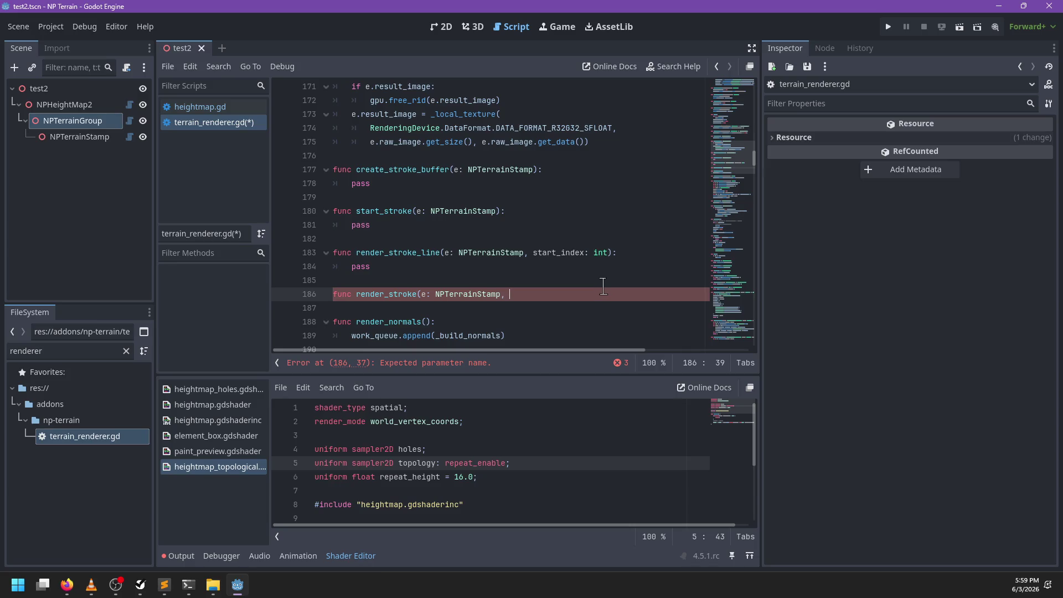
key("BackSpace")
key("BackSpace")
type("):")
key("Return")
type("pass")
key("Up")
key("ctrl+Right")
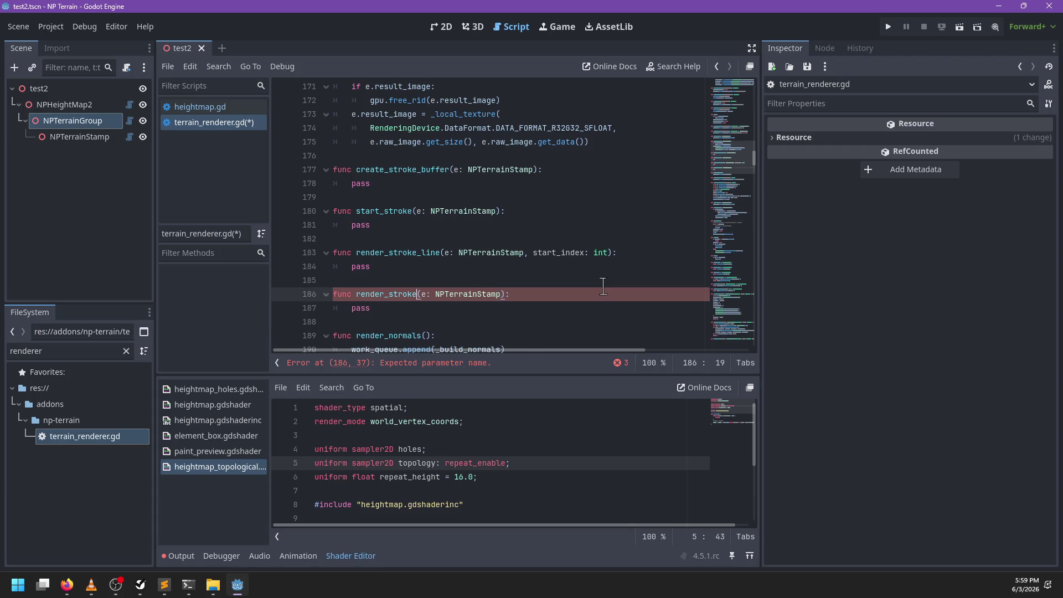
key("End")
key("Left")
key("Left")
type(",")
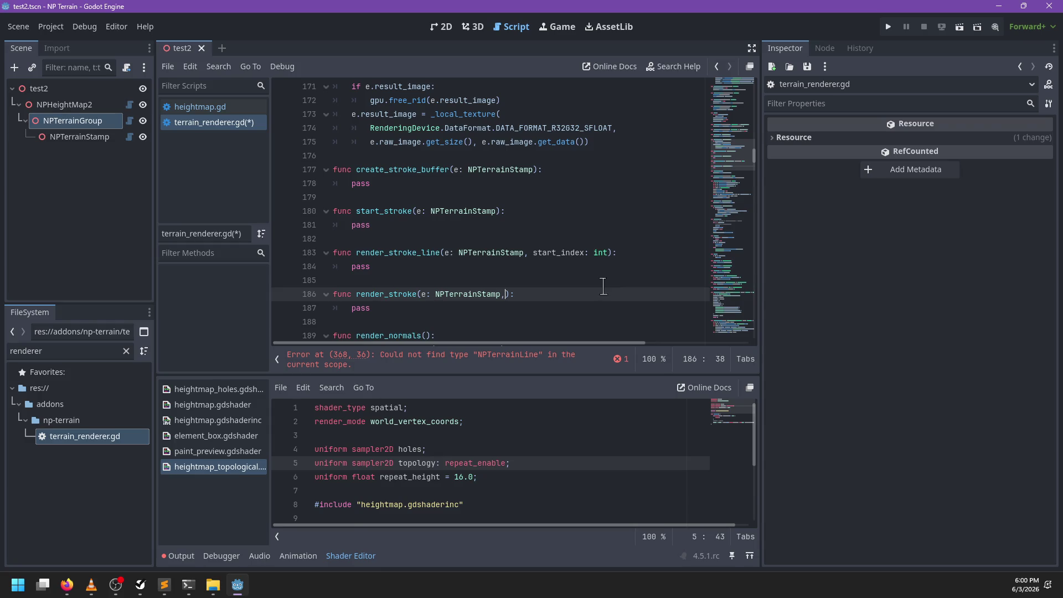
key("BackSpace")
key("ctrl+s")
Step: In heightmap.gd, duplicate the stroke_continued connection check
left_click(244, 107)
mouse_move(752, 209)
left_mouse_down()
mouse_move(738, 200)
mouse_move(752, 82)
mouse_move(754, 145)
left_mouse_up()
left_click_drag(613, 193, 636, 158)
key("ctrl+c")
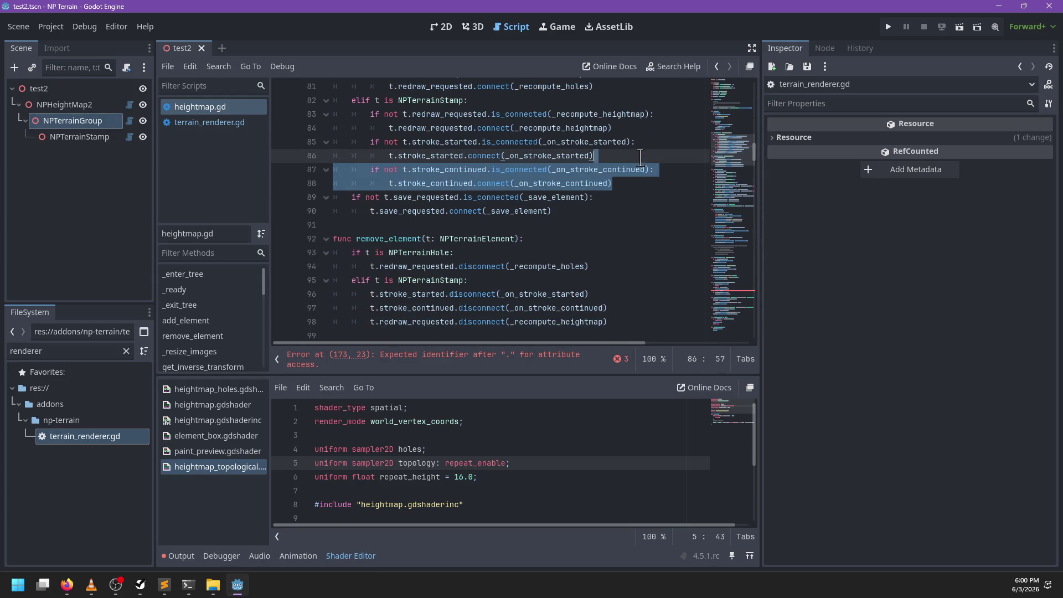
left_click(643, 183)
key("ctrl+v")
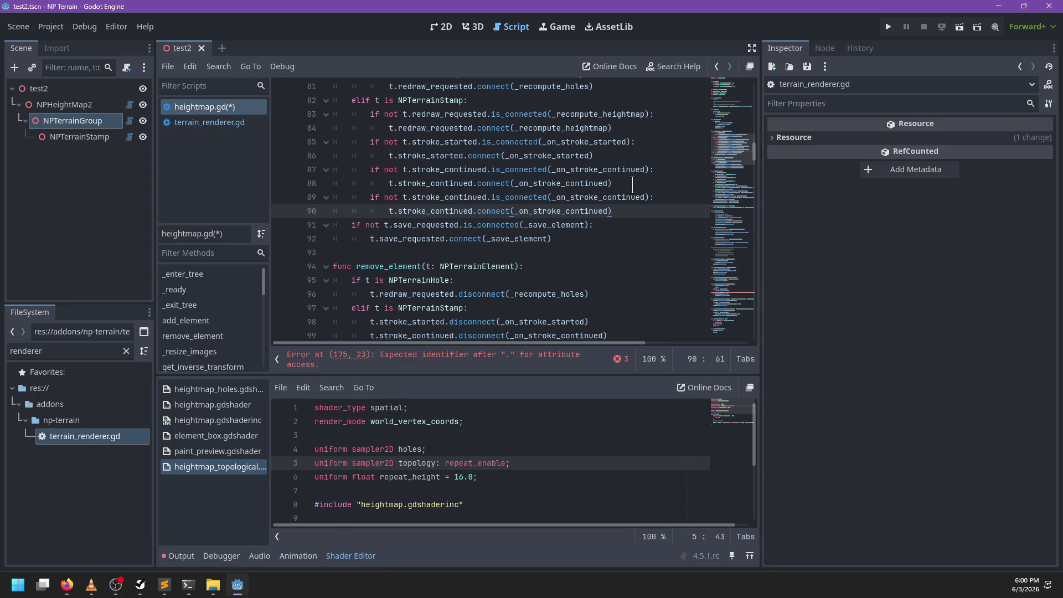
Step: Change 'continued' to 'finished' in the copy so stroke_finished connects to _on_stroke_finished
left_click_drag(602, 197, 644, 197)
key("ctrl+d")
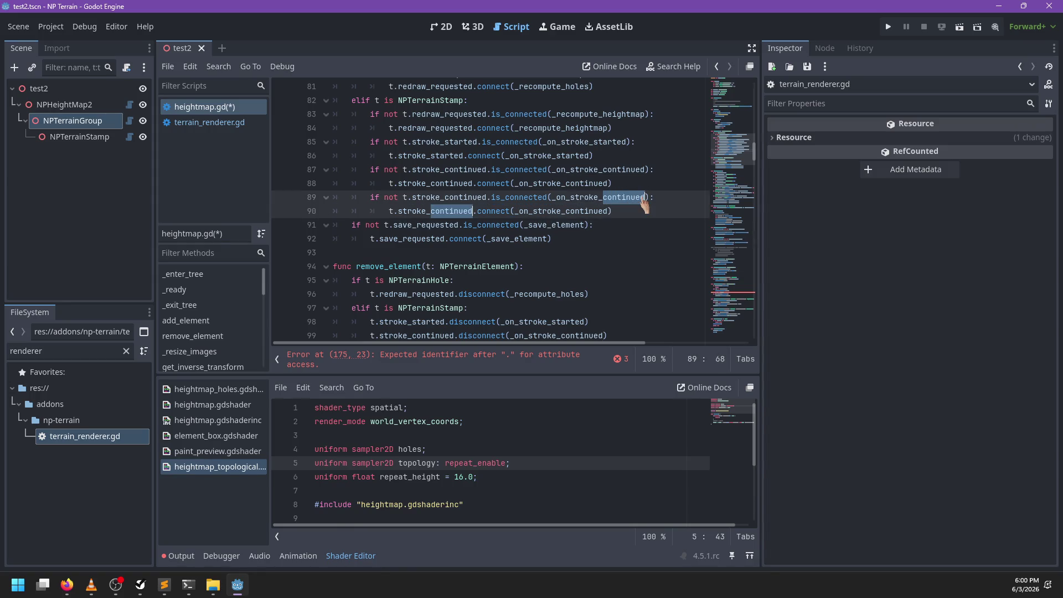
key("Escape")
key("ctrl+d")
key("ctrl+d")
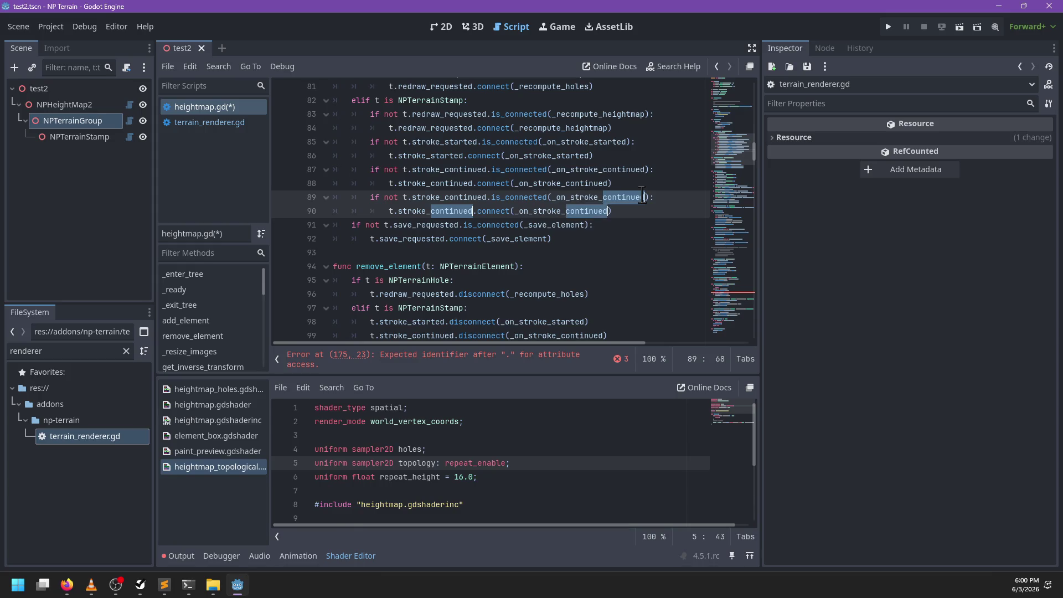
key("Escape")
mouse_move(444, 198)
left_mouse_down()
mouse_move(486, 197)
mouse_move(446, 197)
left_mouse_up()
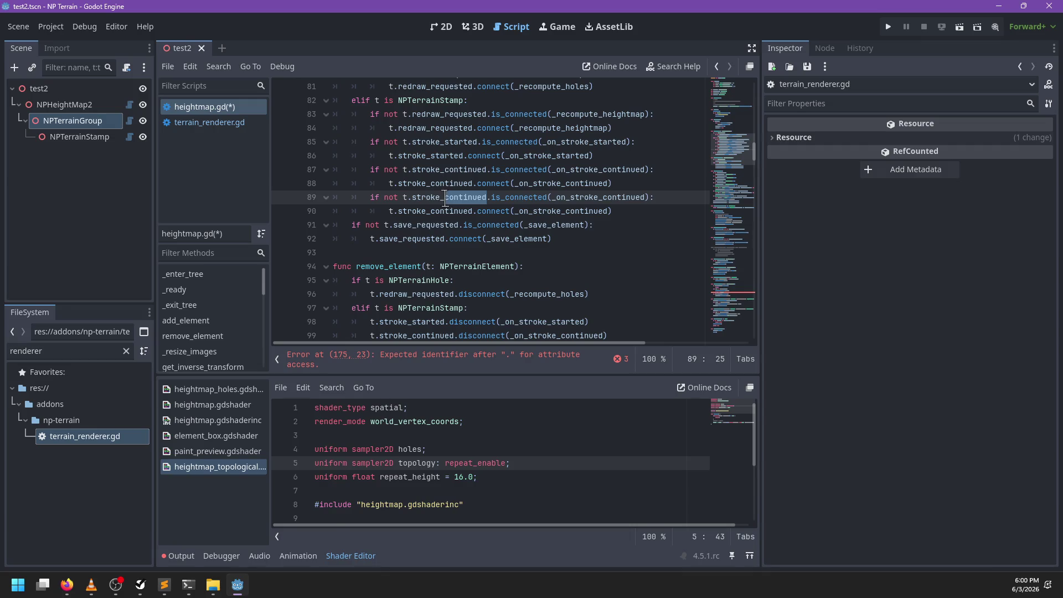
key("ctrl+d")
type("finished")
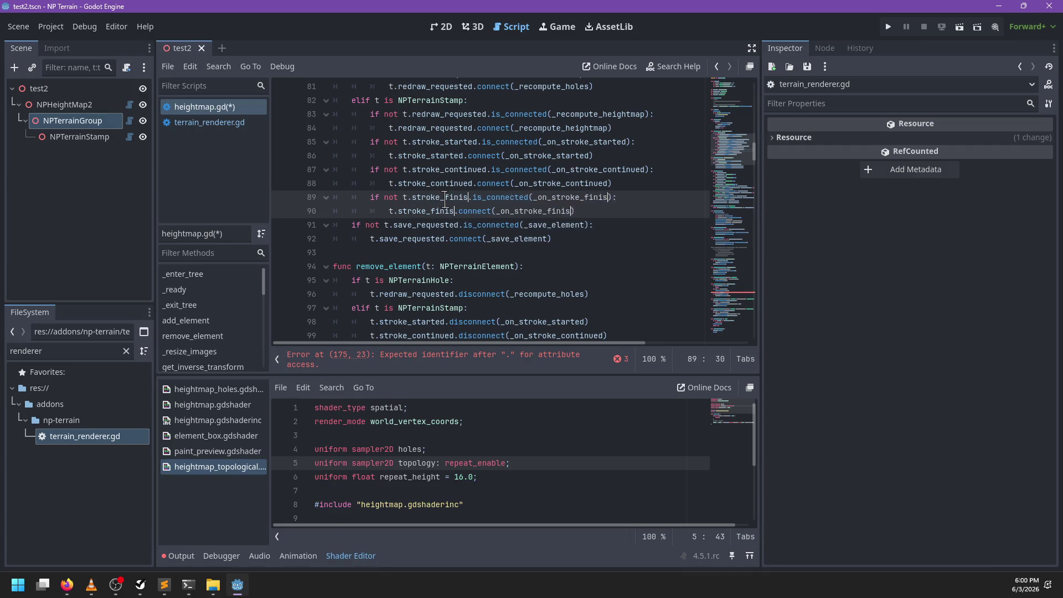
key("Escape")
left_click(164, 584)
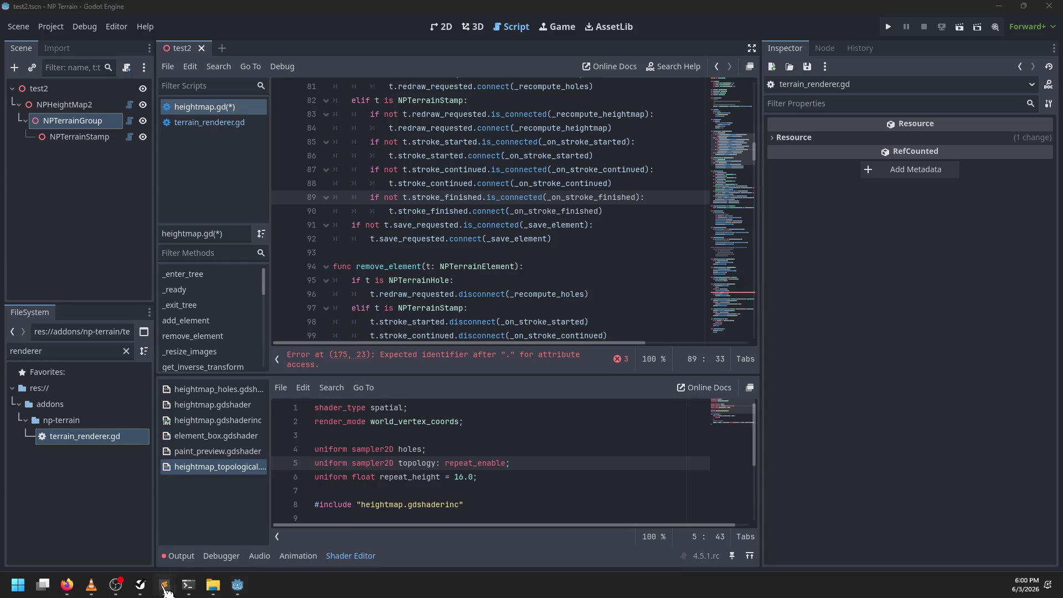
left_click(242, 529)
Step: Add 'Mouse up: stroke finished' with an indented '- Swap result buffers' sub-point
key("Return")
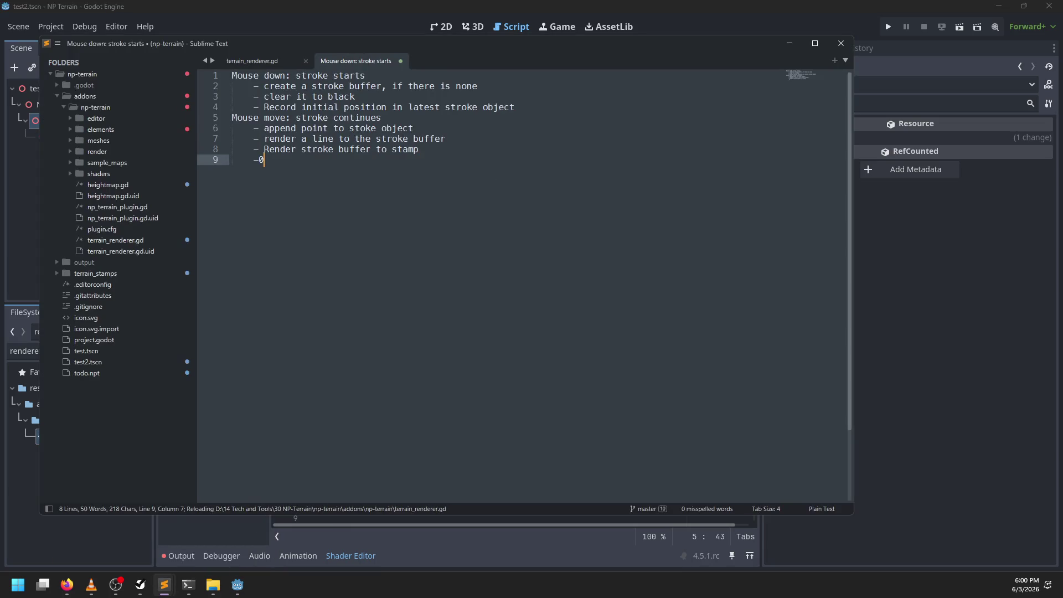
type("Mouse up: s")
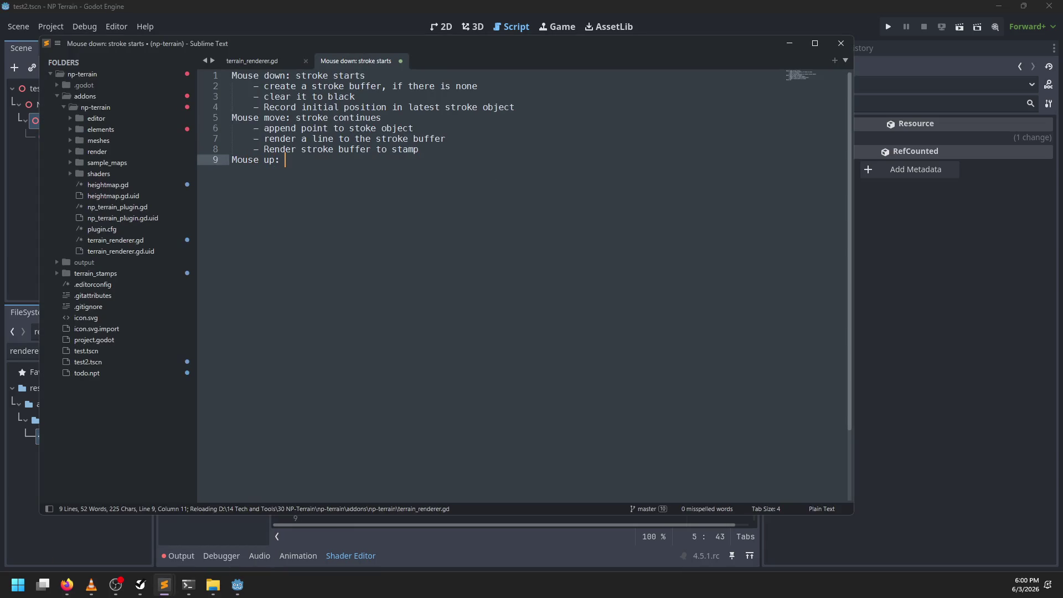
type("troke finished")
key("Return")
key("Tab")
type("- ")
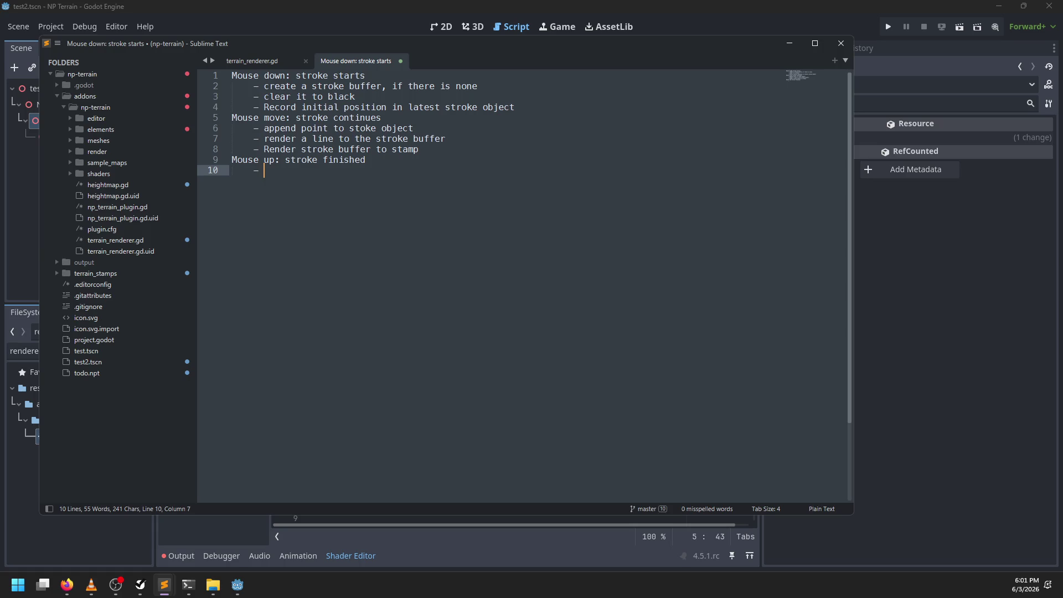
type("Swap ")
type("result with")
key("ctrl+BackSpace")
key("ctrl+BackSpace")
type("buff")
key("ctrl+BackSpace")
type("result buf")
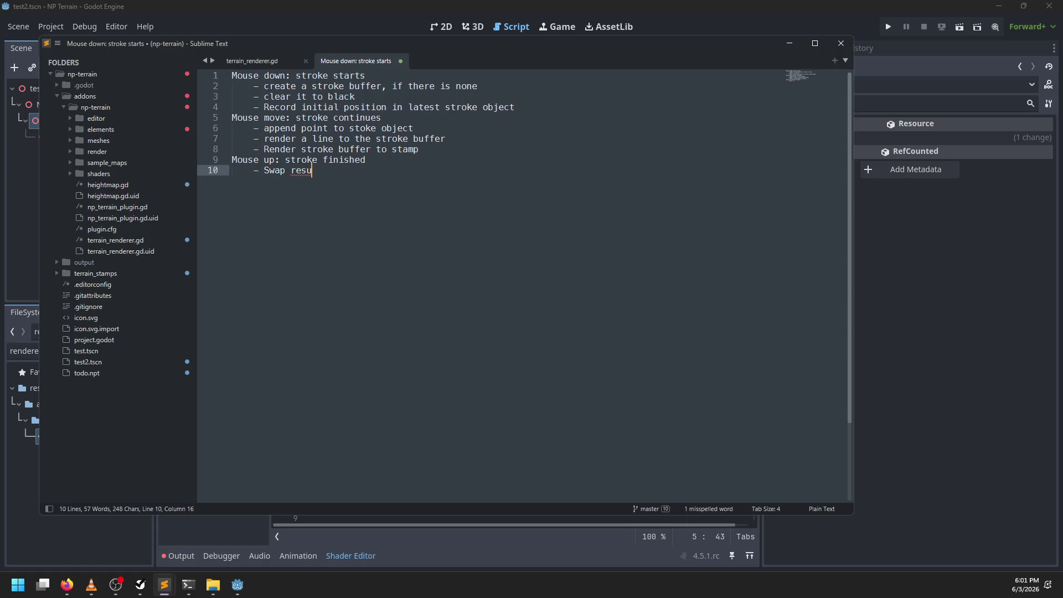
type("fers (")
key("BackSpace")
key("BackSpace")
key("ctrl+s")
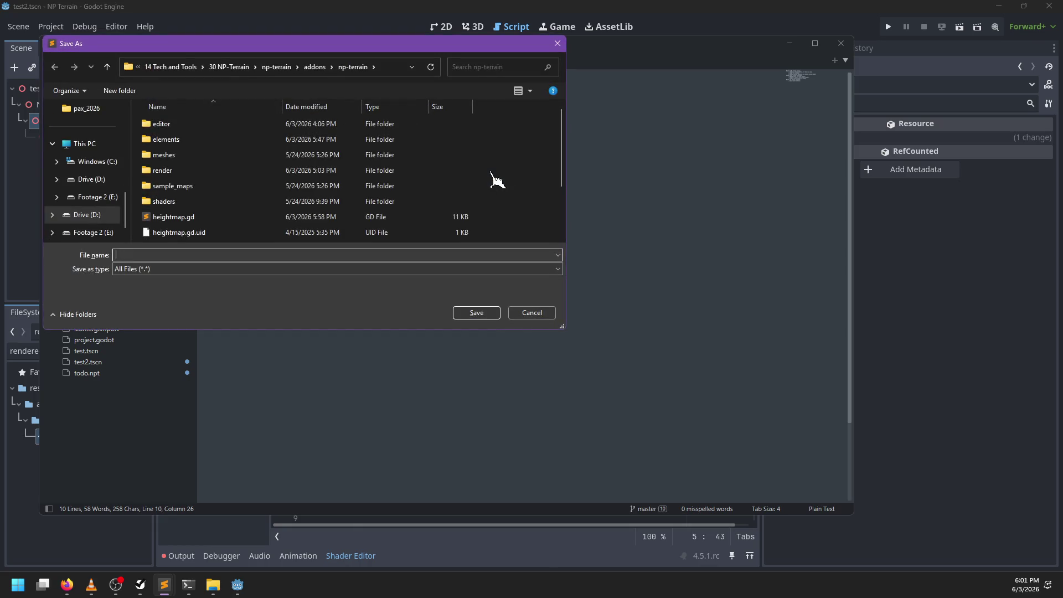
key("Escape")
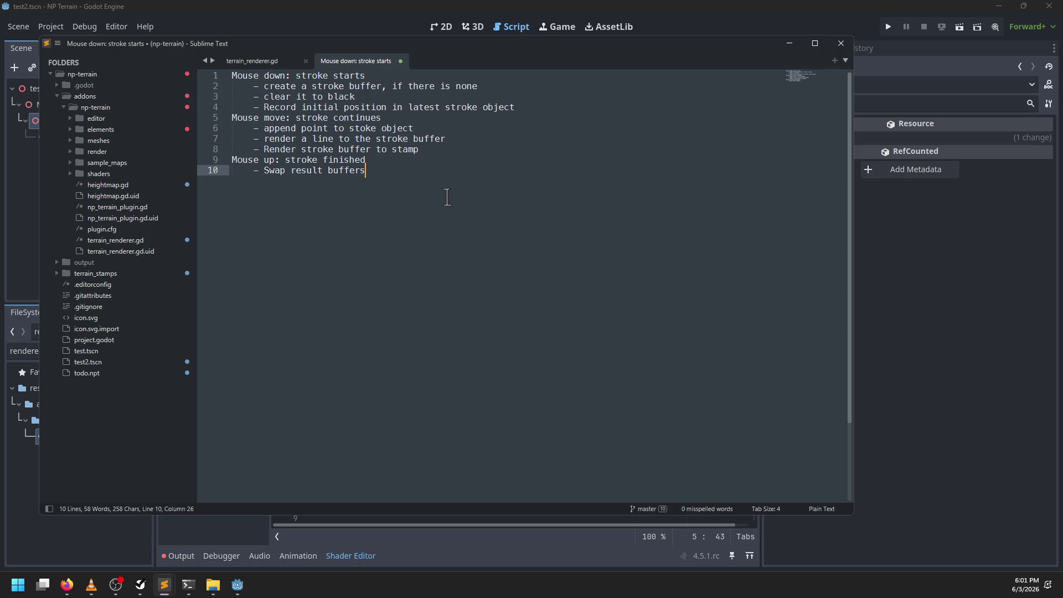
Step: Add the next sub-point 'For now: save result as stamp'
left_click_drag(421, 57, 476, 101)
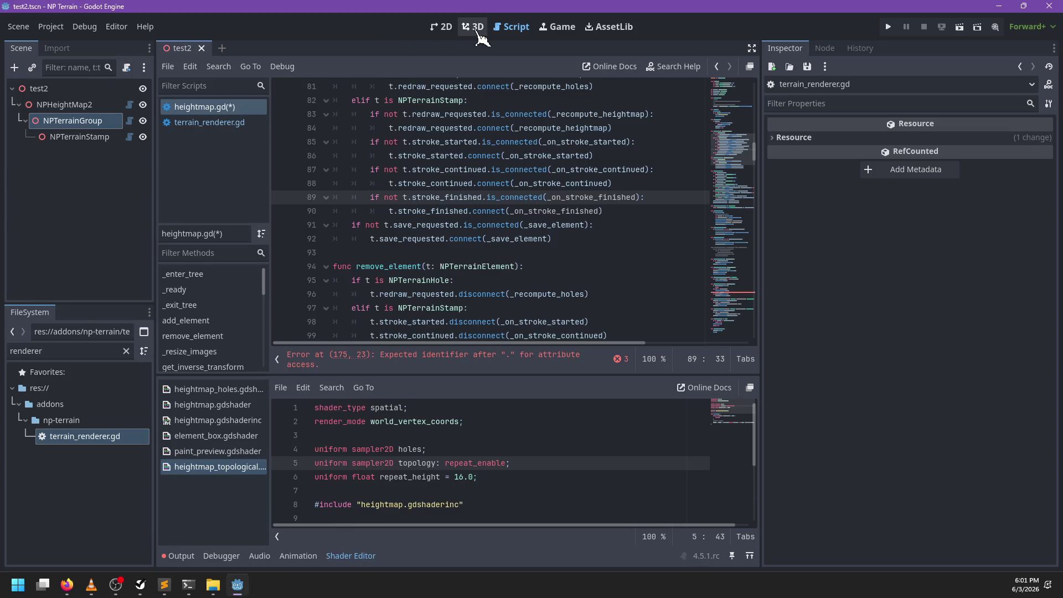
key("alt+Tab")
key("Return")
type("For no")
key("BackSpace")
key("BackSpace")
type("now: save result as ")
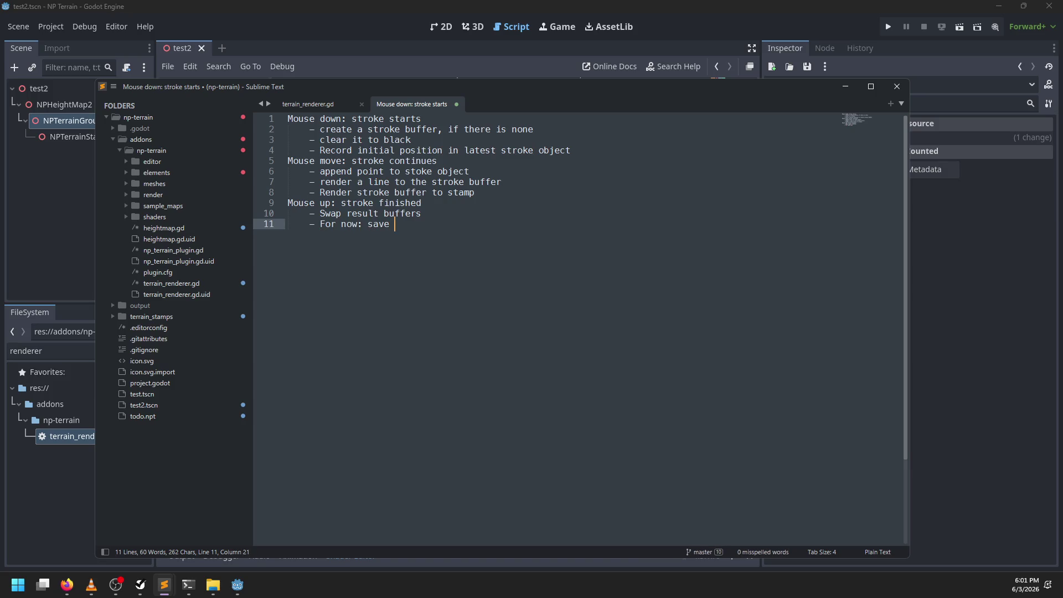
type("stamp")
Step: Rewrite the unfinished line 175 loop as 'for p in line.points' with a pass body
key("alt+Tab")
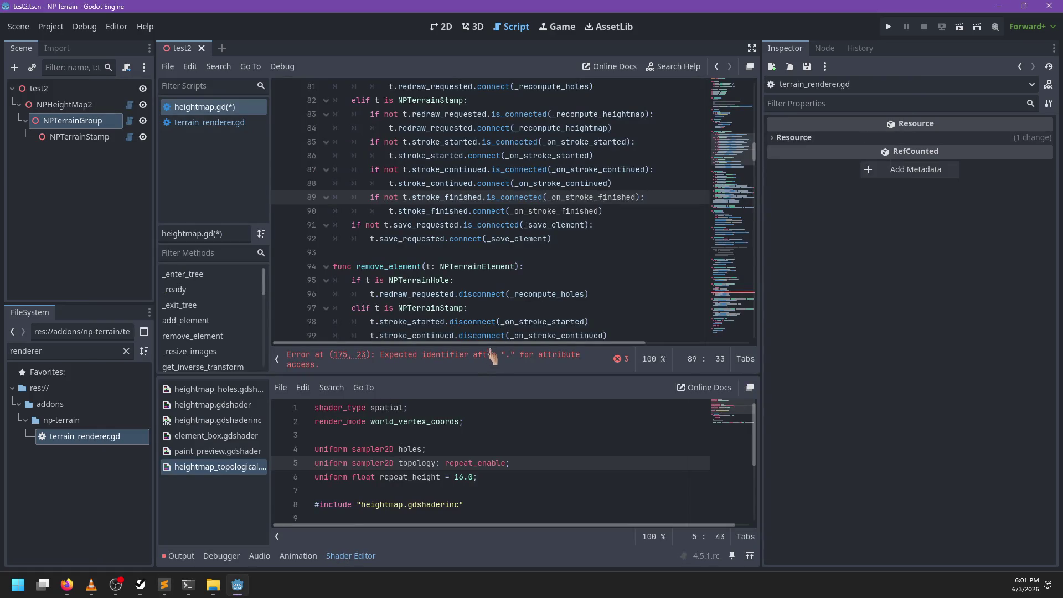
left_click(515, 359)
left_click(501, 213)
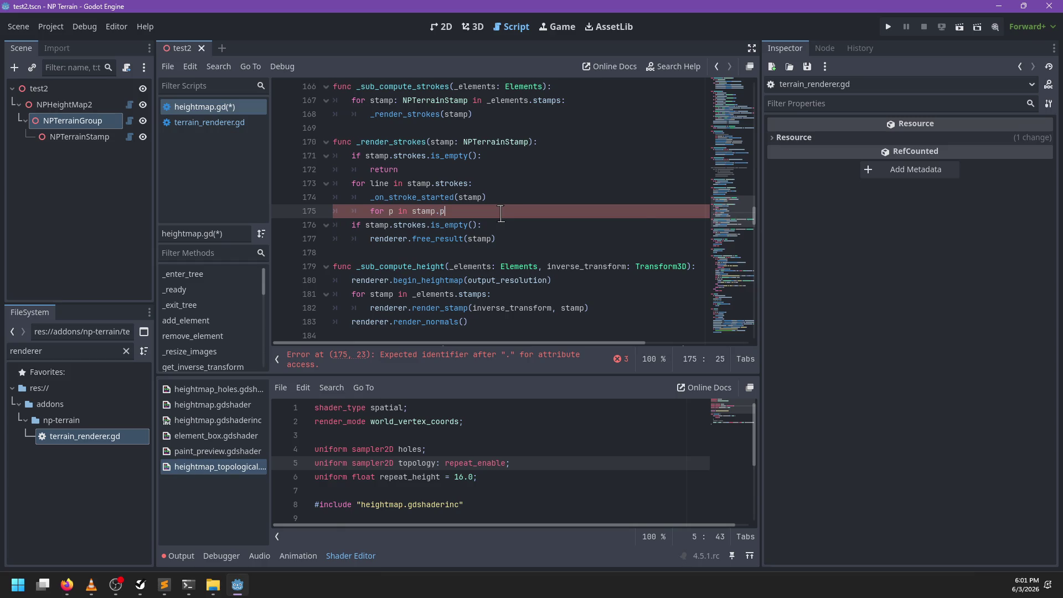
key("BackSpace")
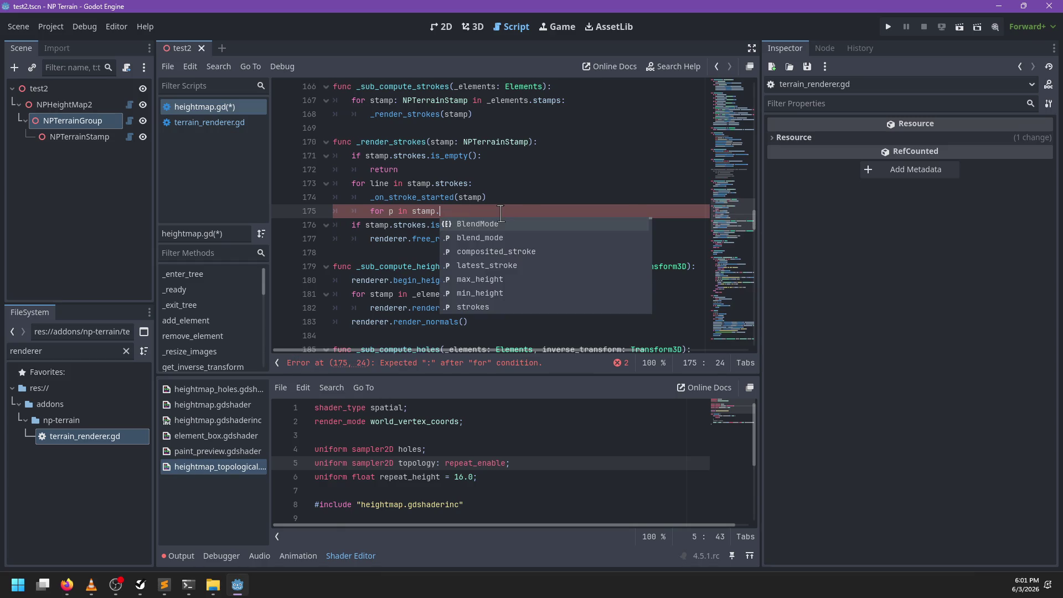
key("BackSpace")
key("BackSpace")
key("BackSpace")
key("BackSpace")
key("BackSpace")
key("BackSpace")
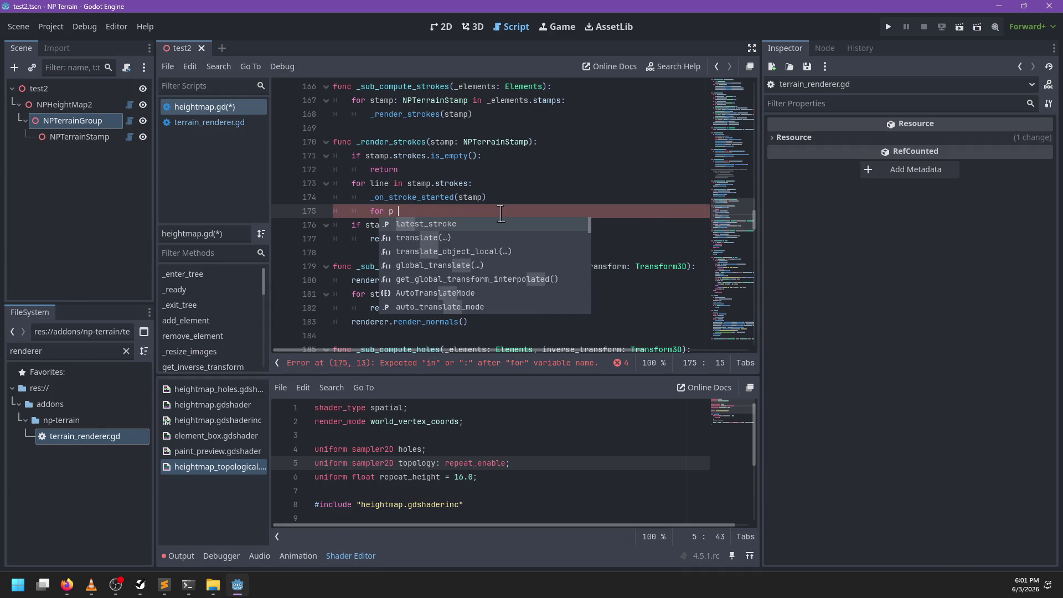
type("in line.poi")
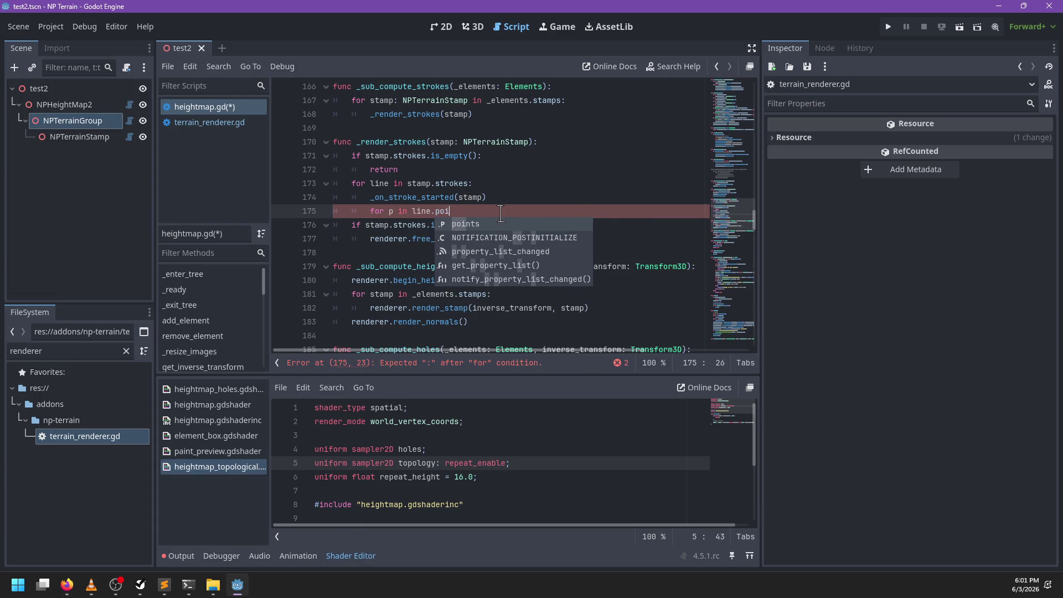
key("Return")
key("Return")
type("pass")
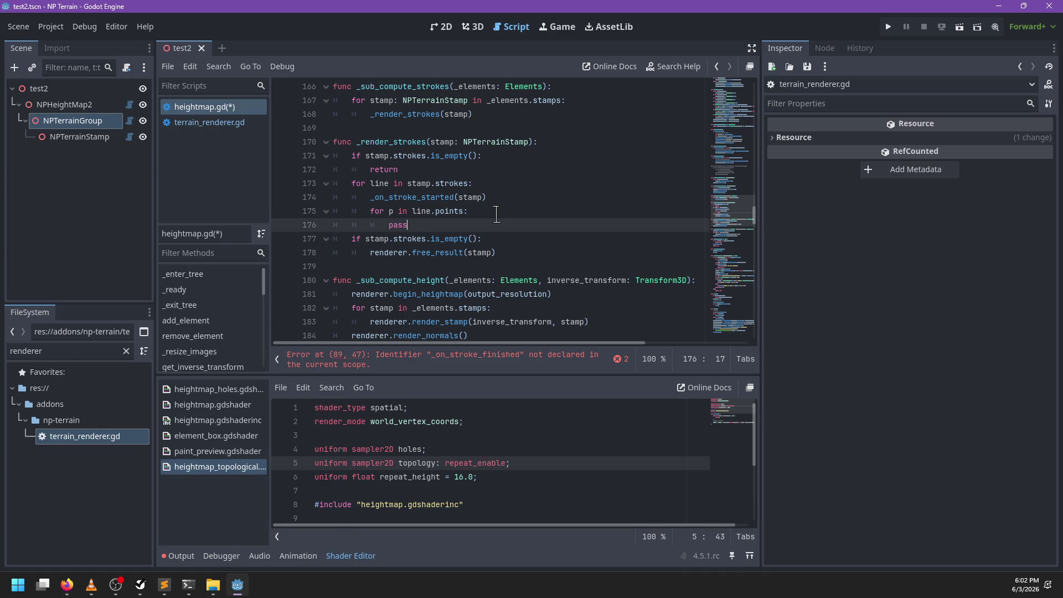
Step: Make the loop iterate over line.points.size() and save heightmap.gd
key("Up")
key("ctrl+Right")
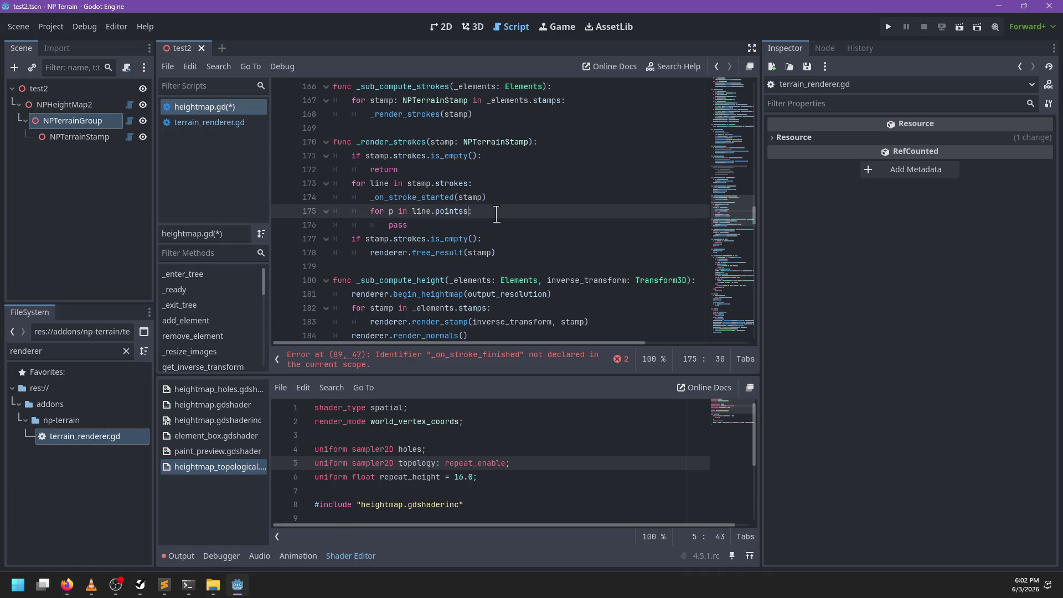
type("ize(")
left_click(461, 222)
key("ctrl+s")
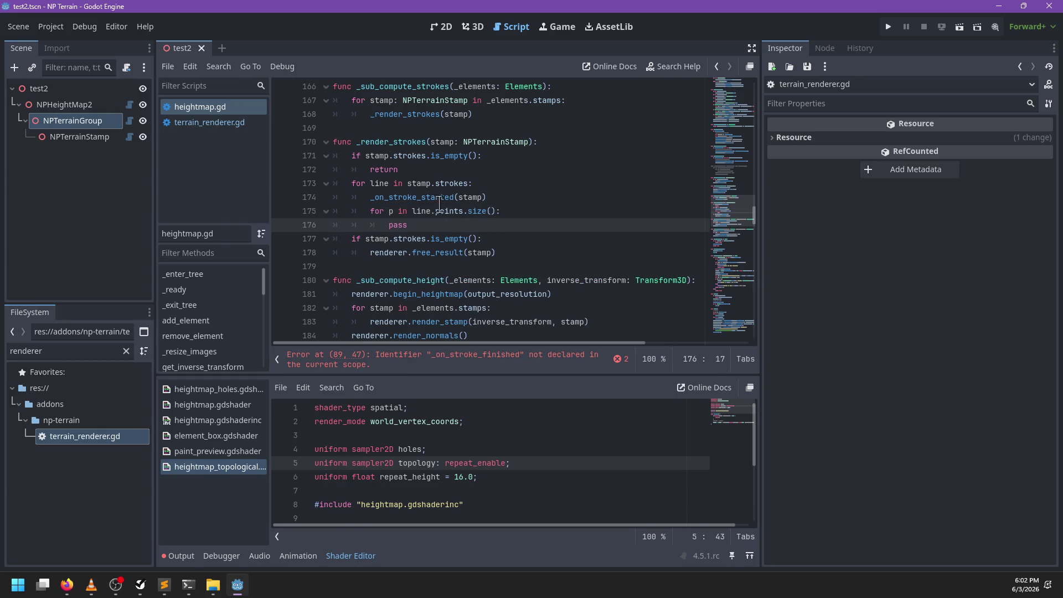
left_click(440, 198, "ctrl")
left_click(619, 216)
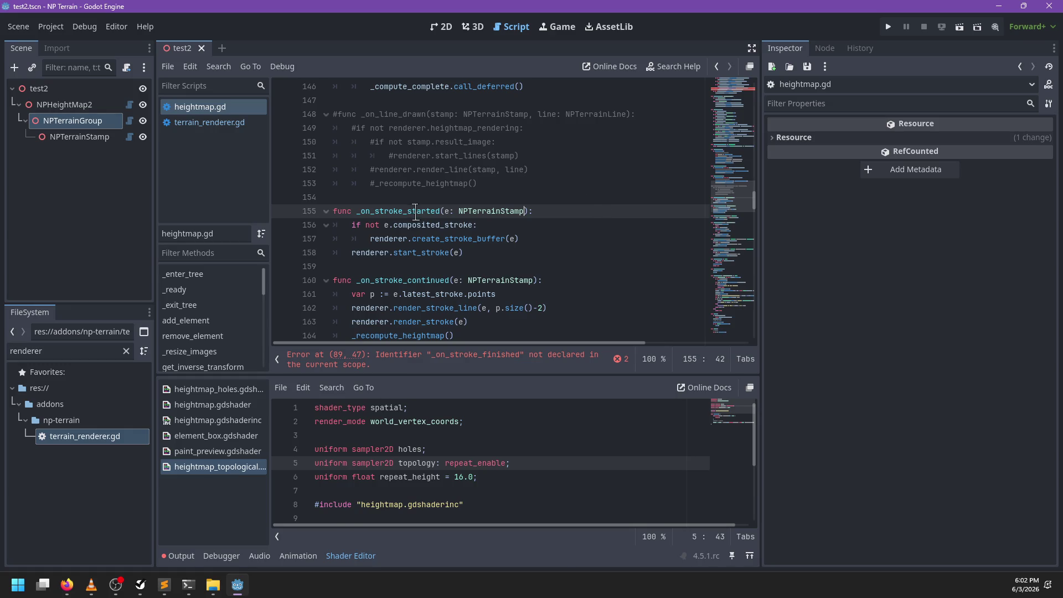
Step: Try an s: NPPaintStroke parameter with s.points in _on_stroke_continued, then undo it
left_click(534, 280)
scroll(610, 262, "down", 1)
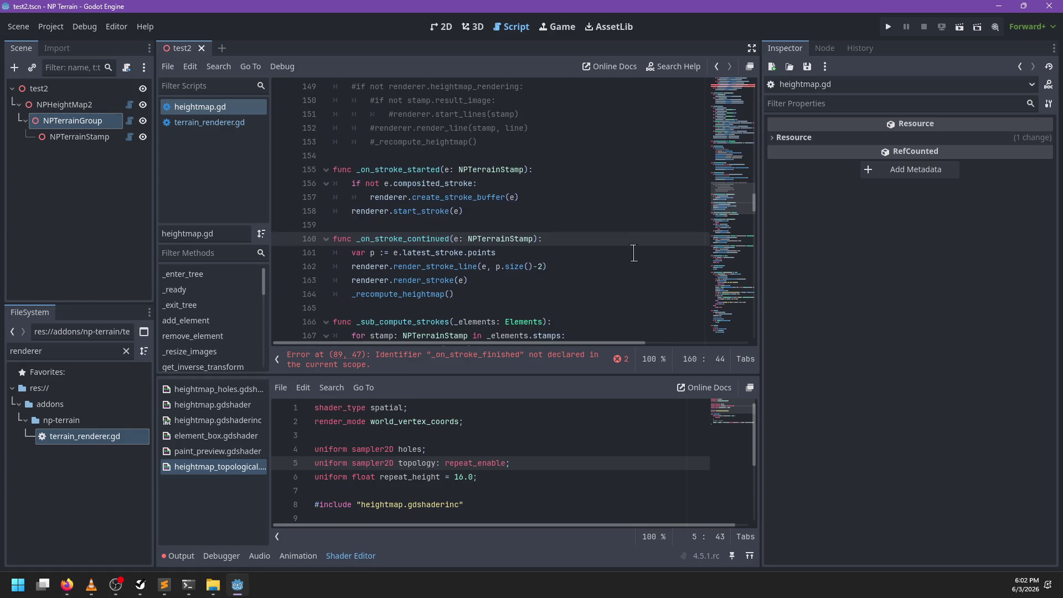
type(": NPTerrainStro")
key("ctrl+BackSpace")
type("NPPAi")
key("Return")
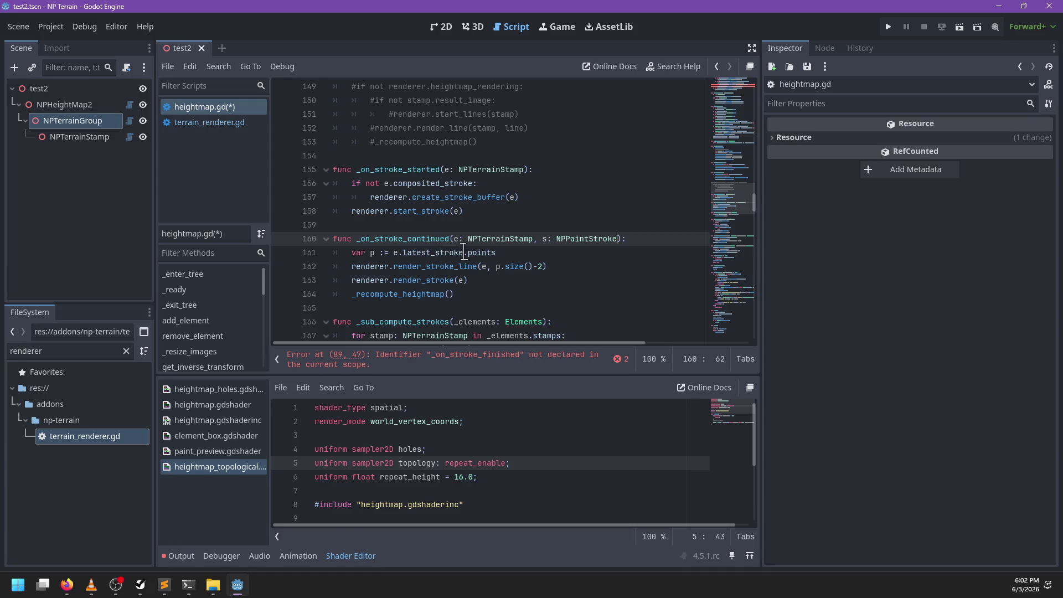
left_click_drag(464, 252, 393, 252)
type("s")
key("ctrl+s")
left_click(495, 287)
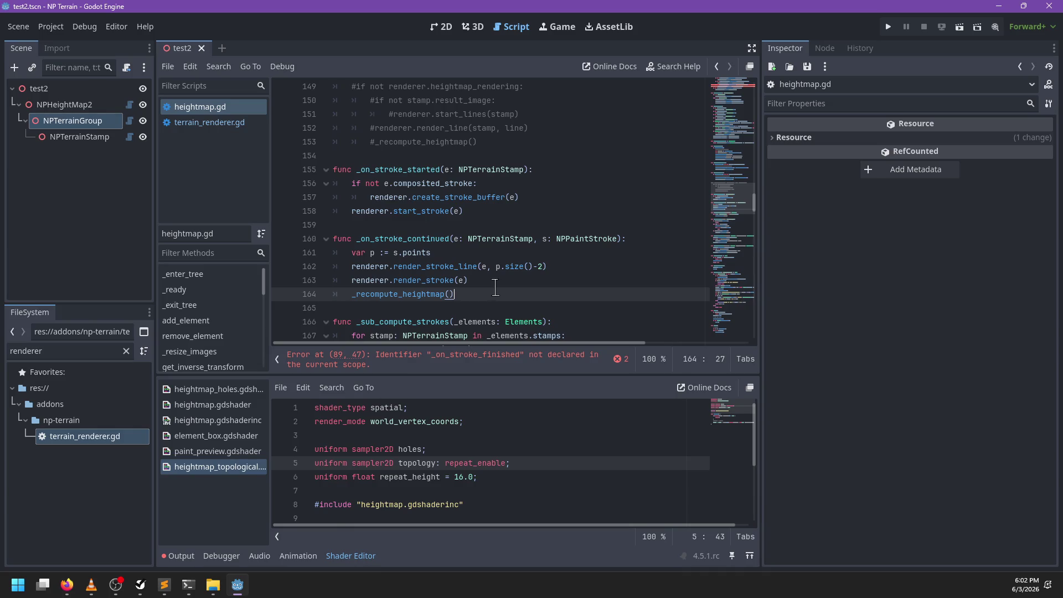
key("ctrl+z")
key("ctrl+z")
key("ctrl+z")
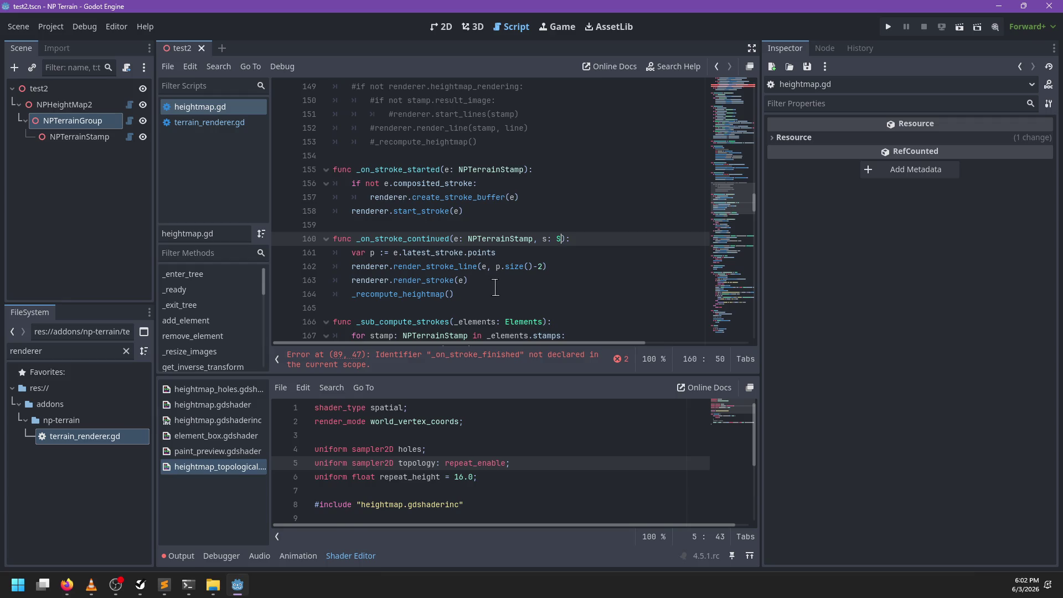
Step: Change line 163 to render_stroke(e, e.latest_stroke) and save
left_click(464, 280)
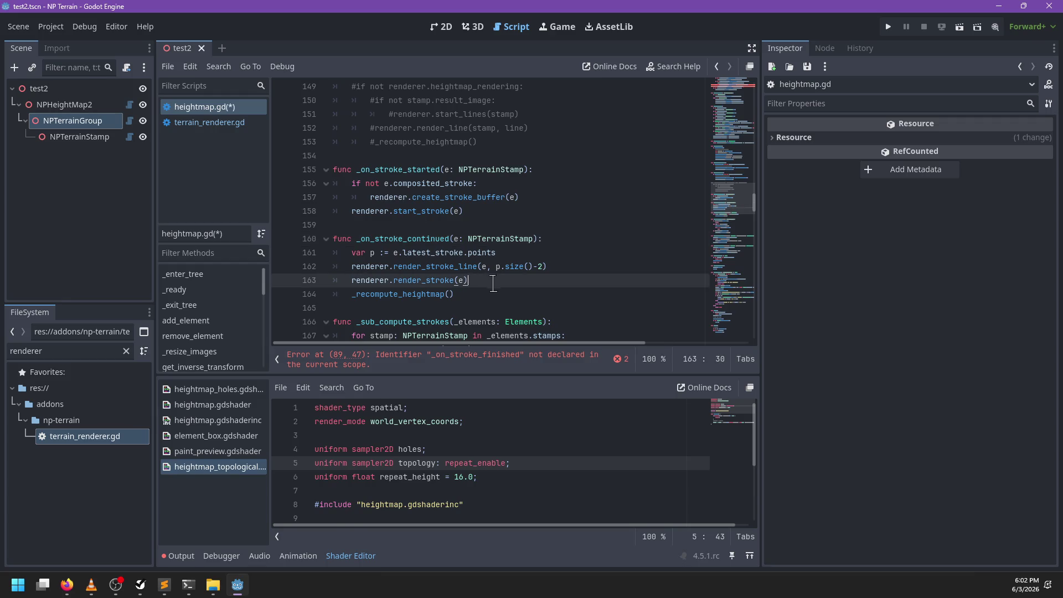
type(", e.late")
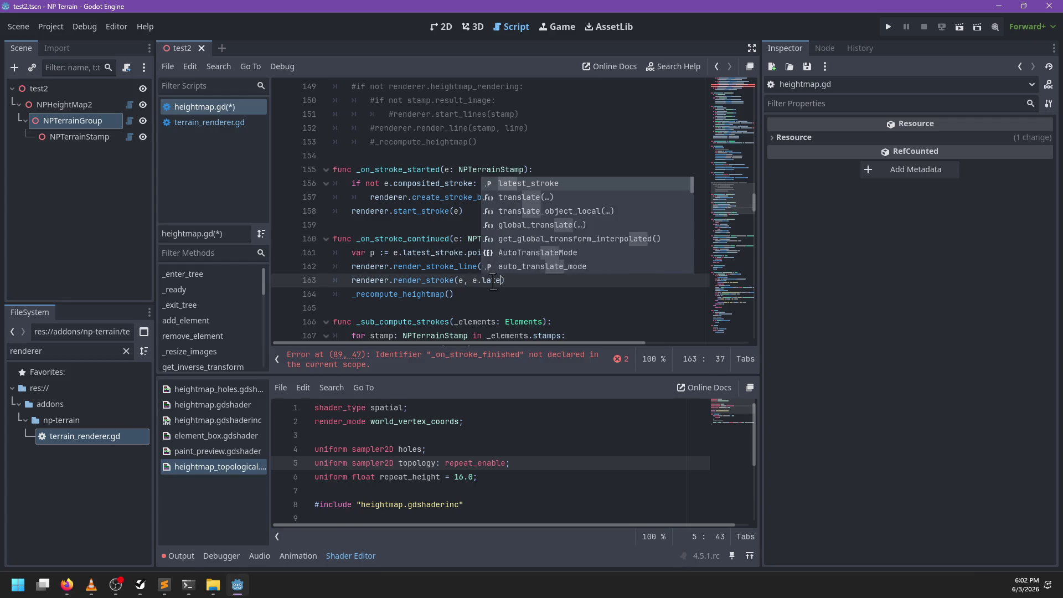
type("st_stroke")
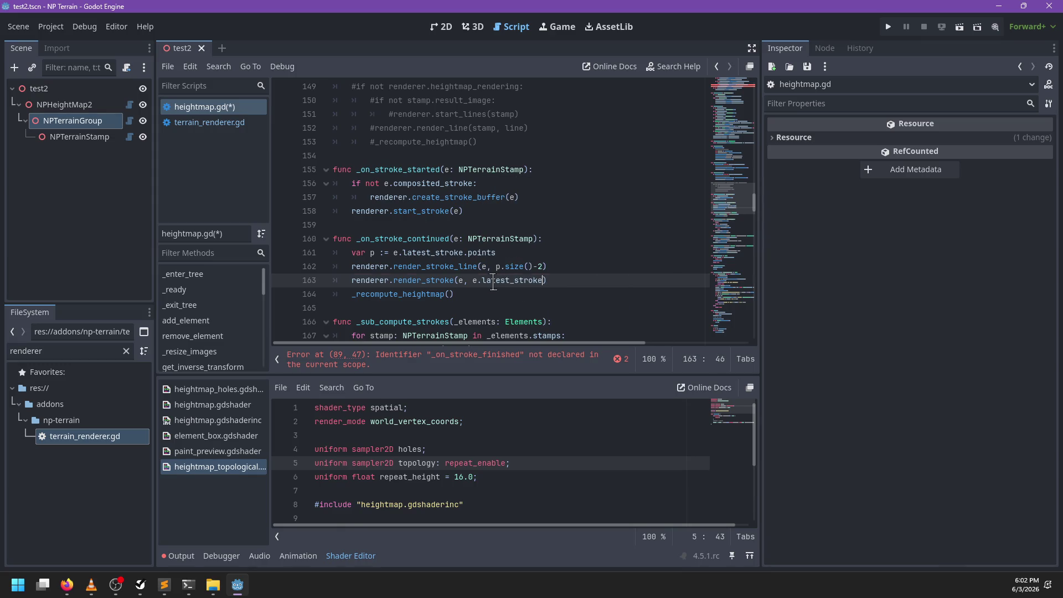
left_click(454, 280)
key("ctrl+s")
Step: In terrain_renderer.gd, add an s: NPPaintStroke parameter to start_stroke and render_stroke_line
left_click(216, 122)
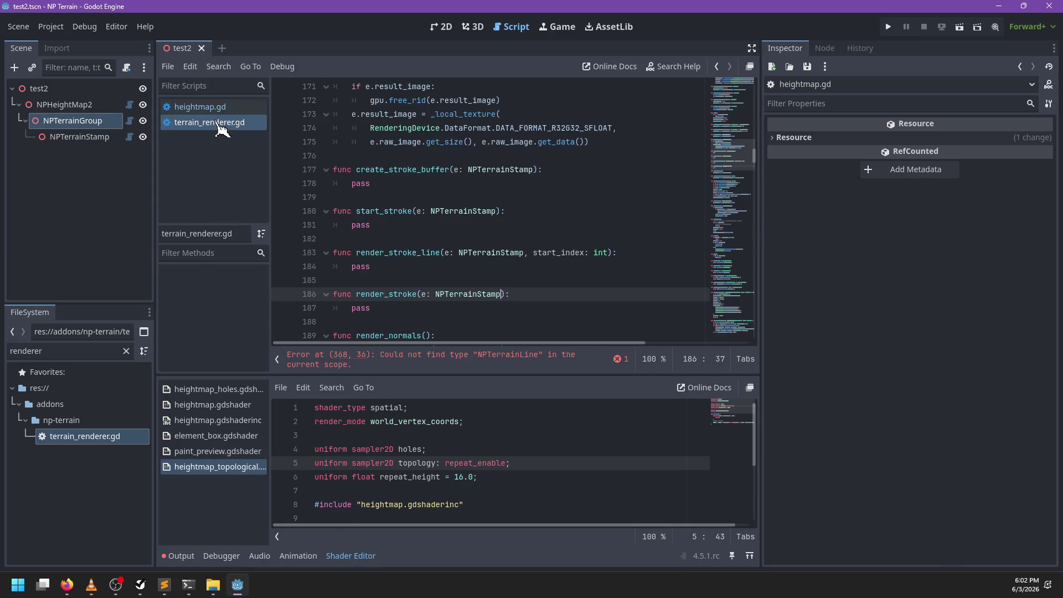
left_click(497, 211)
type("s: NPPaint")
key("Return")
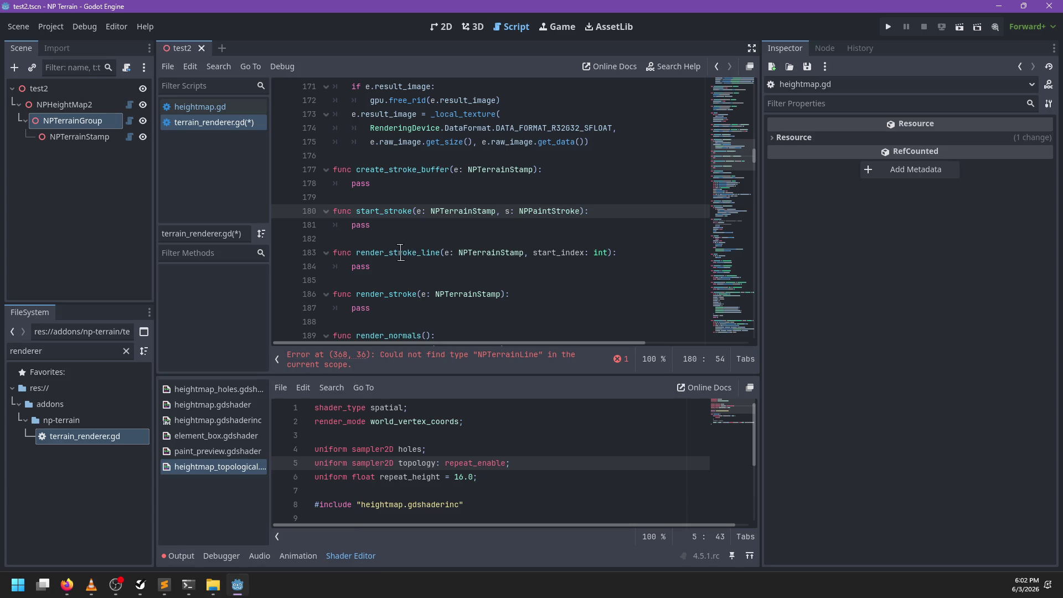
left_click(527, 253)
type("s: NPPain")
key("Return")
type(", s")
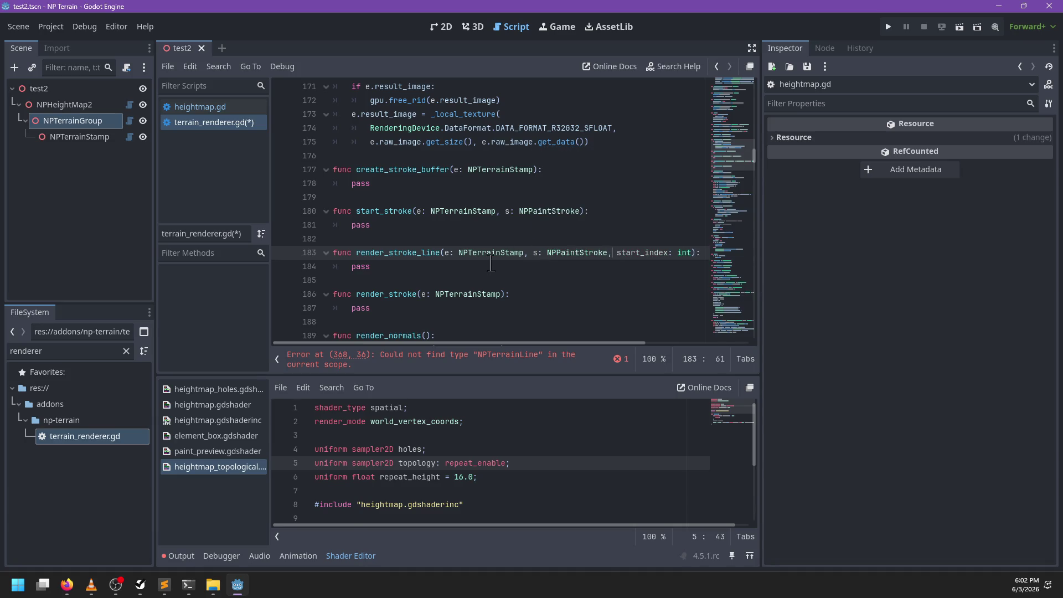
Step: Begin an extra parameter on render_stroke, remove it again, and save the script
scroll(490, 264, "down", 1)
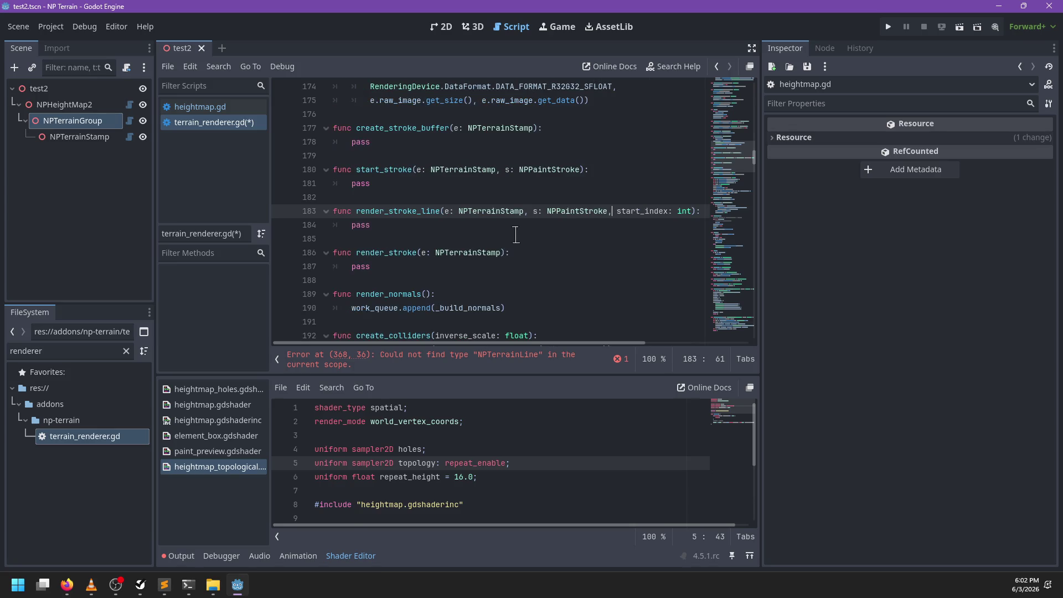
double_click(395, 253)
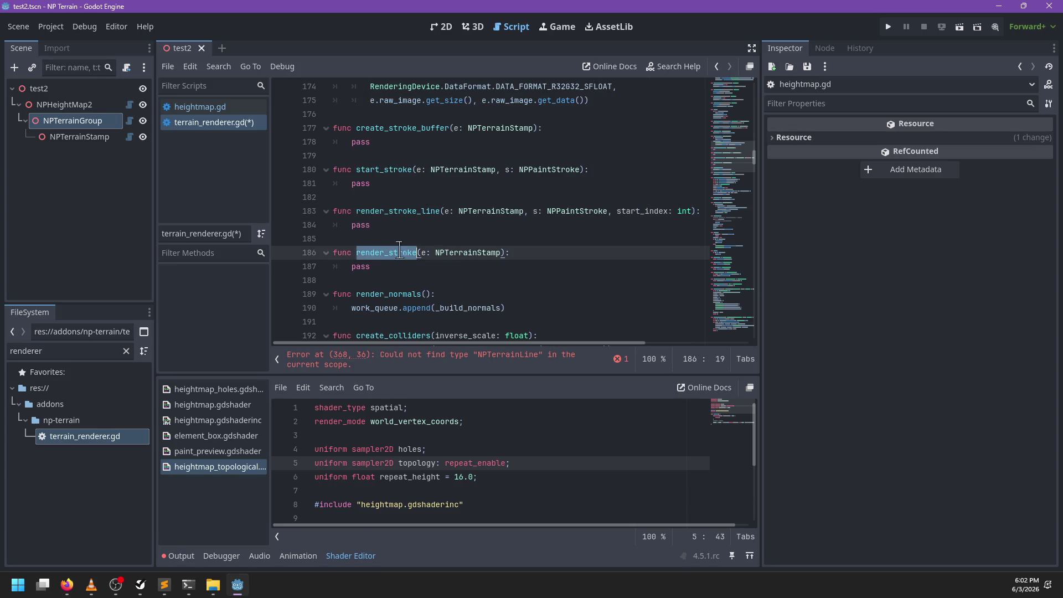
left_click(499, 253)
type("S: ")
type("PP")
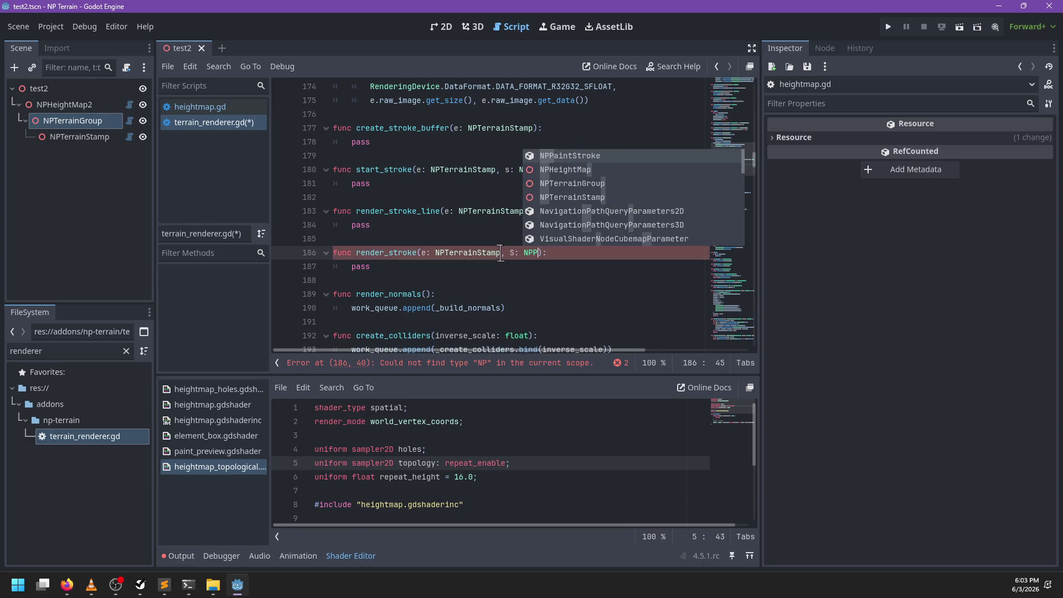
key("BackSpace")
key("BackSpace")
key("BackSpace")
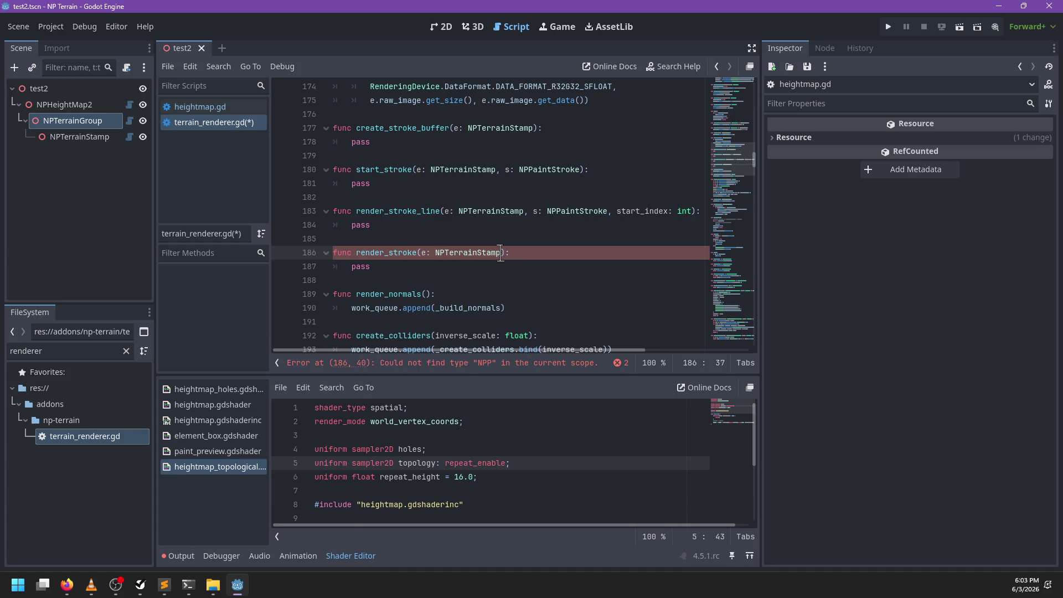
double_click(376, 253)
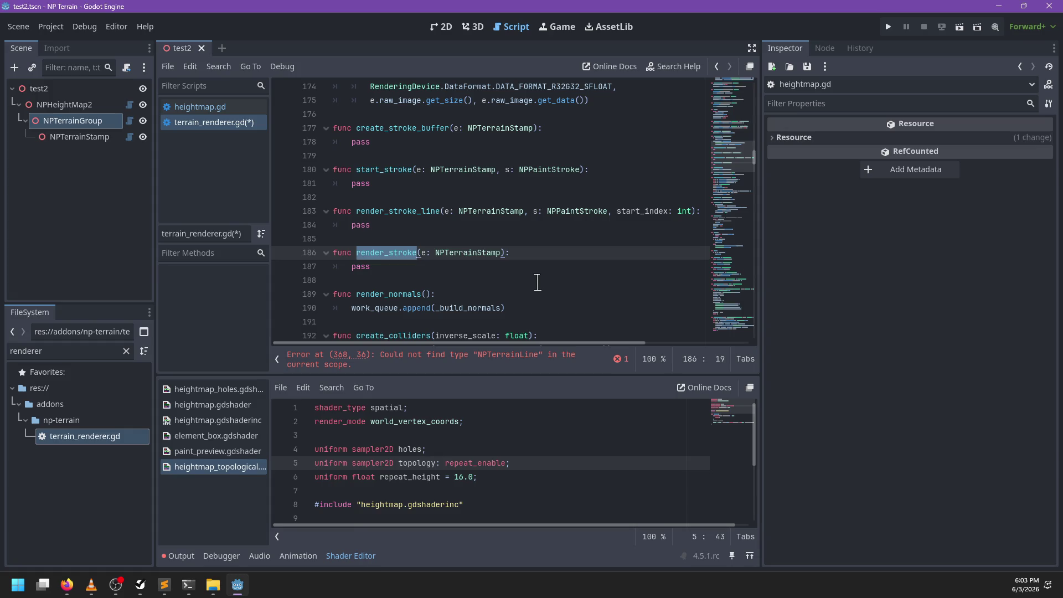
key("ctrl+s")
Step: Tidy the blank lines below render_stroke, save terrain_renderer.gd, and go back to heightmap.gd
left_click(408, 267)
key("Return")
key("Return")
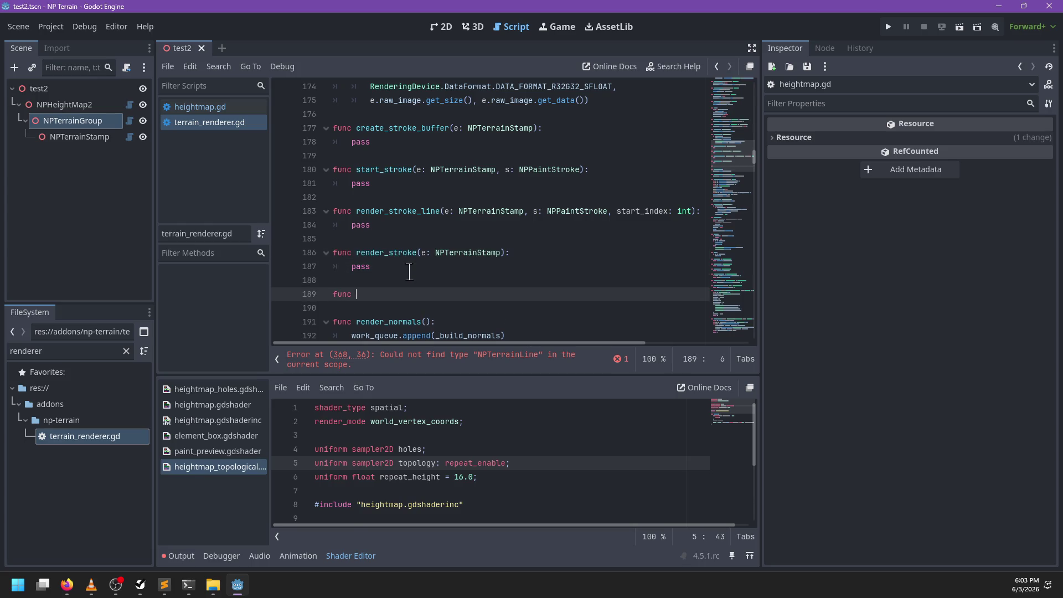
key("BackSpace")
key("BackSpace")
key("ctrl+s")
left_click(239, 108)
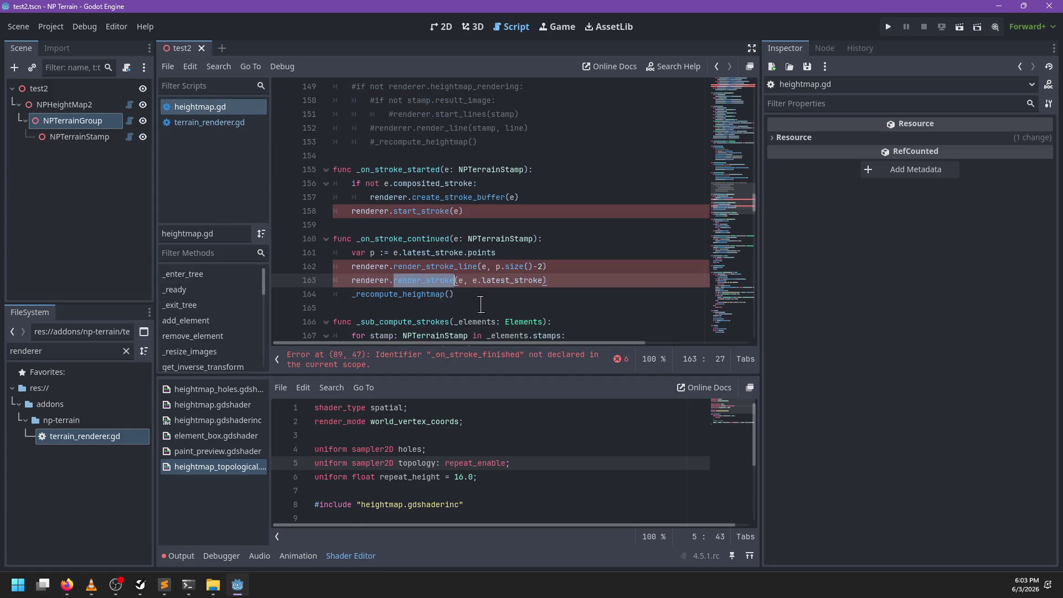
Step: In heightmap.gd, pass e.latest_stroke to the start_stroke call on line 158 and the render_stroke_line call
scroll(449, 204, "down", 1)
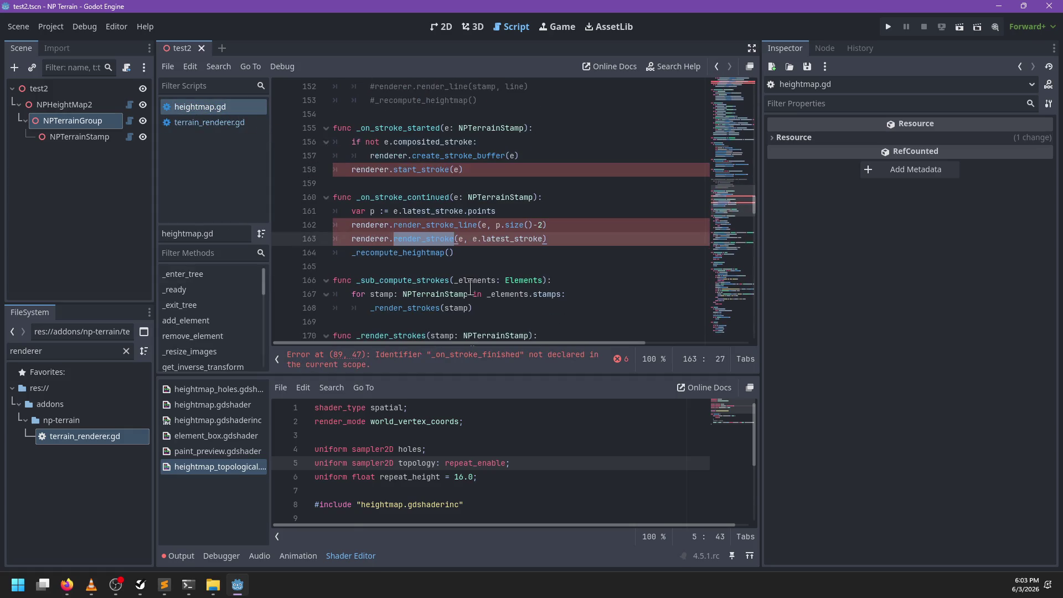
left_click(463, 174)
type(", ")
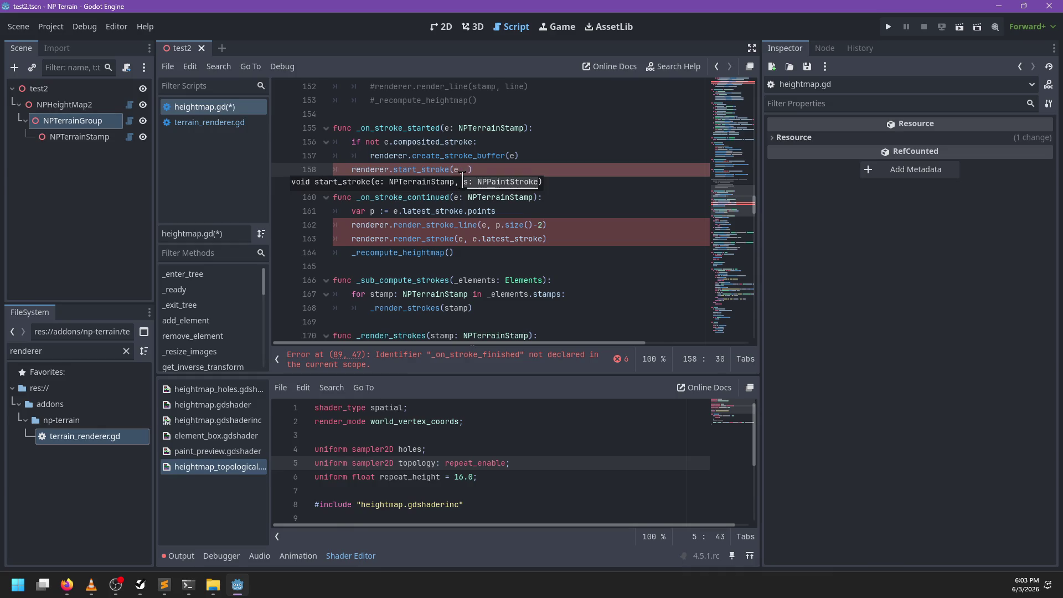
type("e.latest_stroke")
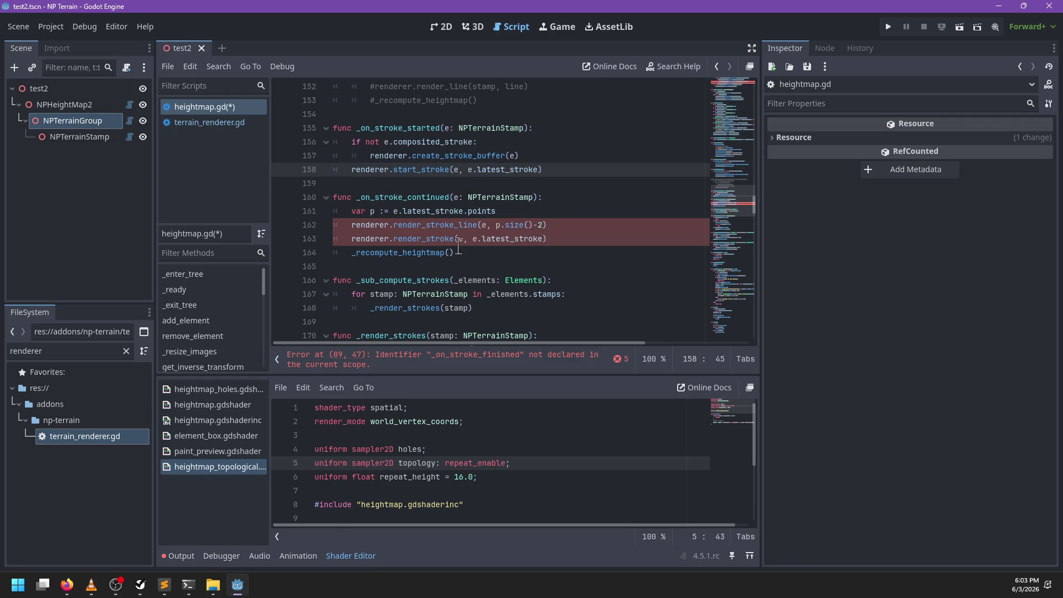
left_click(491, 225)
type("e.latest_stroke,")
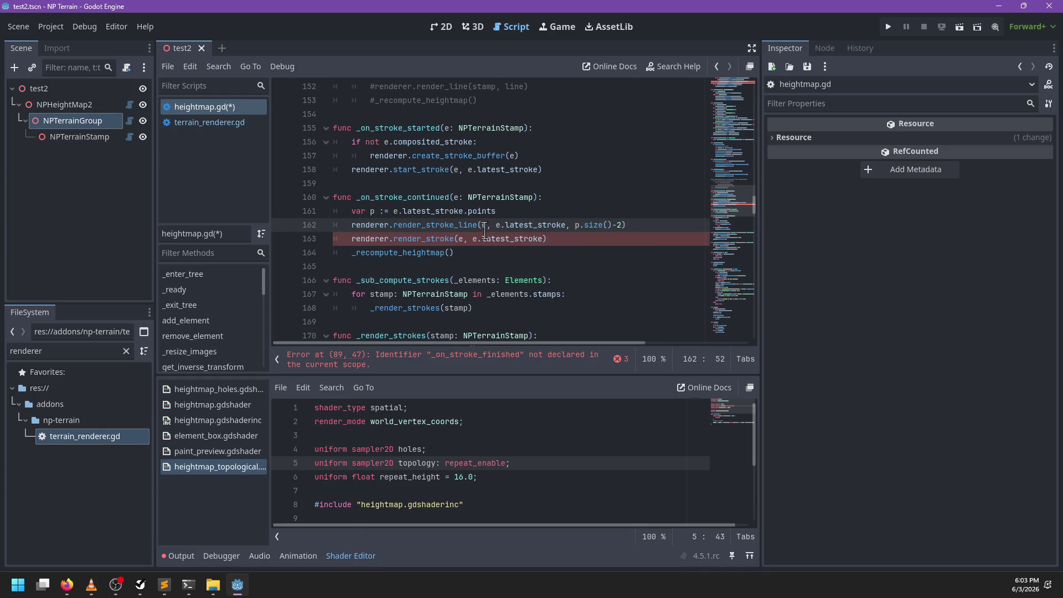
left_click(471, 249)
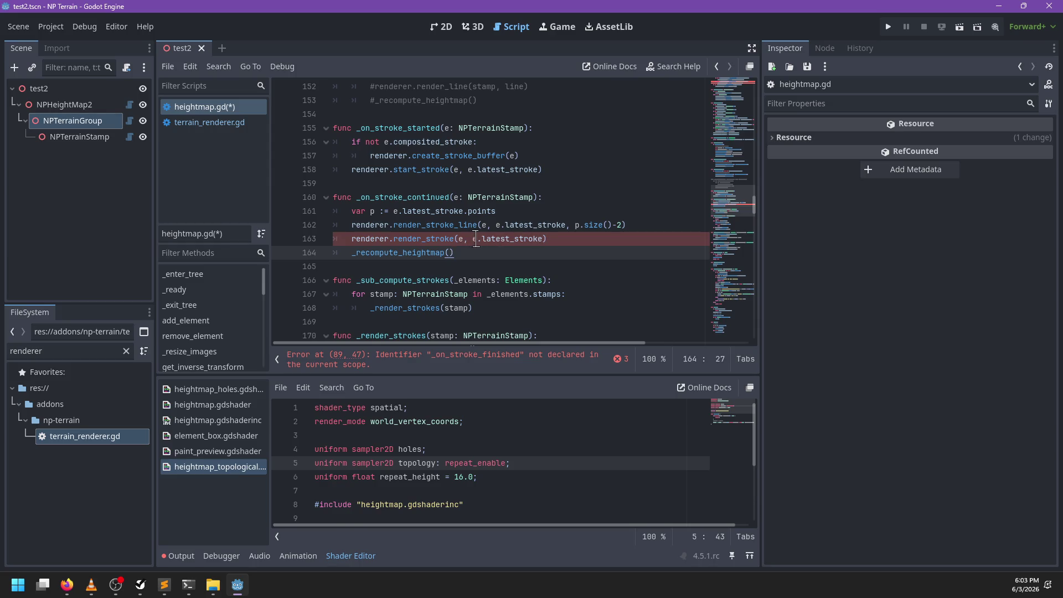
Step: Add s: NPPaintStroke to render_stroke's definition, save, and start a new line after _on_stroke_continued
left_click(442, 240, "ctrl")
left_click(500, 211)
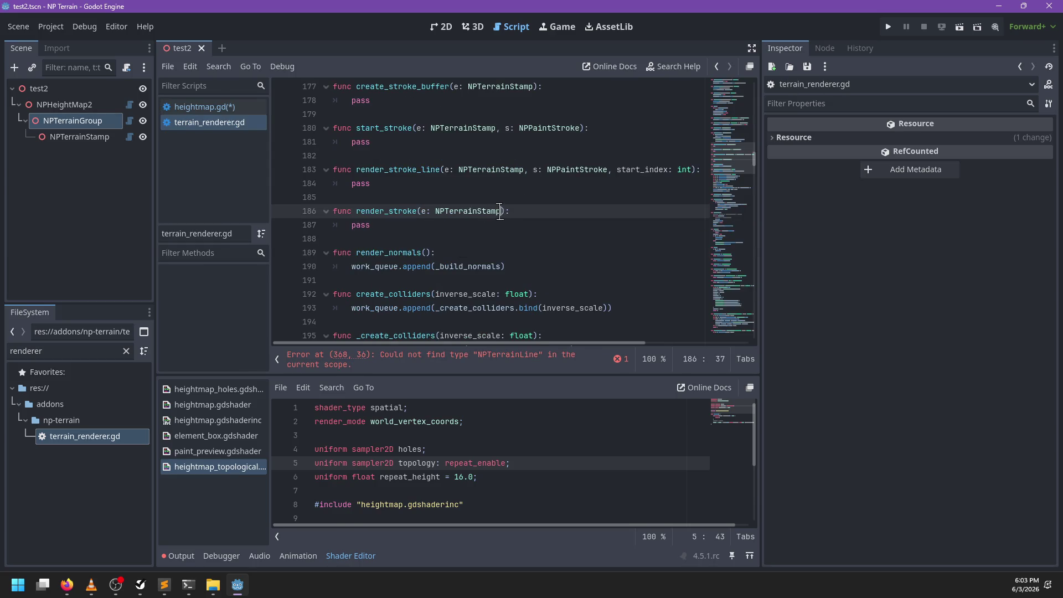
type("s: NP")
type("PaintStroke")
key("ctrl+s")
key("alt+Left")
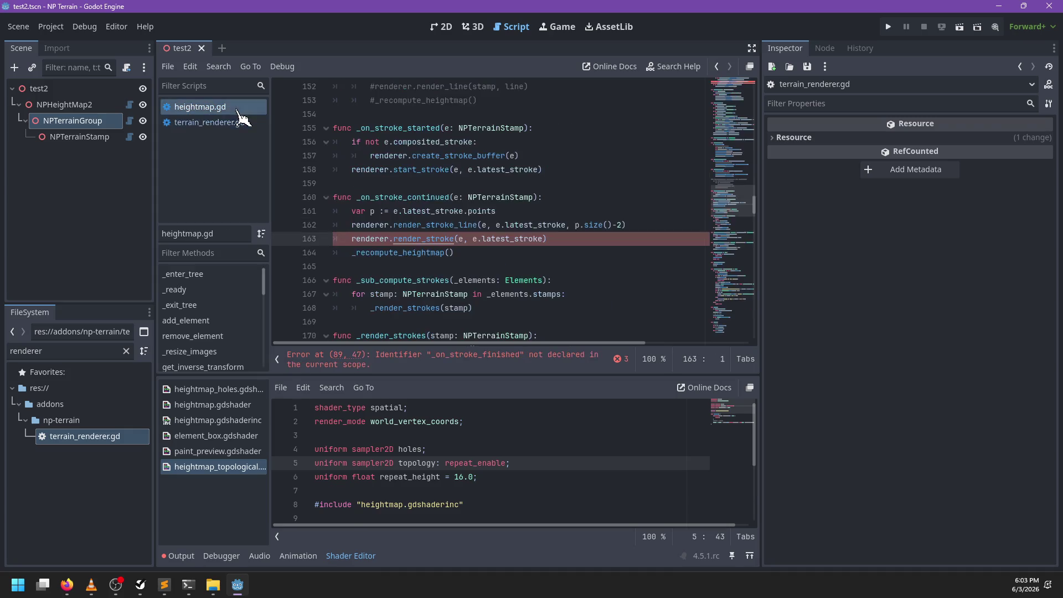
left_click(498, 251)
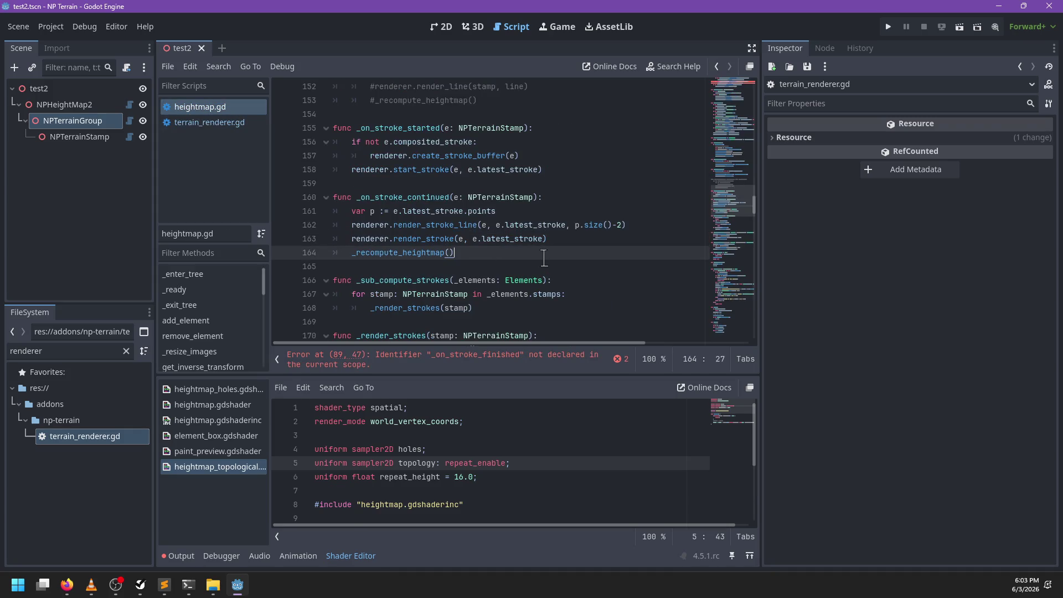
key("Return")
key("Return")
Step: Declare func _on_stroke_finished(e: NPTerrainStamp) below _on_stroke_continued
key("BackSpace")
type("func ")
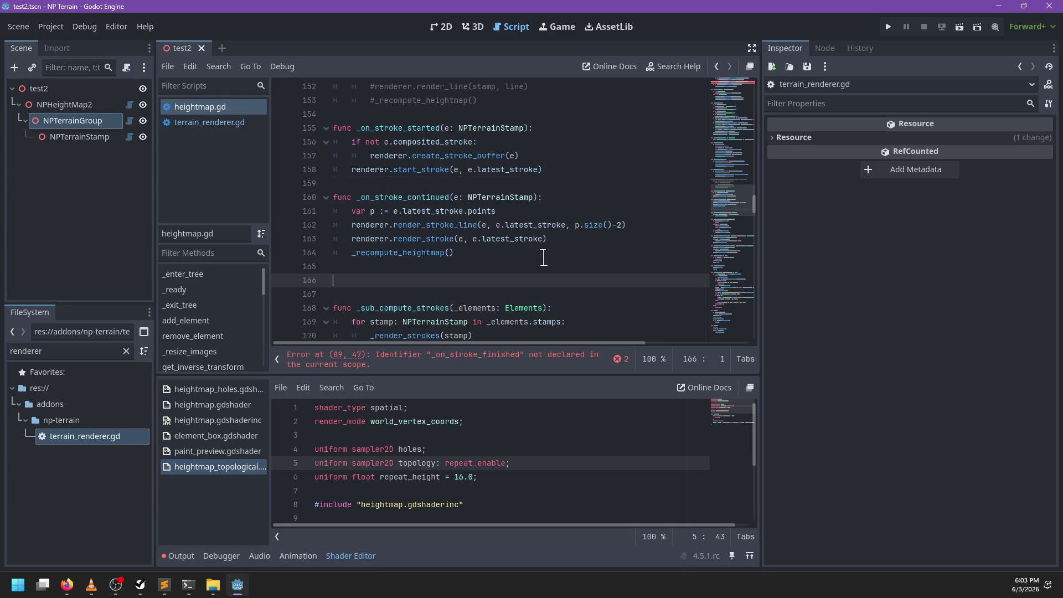
type("_on_stroke_")
type("finished(e: NP")
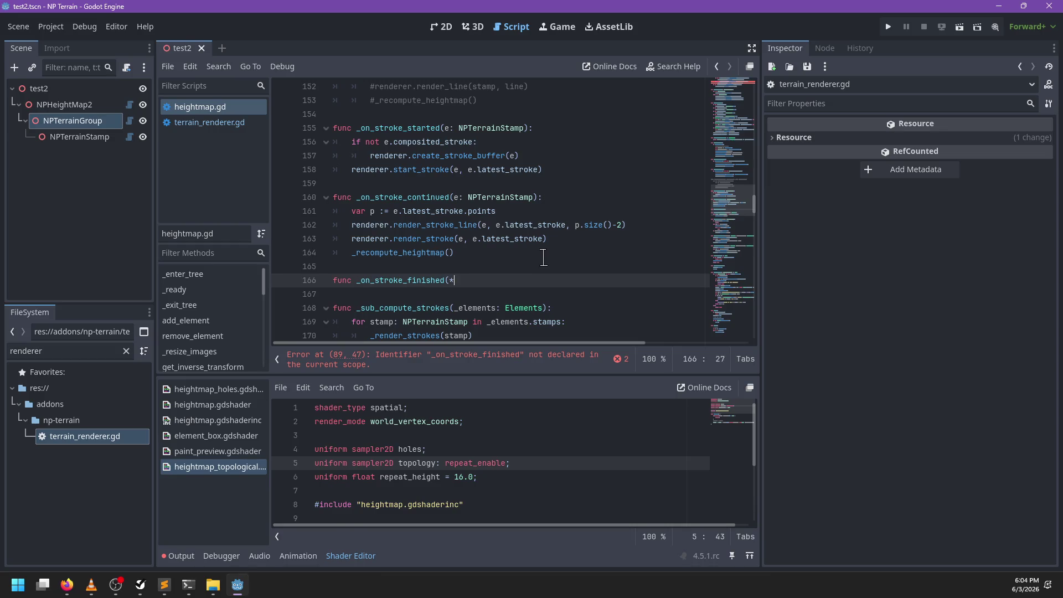
type("TerrainSta")
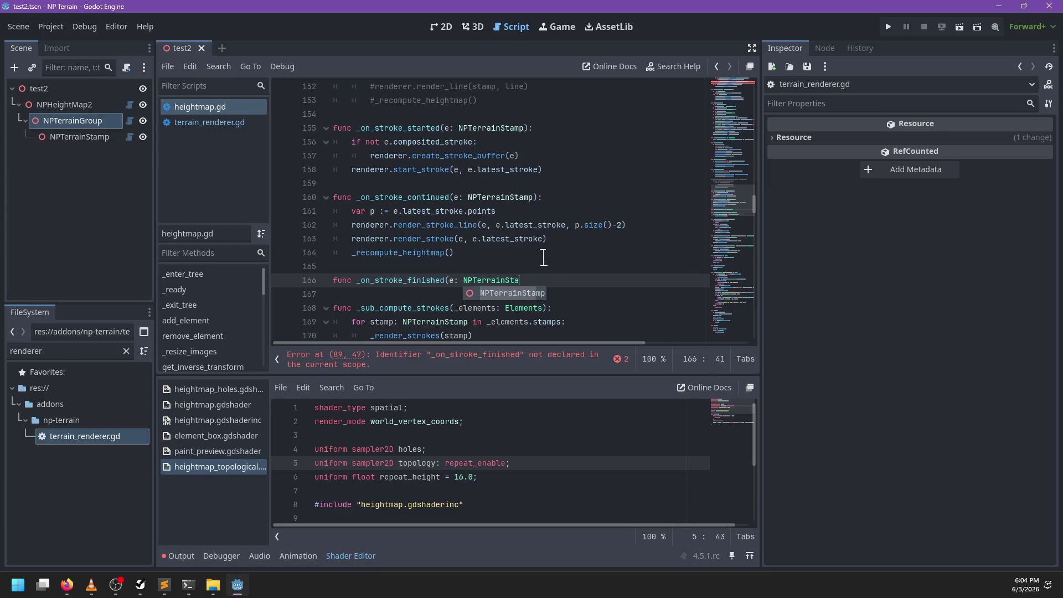
key("Return")
type("):")
key("Return")
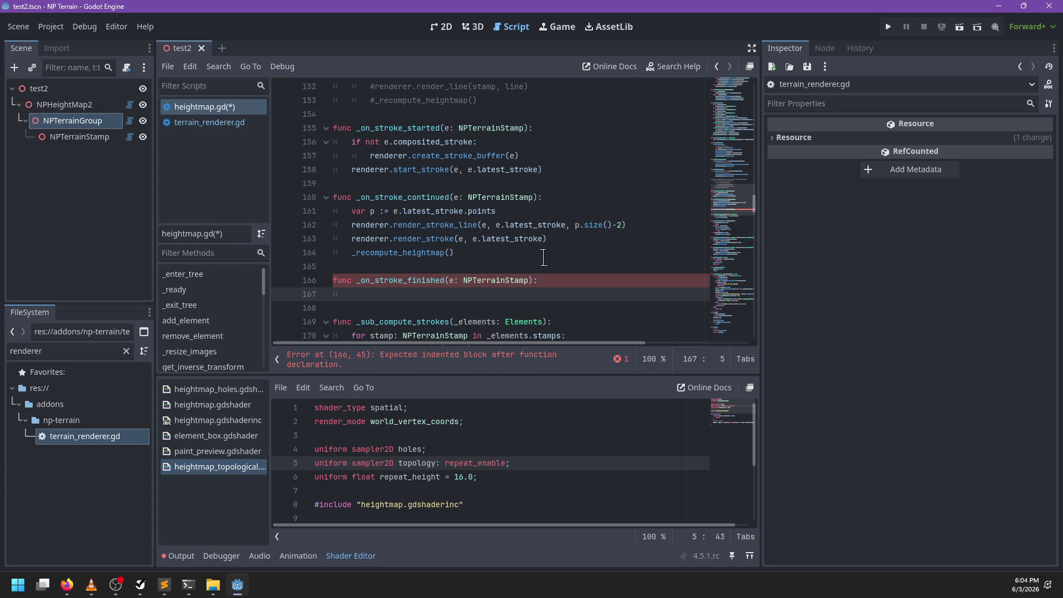
Step: Make the handler's first line call _save_element(e)
type(".save")
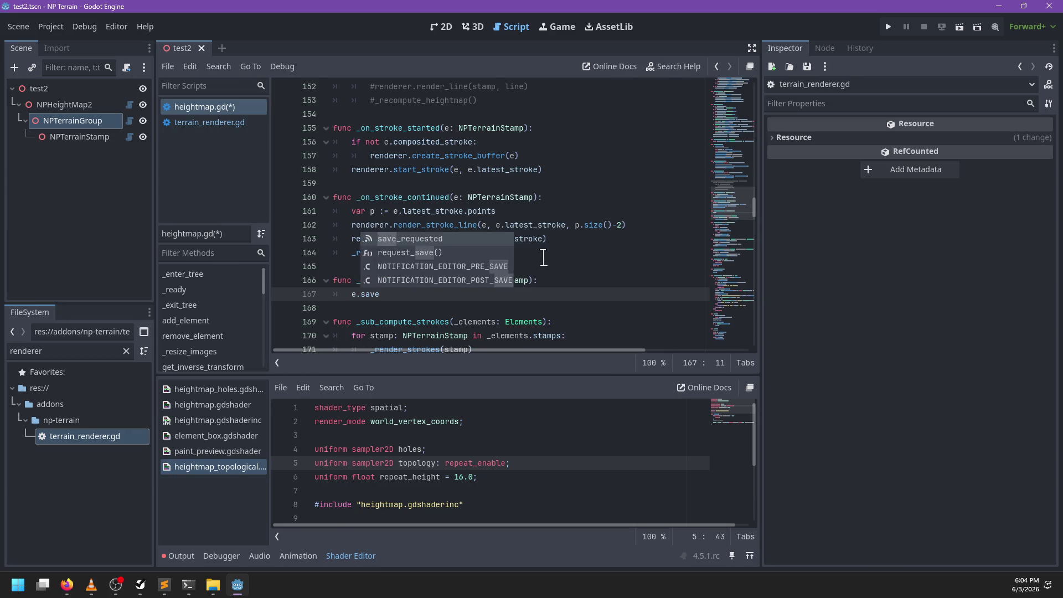
key("BackSpace")
key("BackSpace")
key("BackSpace")
type("save")
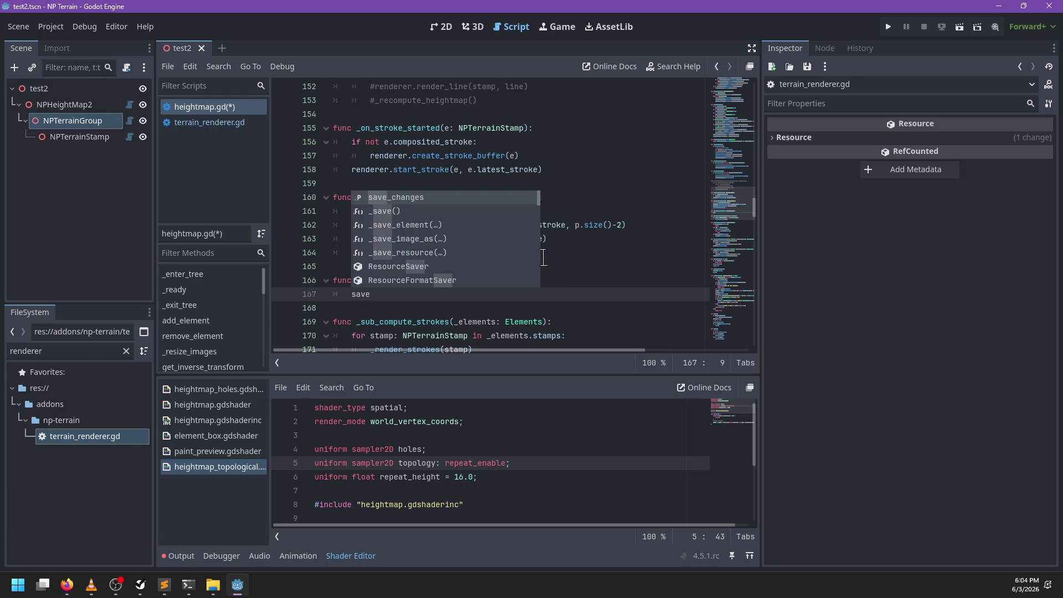
type("_")
key("Down")
key("Return")
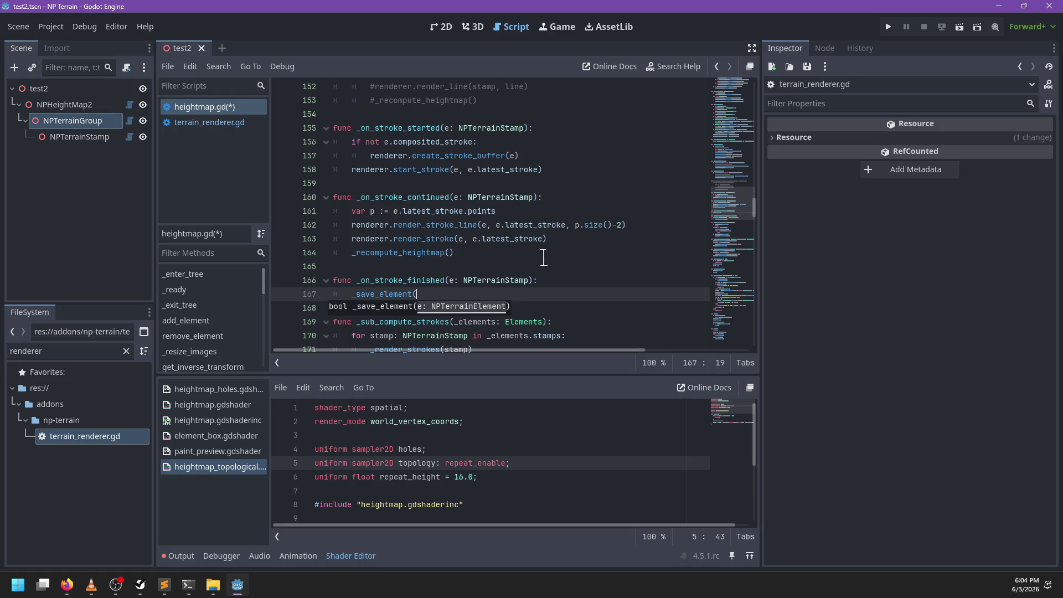
type(")")
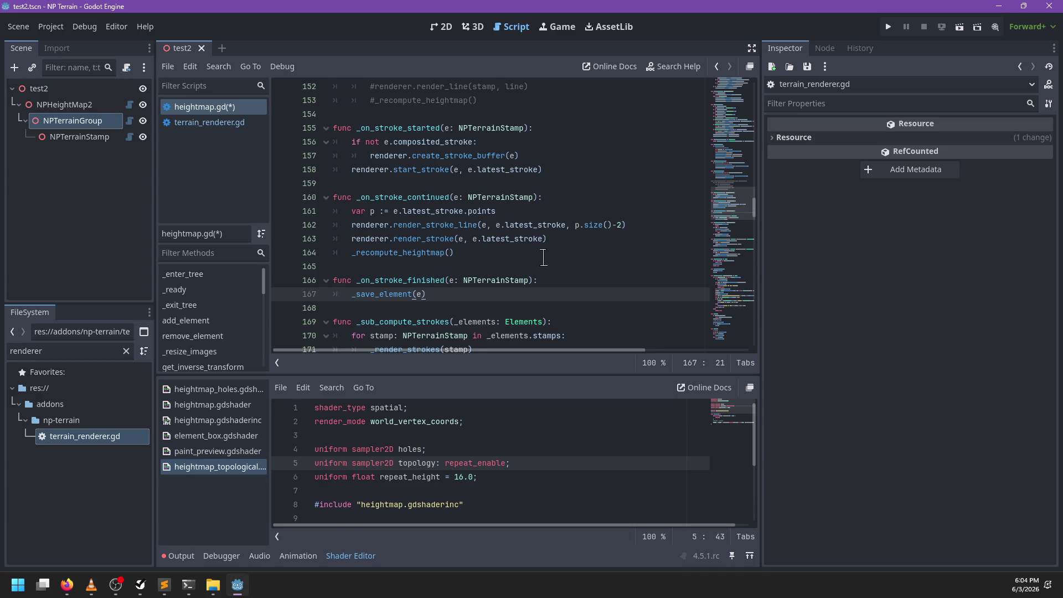
key("Return")
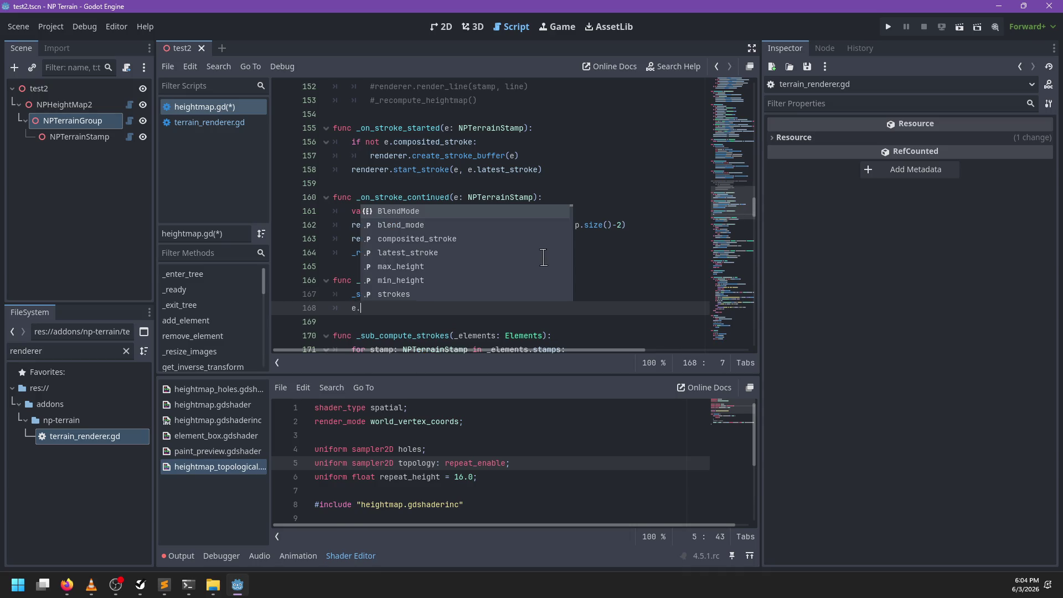
Step: Add e.strokes.pop_back() to the handler and save the script
type("s")
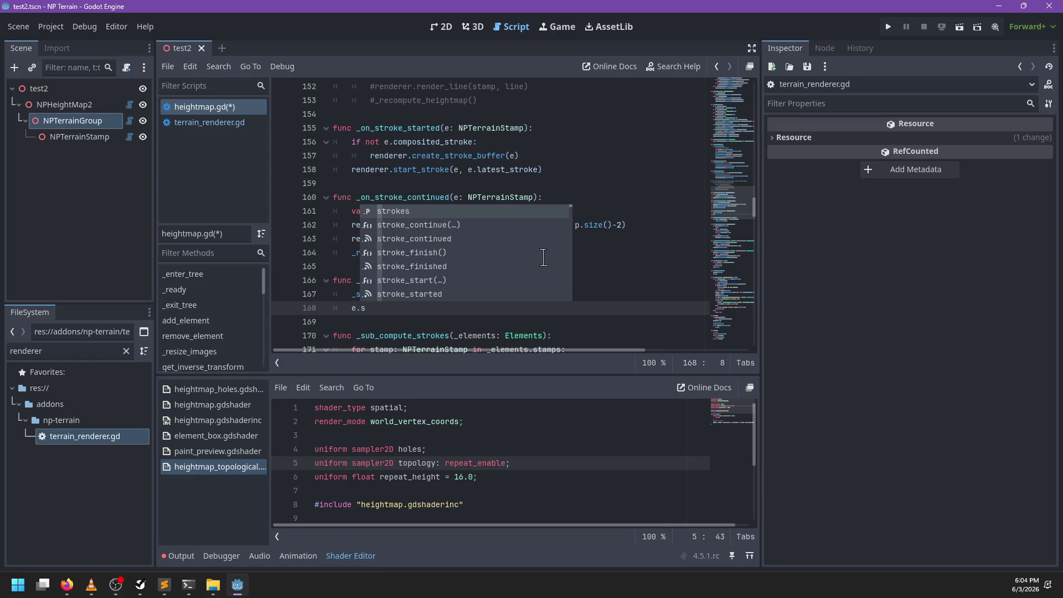
type(".")
type("trokes.")
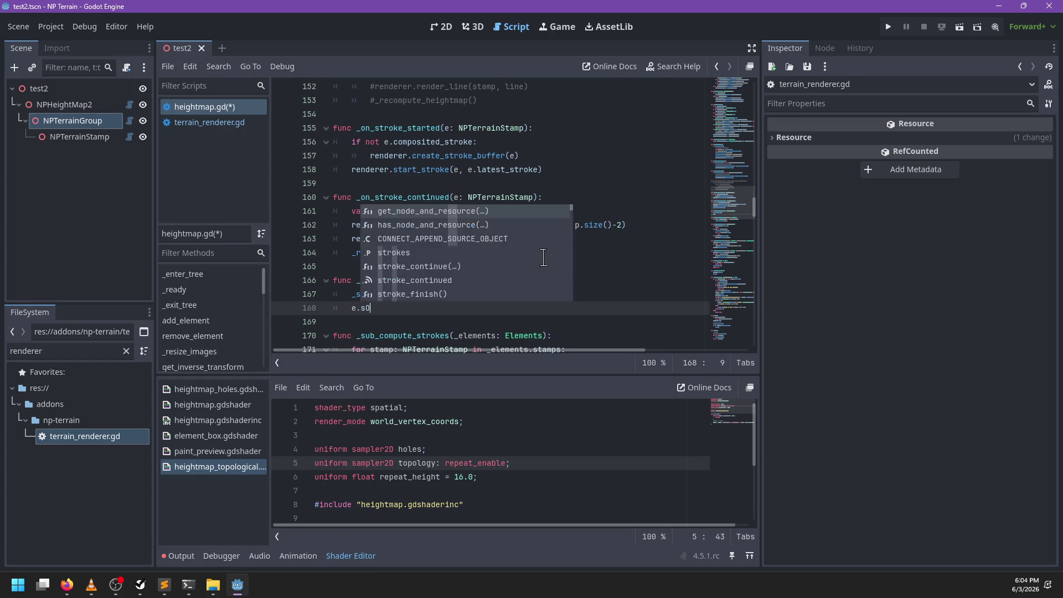
type("pop")
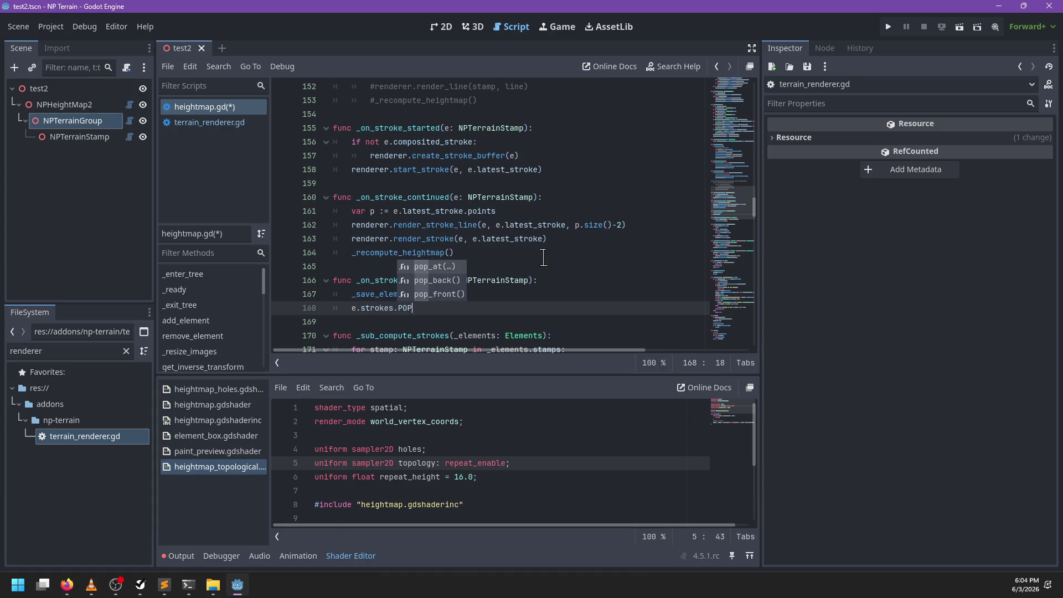
key("Return")
key("Left")
key("BackSpace")
key("BackSpace")
type("b")
key("Return")
type(")")
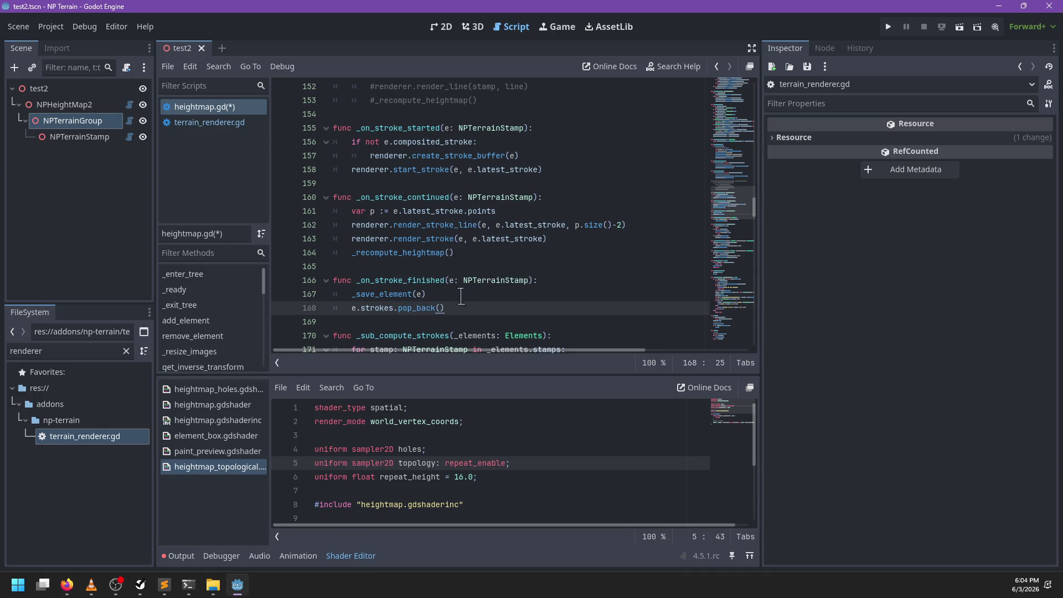
key("ctrl+s")
Step: Delete the commented-out _on_line_drawn block and save heightmap.gd
scroll(489, 245, "up", 4)
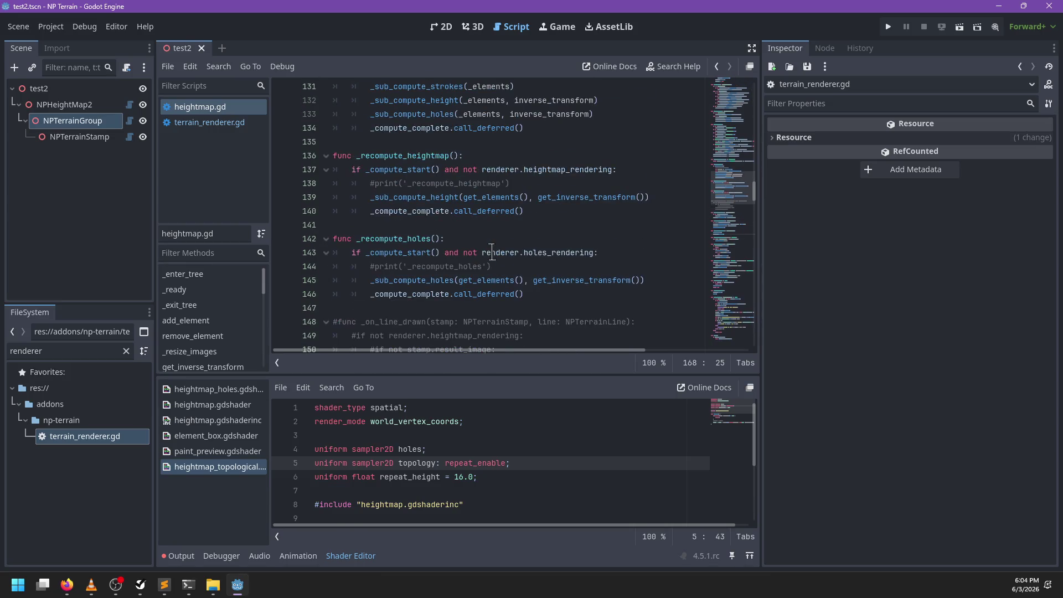
scroll(489, 253, "down", 2)
scroll(489, 253, "down", 3)
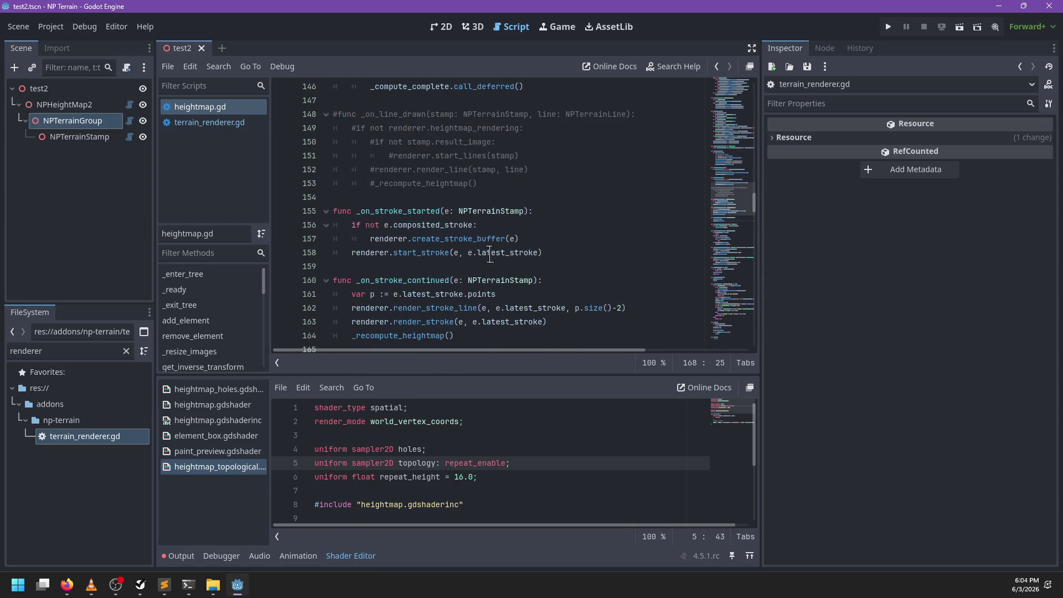
left_click(484, 197)
scroll(484, 197, "up", 3)
left_click(483, 196, "shift")
left_click(476, 223, "shift")
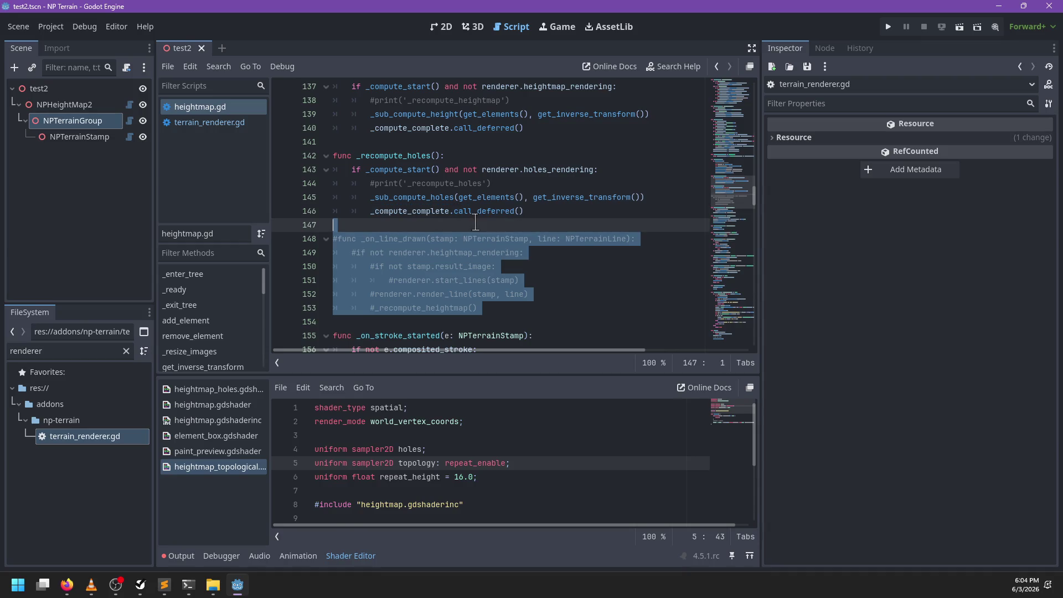
key("Delete")
key("Delete")
scroll(498, 218, "down", 4)
key("ctrl+s")
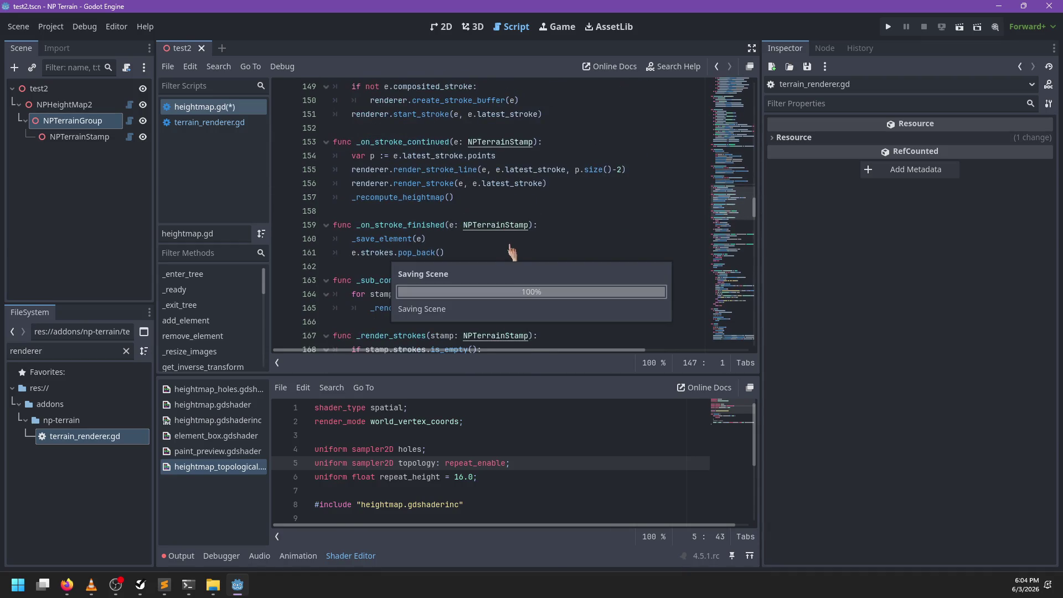
Step: Return to _on_stroke_continued and select the text in the script list's filter
left_click(503, 198)
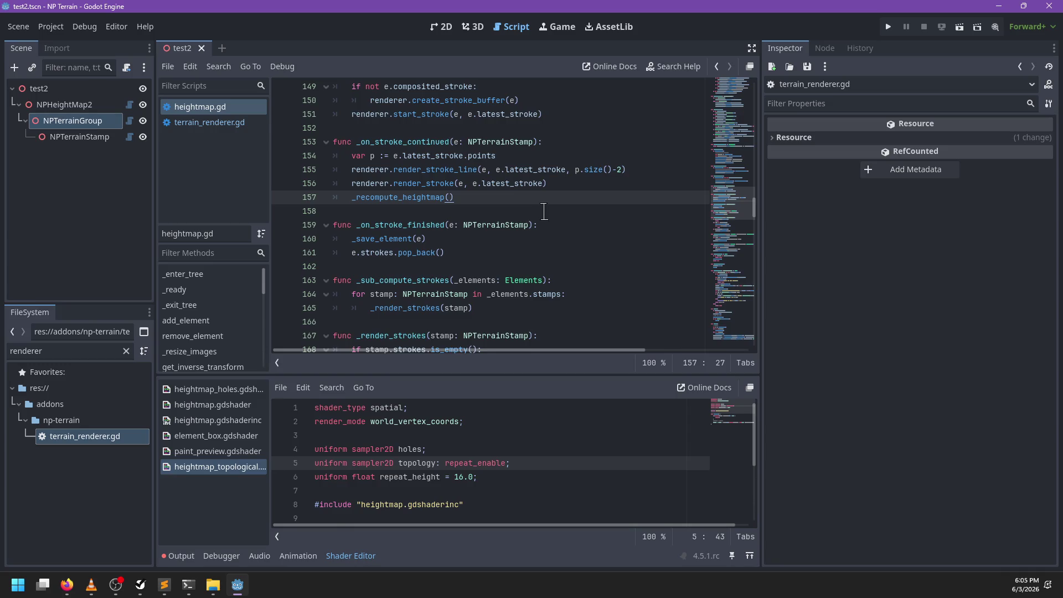
scroll(543, 210, "up", 4)
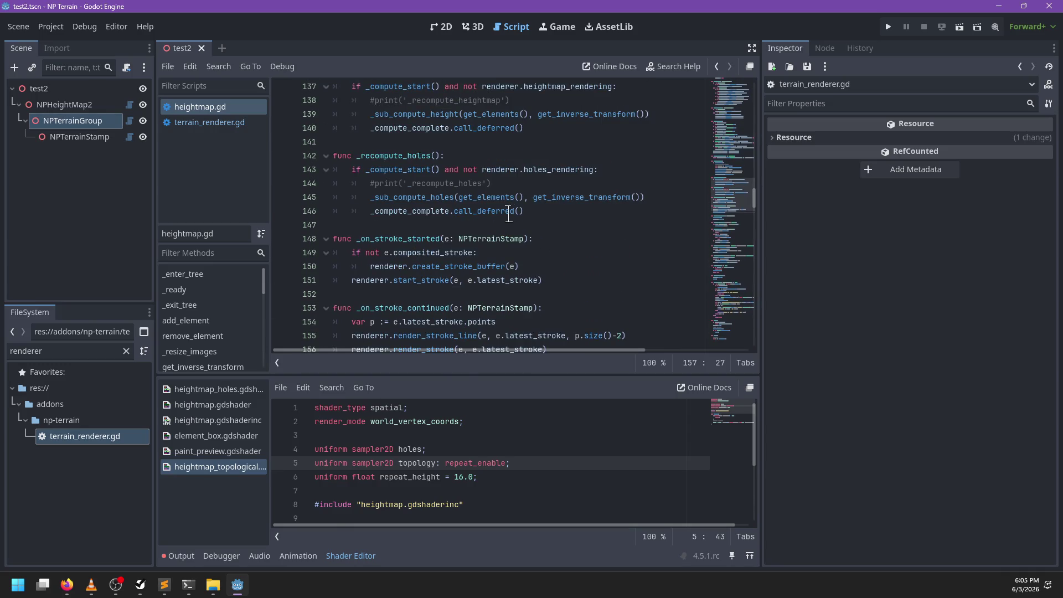
double_click(82, 356)
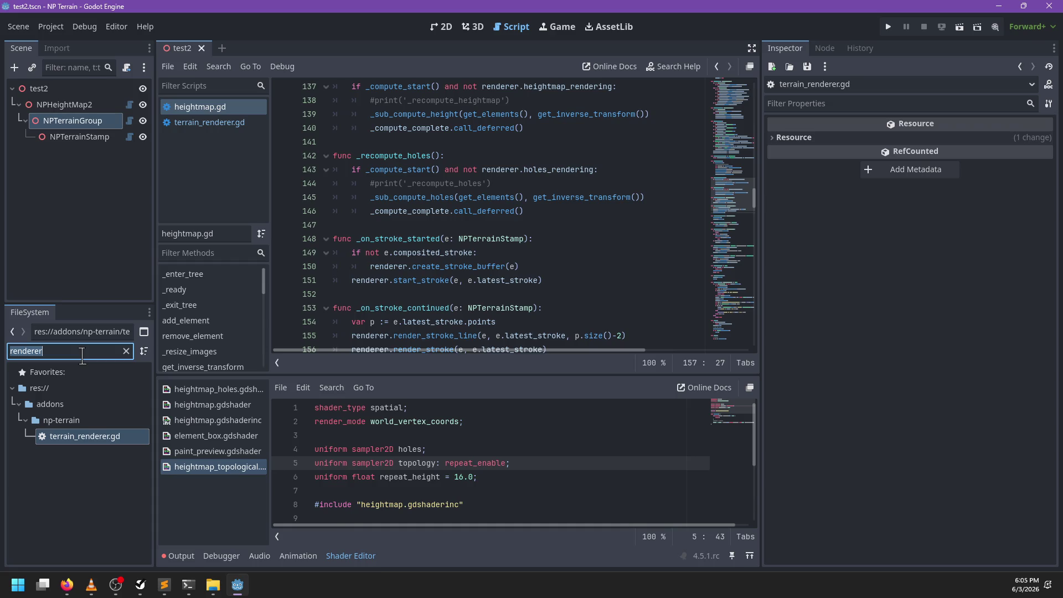
key("BackSpace")
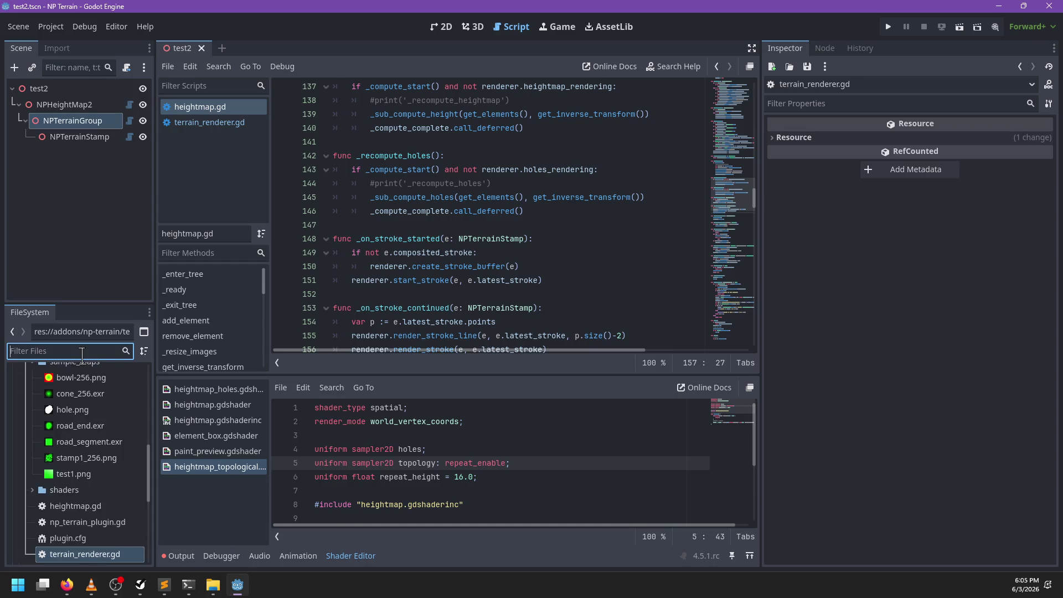
type("wid")
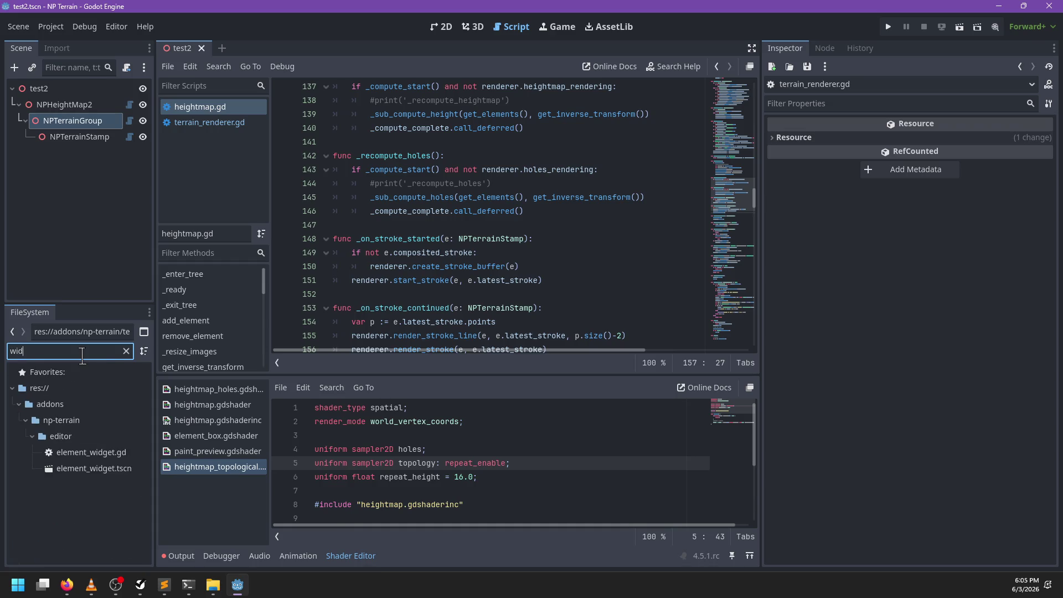
key("BackSpace")
key("BackSpace")
key("BackSpace")
type("plugin")
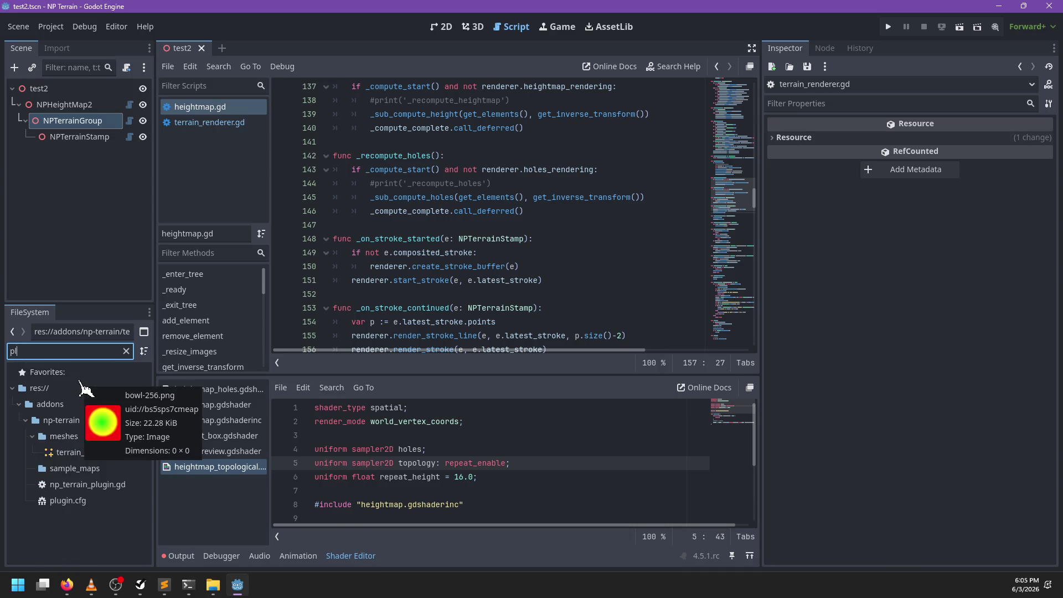
double_click(87, 441)
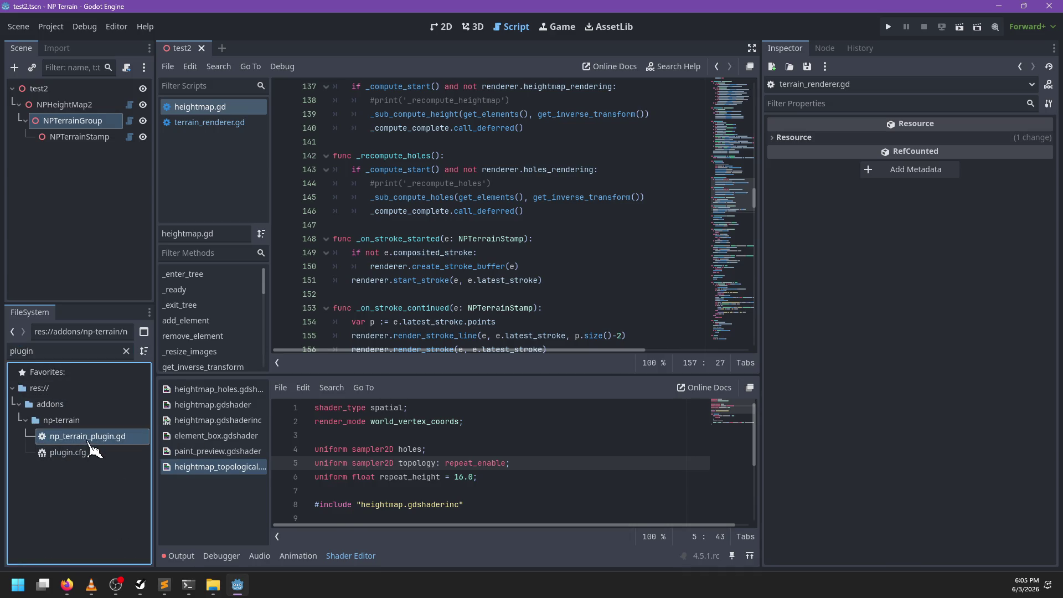
left_click(469, 359)
left_click(519, 213)
scroll(544, 195, "up", 1)
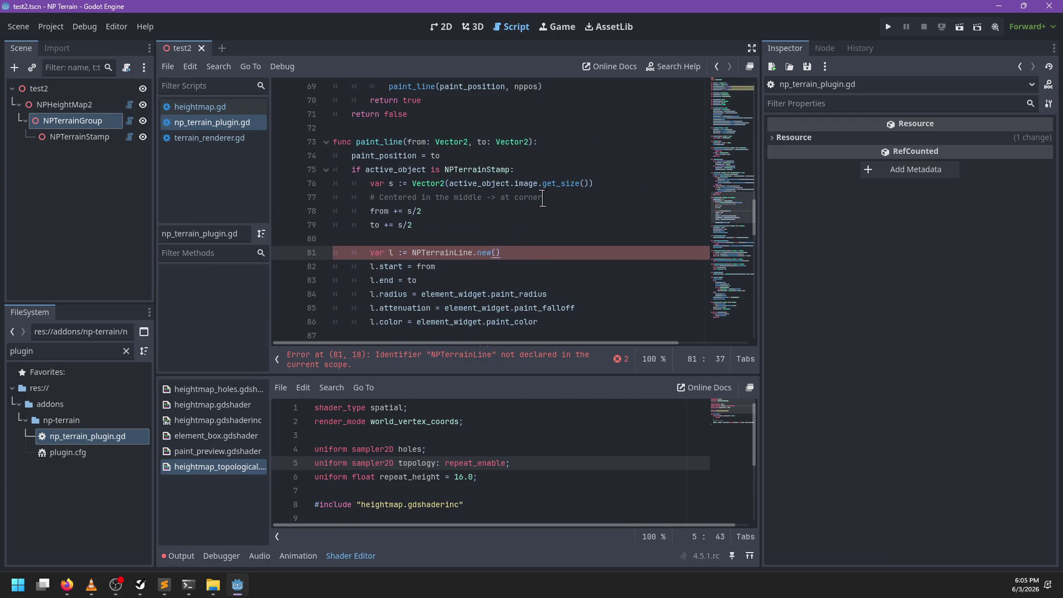
left_click(449, 357)
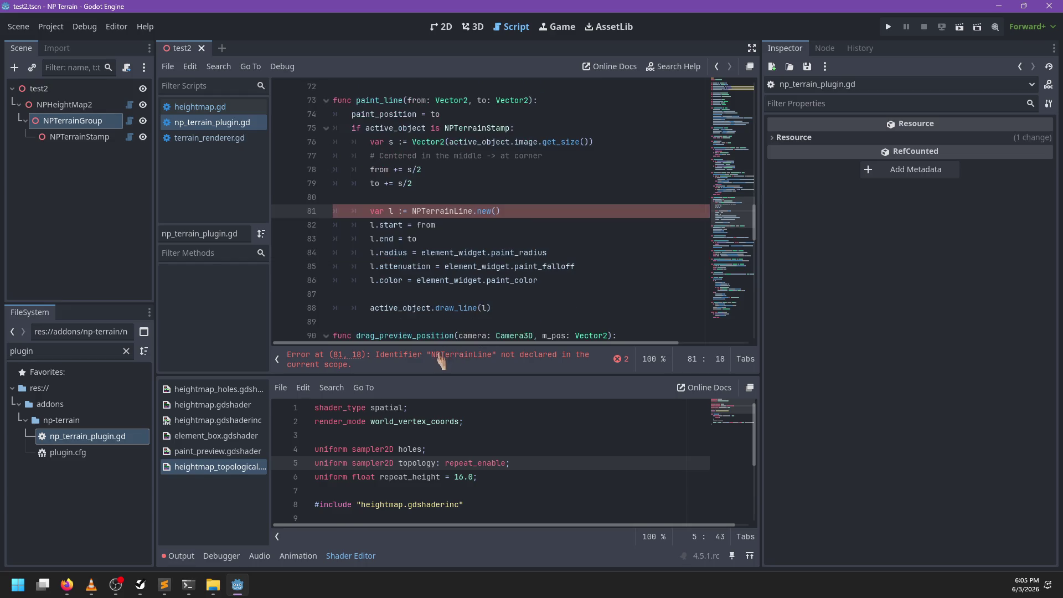
scroll(525, 225, "up", 2)
scroll(525, 225, "up", 20)
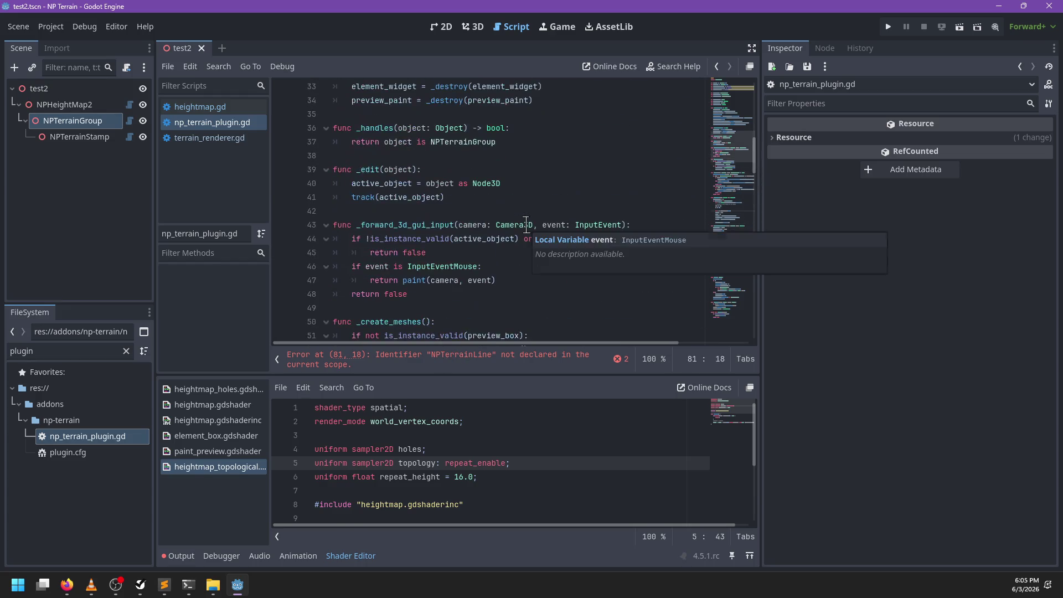
scroll(526, 225, "down", 4)
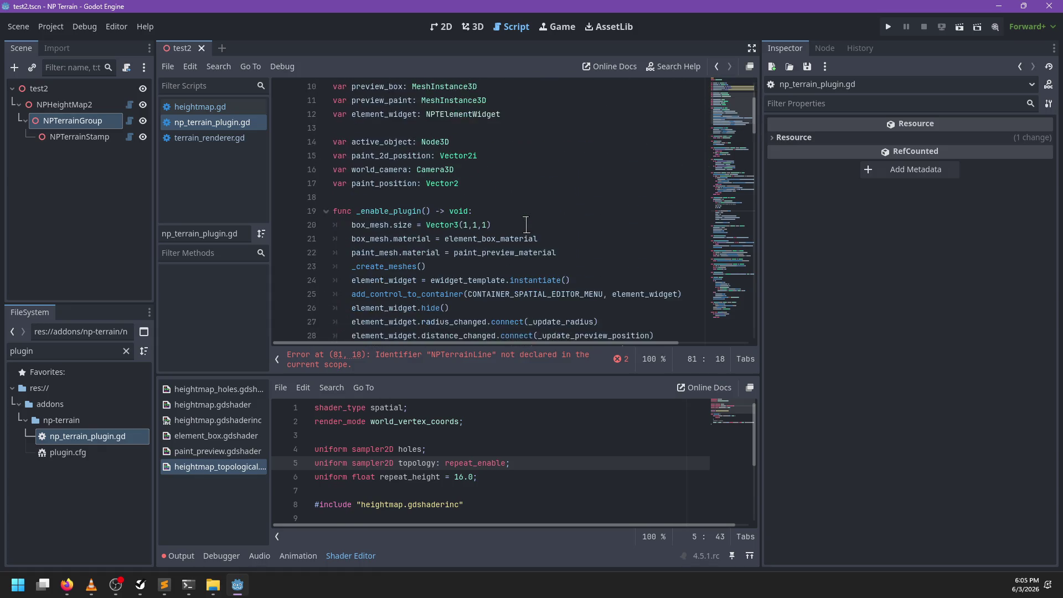
left_click(524, 146)
scroll(524, 145, "up", 1)
scroll(523, 145, "up", 1)
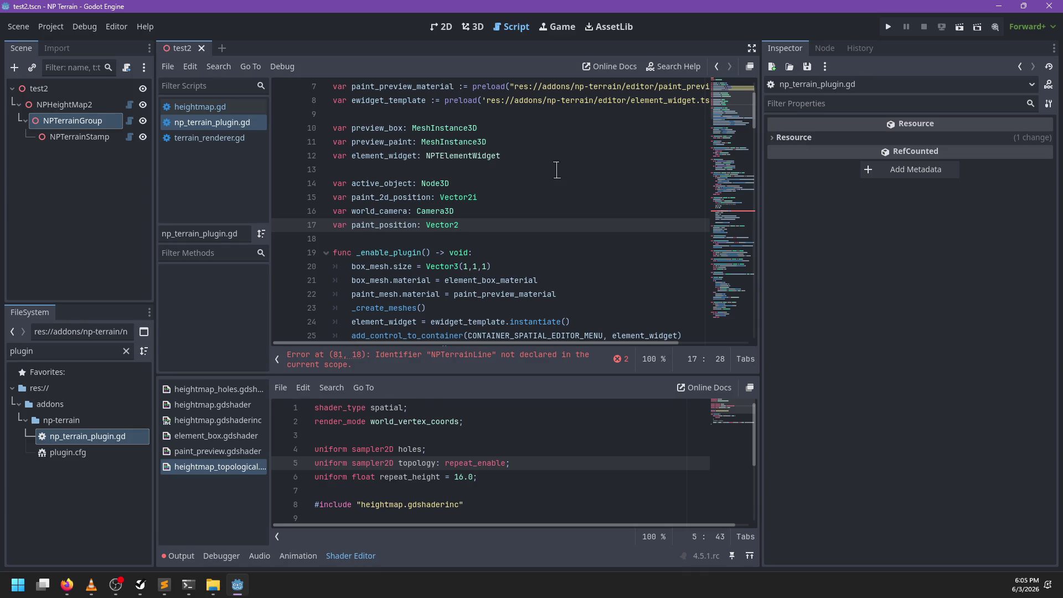
key("Return")
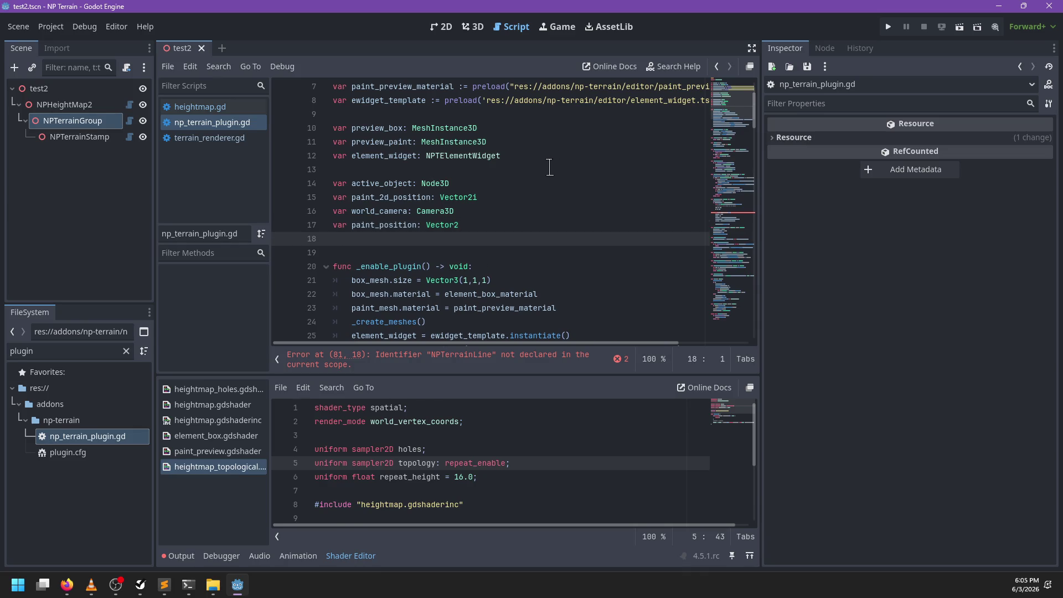
key("BackSpace")
key("BackSpace")
key("BackSpace")
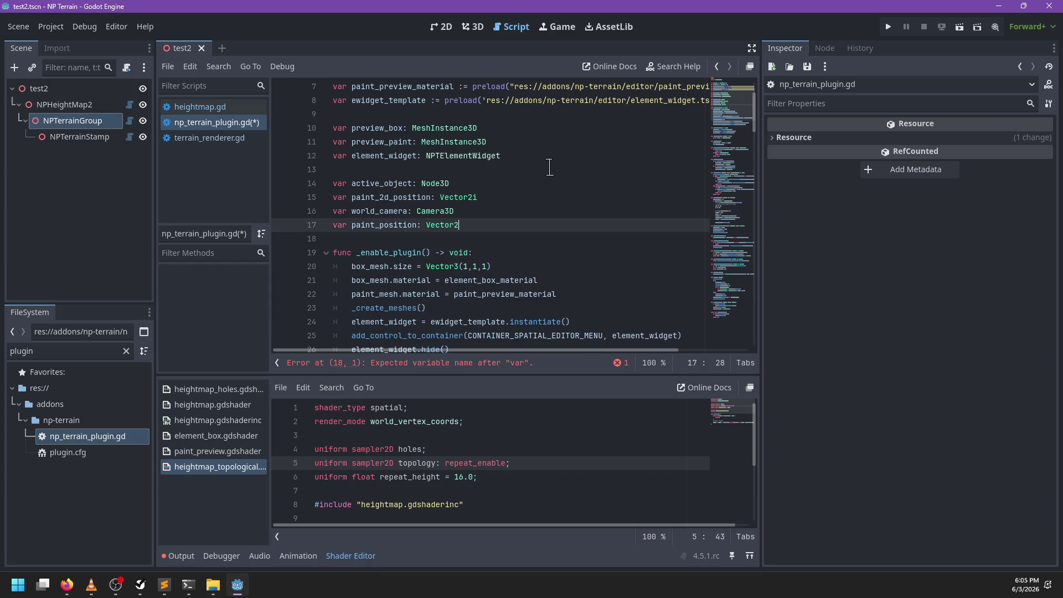
left_click(475, 359)
scroll(503, 221, "up", 1)
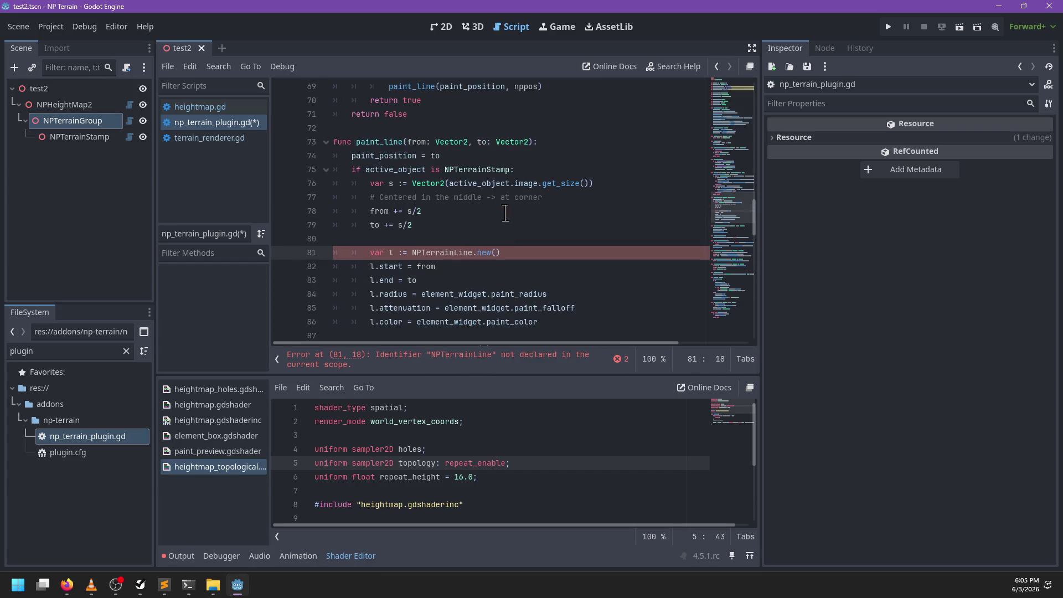
key("ctrl+f")
type("paint_line")
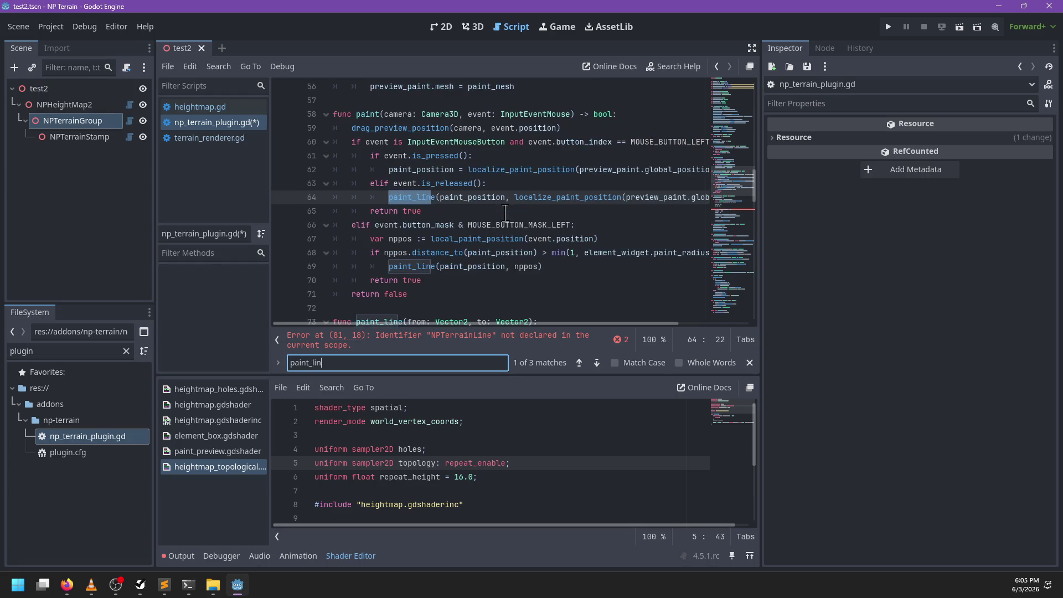
key("Escape")
scroll(466, 197, "right", 3)
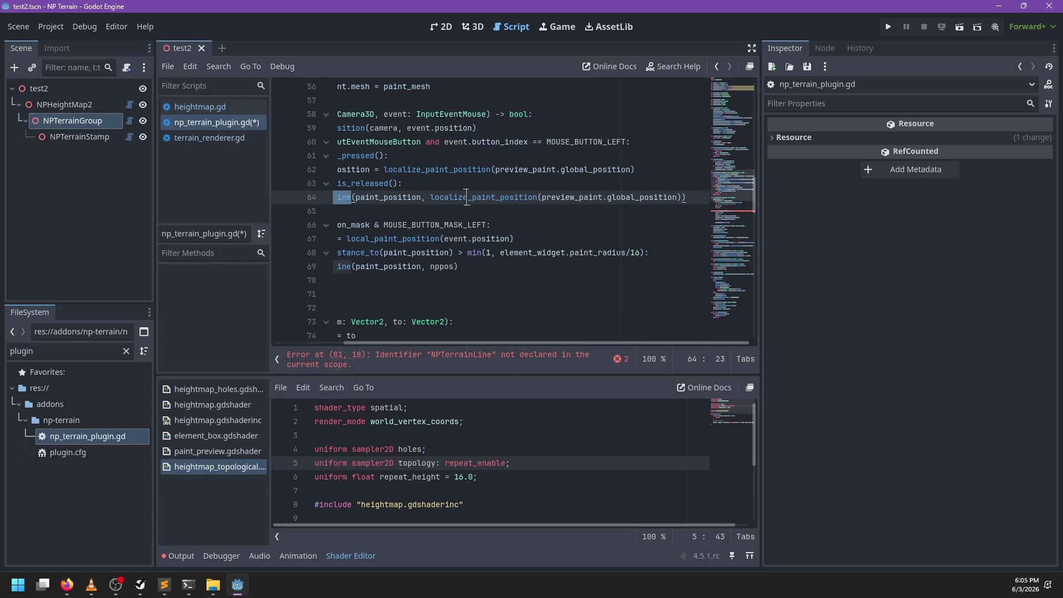
scroll(535, 200, "left", 3)
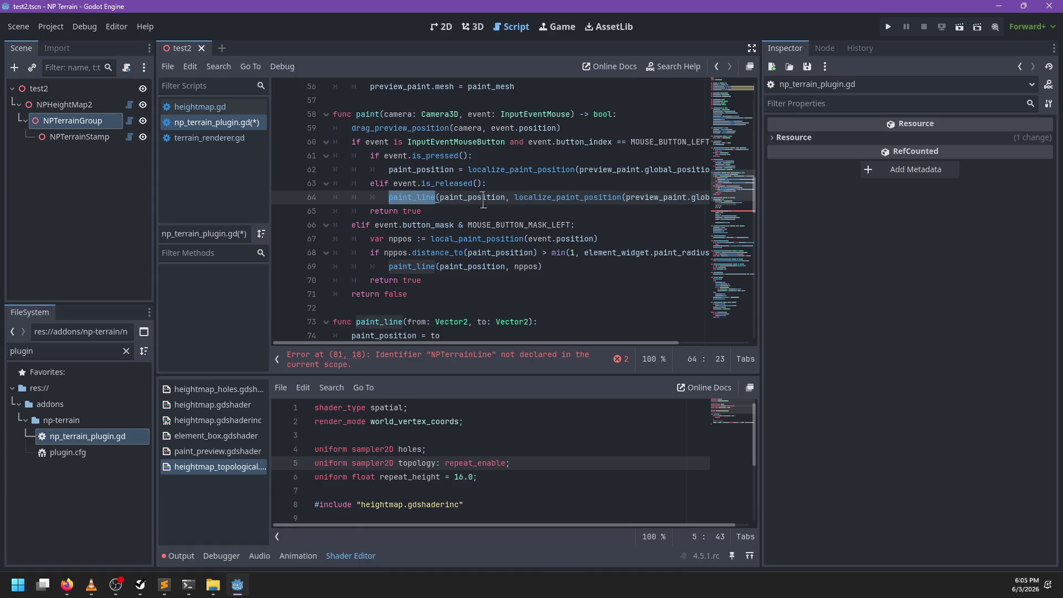
left_click(445, 197)
scroll(513, 195, "up", 1)
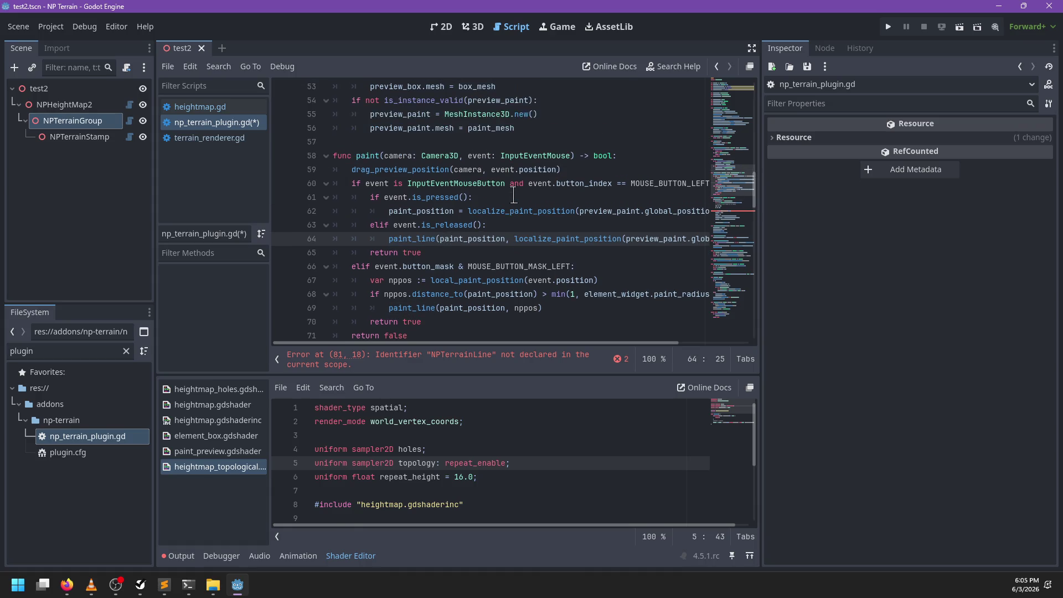
left_click(494, 197)
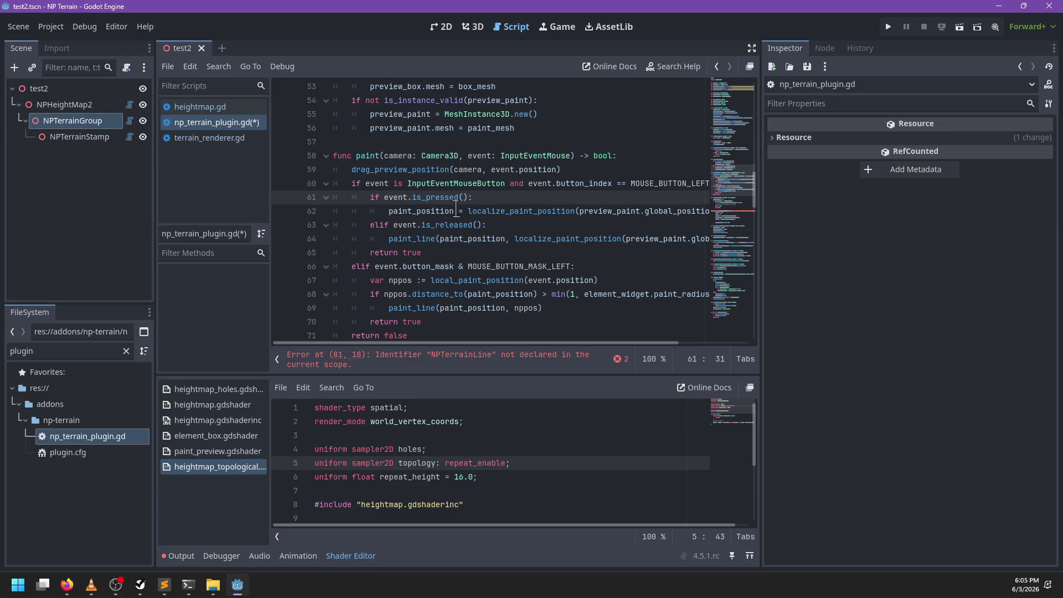
double_click(488, 212)
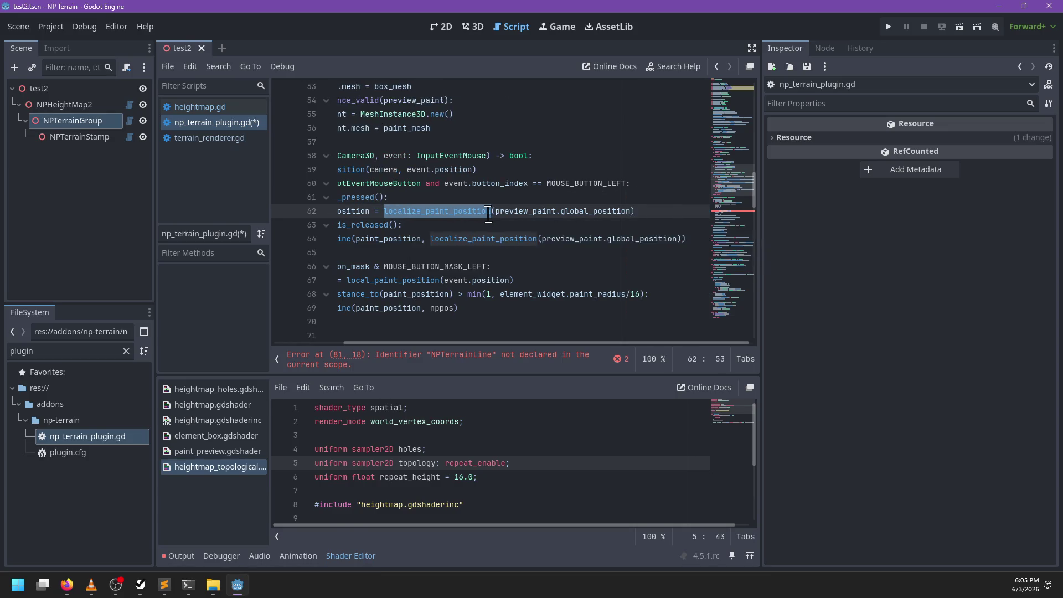
left_click(470, 211)
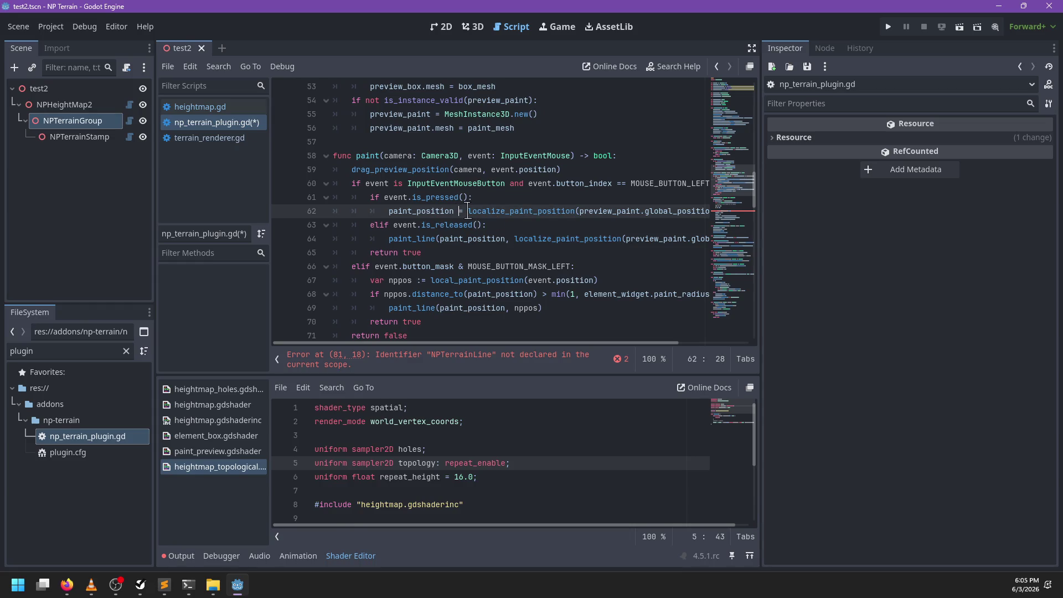
left_click(419, 215, "ctrl")
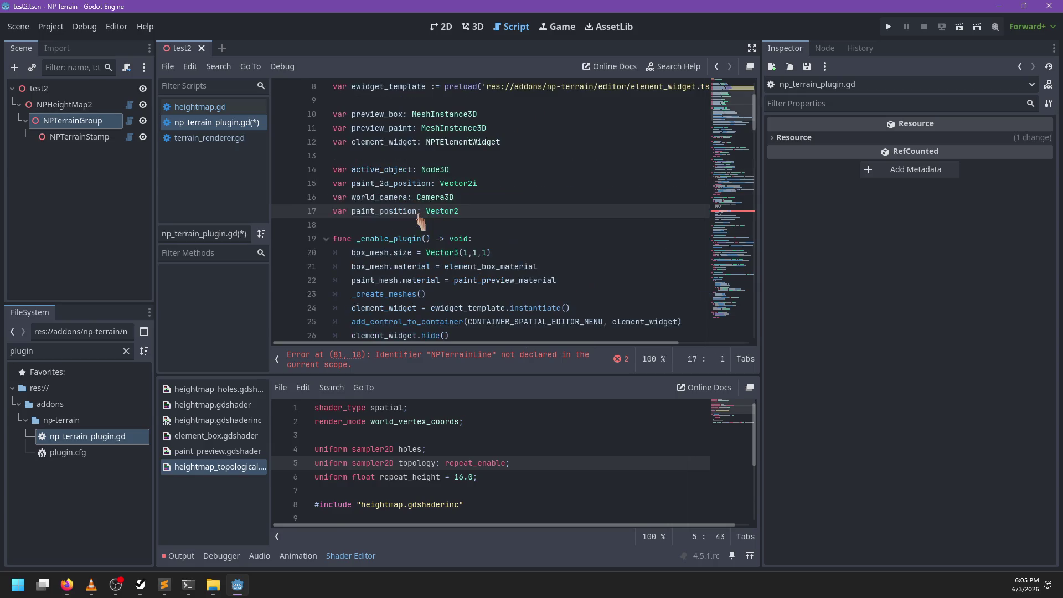
Step: Rewrite the paint_position declaration on line 17 as var stroke: NPPaintStroke
key("shift+End")
type("var")
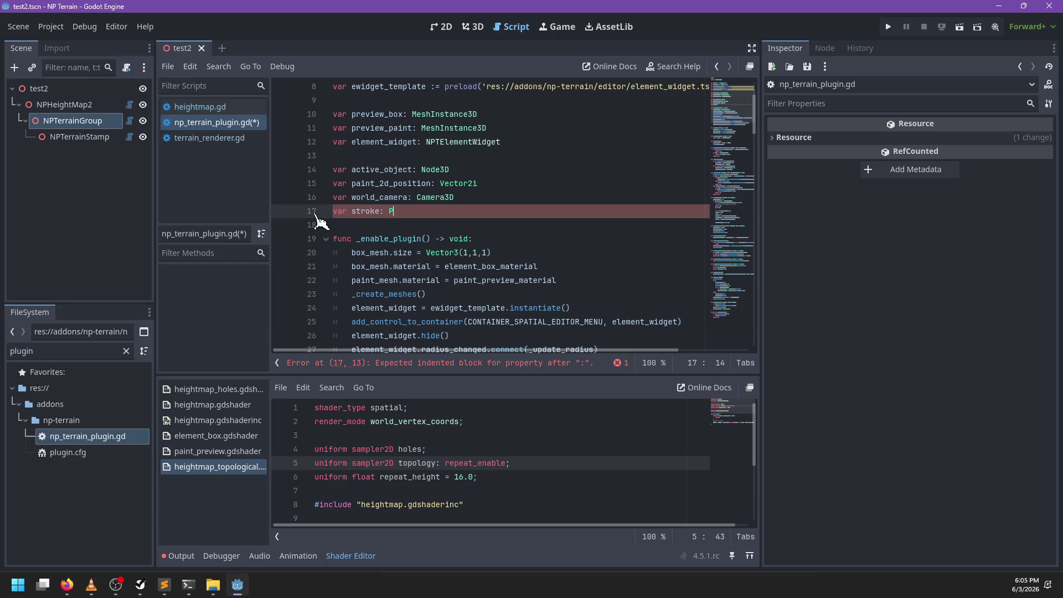
type("Pain")
key("Return")
Step: Replace the paint_position assignment on line 62 with stroke = start_stroke
left_click(419, 360)
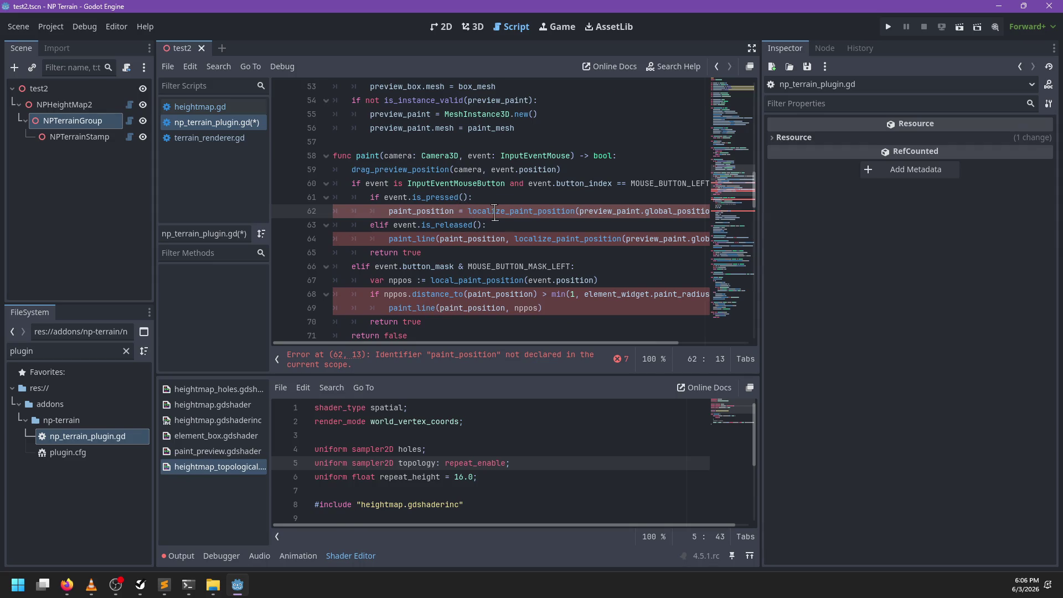
left_click_drag(467, 211, 393, 209)
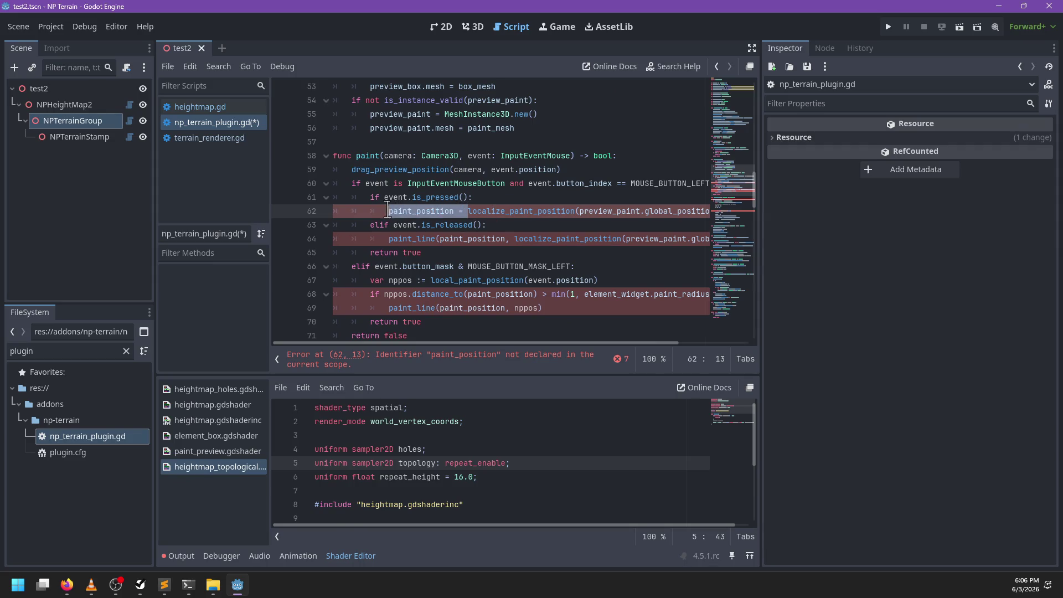
type("stroke -")
key("BackSpace")
key("BackSpace")
type("= star")
type("t_stroke")
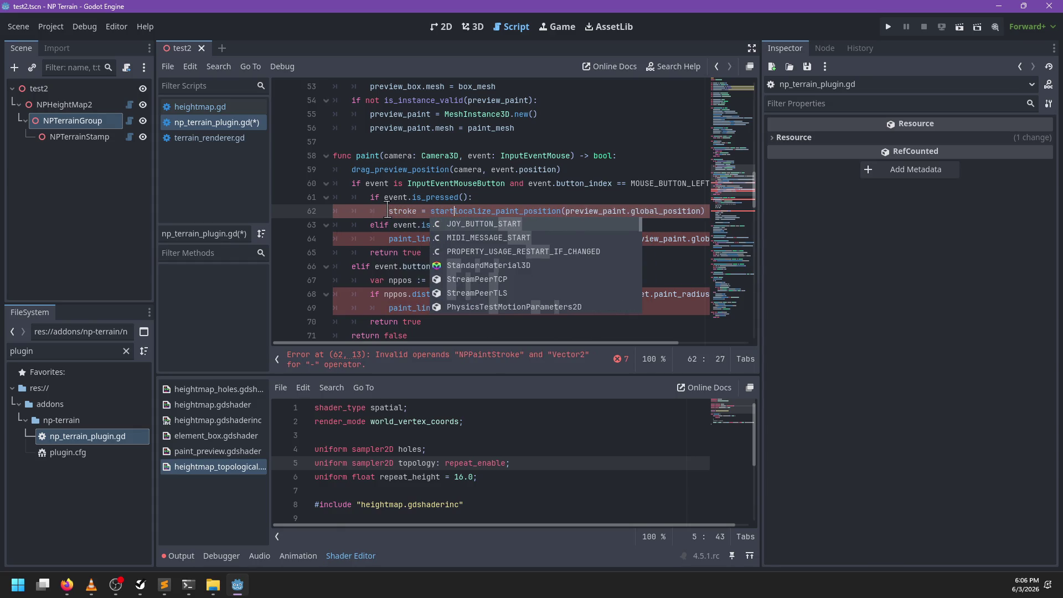
key("ctrl+Delete")
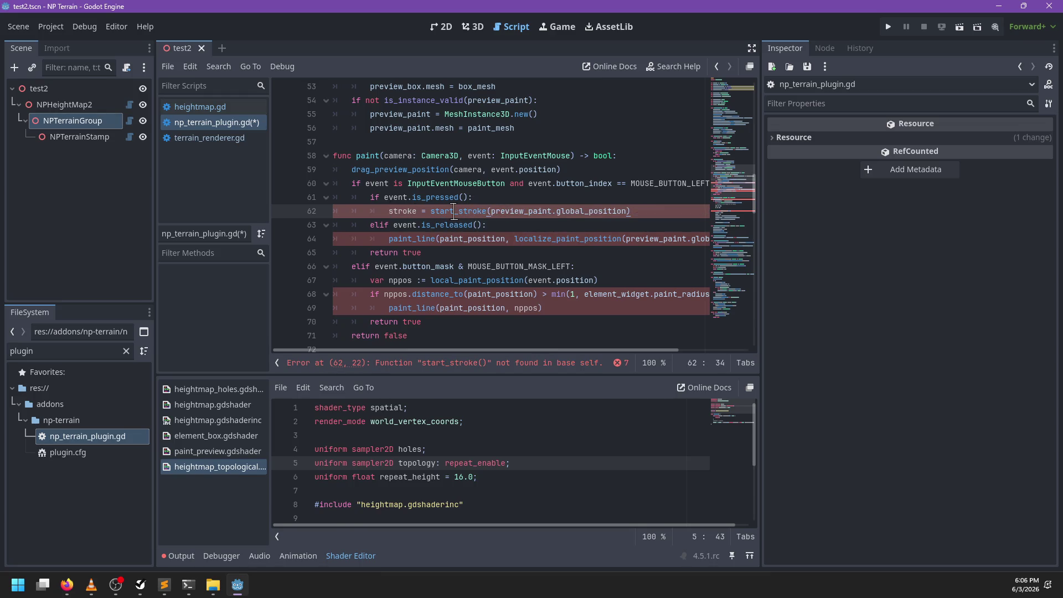
Step: Complete line 62 as stroke = start_stroke(localize_paint_position(preview_paint.global_position))
key("ctrl+f")
key("Escape")
left_click(528, 246, "ctrl")
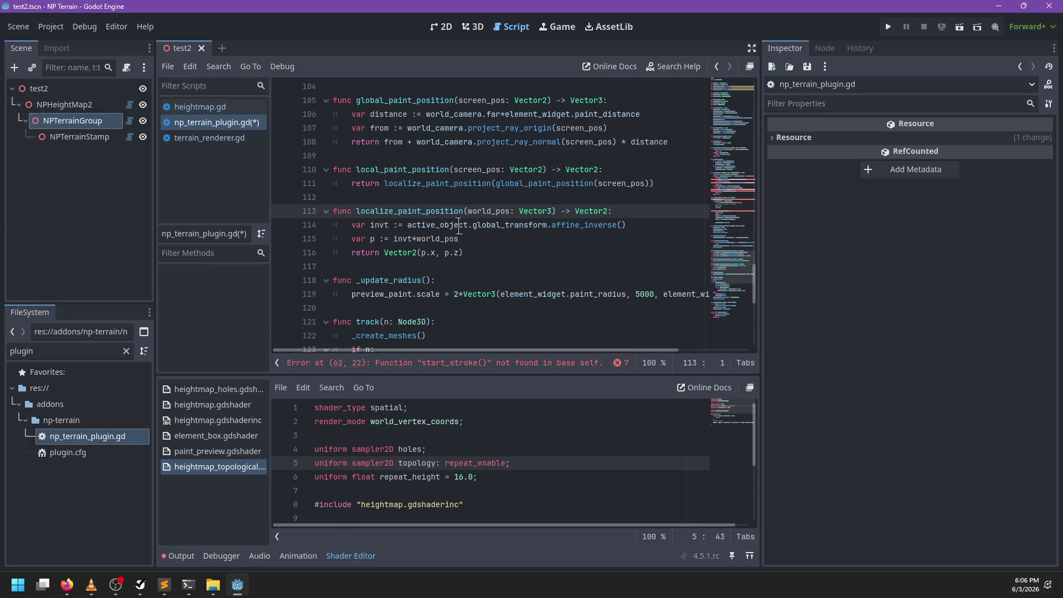
mouse_move(462, 229)
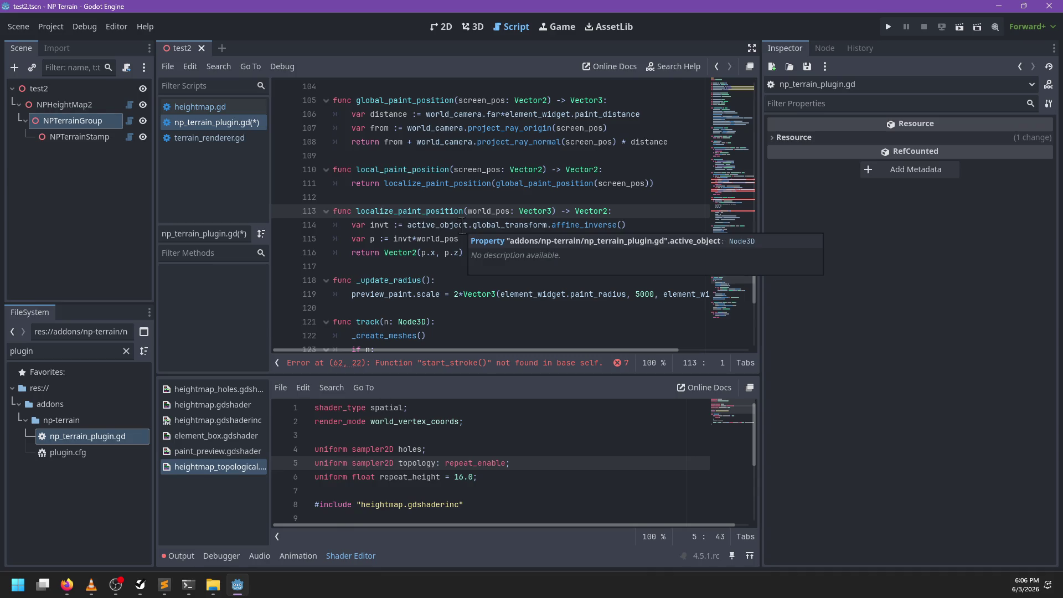
double_click(438, 211)
key("ctrl+c")
left_click(360, 363)
left_click(491, 211)
key("ctrl+v")
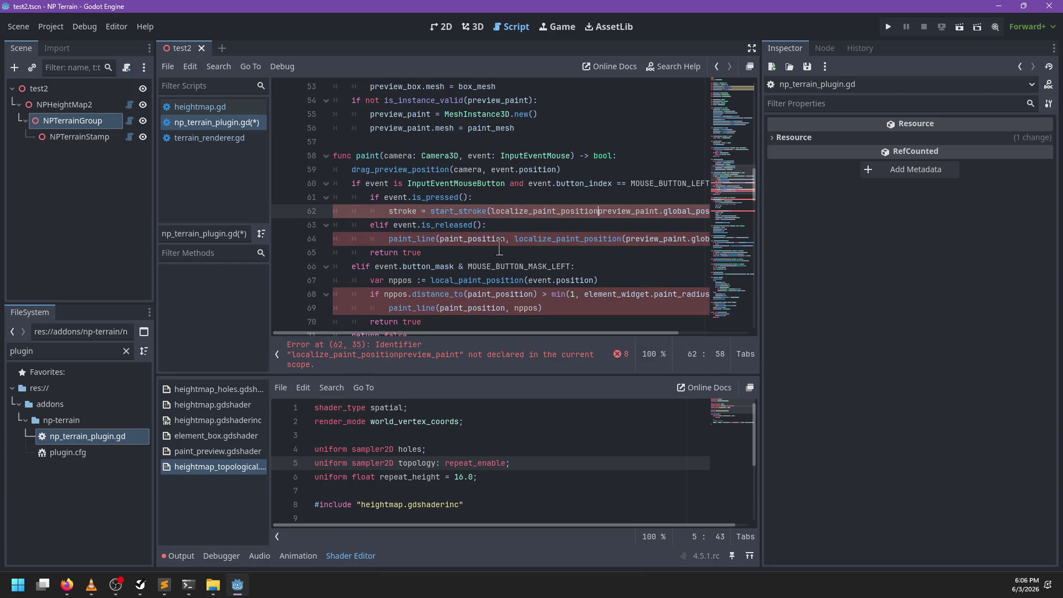
type("(")
key("End")
type(")")
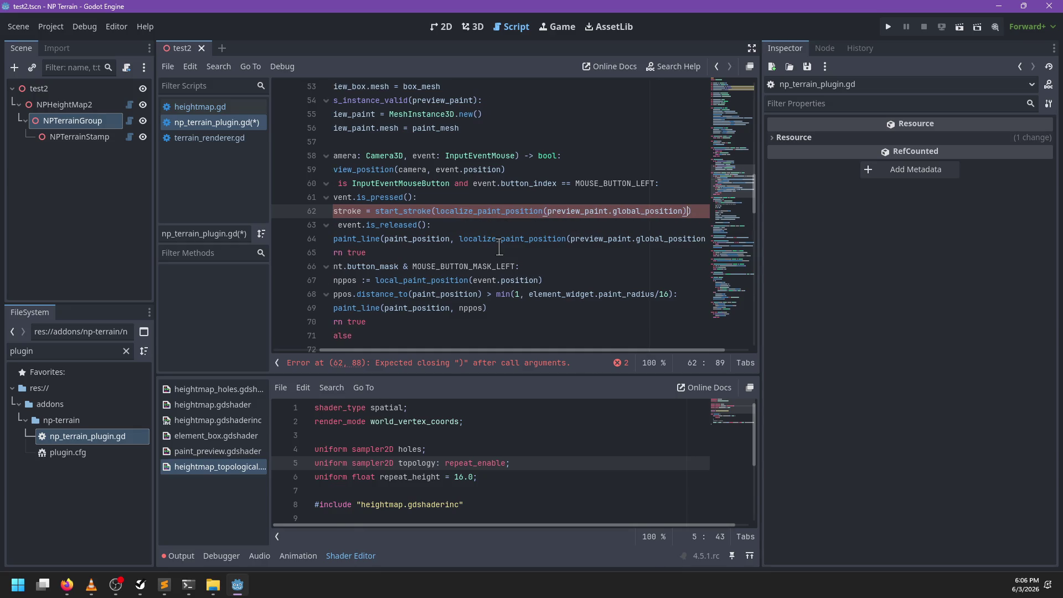
Step: Insert a blank line above the paint_line function header
scroll(492, 236, "left", 3)
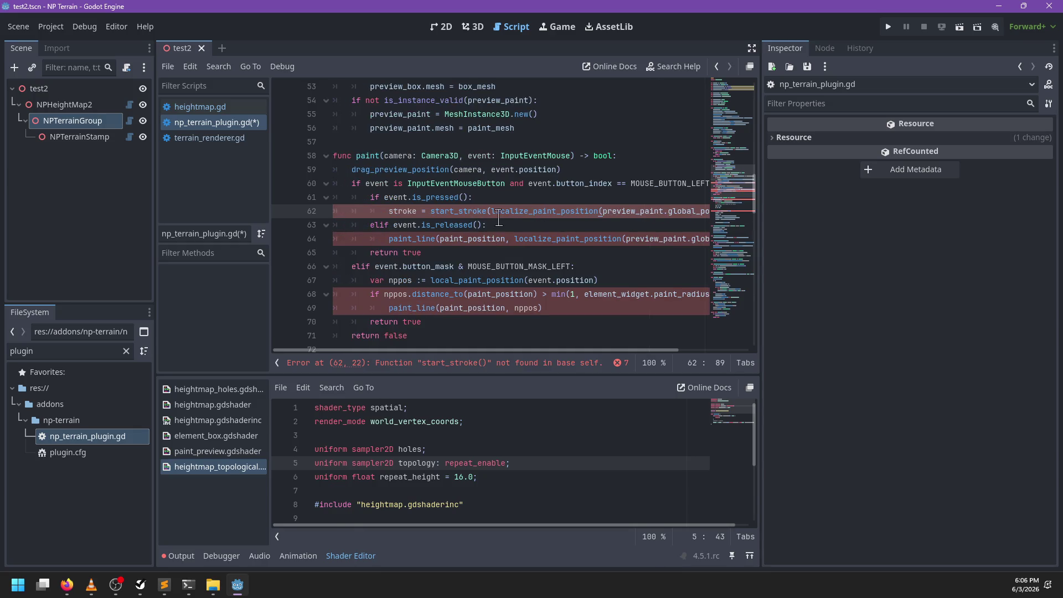
left_click(421, 241, "ctrl")
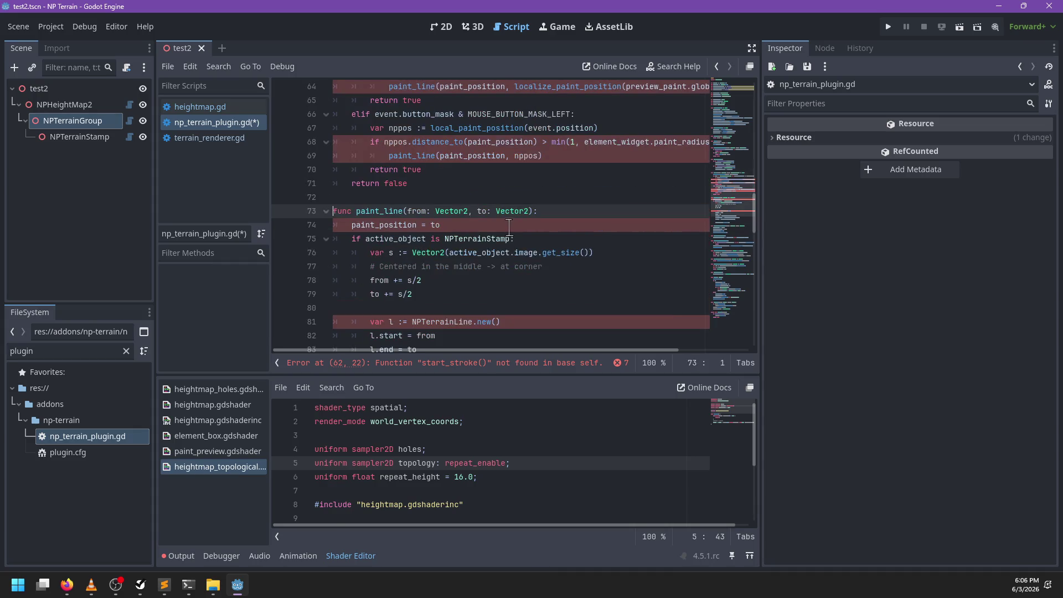
scroll(467, 205, "up", 1)
left_click(456, 224)
key("Down")
key("Down")
key("Home")
Step: Add a start_stroke(p: Vector2) function signature above paint_line
key("Return")
key("Return")
key("Up")
key("Up")
type("func")
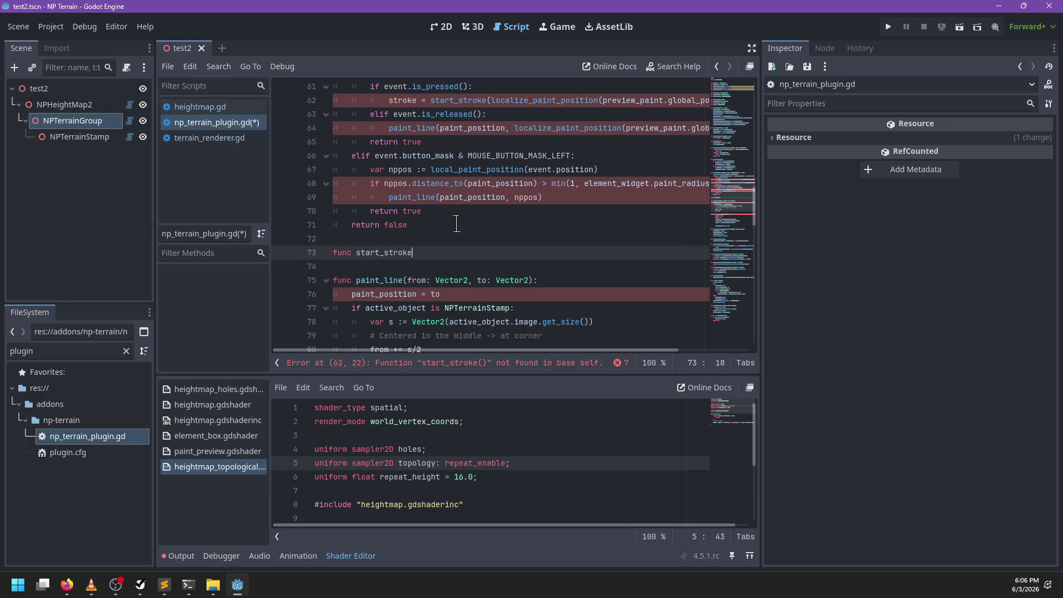
scroll(443, 227, "up", 2)
scroll(420, 230, "down", 2)
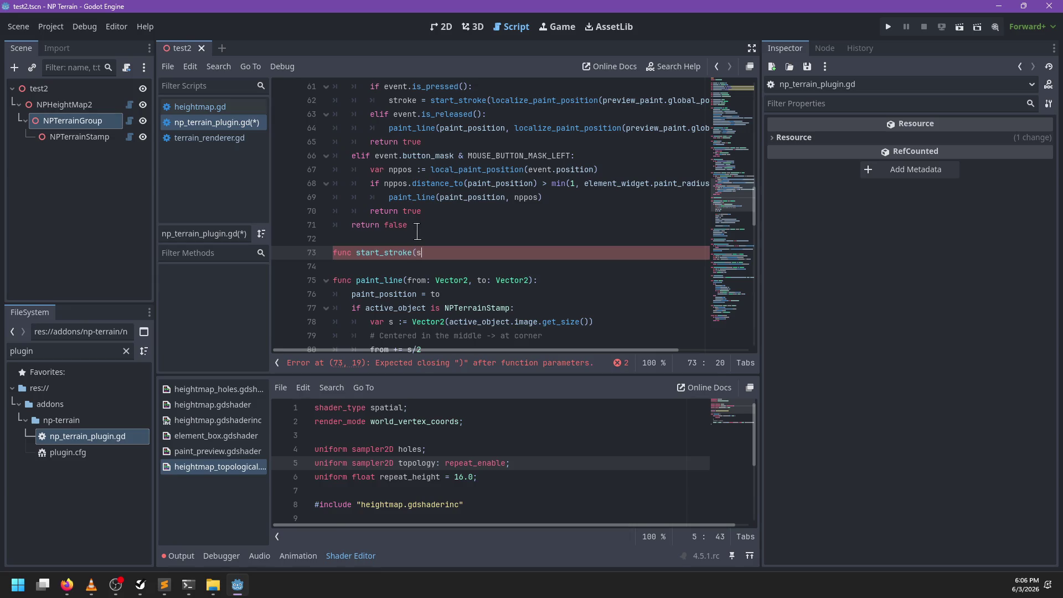
type("p: ")
type("V")
key("ctrl+Left")
key("ctrl+Left")
key("ctrl+Left")
type("tart")
key("End")
type(":")
key("Return")
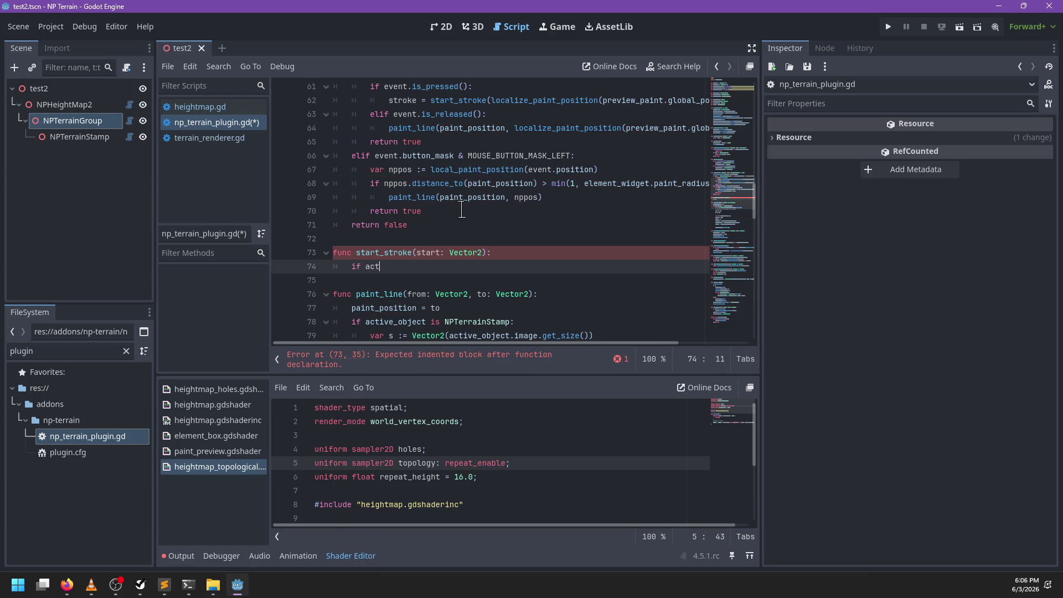
Step: Inside an NPTerrainStamp check, create a new NPPaintStroke in variable s
type("t is NPTerrainStamp:")
key("Return")
type("var s := N")
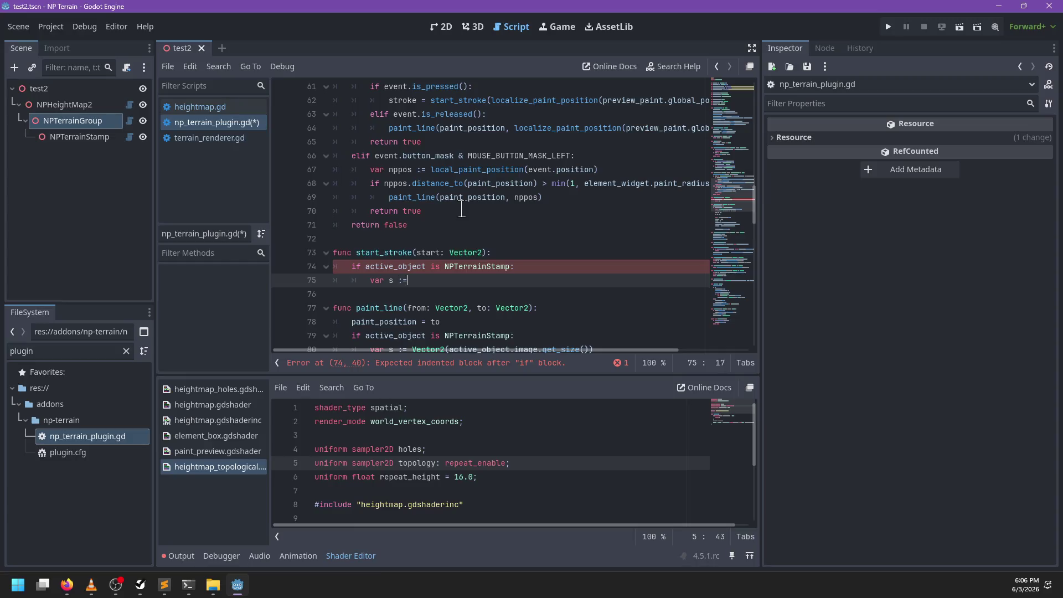
type("PTe")
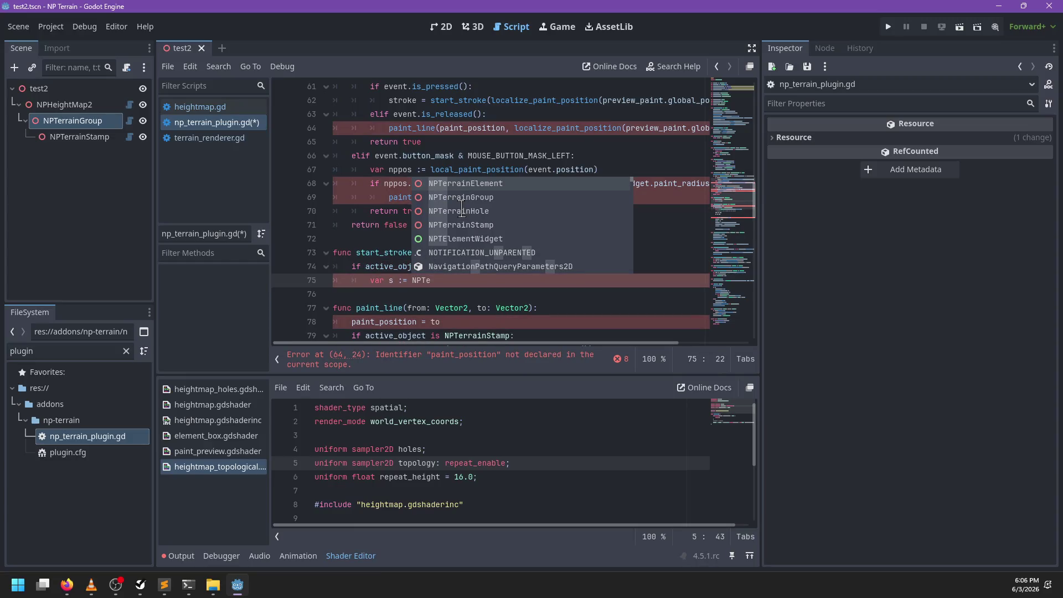
key("BackSpace")
key("BackSpace")
type("PaintStroke.ne")
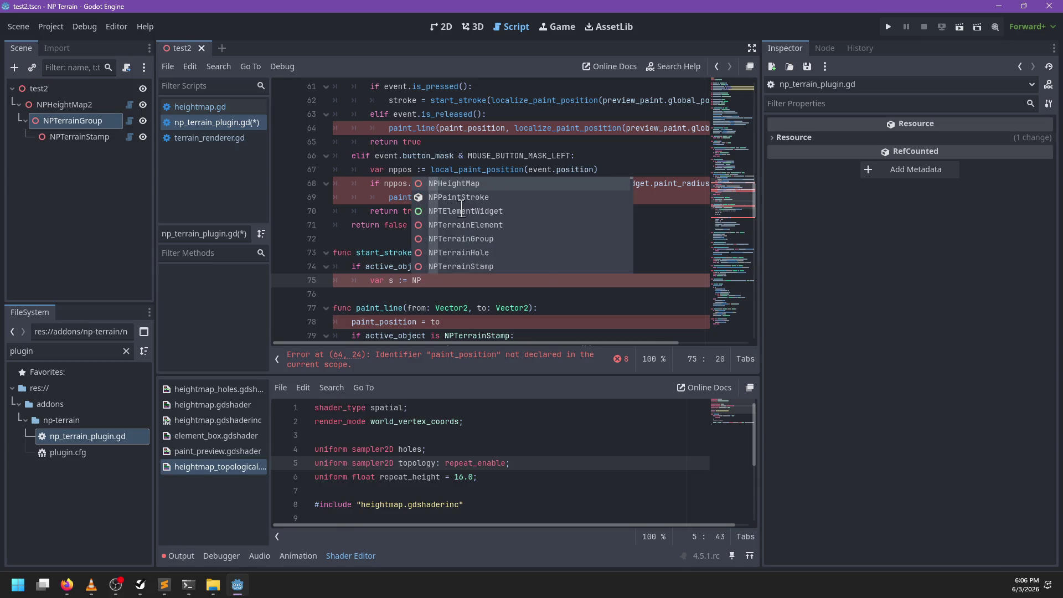
type("w")
key("Return")
key("Return")
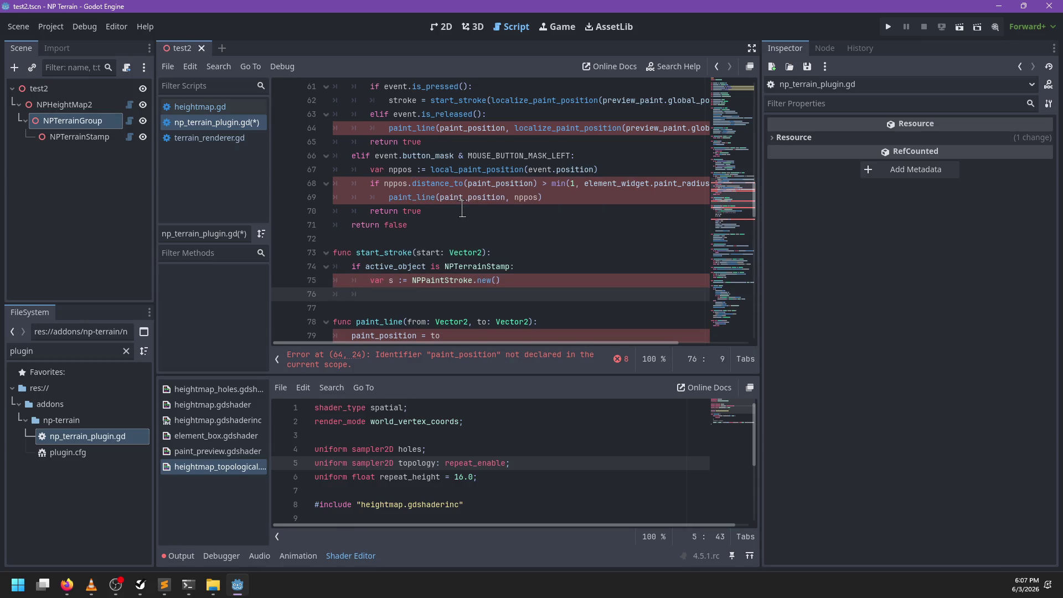
Step: Append the start point to s.points and begin an attenuation assignment
scroll(513, 209, "down", 2)
type(".")
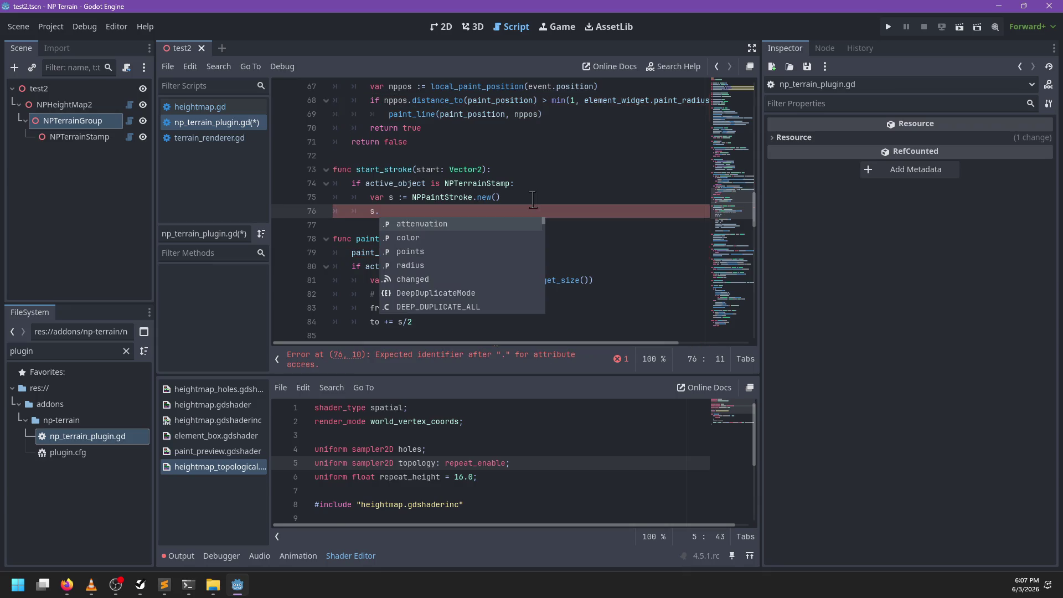
key("Down")
key("Down")
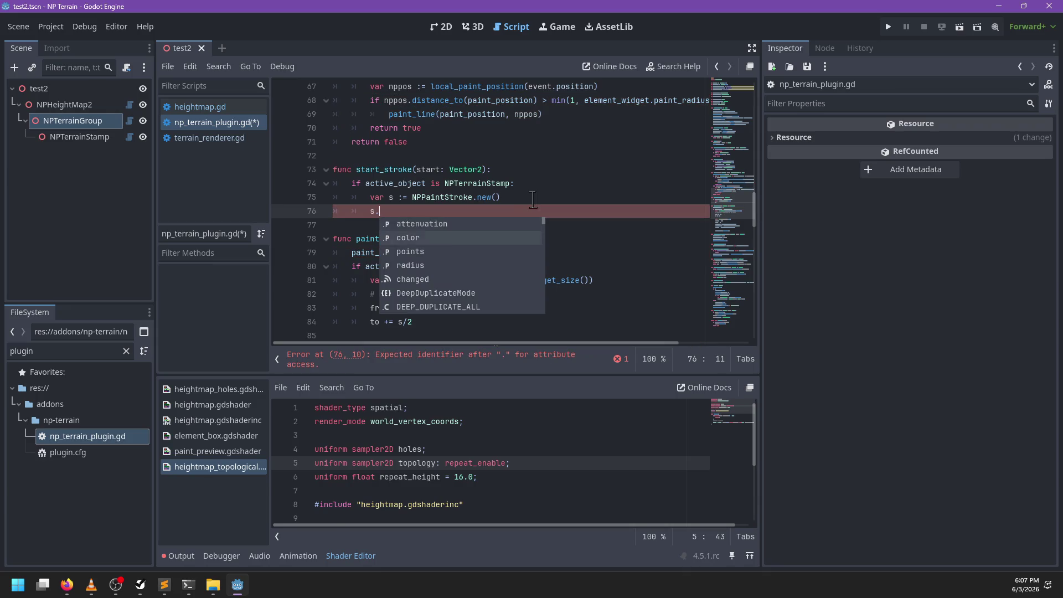
key("Return")
type("end(start")
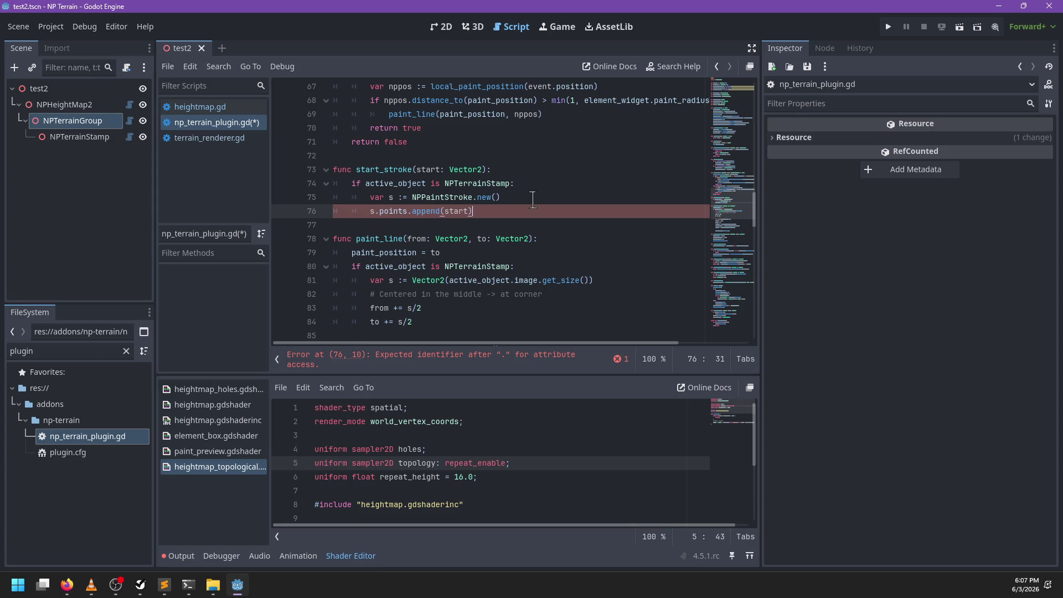
key("Return")
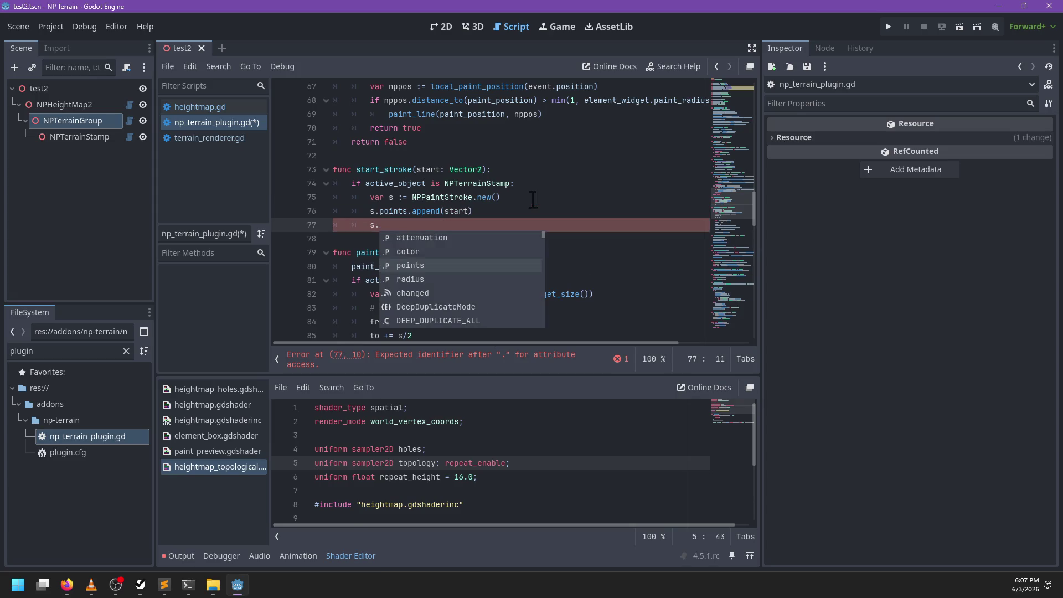
type("attenuation")
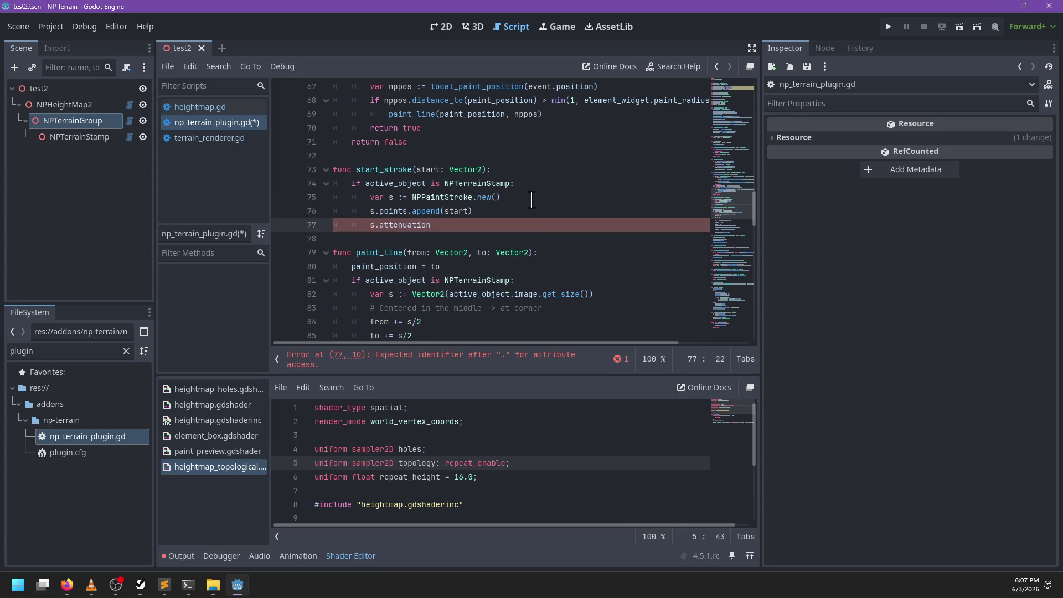
key("Return")
Step: Move paint_line's stroke property assignments into start_stroke
scroll(535, 199, "down", 3)
scroll(535, 199, "down", 2)
left_click_drag(580, 266, 579, 194)
key("ctrl+x")
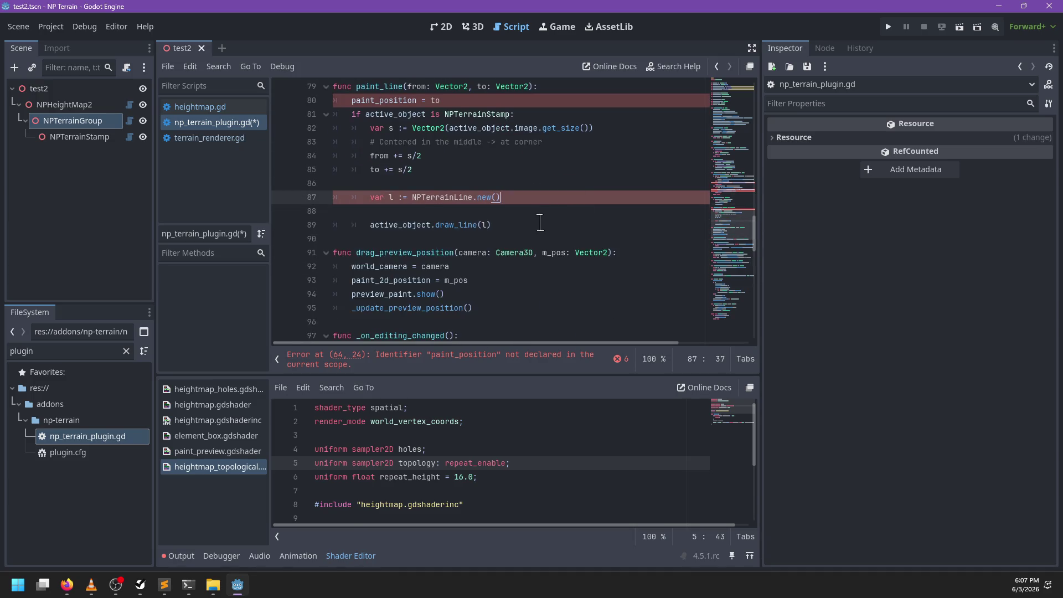
scroll(550, 217, "up", 4)
left_click_drag(481, 225, 492, 213)
key("ctrl+v")
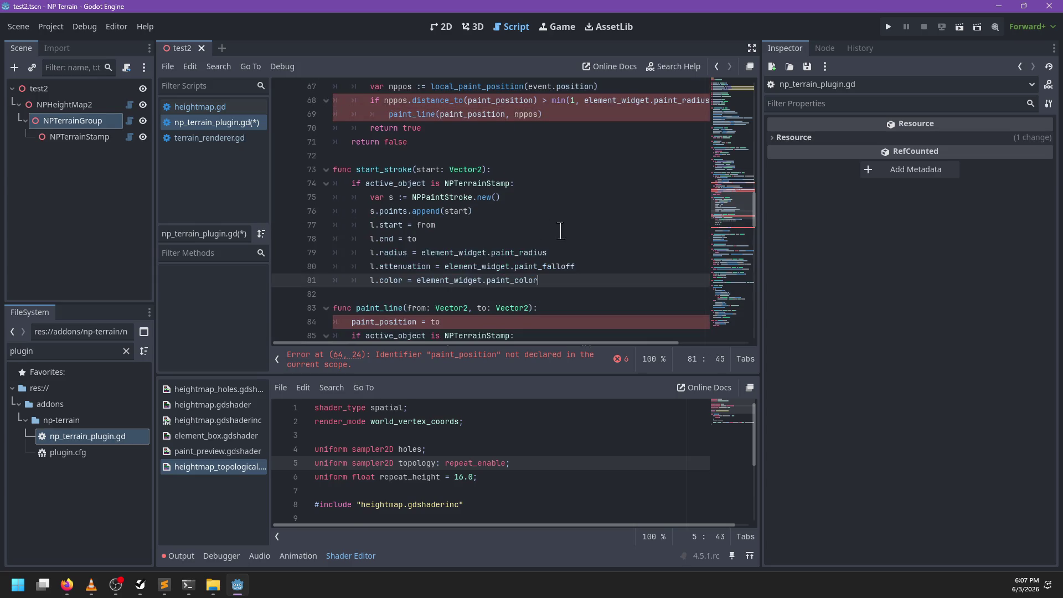
Step: Retarget the pasted assignments to s and drop the start and end lines
left_click(370, 225)
key("shift+alt+Down")
key("shift+alt+Down")
key("shift+alt+Down")
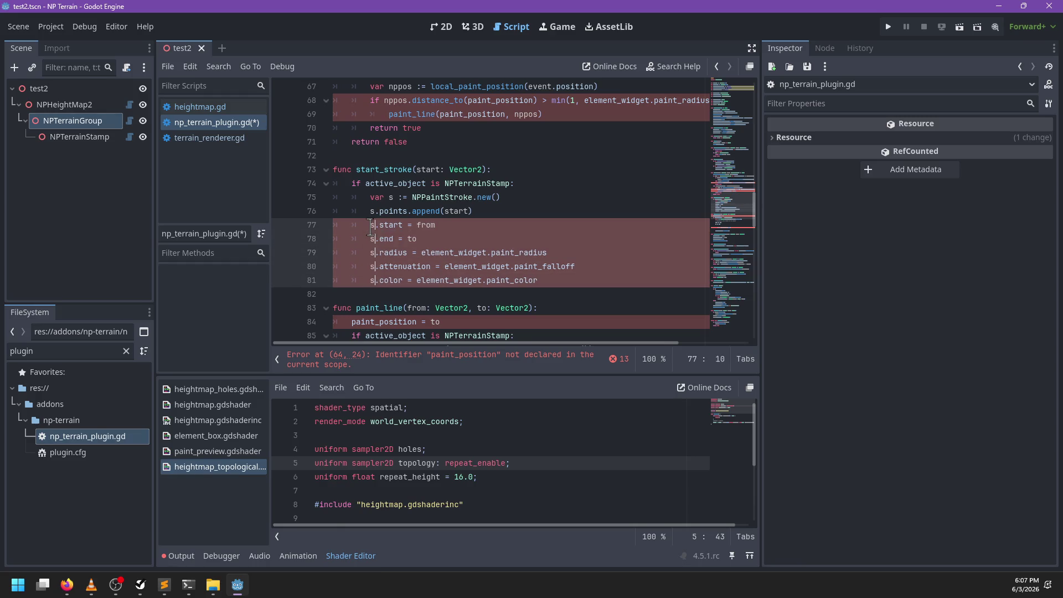
left_click(443, 238)
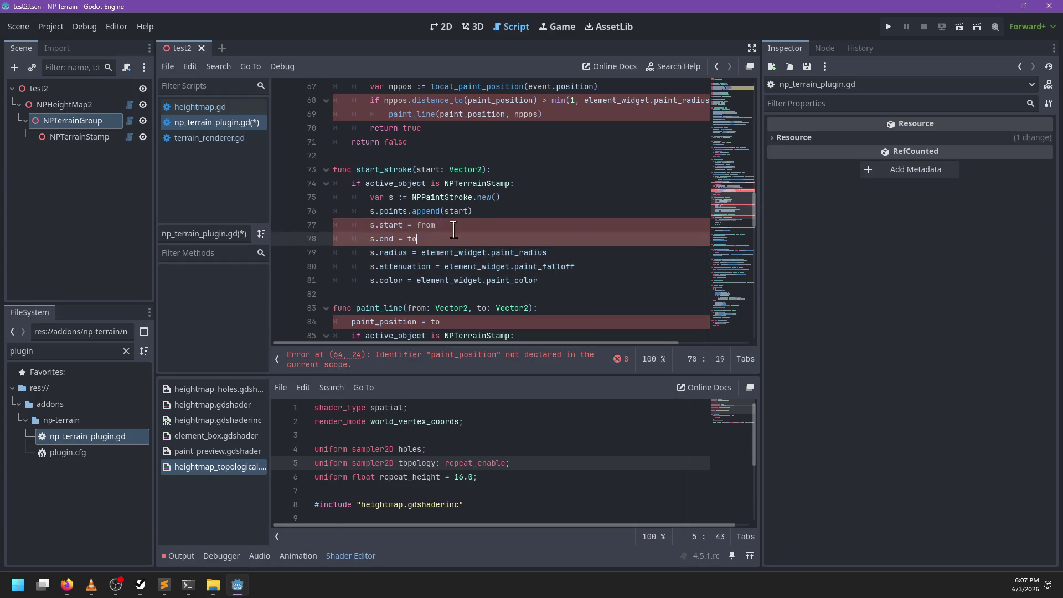
key("shift+Up")
key("shift+Up")
key("shift+End")
key("BackSpace")
key("Down")
key("Down")
key("Down")
key("End")
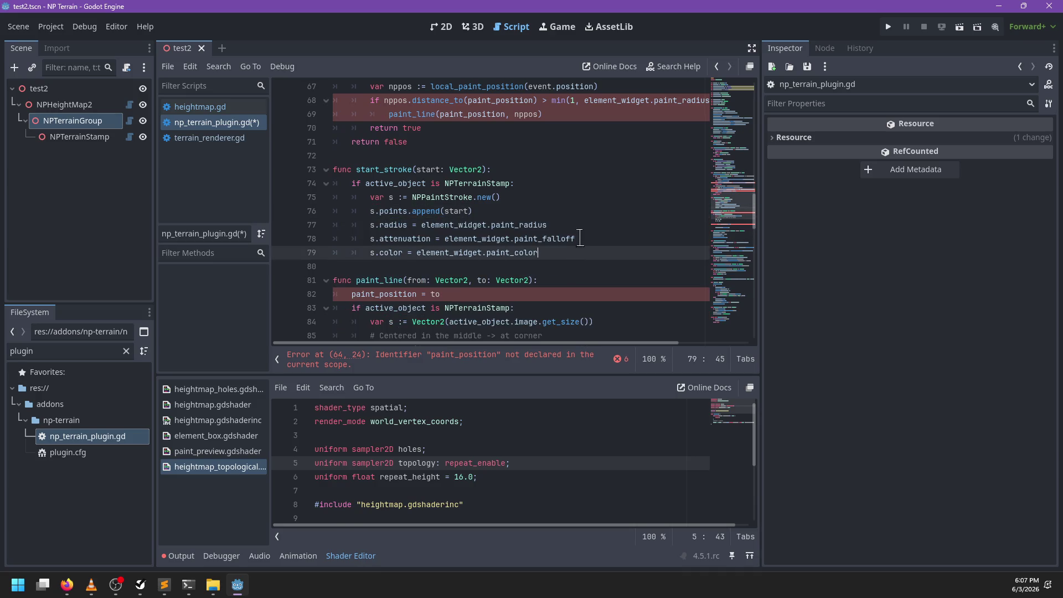
Step: Pass the new stroke to active_object.stroke_start(s)
scroll(579, 226, "down", 2)
key("Return")
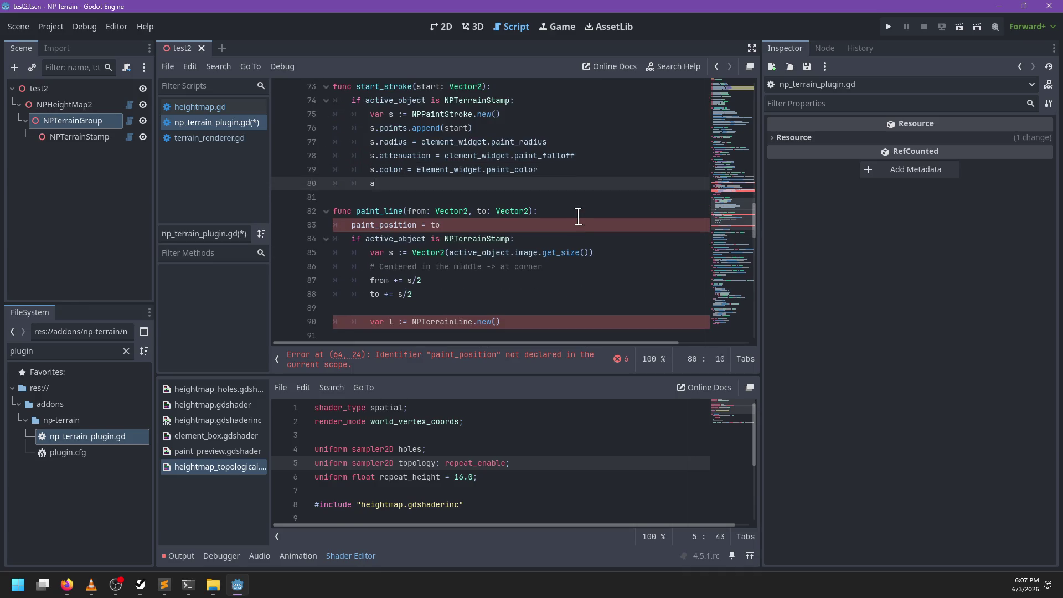
type("object.a")
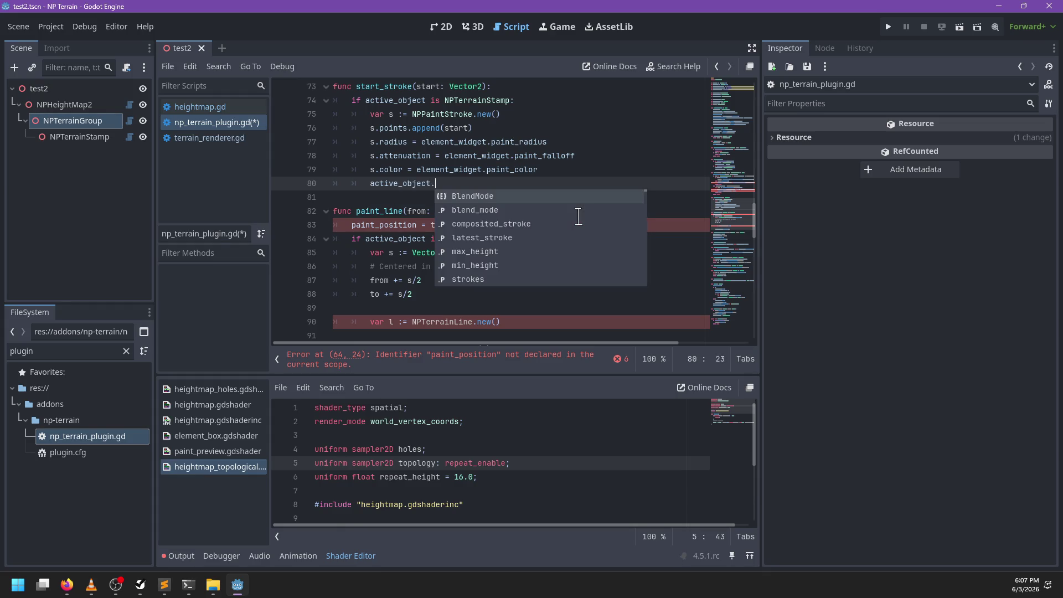
key("BackSpace")
type("start")
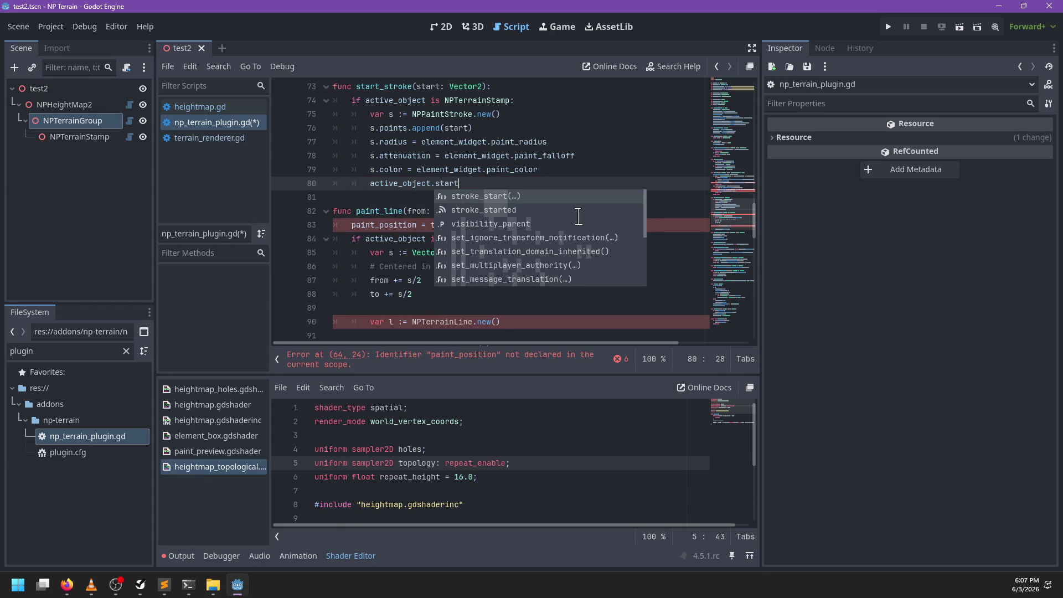
key("Return")
type(")")
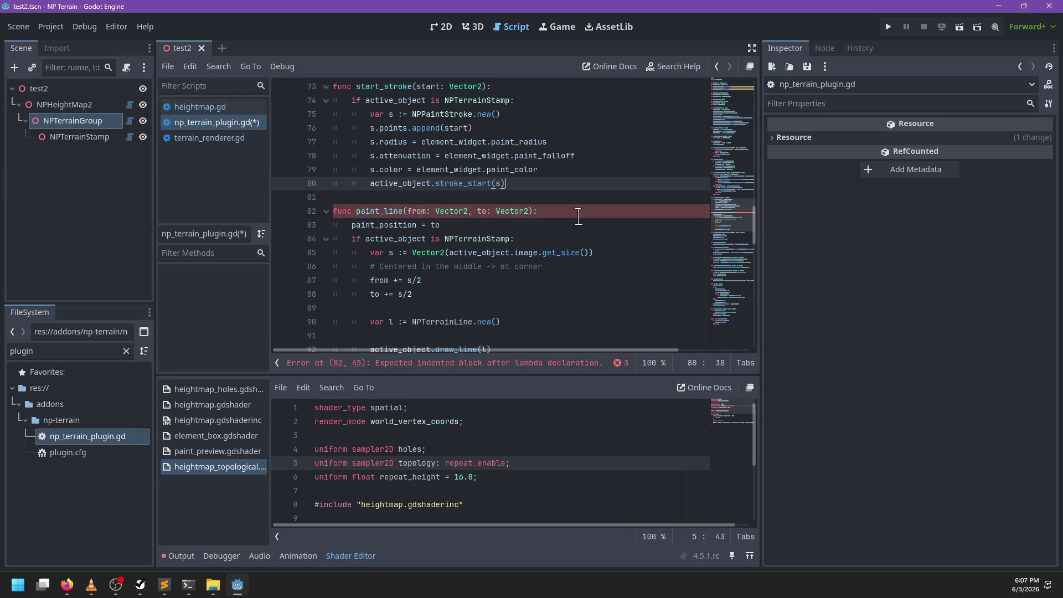
Step: Delete the old paint_line function and open a new line after start_stroke
scroll(527, 198, "down", 3)
left_click_drag(523, 228, 547, 198)
scroll(537, 218, "up", 3)
key("Delete")
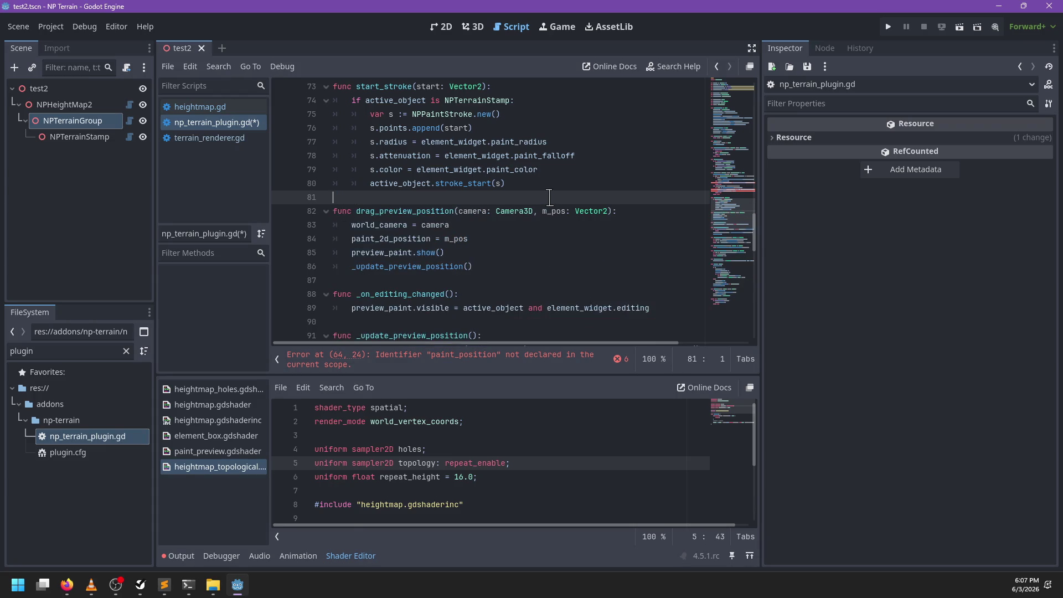
left_click(546, 179)
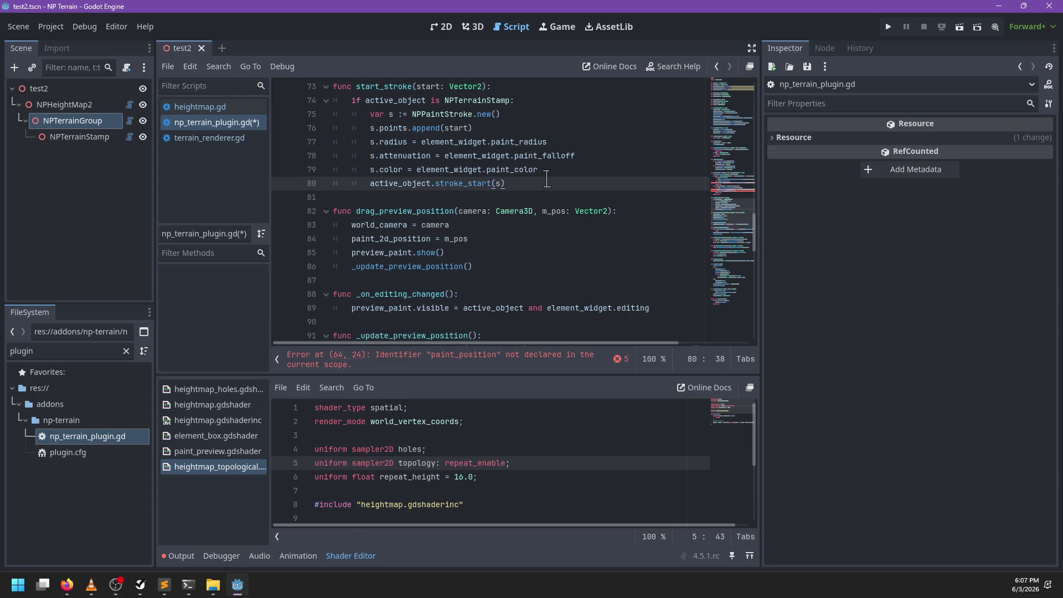
key("Return")
key("Return")
Step: Declare a new add_point(next: Vector2) function
type("func")
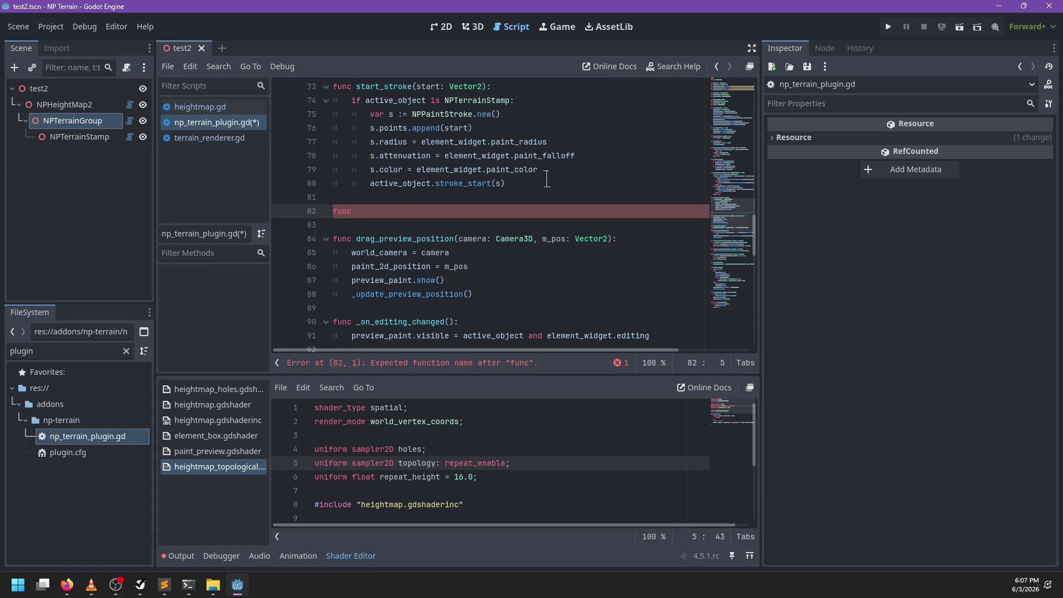
key("BackSpace")
key("BackSpace")
key("BackSpace")
type("add_p")
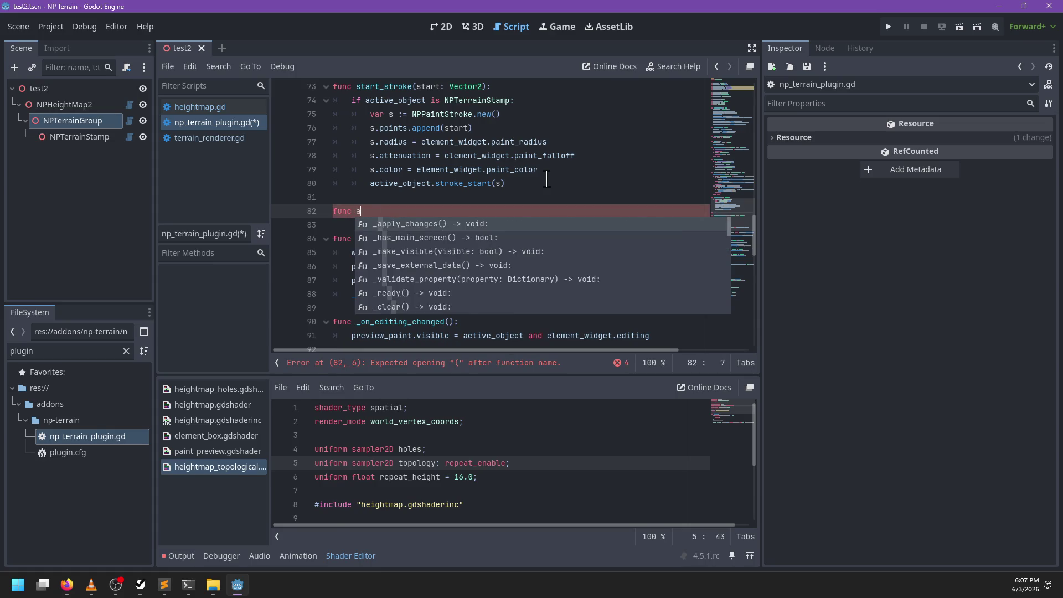
type("oint(ne")
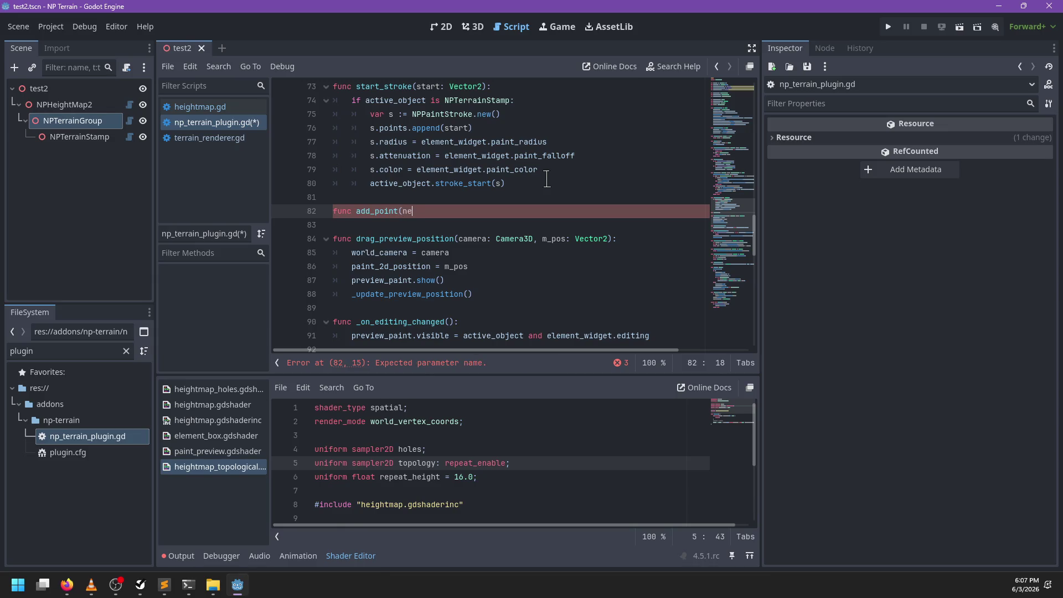
type("xt: Vector2):")
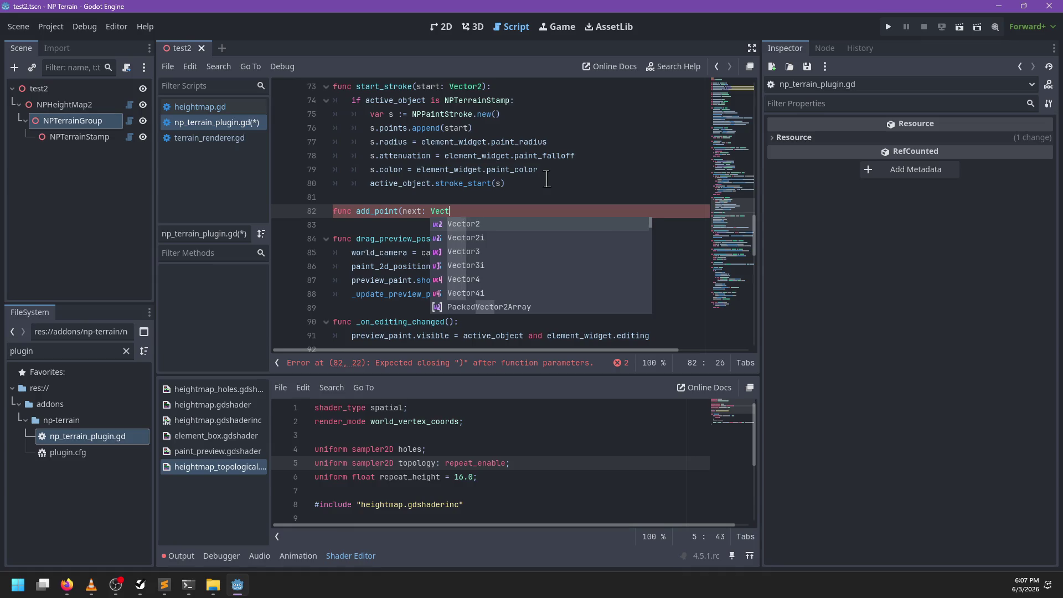
key("Return")
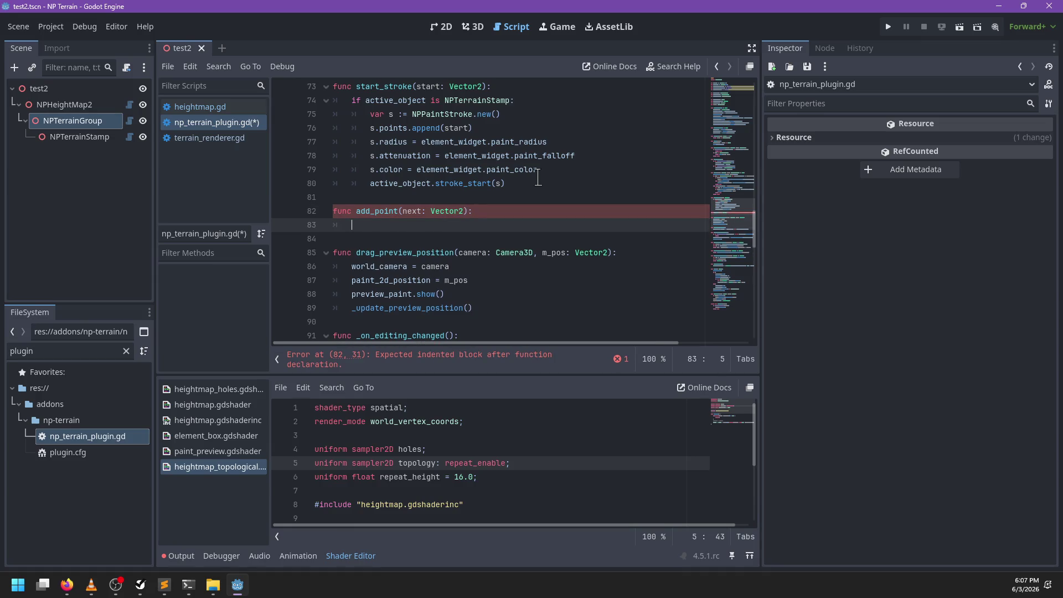
Step: Reuse the NPTerrainStamp check and call active_object.stroke_continue(next) inside it
left_click_drag(515, 99, 530, 86)
key("ctrl+c")
left_click(490, 211)
key("ctrl+v")
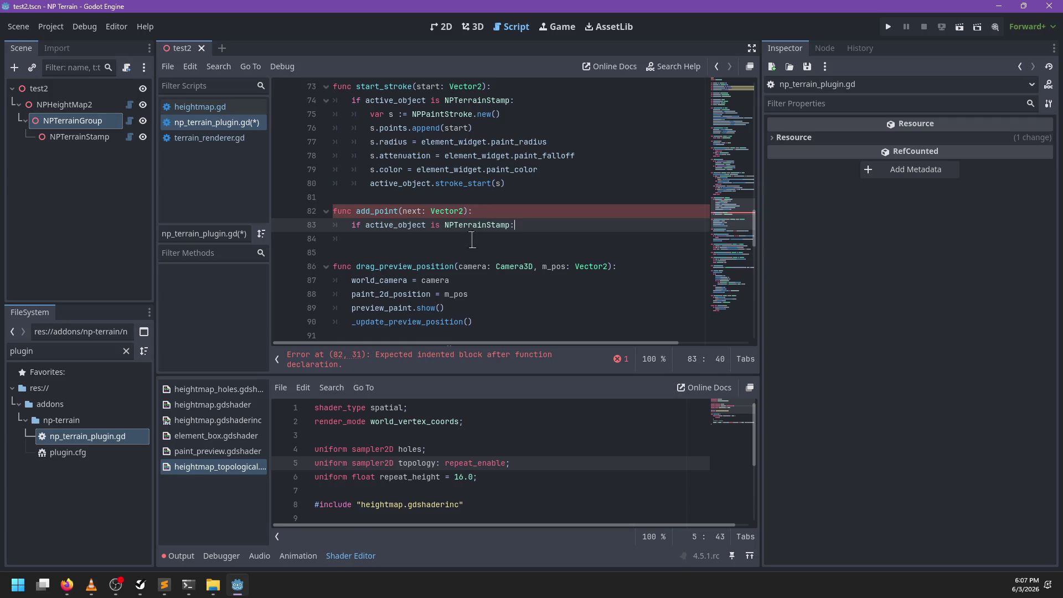
left_click(463, 239)
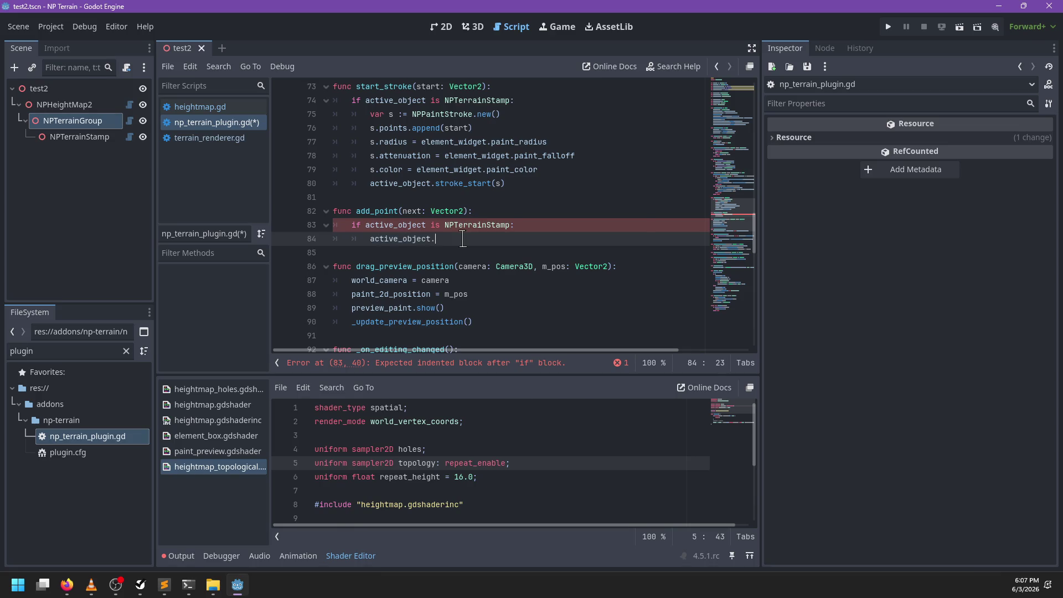
type("stroke")
key("Return")
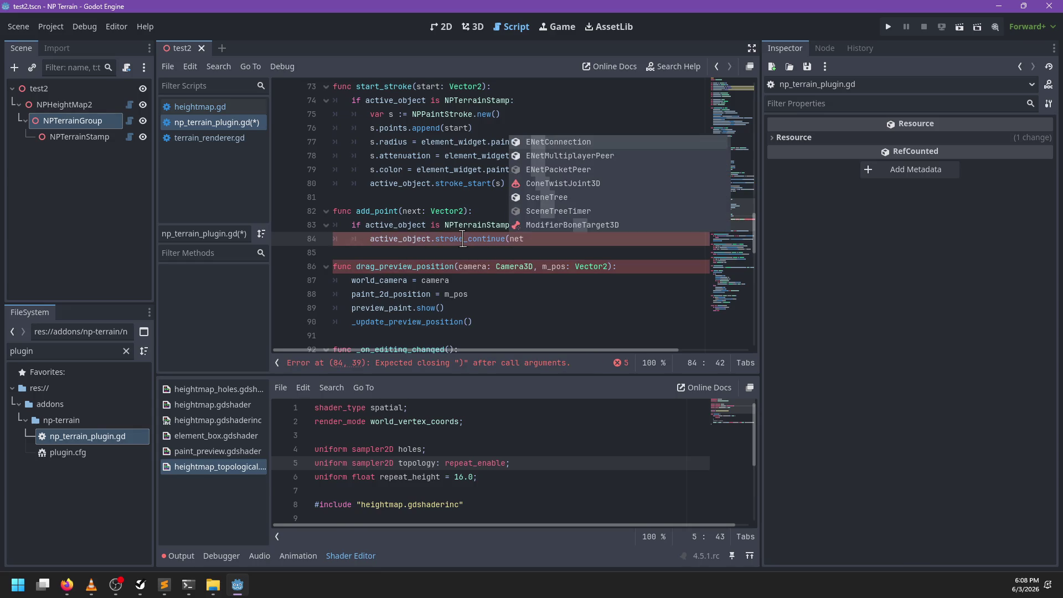
key("Return")
type(")")
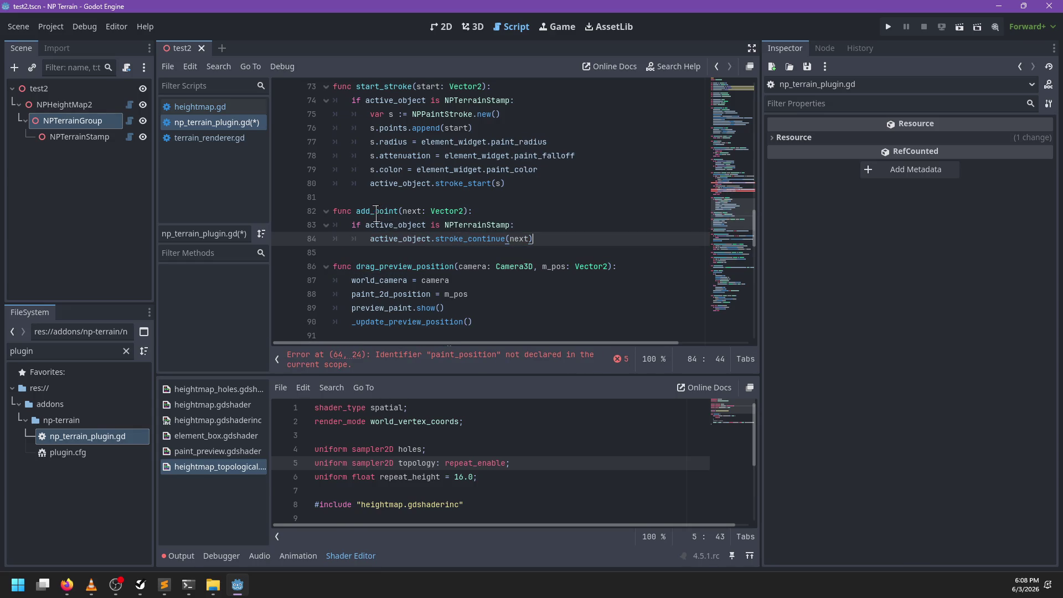
Step: Rename the function to add_stroke_point and search the script for other uses
left_click(374, 210)
type("stroke_")
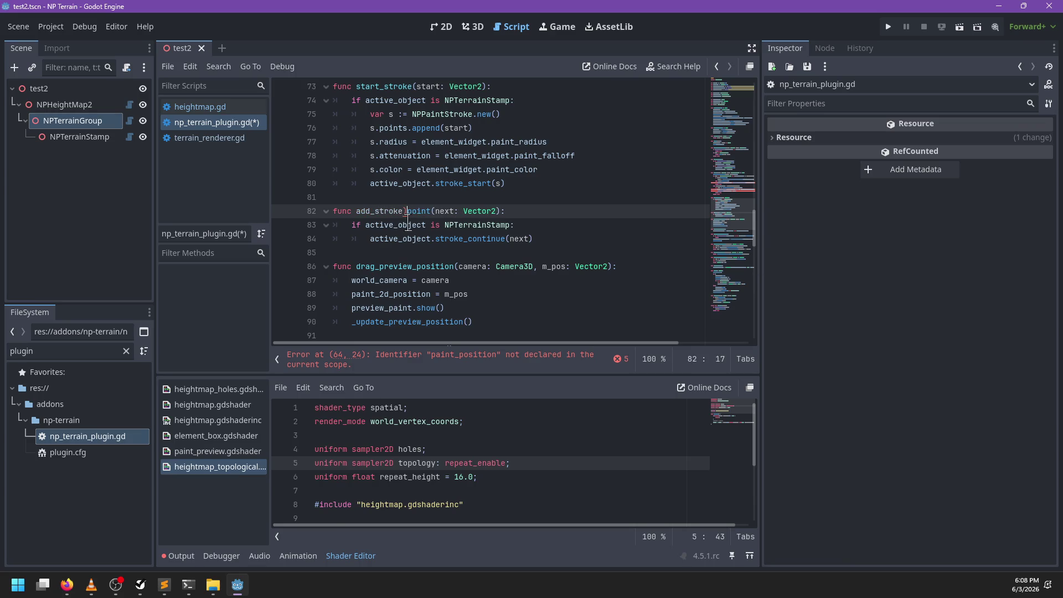
double_click(423, 212)
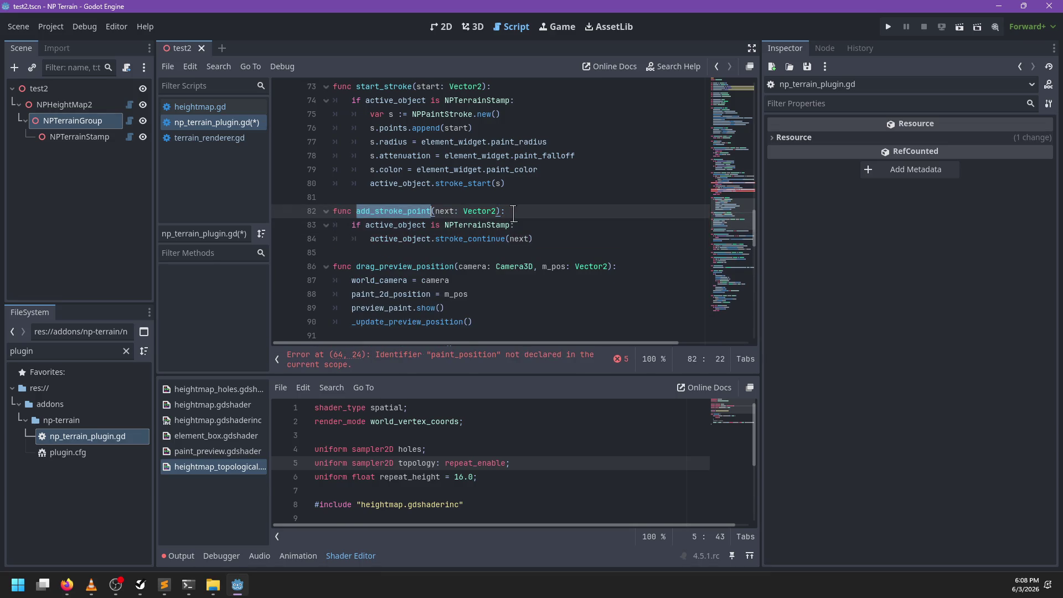
key("ctrl+f")
Step: Turn the paint_line calls into add_stroke_point without paint_position, and call finish_stroke() on release
type("paint_line")
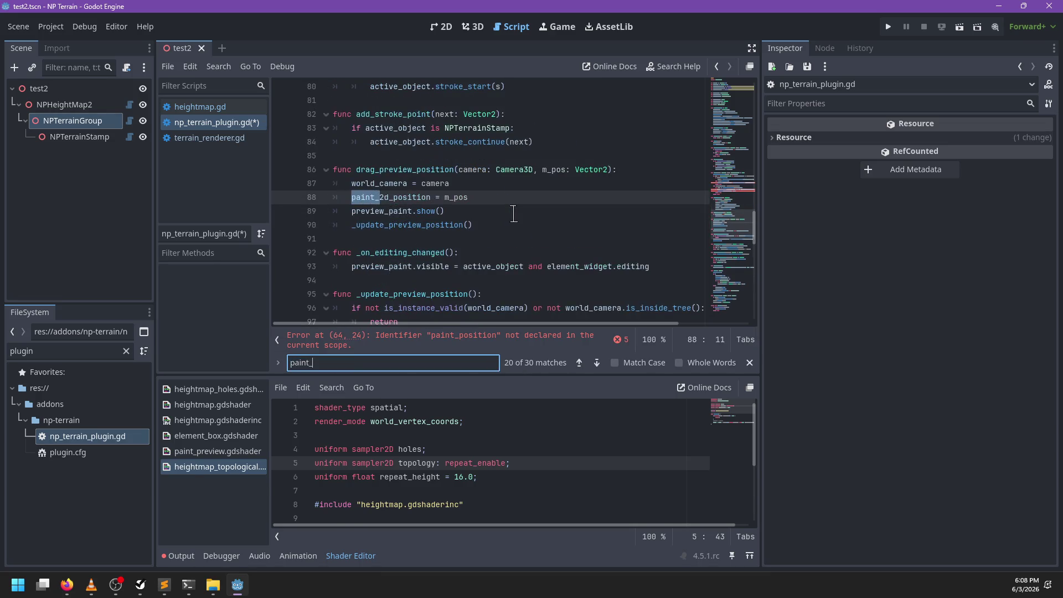
key("Escape")
key("ctrl+d")
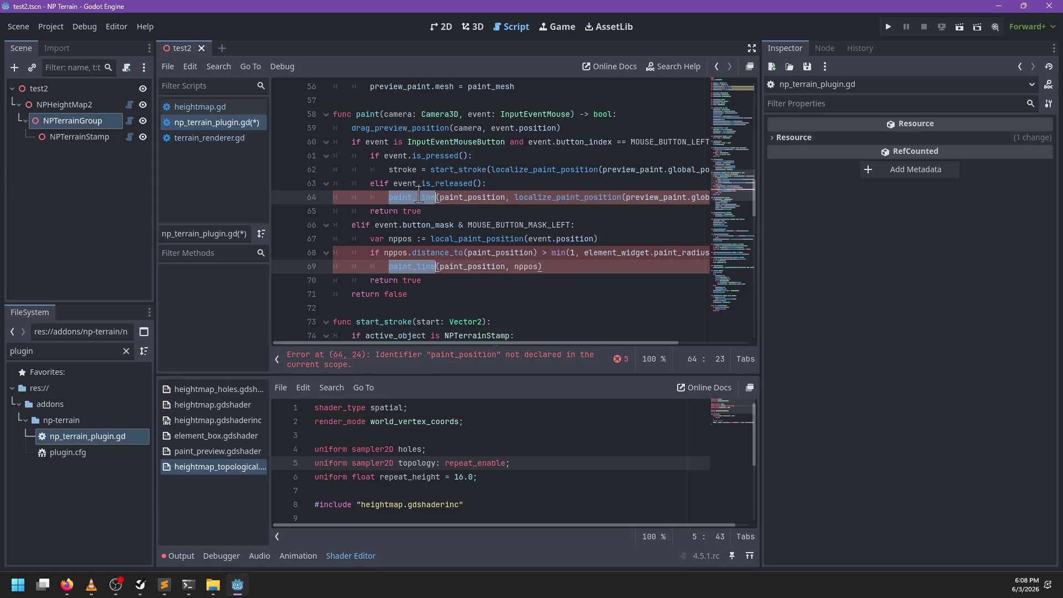
key("ctrl+v")
left_click(543, 198)
left_click_drag(543, 197, 469, 197)
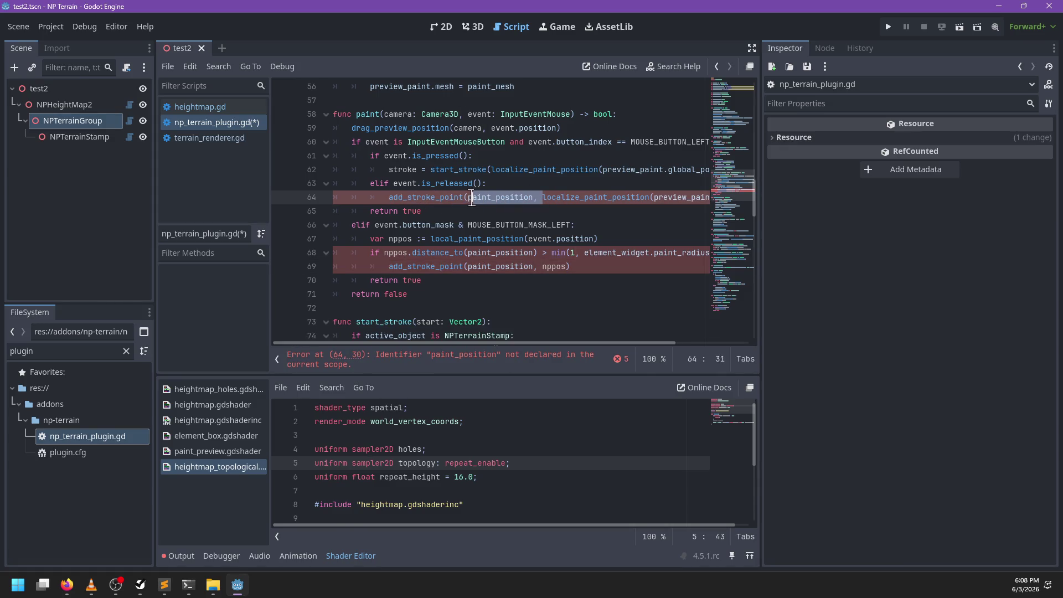
key("ctrl+d")
key("BackSpace")
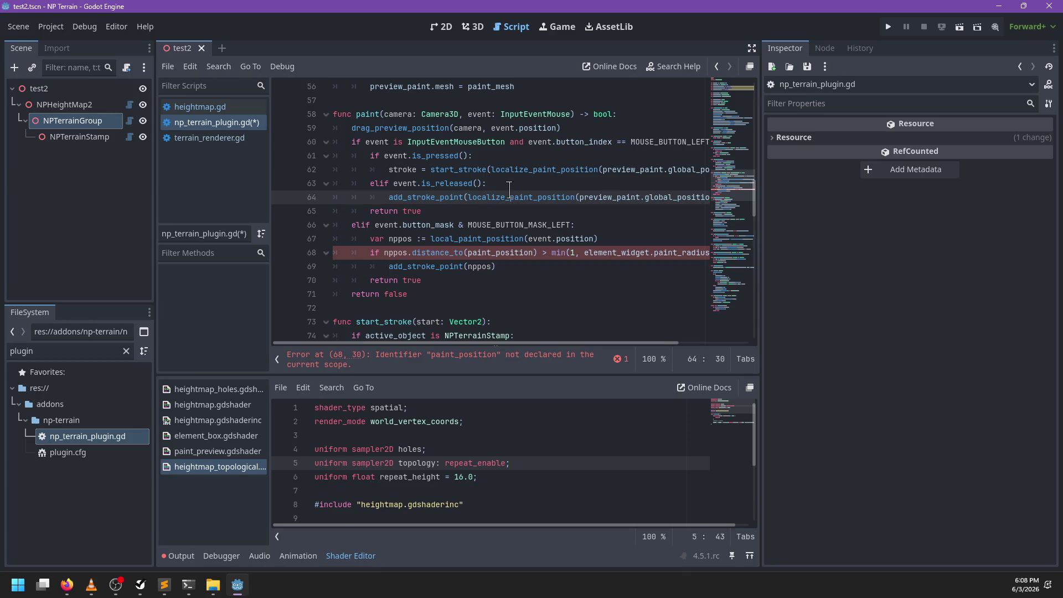
scroll(510, 191, "right", 3)
scroll(583, 213, "left", 3)
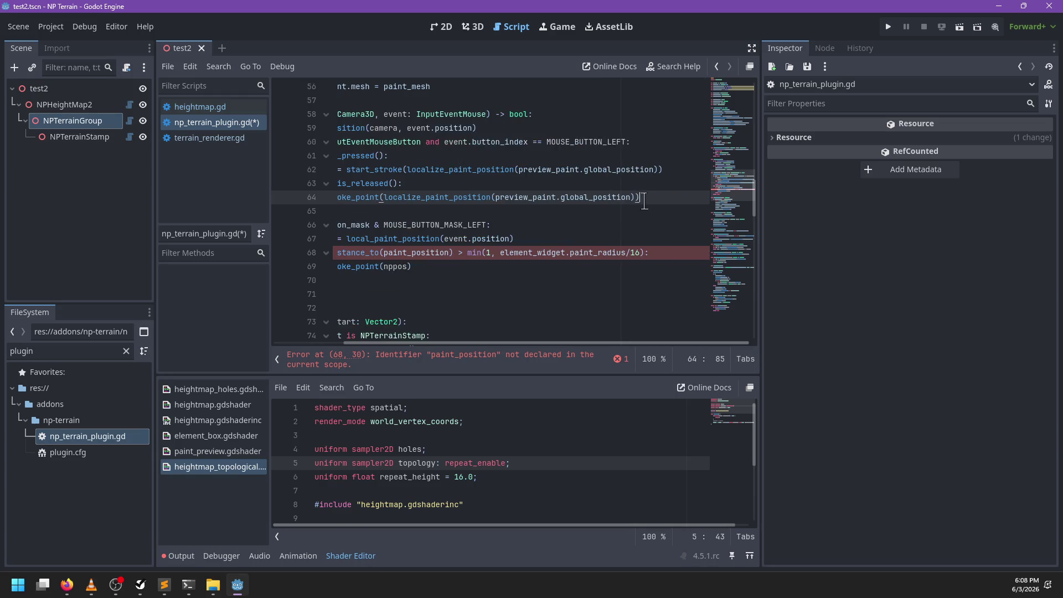
key("ctrl+Return")
type("finish_stroke(")
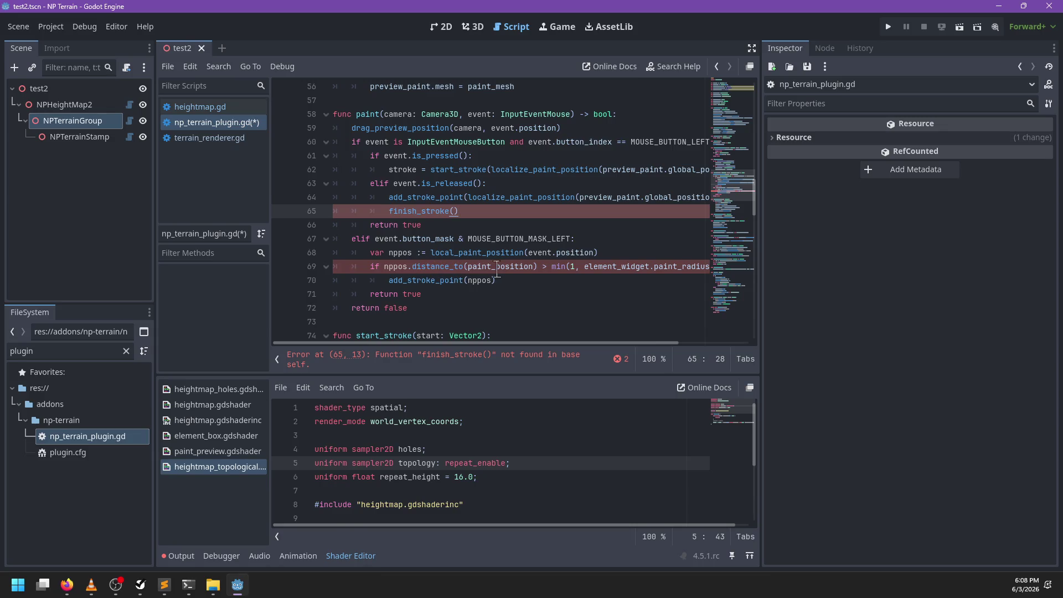
Step: Measure distance from the last stroke point, stroke.points[stroke.points.size() - 1], instead of paint_position
double_click(501, 267)
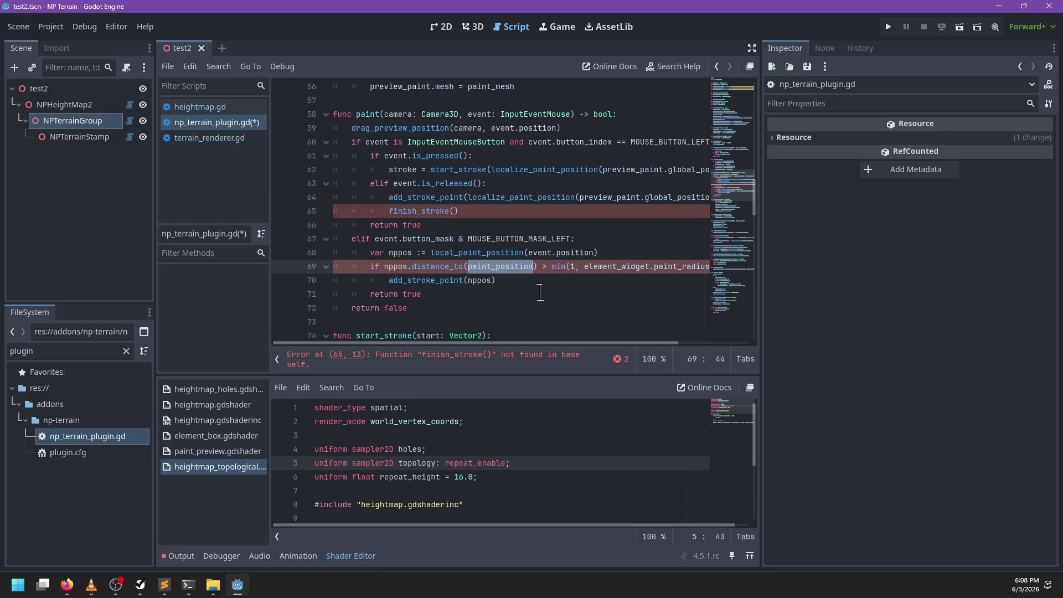
type("stroke.po")
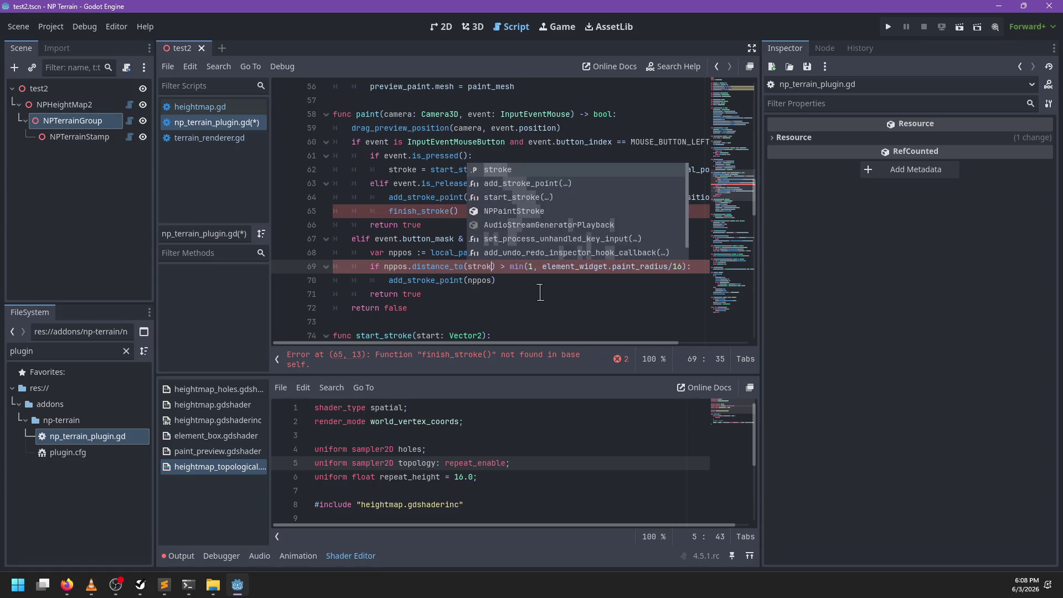
key("Return")
type("[st")
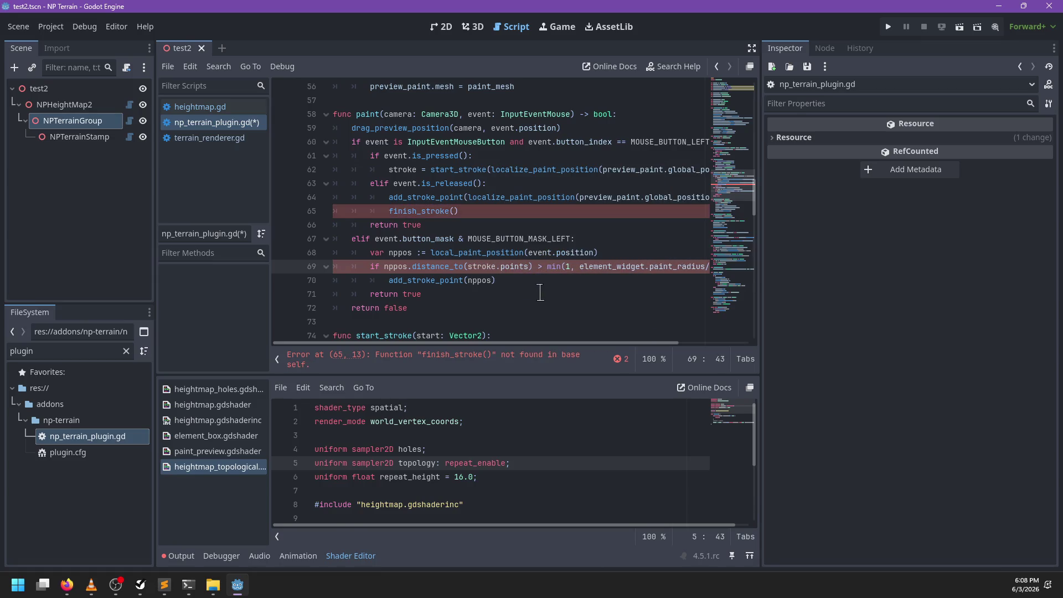
type("roke.")
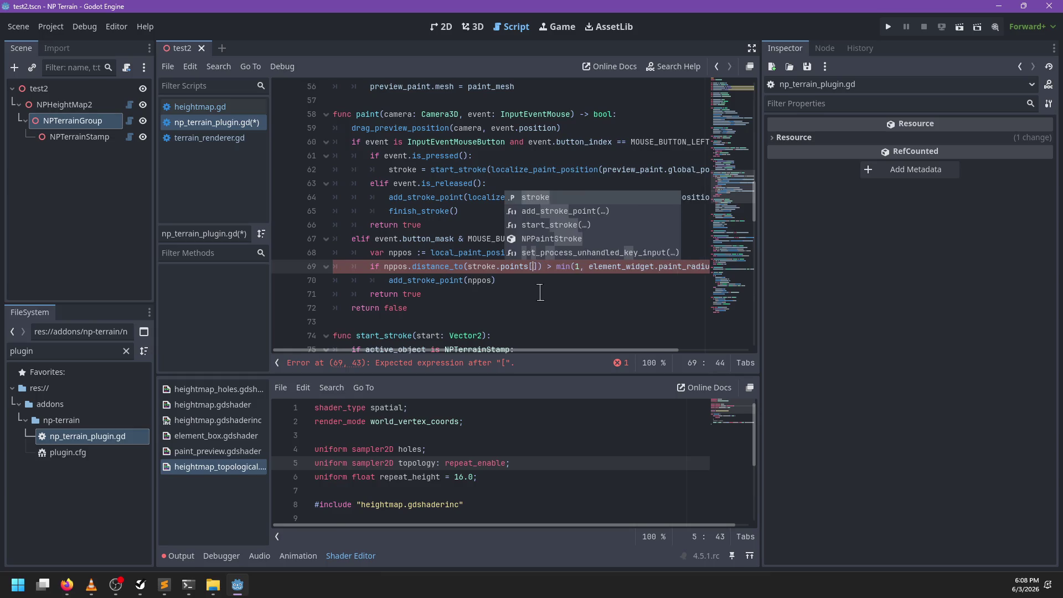
type("points.size() -")
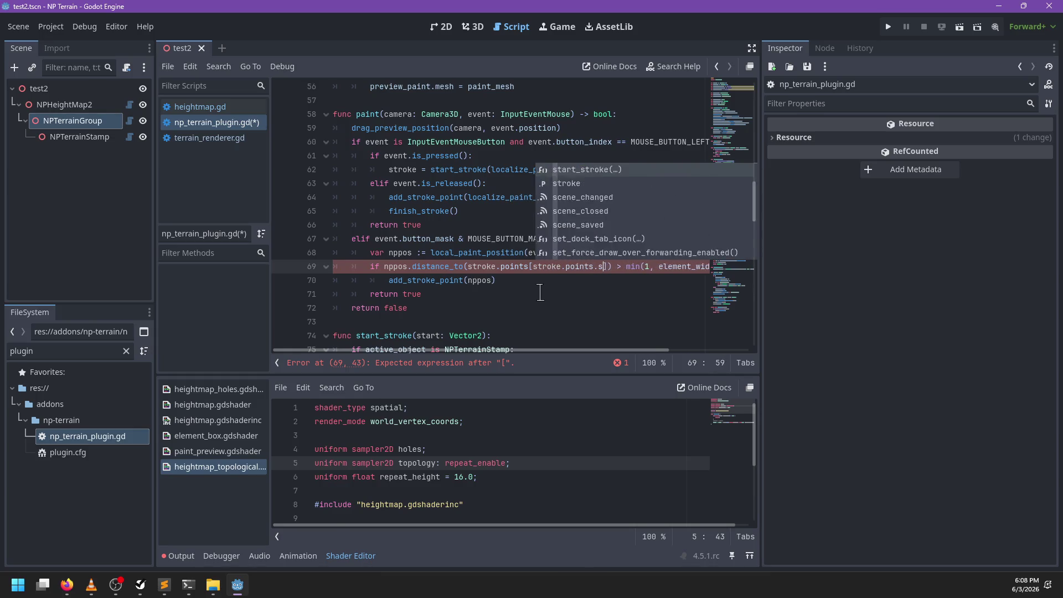
type(" 1")
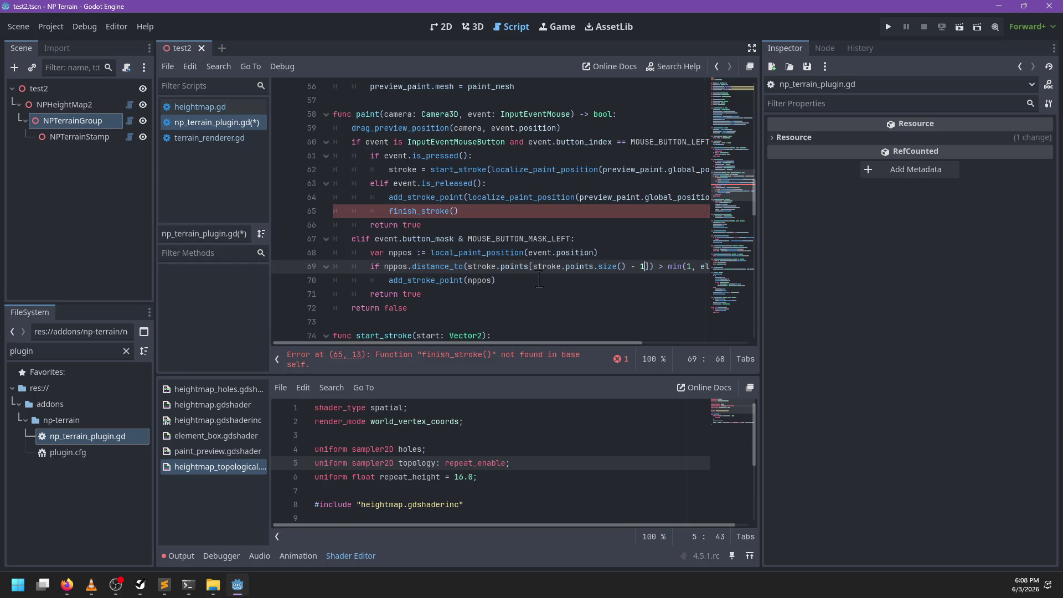
scroll(538, 283, "right", 3)
scroll(538, 279, "left", 3)
key("ctrl+shift+Left")
key("ctrl+shift+Left")
key("ctrl+shift+Left")
key("ctrl+c")
key("BackSpace")
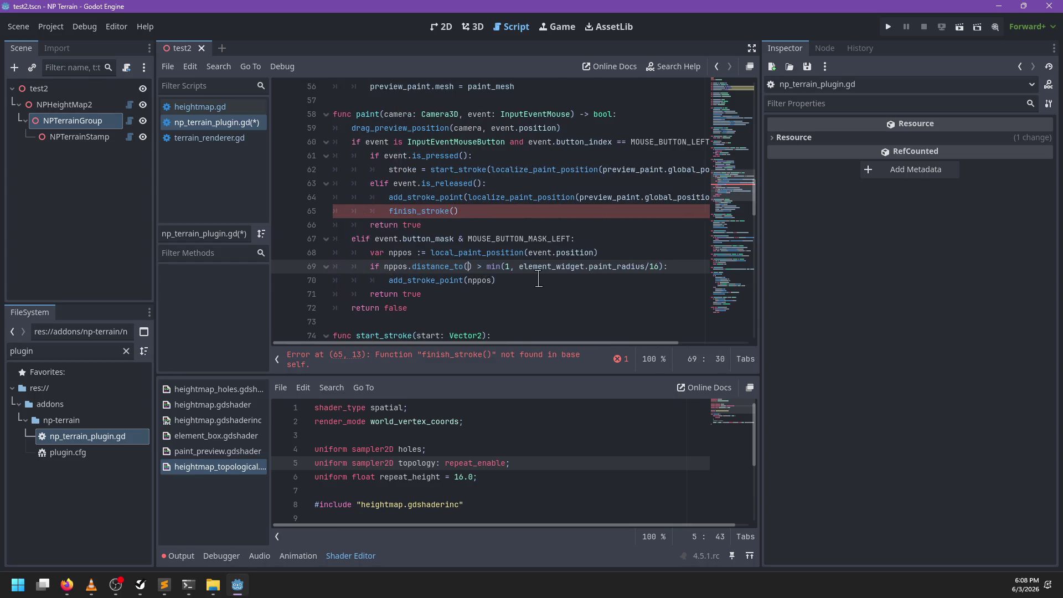
type("latest")
Step: Store that last-point expression in a var latest below the nppos line
key("Up")
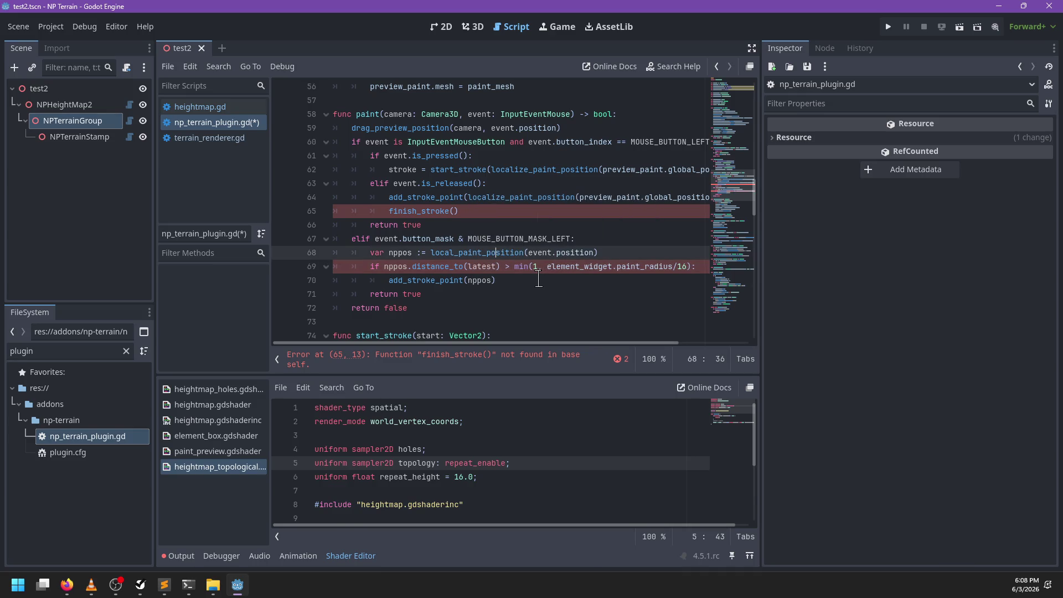
key("End")
key("Return")
type("var latest")
key("ctrl+v")
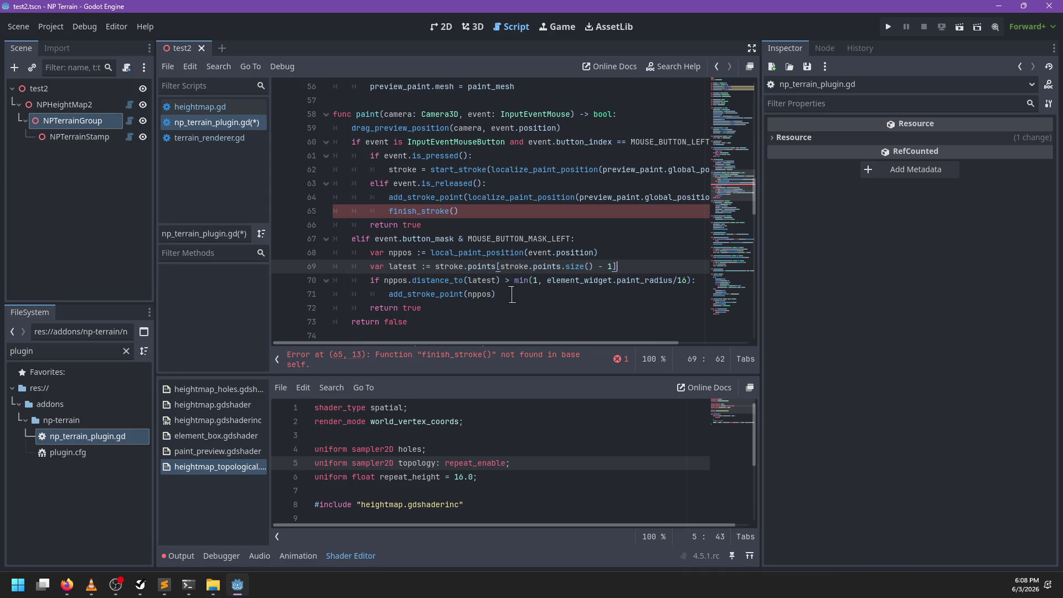
Step: Add a finish_stroke() function after add_stroke_point that calls active_object.stroke_finish()
left_click(441, 298, "ctrl")
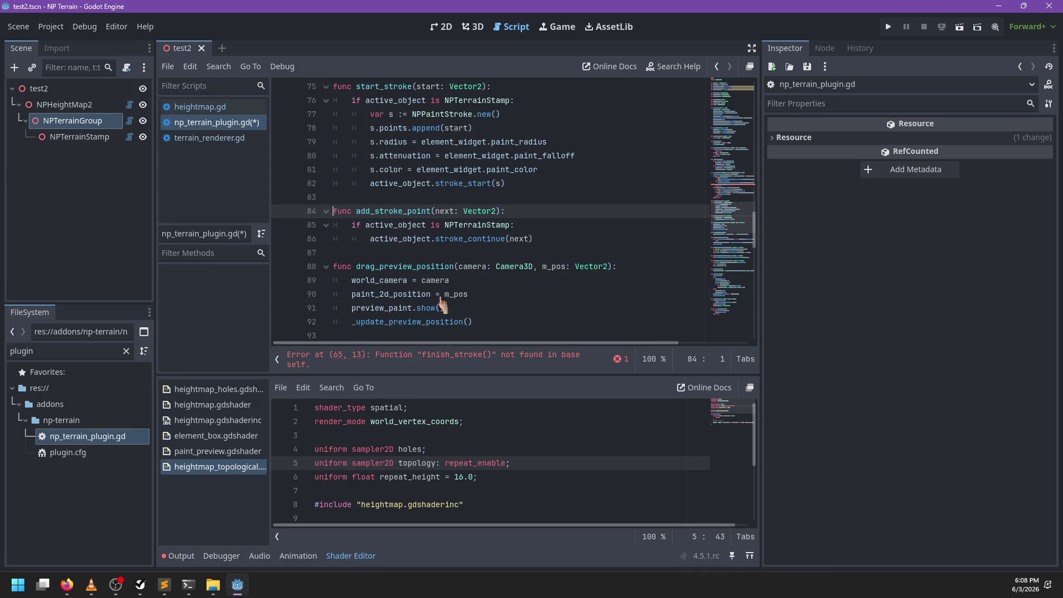
left_click(425, 248)
key("Return")
key("Up")
key("Return")
type("func finish_stroke():")
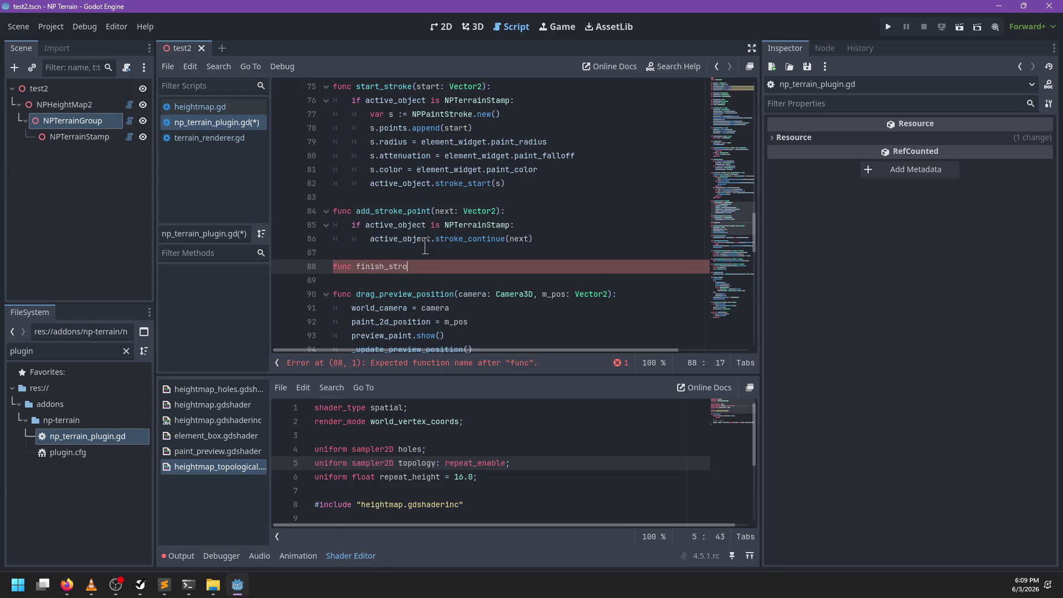
key("Return")
type("active_object.stro")
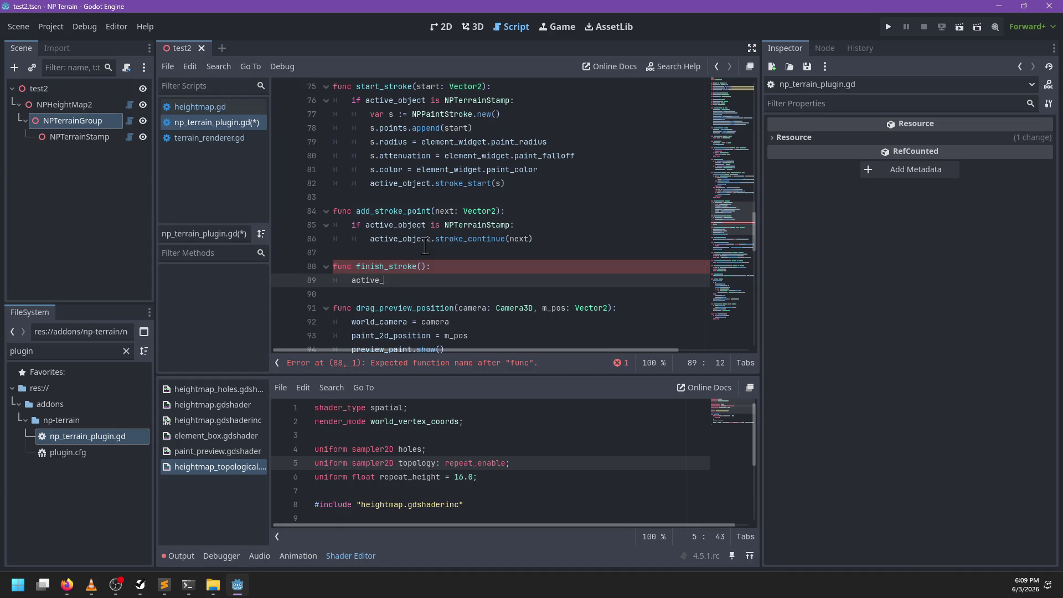
key("BackSpace")
key("BackSpace")
key("BackSpace")
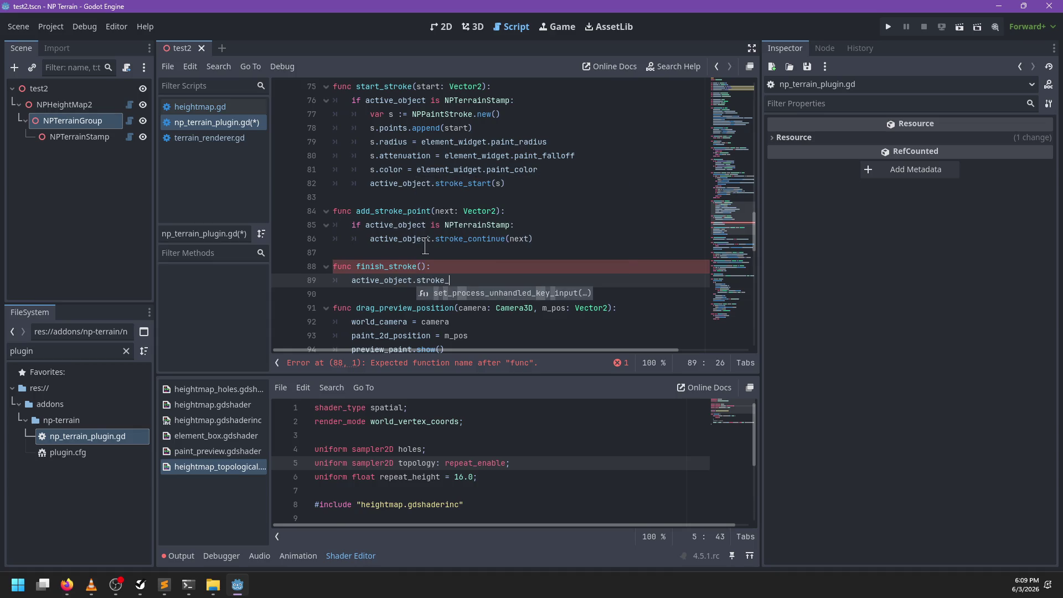
type("stroke_f")
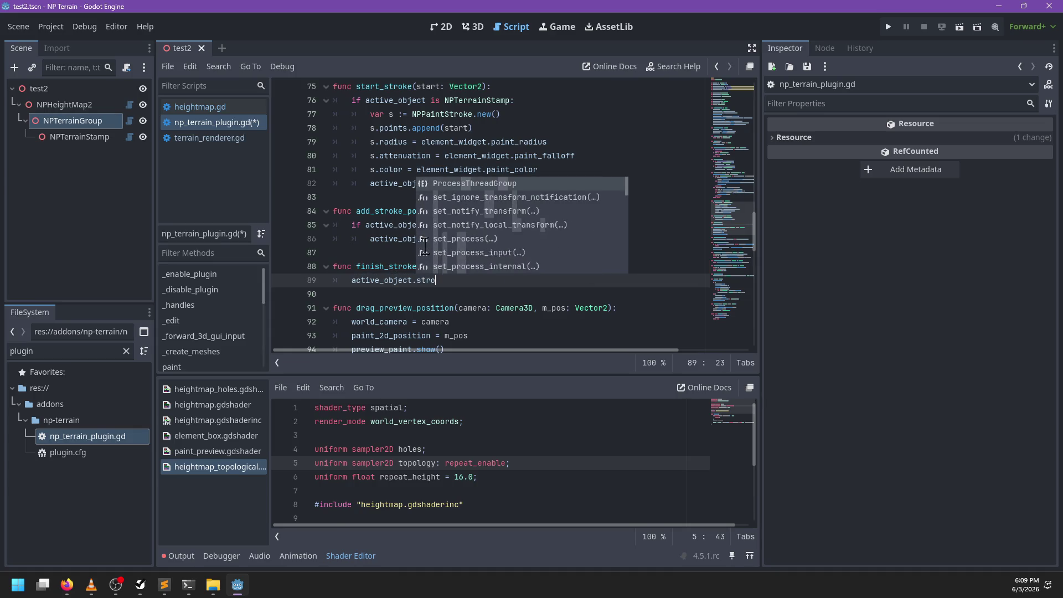
key("Return")
Step: Wrap the stroke_finish call in an 'if active_object is NPTerrainStamp:' check
key("ctrl+shift+Return")
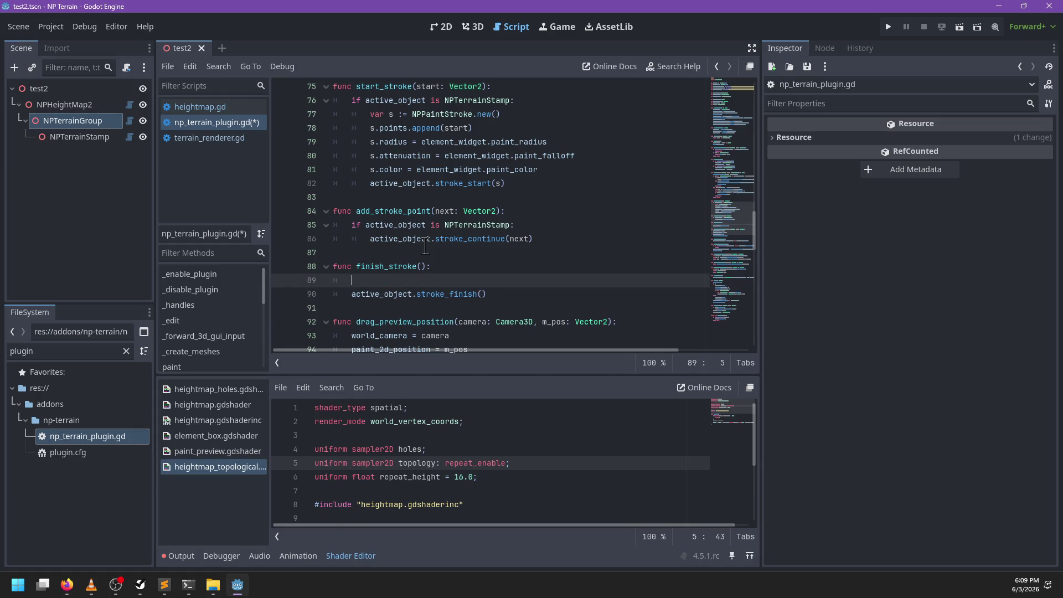
type("if active_objkect")
key("BackSpace")
key("BackSpace")
type("ect is NP")
type("TerrainS")
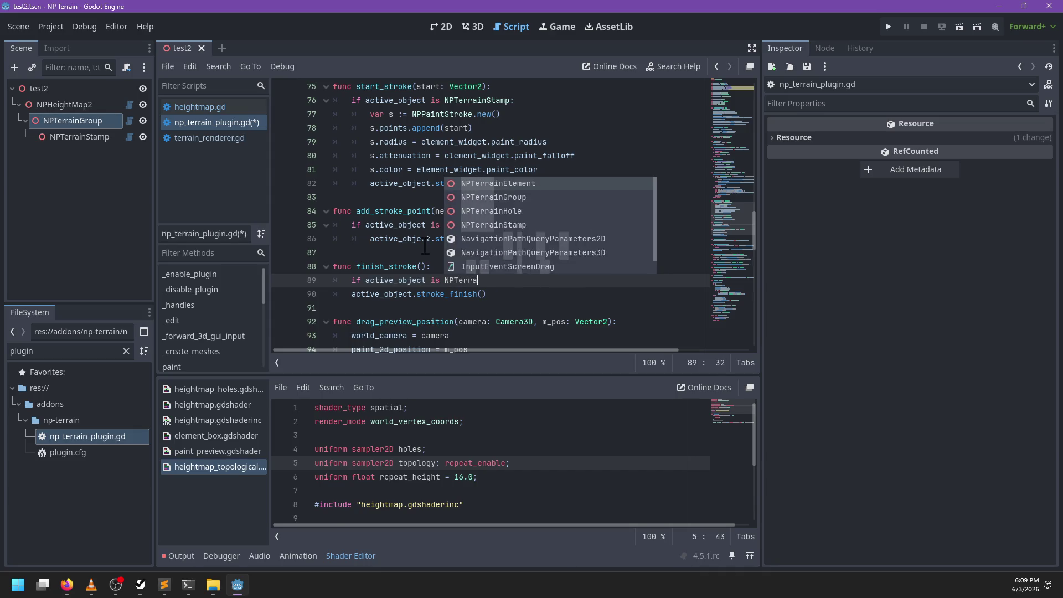
key("Return")
type(":\"")
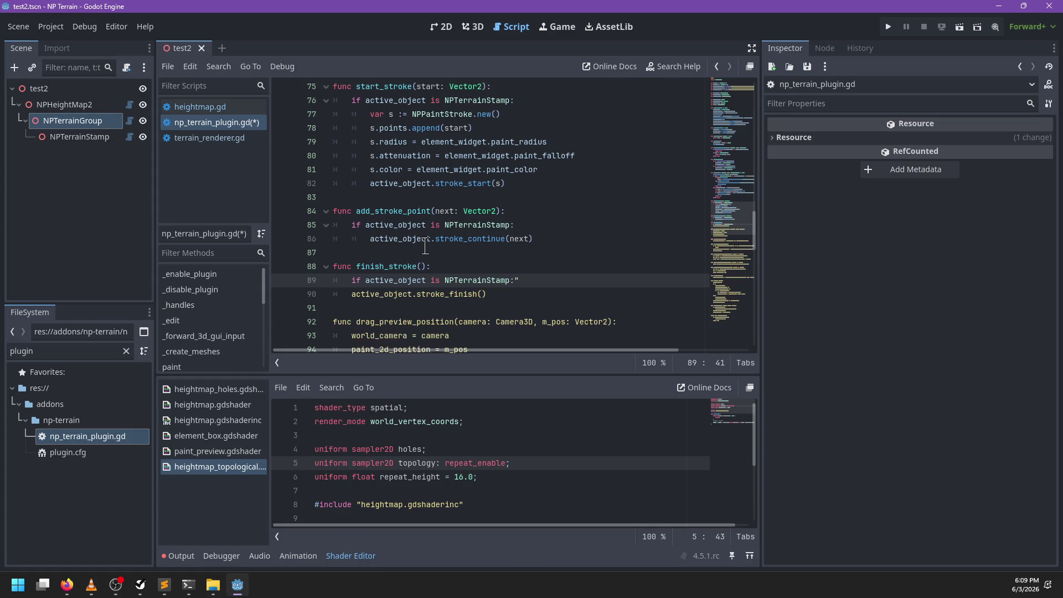
key("BackSpace")
key("Down")
key("Home")
key("Tab")
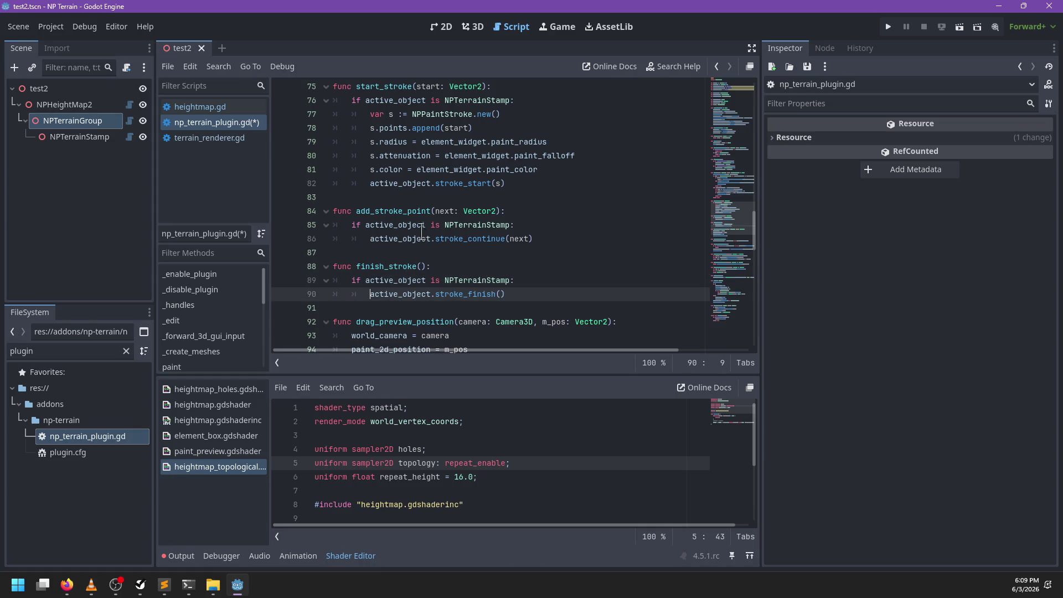
scroll(463, 250, "up", 1)
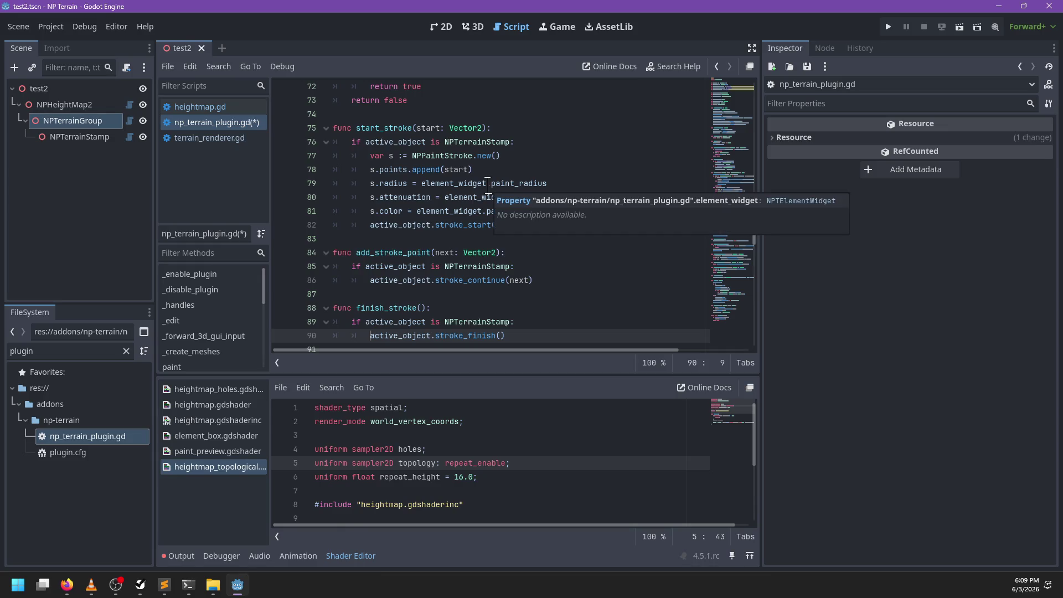
scroll(540, 190, "up", 1)
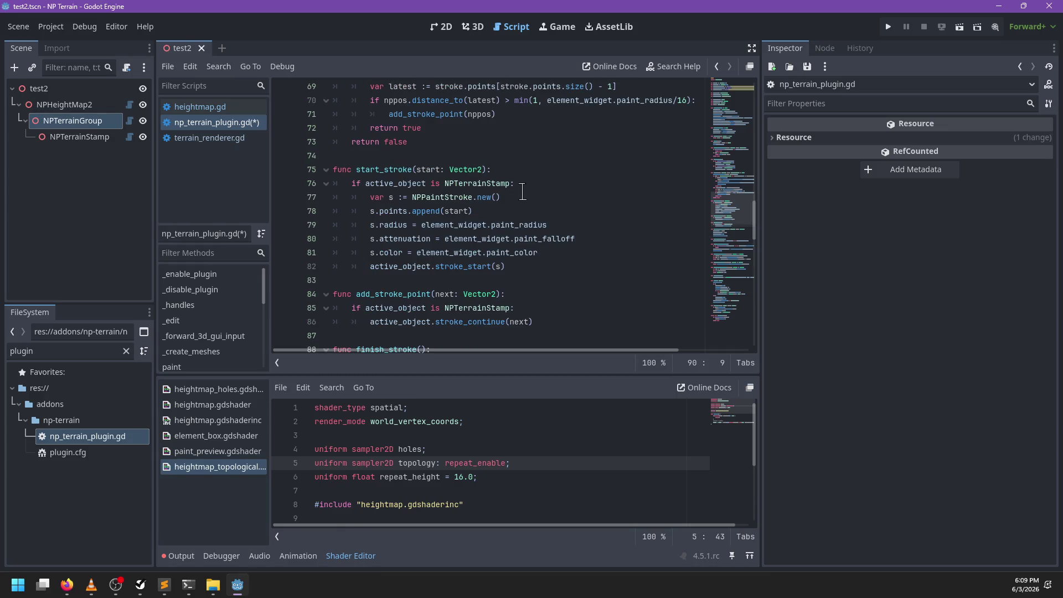
key("ctrl+f")
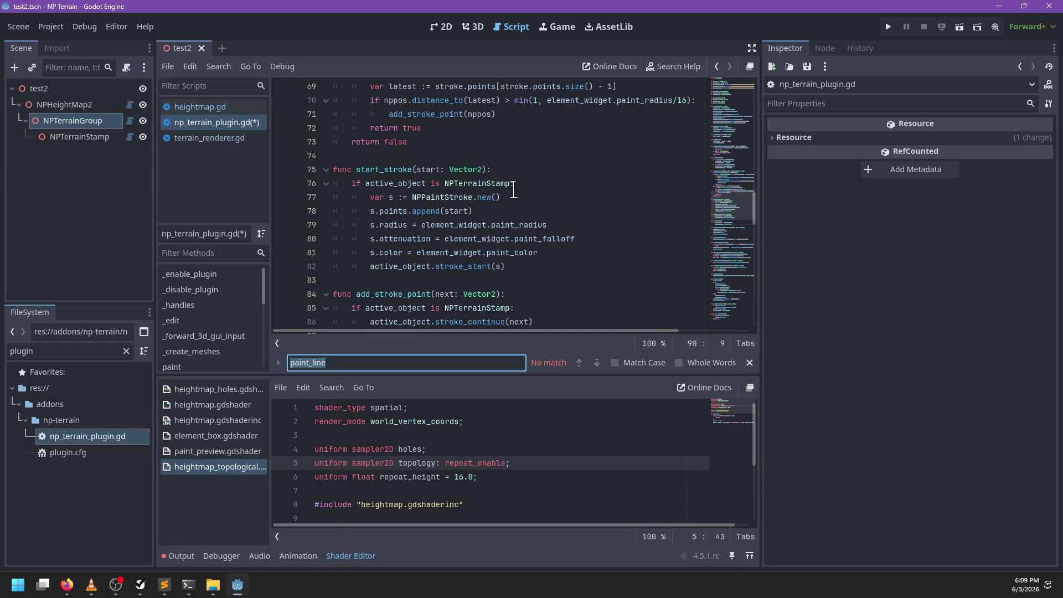
Step: Remove the old stroke variable declaration and the stroke assignment on line 61
key("Escape")
left_click(733, 116)
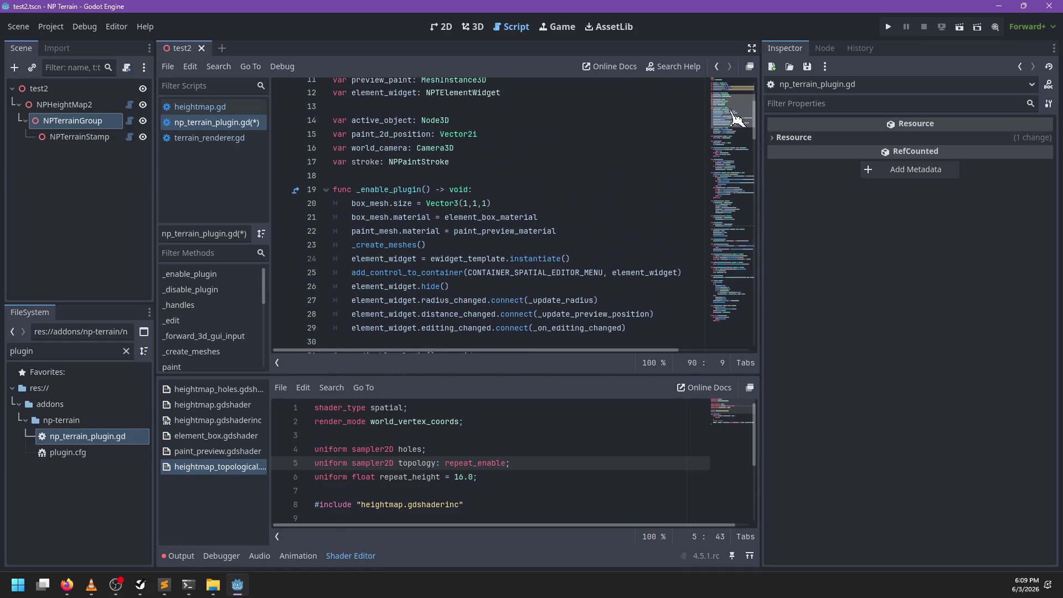
left_click(469, 183)
key("ctrl+shift+k")
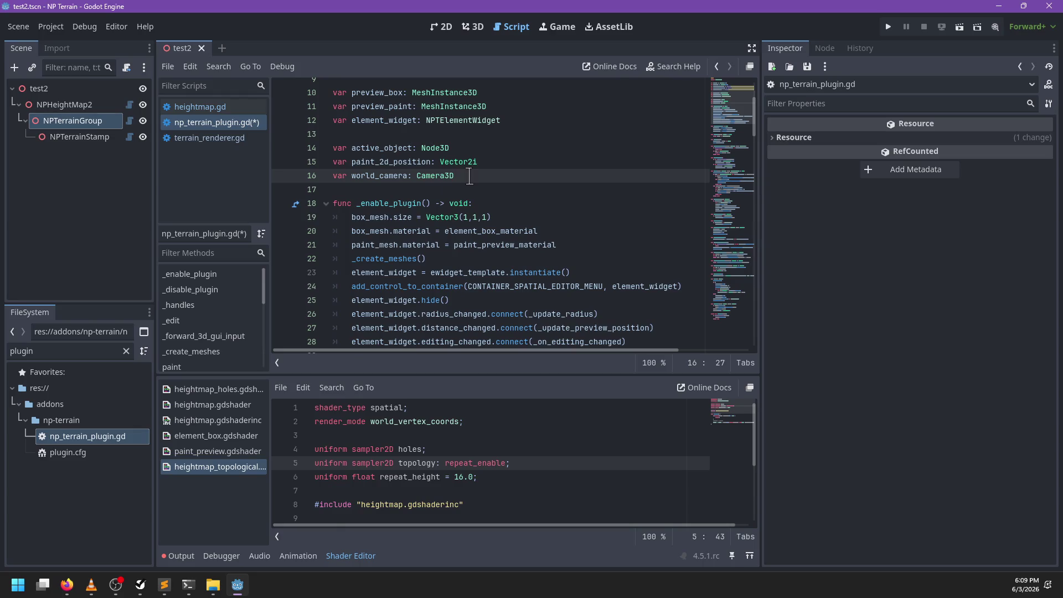
scroll(491, 264, "down", 15)
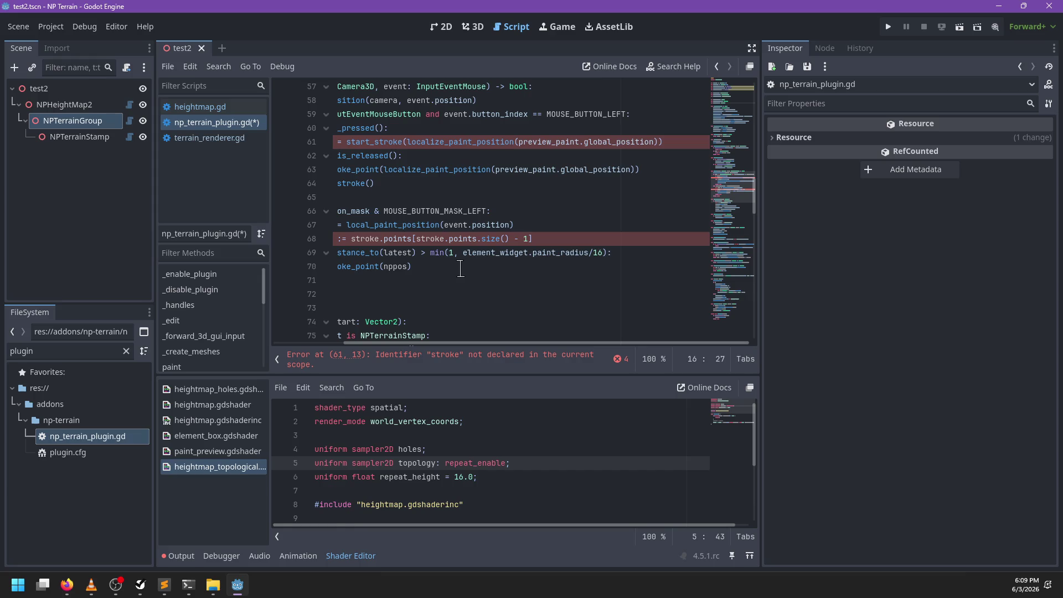
left_click(431, 142)
key("shift+Home")
key("BackSpace")
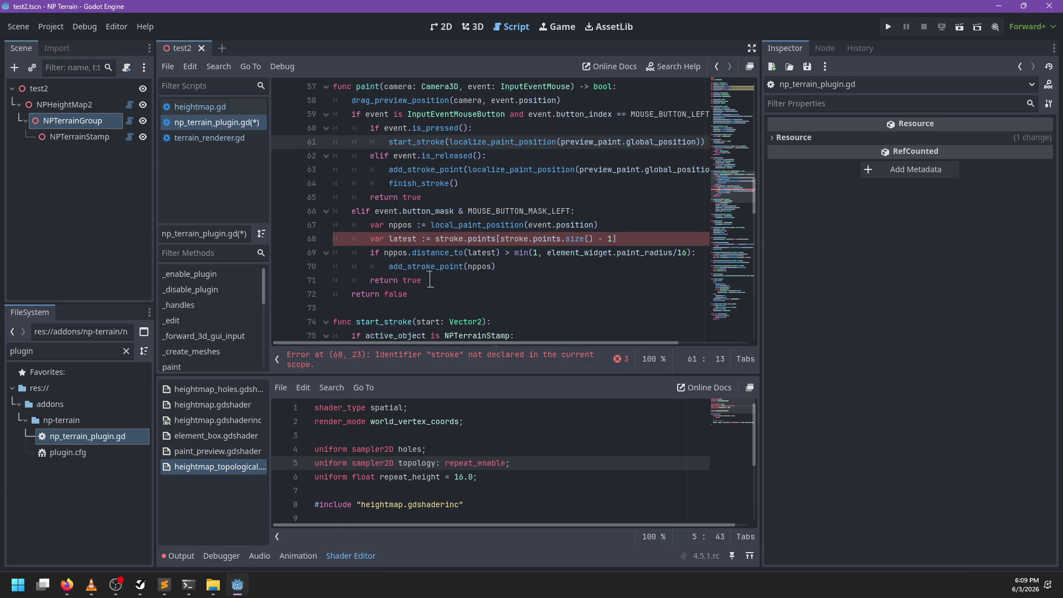
Step: Delete the latest-point distance check, unindent add_stroke_point(nppos), and save the script
left_click(446, 239)
double_click(446, 238)
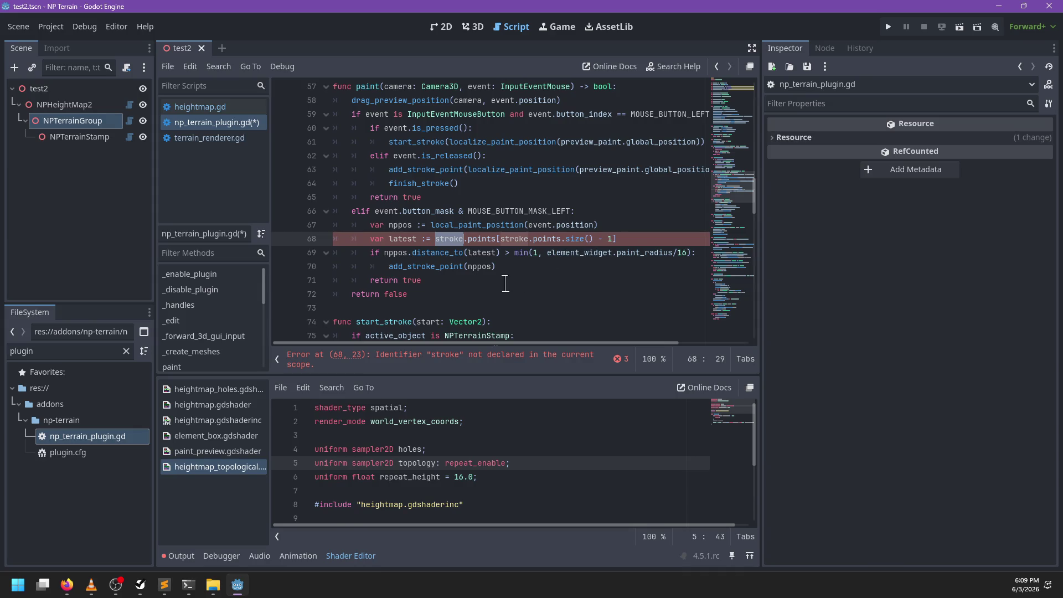
scroll(507, 284, "down", 1)
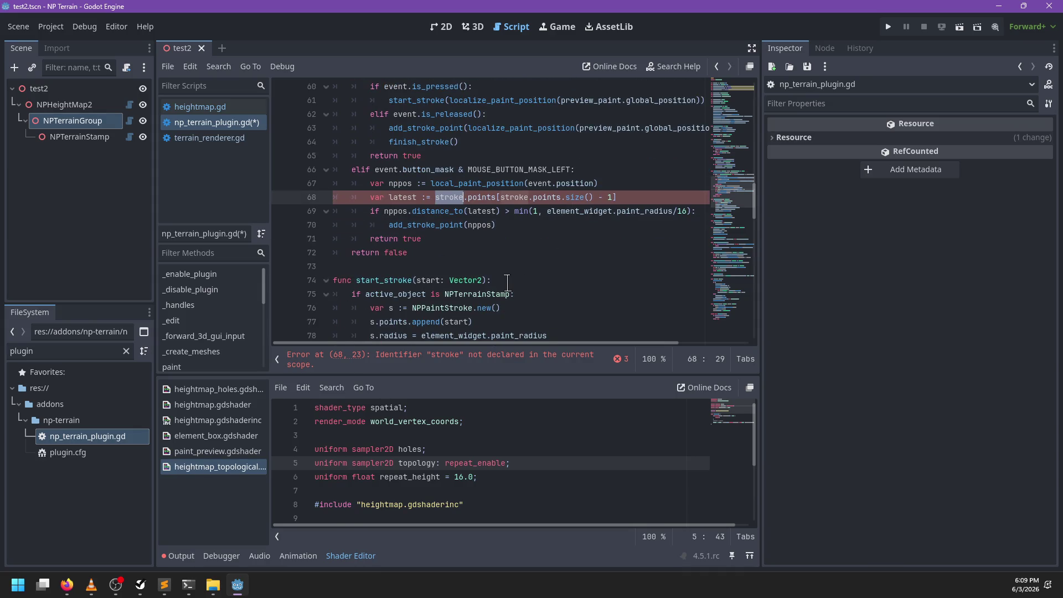
scroll(507, 283, "up", 1)
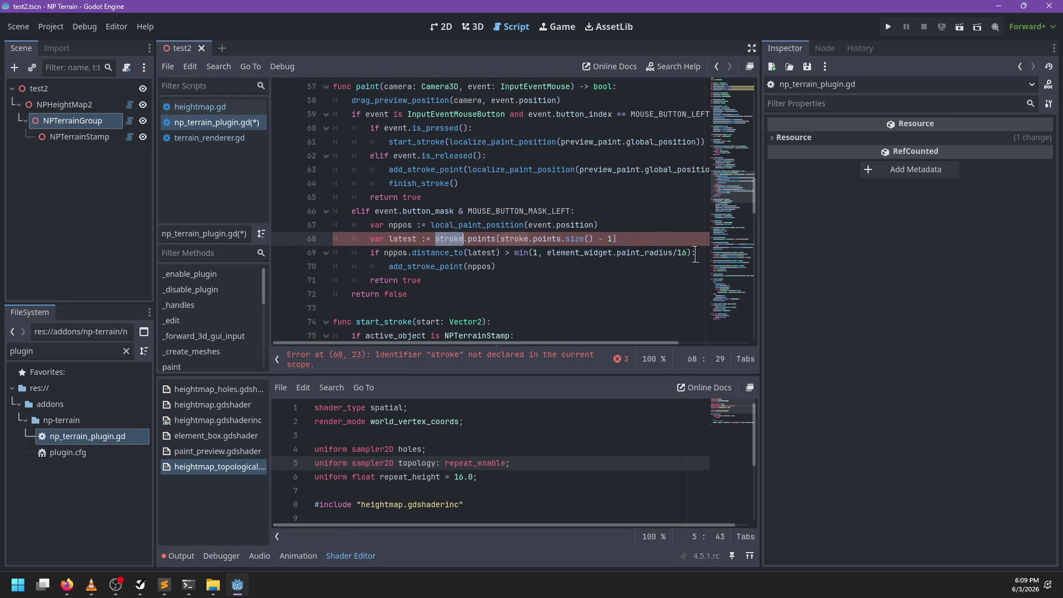
left_click(698, 244)
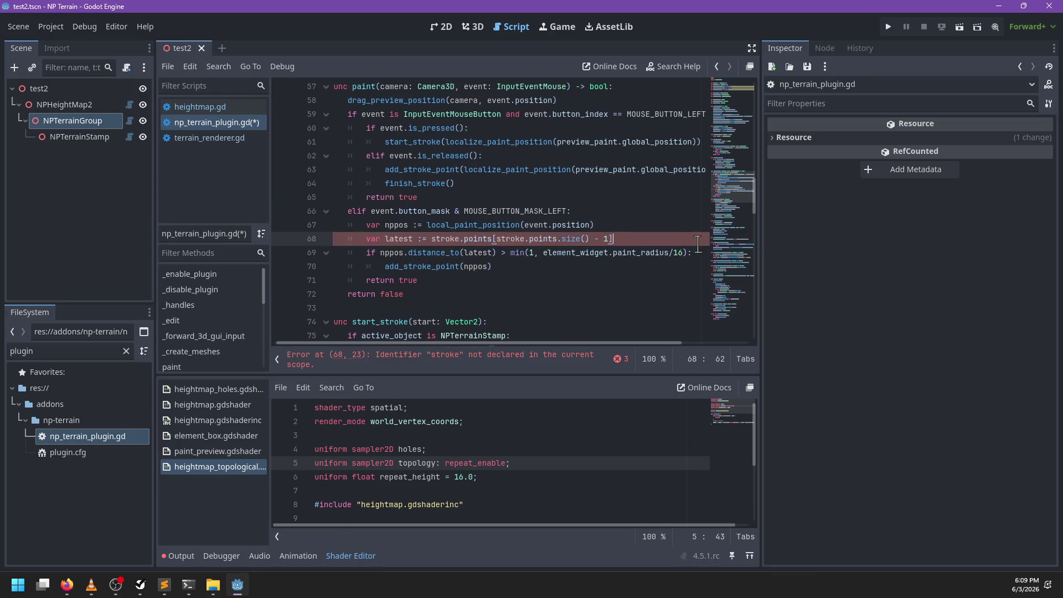
key("Home")
key("shift+Down")
key("shift+Down")
key("Delete")
key("shift+Tab")
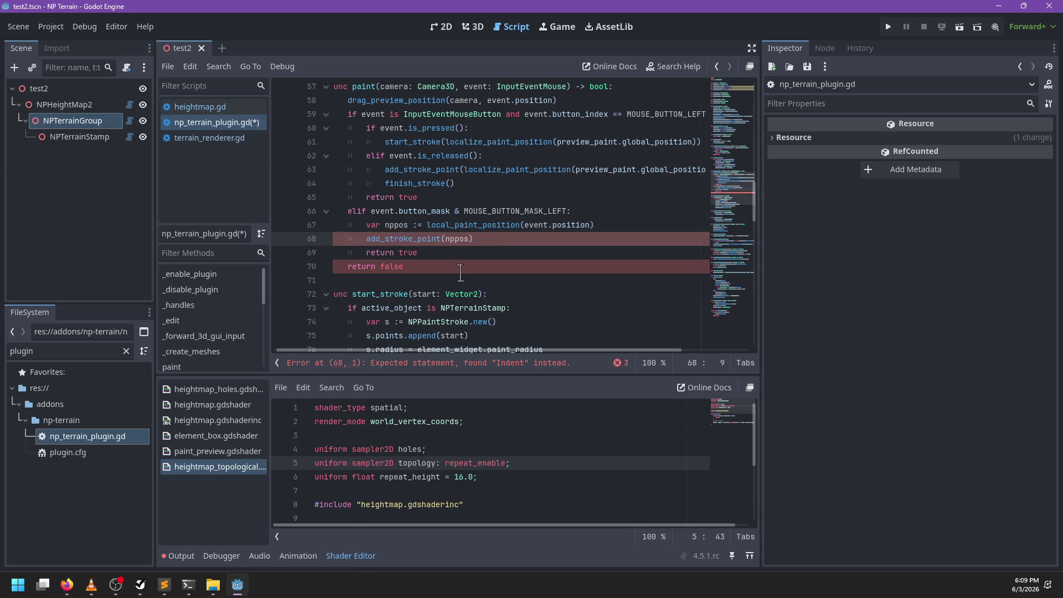
key("ctrl+s")
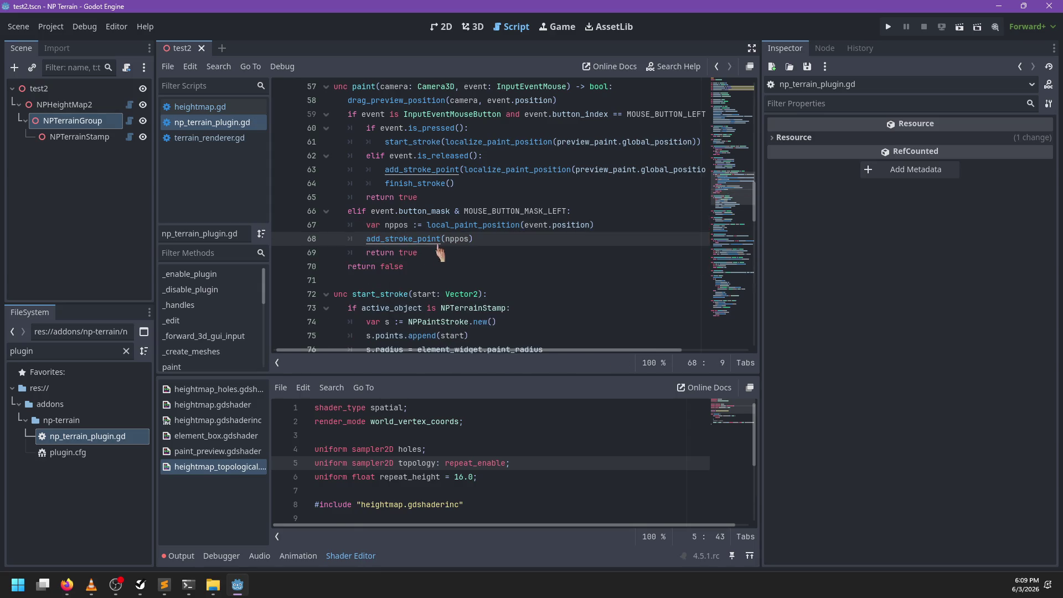
left_click(438, 245, "ctrl")
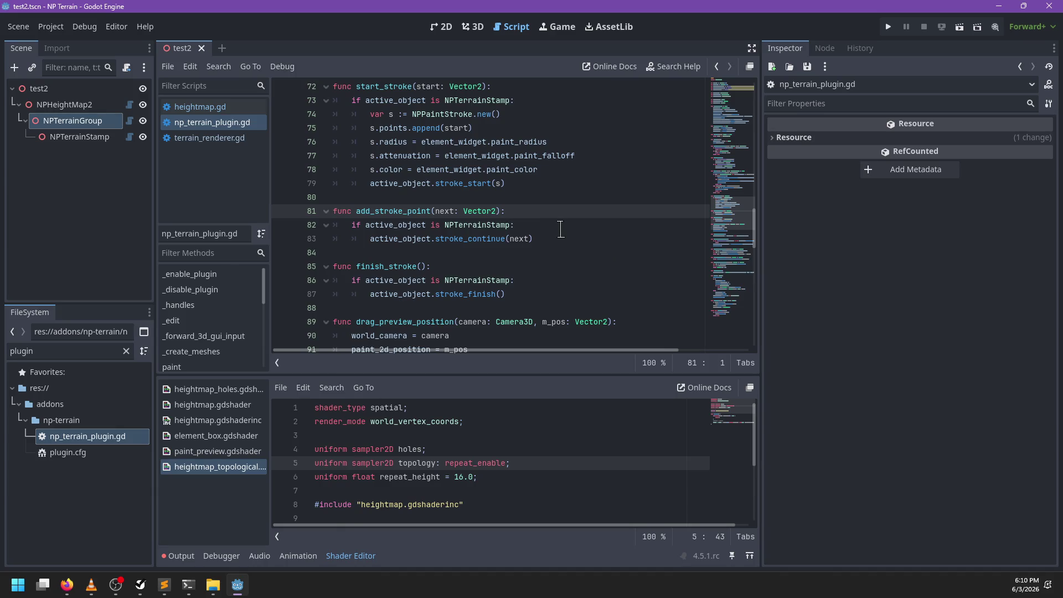
Step: Start a 'var l := active_object.latest_stroke.' line inside the NPTerrainStamp check of add_stroke_point
left_click(538, 213)
key("Return")
type("var l :+")
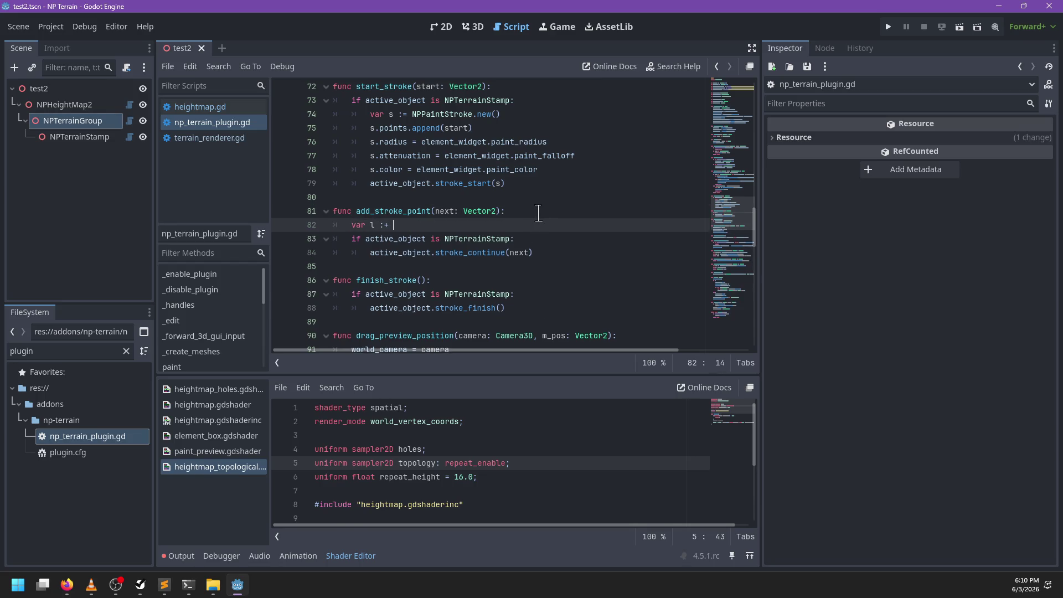
type(" := active_object.la")
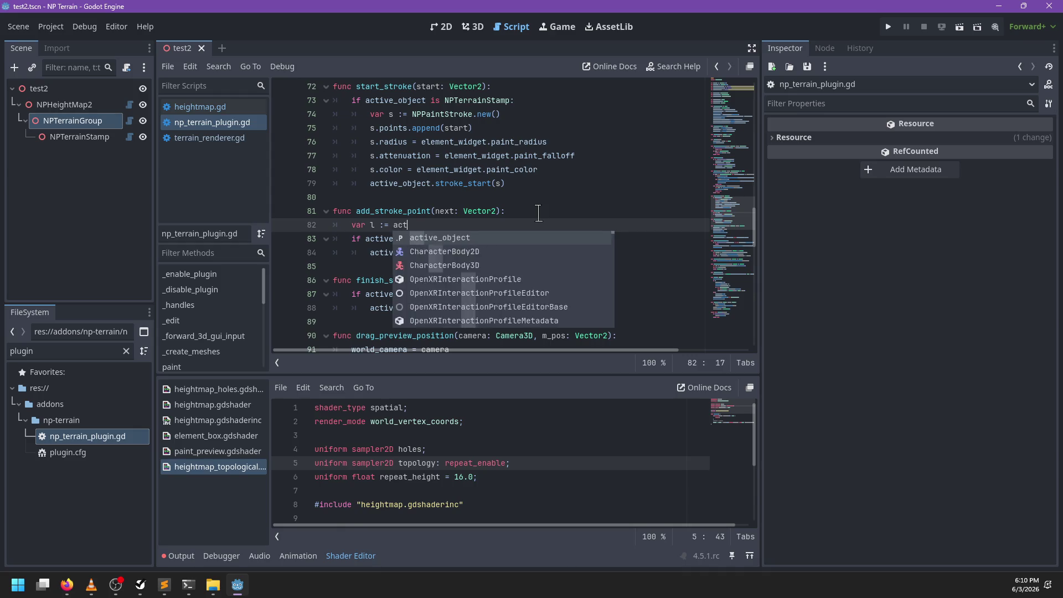
type("test_")
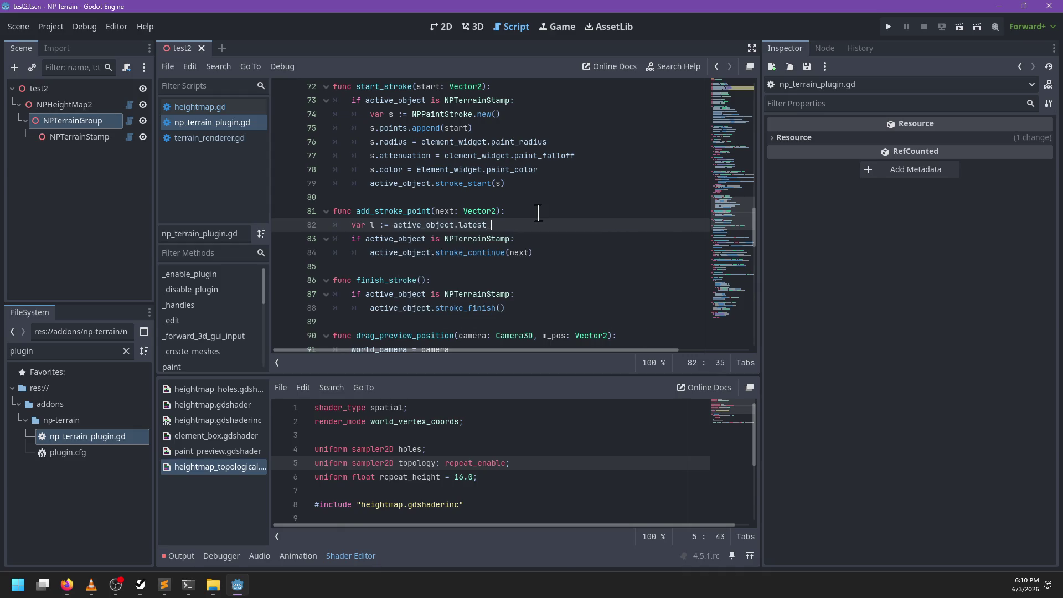
key("ctrl+BackSpace")
key("ctrl+BackSpace")
key("ctrl+BackSpace")
key("ctrl+BackSpace")
key("BackSpace")
key("BackSpace")
key("Down")
key("End")
key("Return")
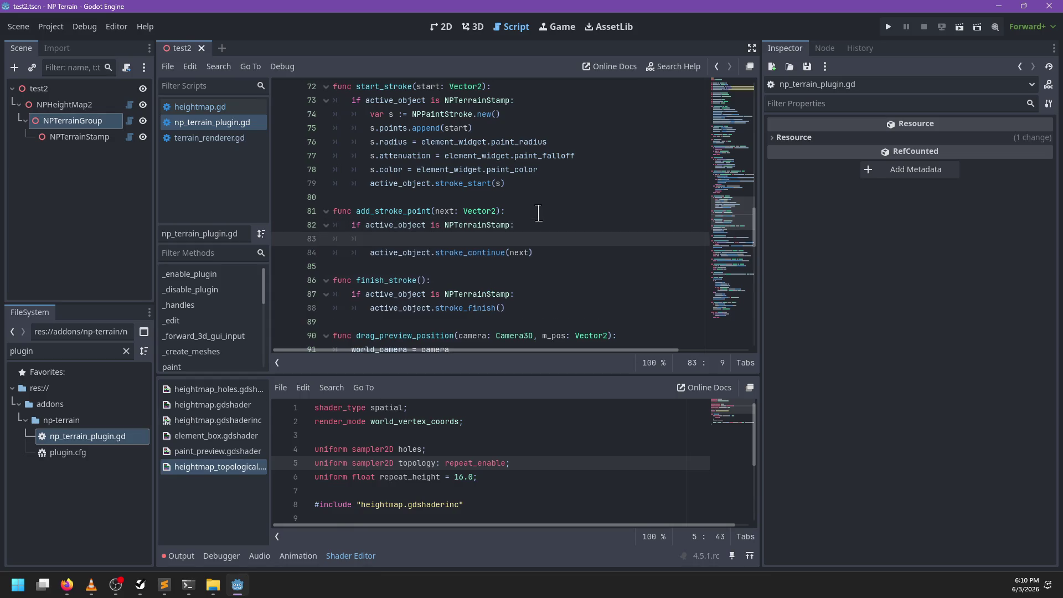
key("BackSpace")
type("var l := active_object.lat")
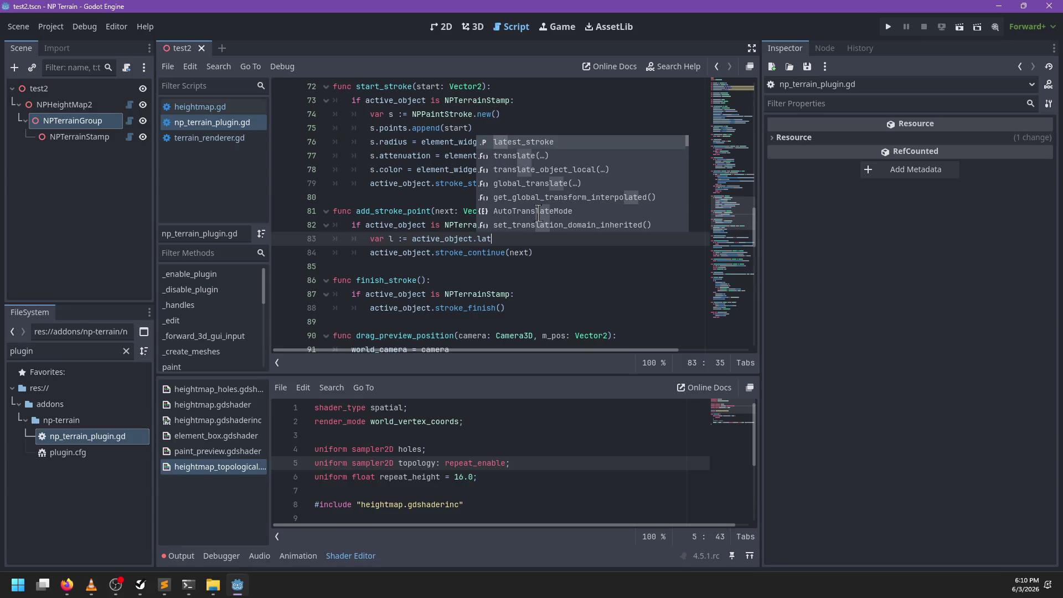
key("Return")
type(".")
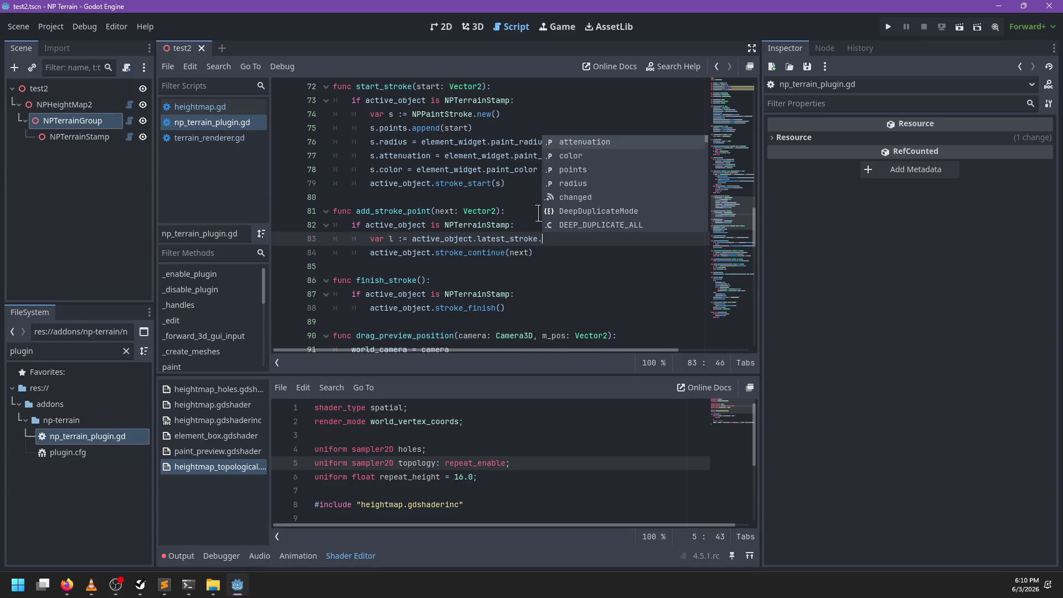
Step: Add 'and active_object.strokes.size() > 0' to the NPTerrainStamp conditions in add_stroke_point and finish_stroke
key("Escape")
key("Up")
key("Left")
type("and active_object.,sstrokes.size() ")
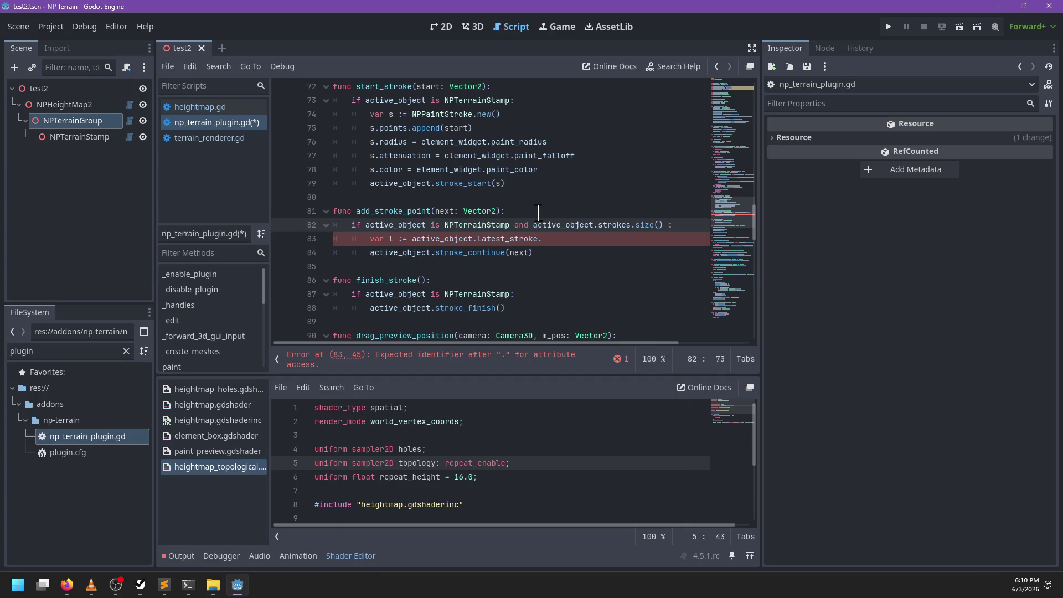
type("0")
key("ctrl+shift+Left")
key("ctrl+shift+Left")
key("ctrl+shift+Left")
key("ctrl+shift+Left")
key("ctrl+c")
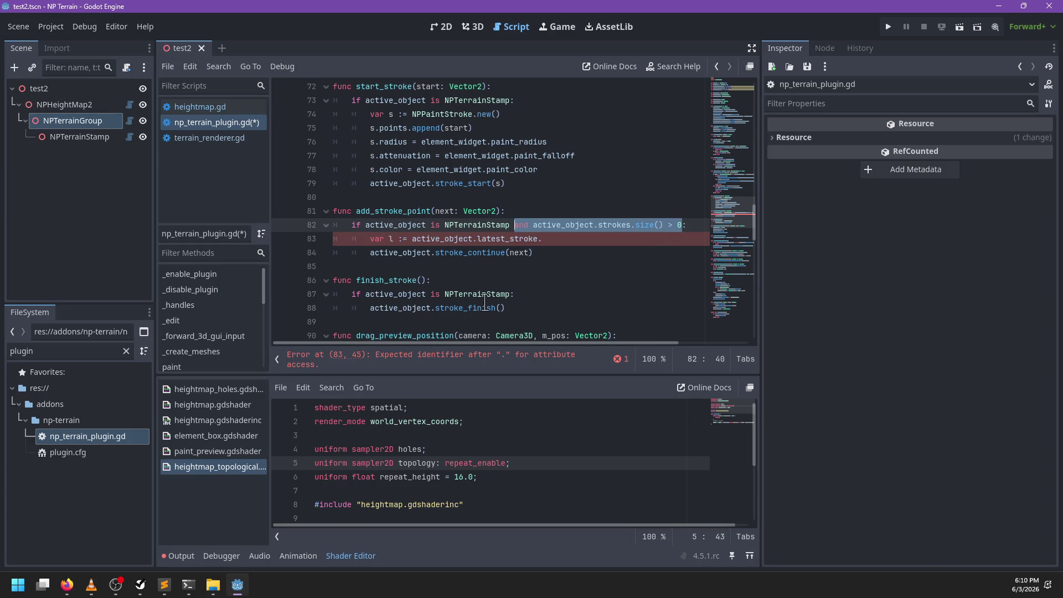
left_click(508, 294)
key("ctrl+v")
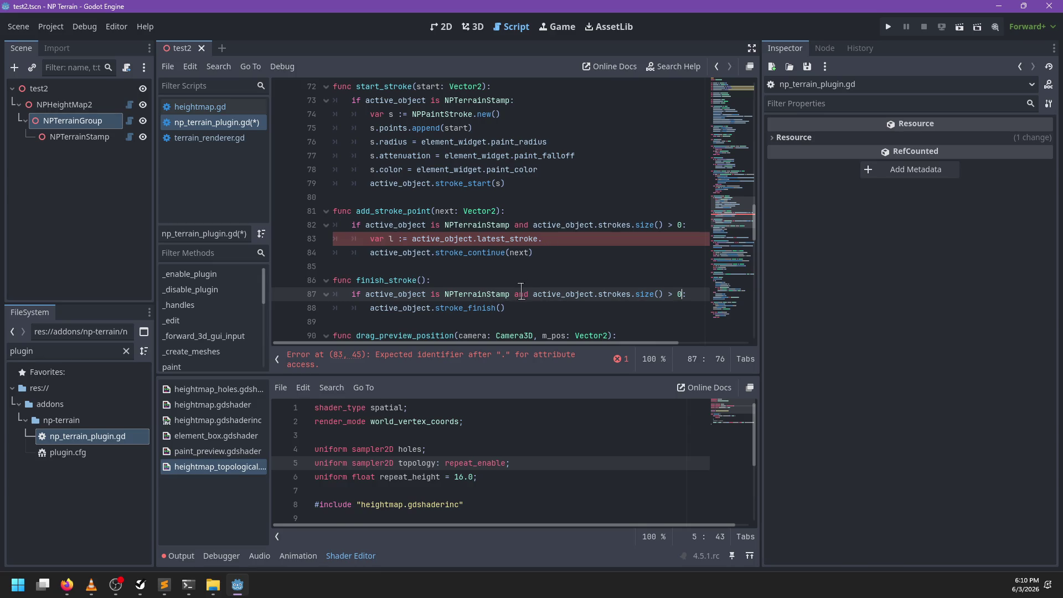
Step: Rewrite the l line to read 'active_object.latest_stroke.points['
left_click(571, 239)
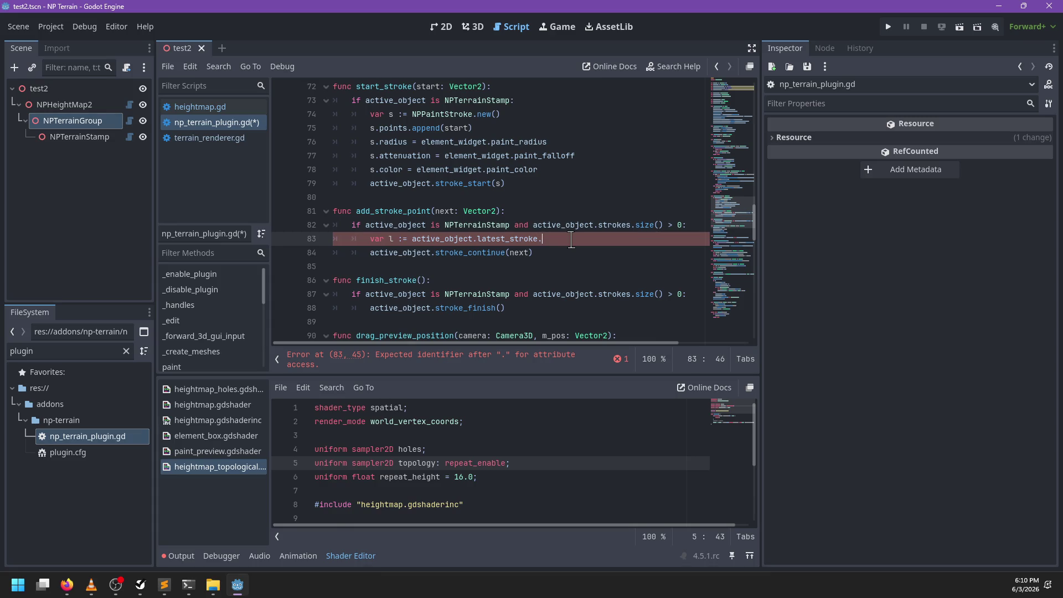
key("ctrl+BackSpace")
key("ctrl+BackSpace")
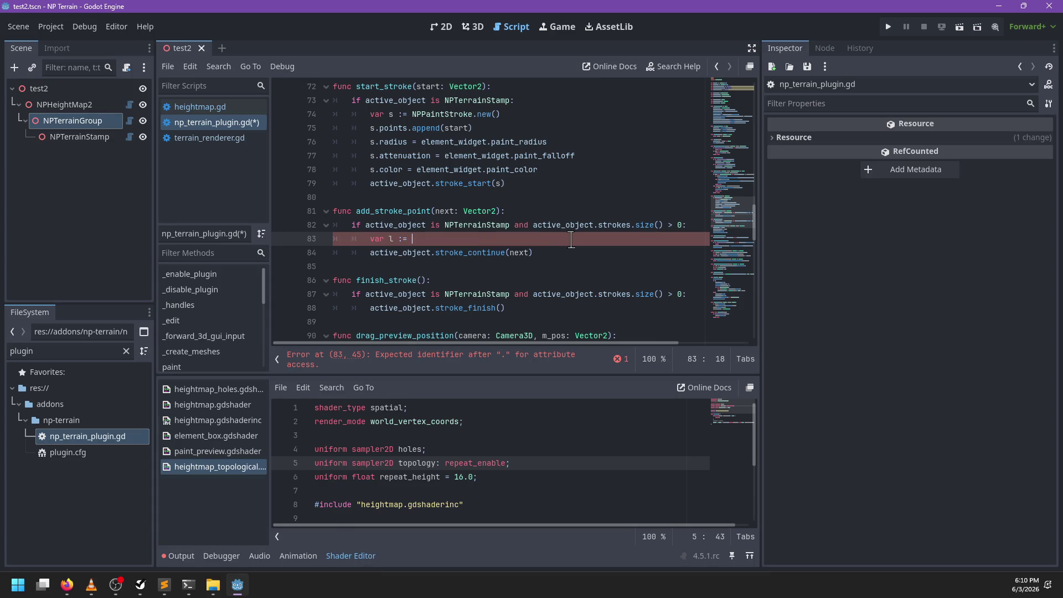
type("act")
key("Return")
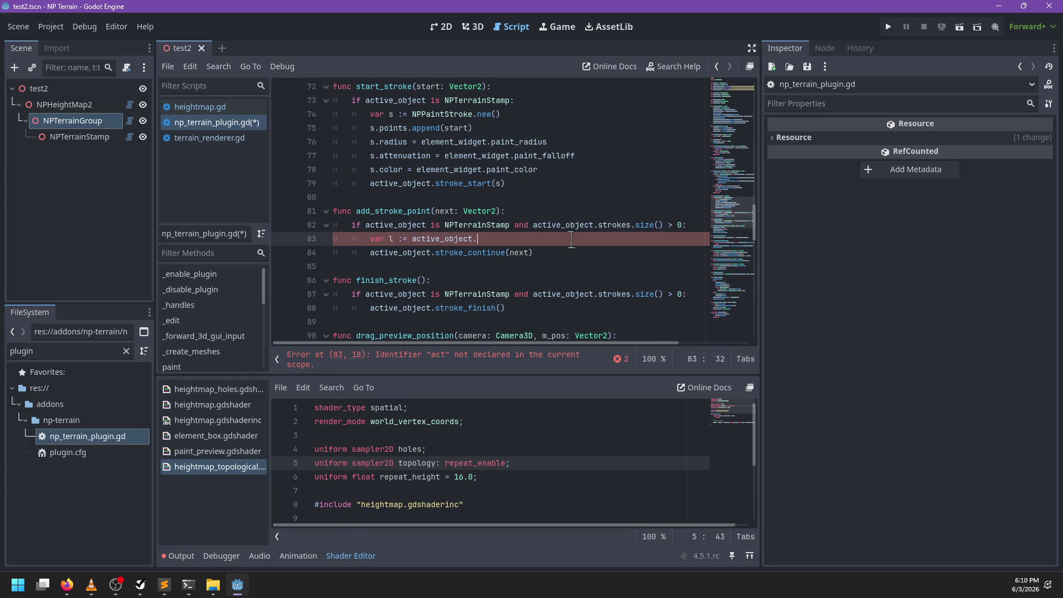
type(".")
type("latee")
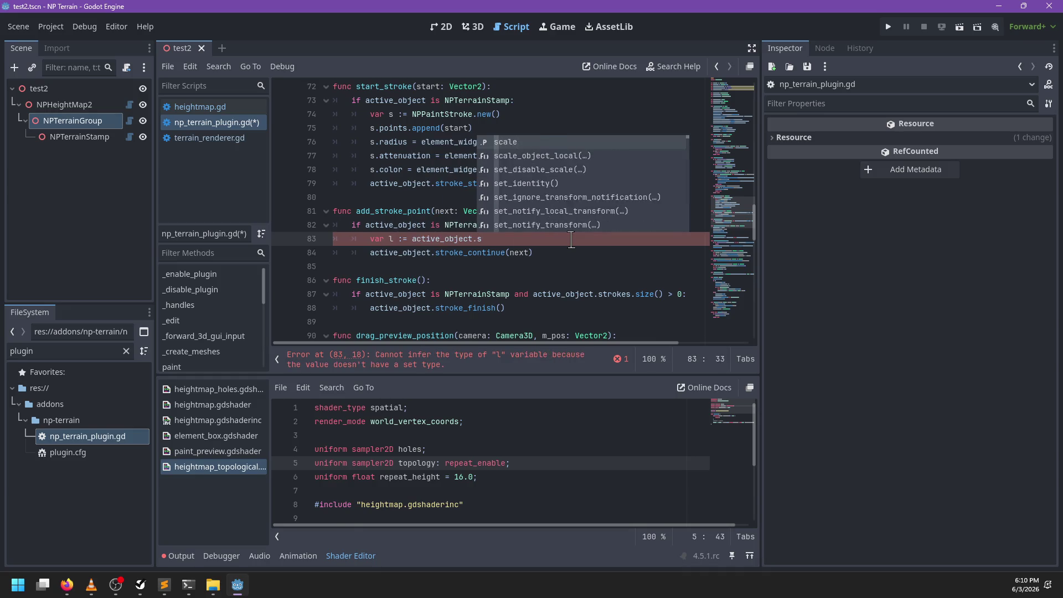
key("BackSpace")
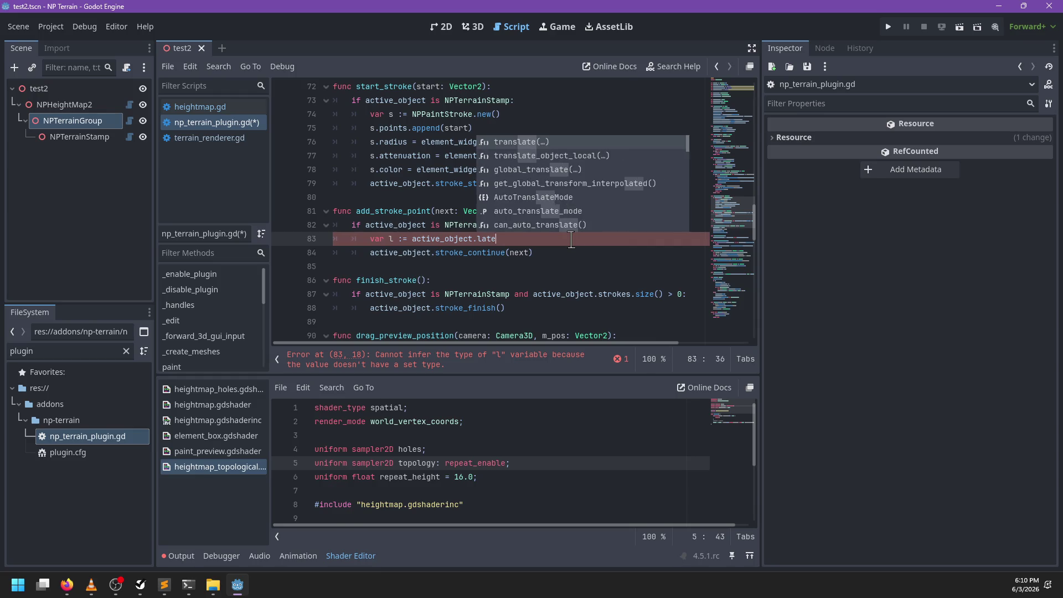
type("st_")
key("BackSpace")
type("troke.p")
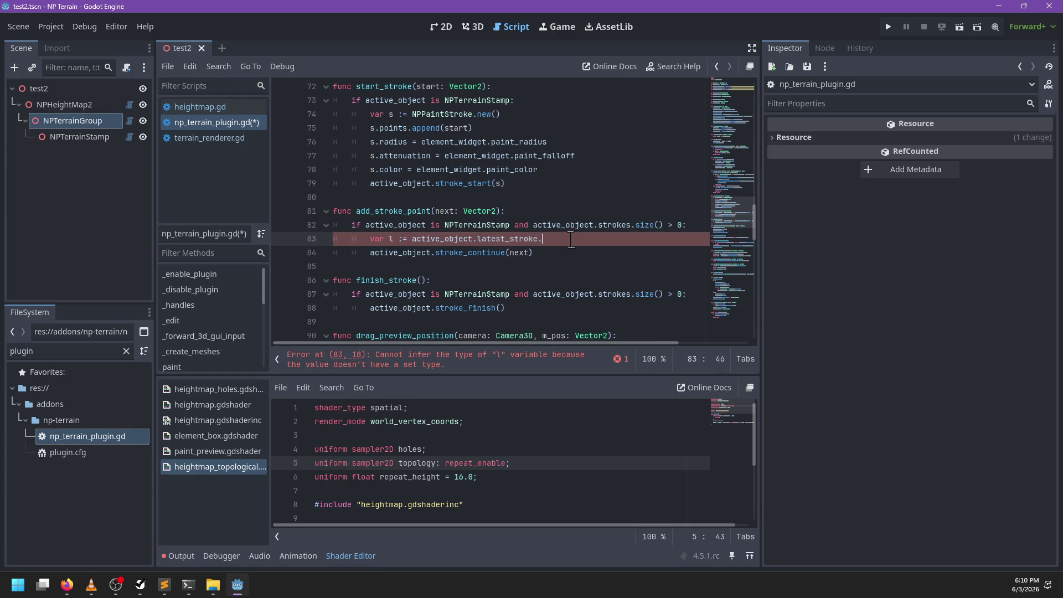
type("oints[")
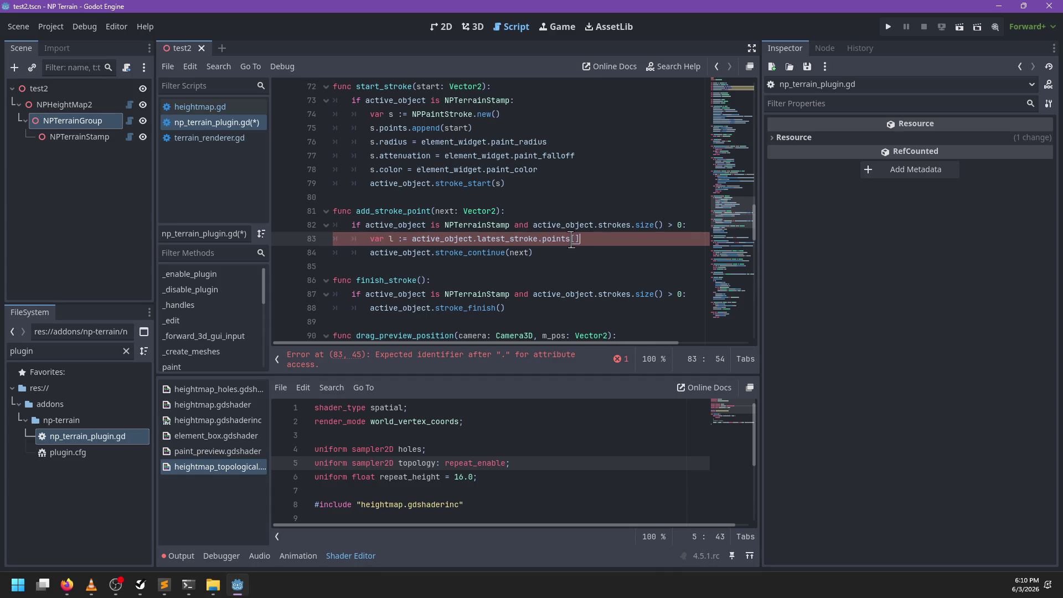
Step: Move latest_stroke.points into a new 'var p: PackedVector2Array' line above
key("Left")
key("ctrl+shift+Left")
key("ctrl+shift+Left")
key("ctrl+shift+Left")
key("ctrl+x")
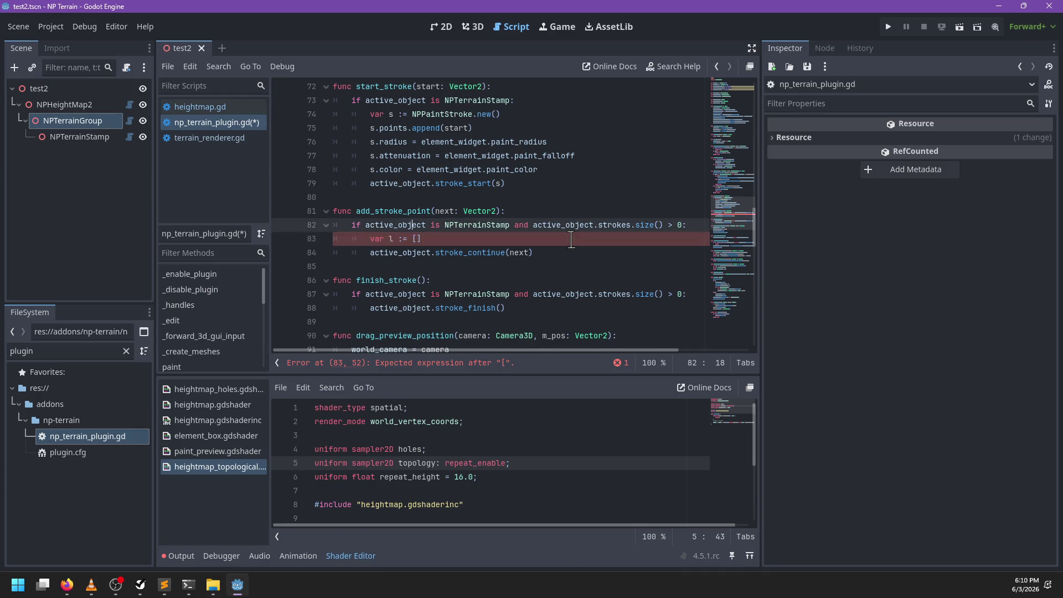
key("ctrl+shift+Return")
type("var p[")
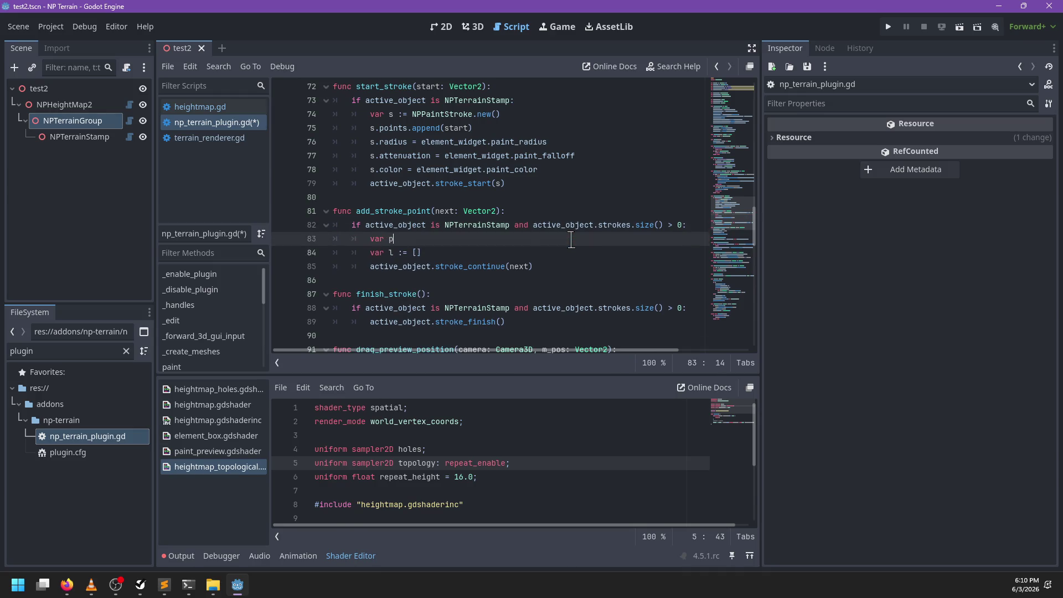
type("ckedVec")
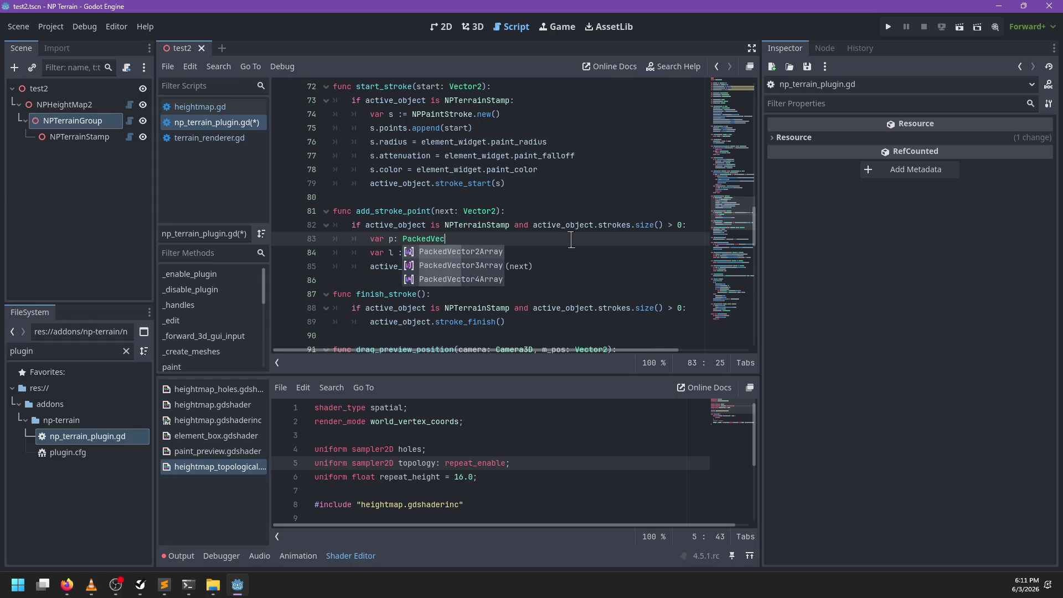
key("Return")
type("=")
key("ctrl+v")
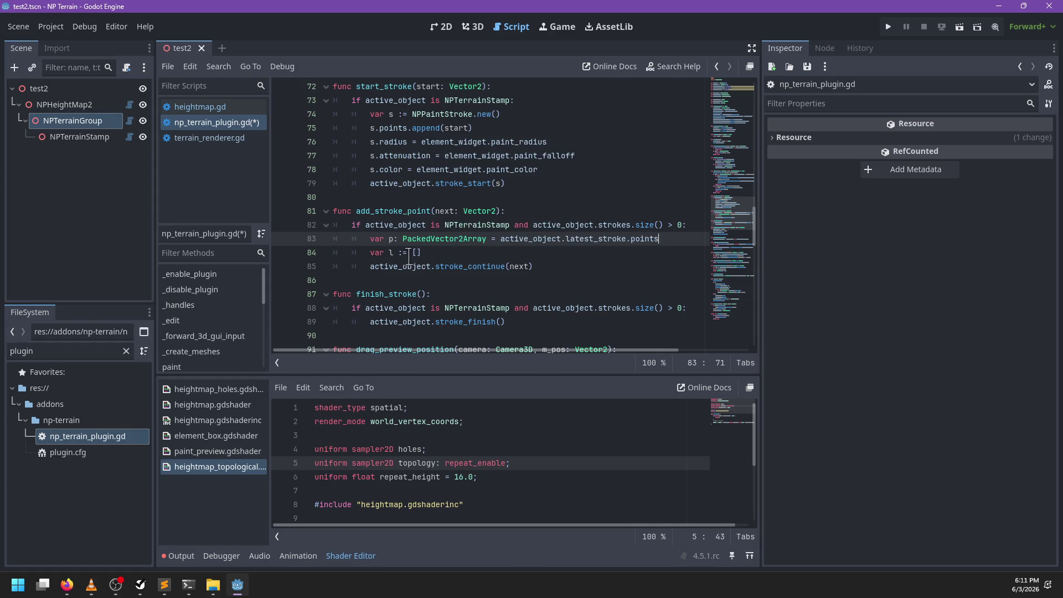
Step: Set l to the last point with the index p[p.size() - 1]
left_click(416, 252)
type("p")
key("Right")
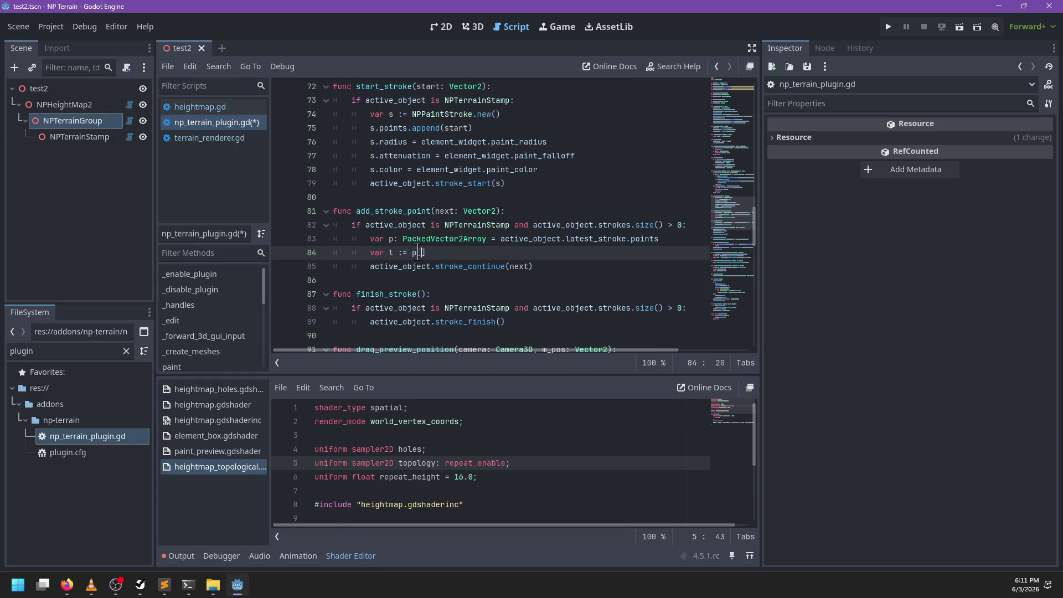
type("p.siz")
key("Return")
type("- 1")
Step: Wrap stroke_continue(next) in 'if next != l:' and save the script
left_click(512, 249)
key("Return")
type("if next != l")
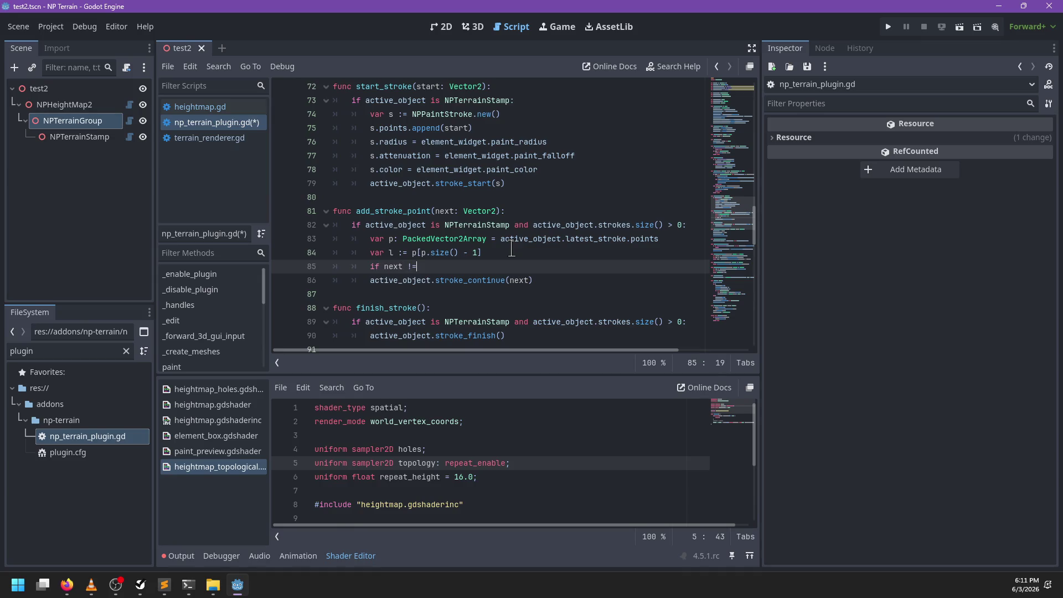
type(":")
left_click(359, 280)
key("Tab")
left_click(467, 266)
key("ctrl+s")
left_click(595, 277)
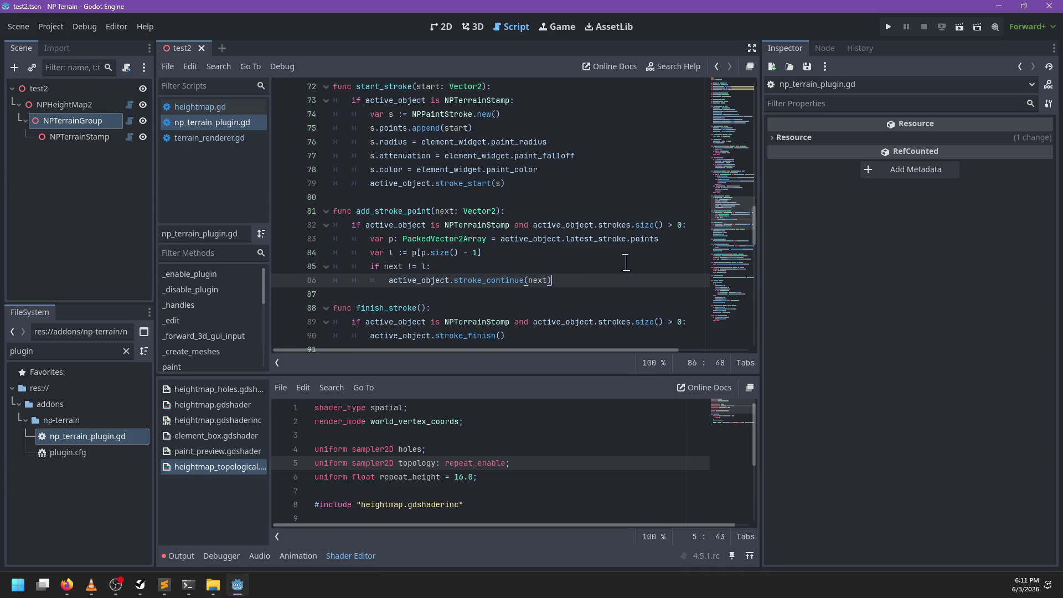
Step: Open heightmap.gd from the script list
scroll(510, 247, "down", 1)
scroll(493, 238, "down", 1)
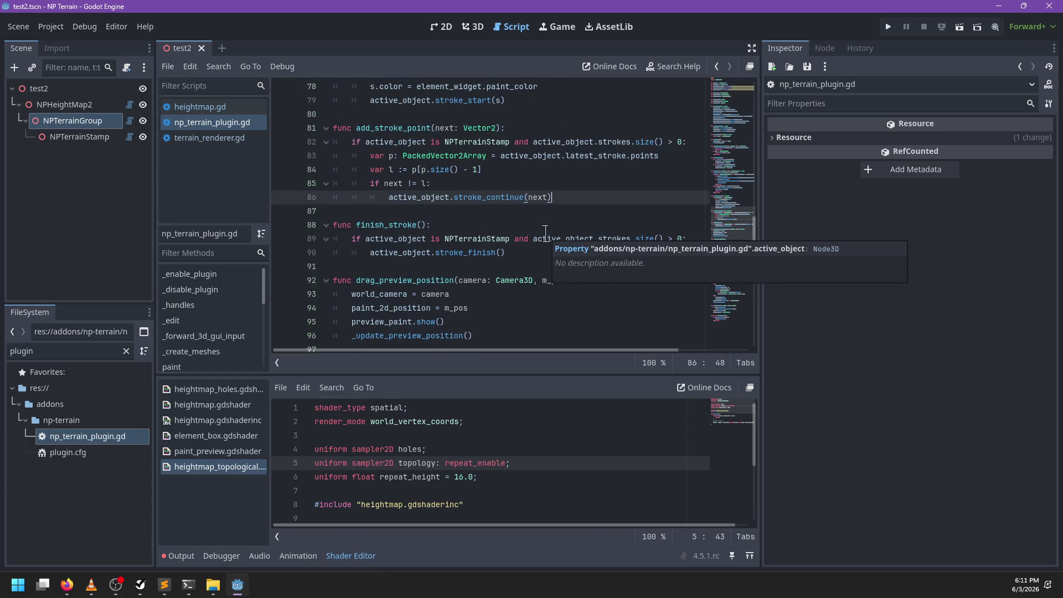
mouse_move(544, 232)
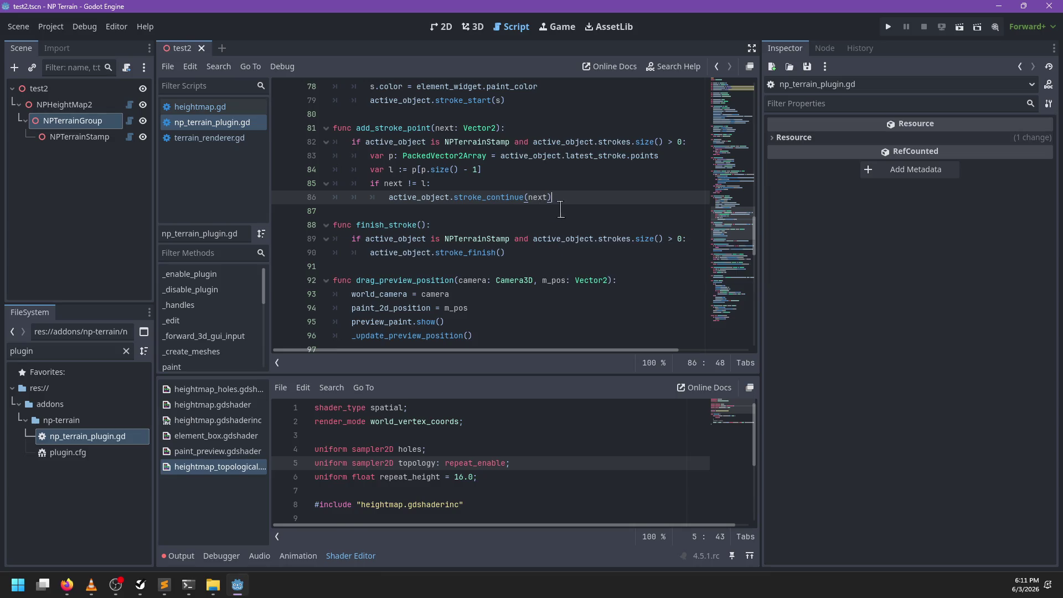
scroll(539, 206, "up", 4)
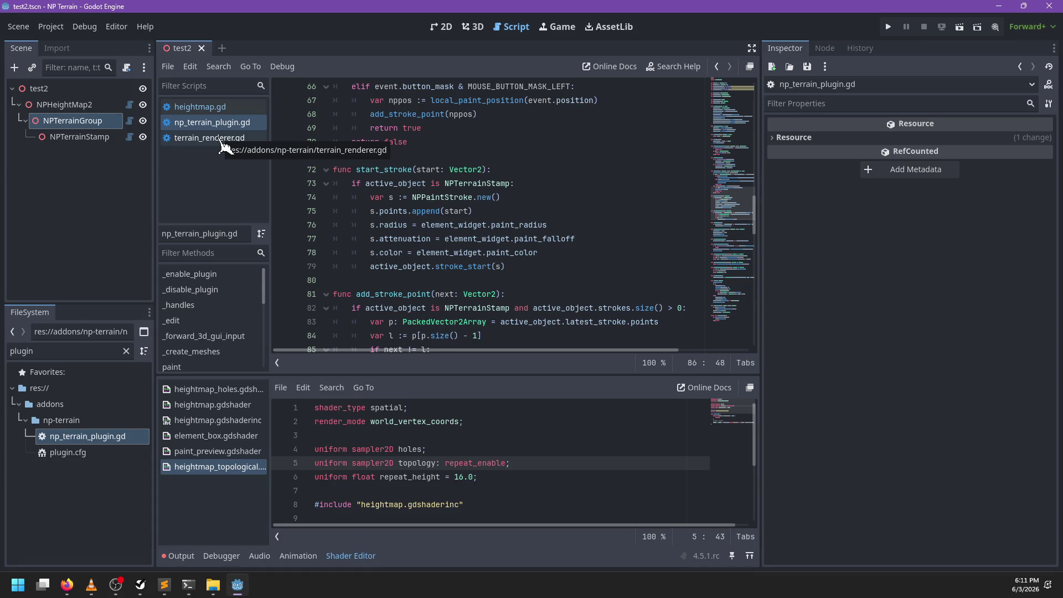
left_click(228, 108)
left_click(506, 153)
Step: Find the 'connected' stroke signal connections, then jump to _on_stroke_started
key("ctrl+f")
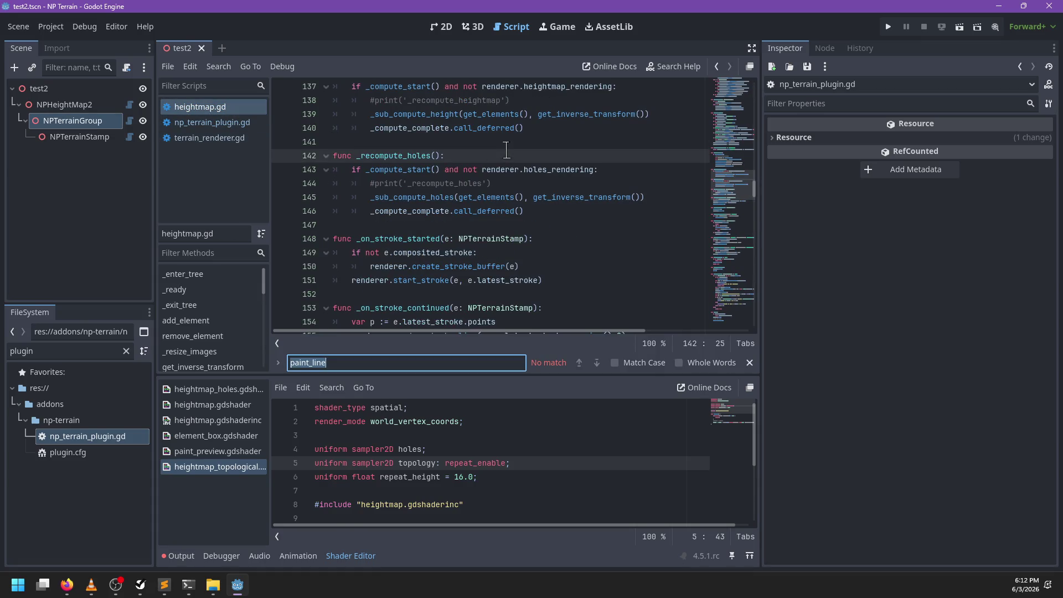
type("con")
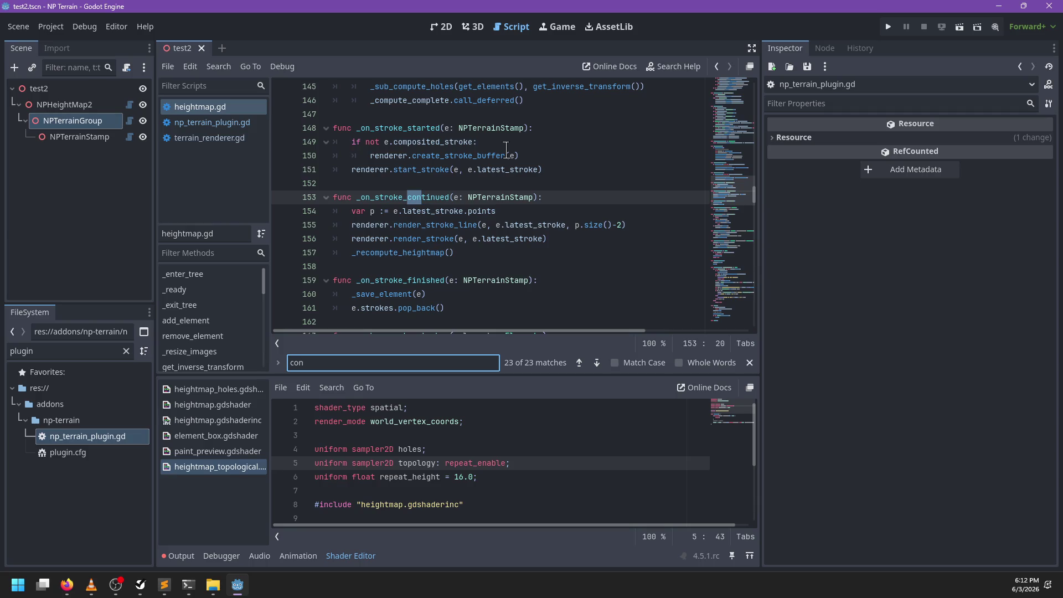
type("nected")
key("Escape")
scroll(489, 195, "down", 2)
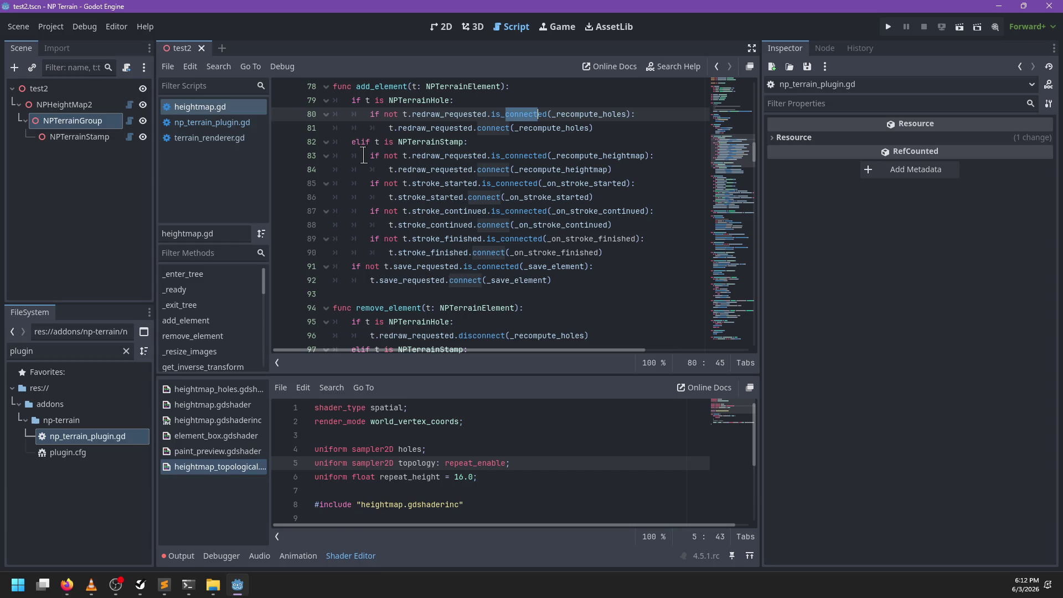
left_click_drag(366, 179, 438, 262)
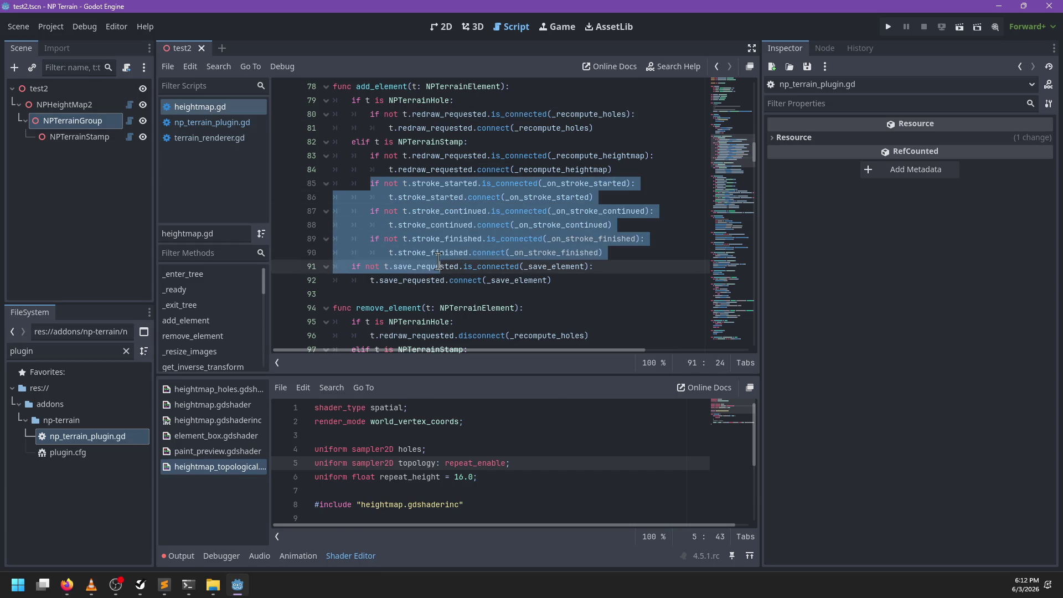
left_click(570, 198, "ctrl")
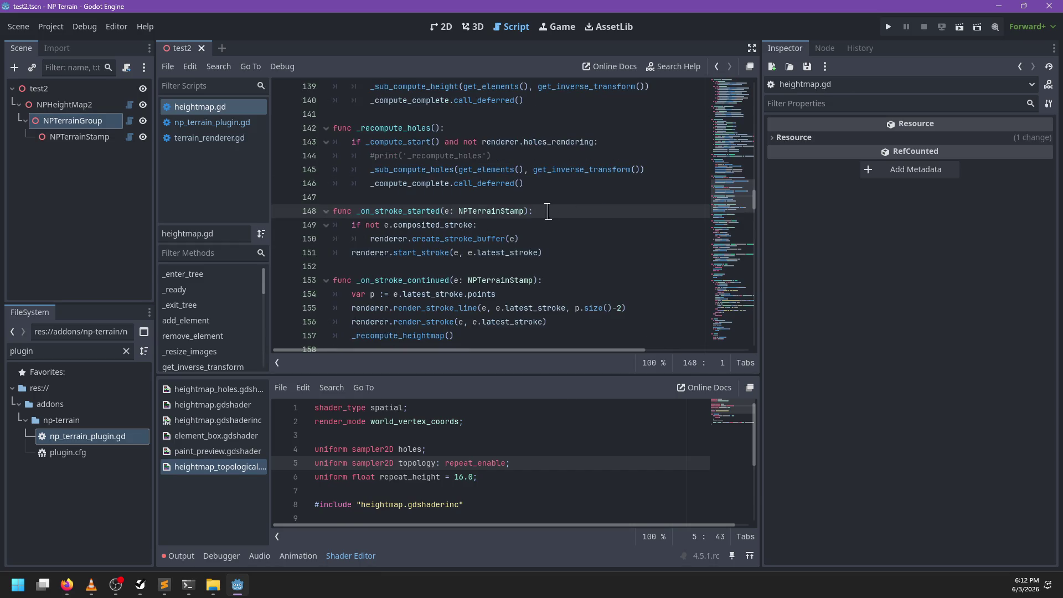
Step: Add a 'Stroke started' print to _on_stroke_started and stub _on_stroke_continued with pass
key("Return")
type("('")
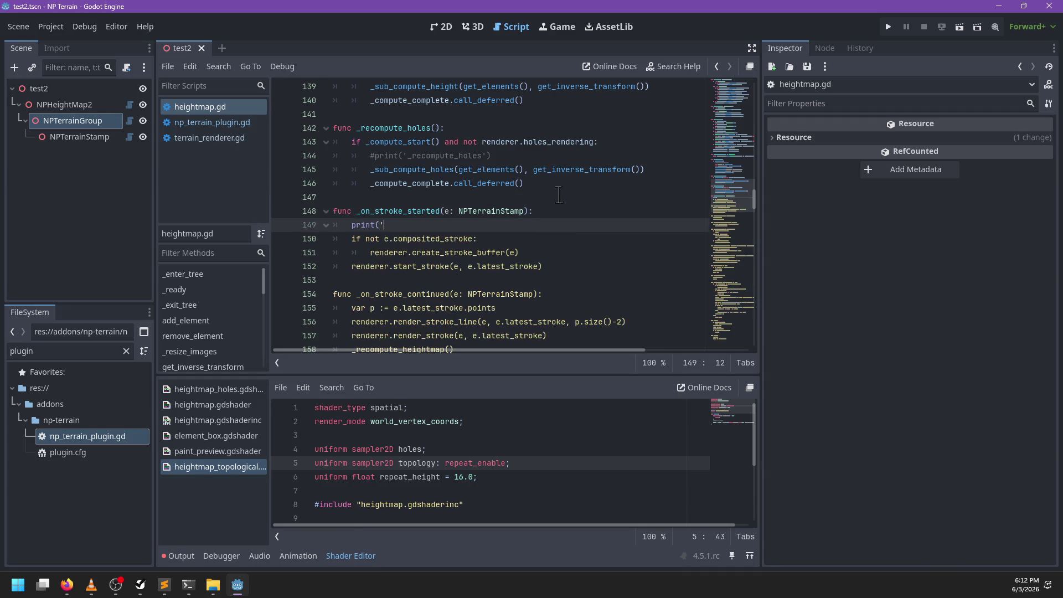
type("d'")
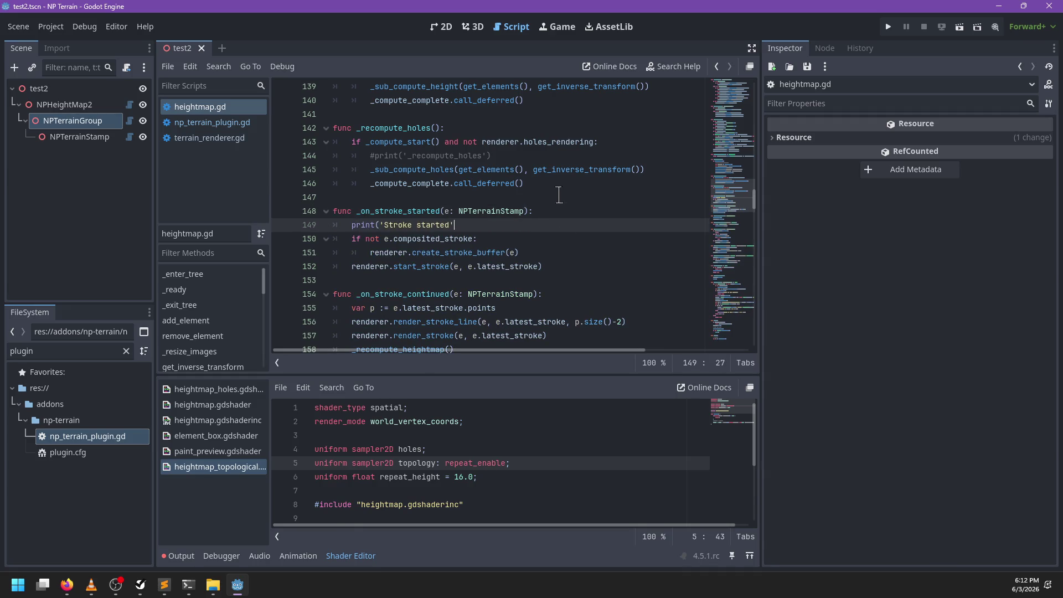
scroll(537, 195, "down", 1)
left_click_drag(352, 267, 373, 304)
key("ctrl+k")
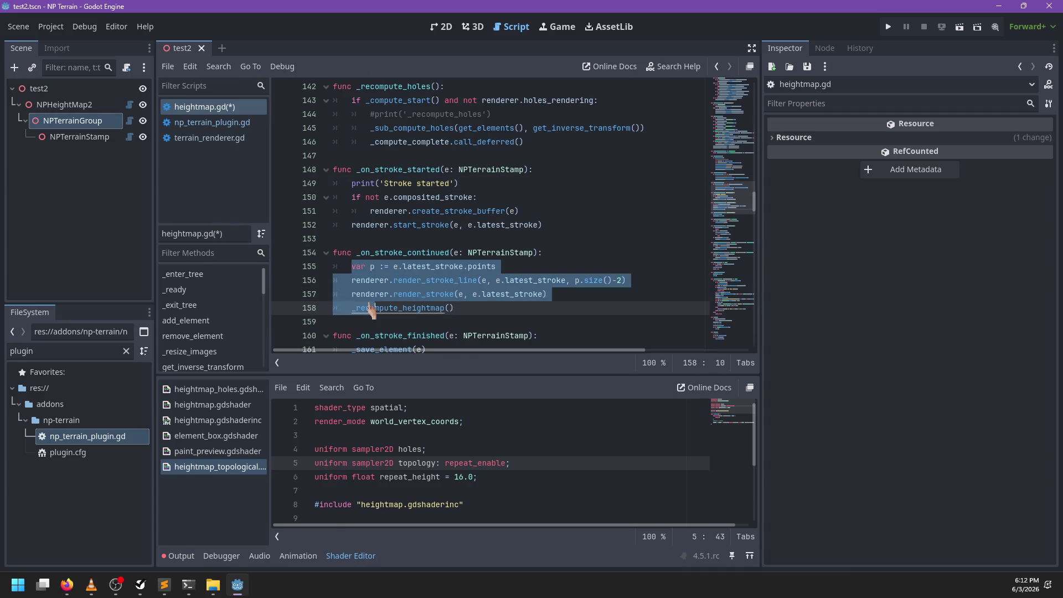
left_click(580, 253)
key("Return")
type("pass")
Step: Comment out the _on_stroke_finished body and add a formatted print line above it
scroll(525, 235, "down", 2)
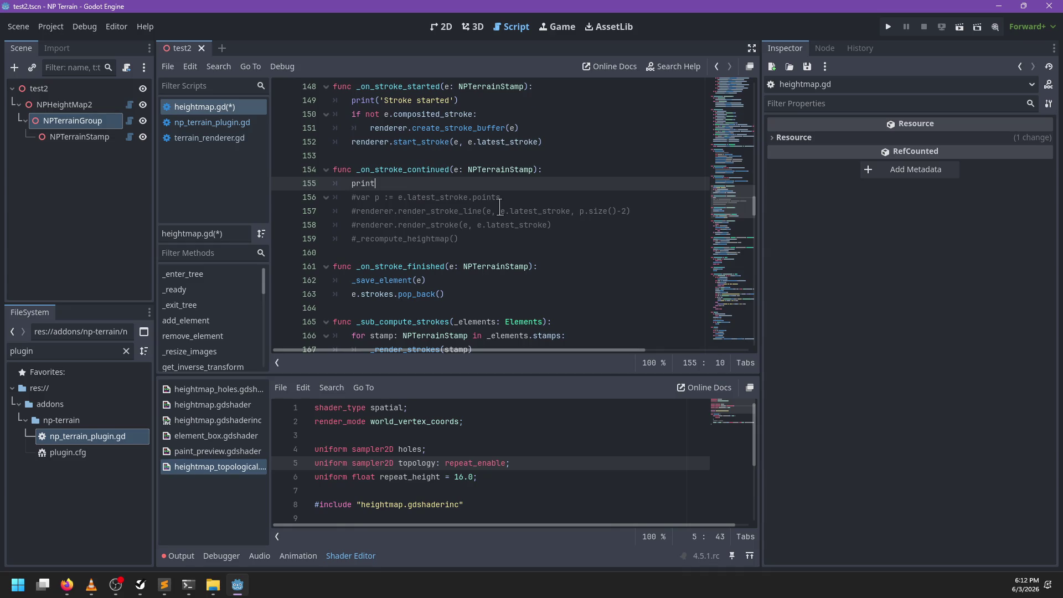
type("(")
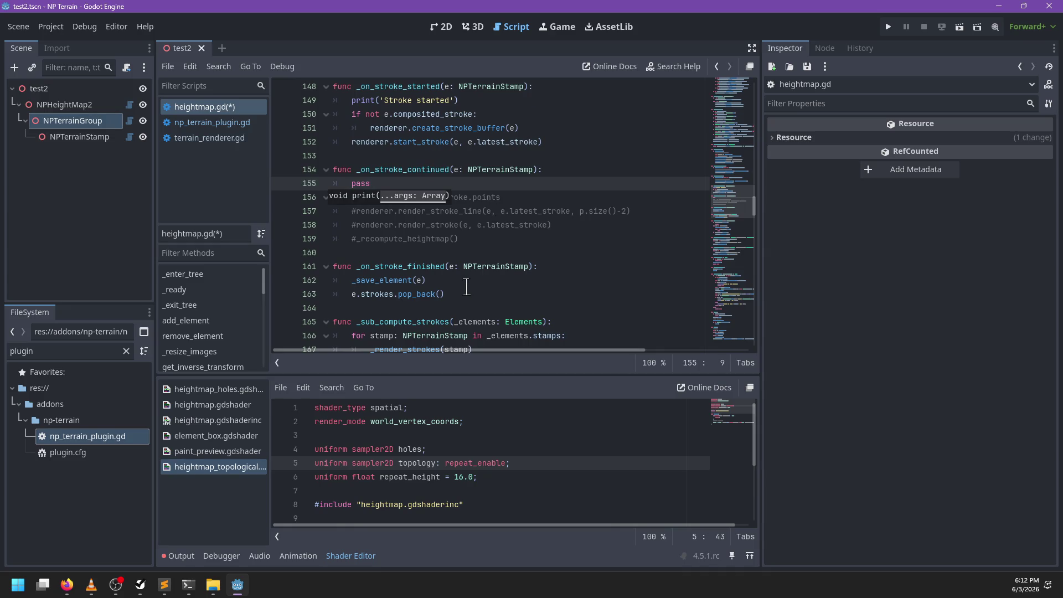
scroll(466, 287, "down", 1)
left_click_drag(471, 252, 351, 242)
key("ctrl+k")
key("ctrl+shift+Return")
type("('Stroke has")
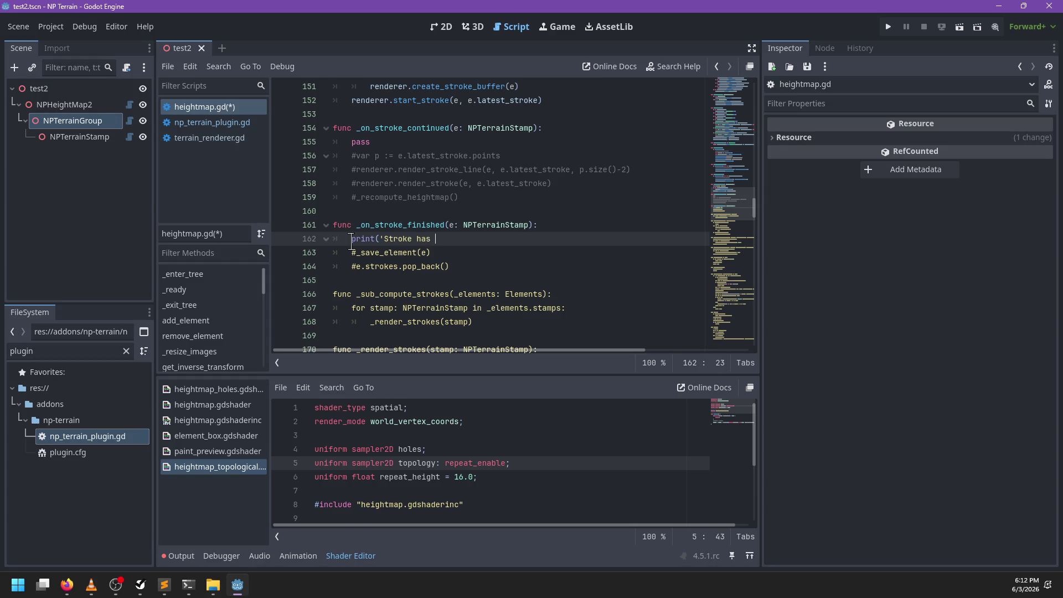
type("%")
type("ts',")
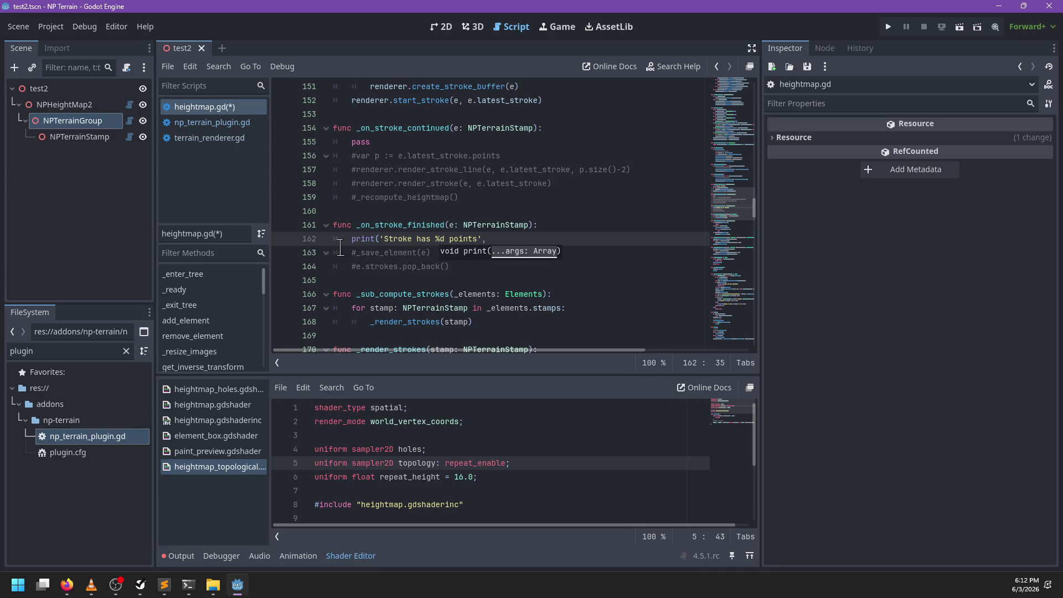
Step: Uncomment e.strokes.pop_back() and _save_element(e) in _on_stroke_finished
left_click(351, 266)
key("Delete")
key("Up")
key("Right")
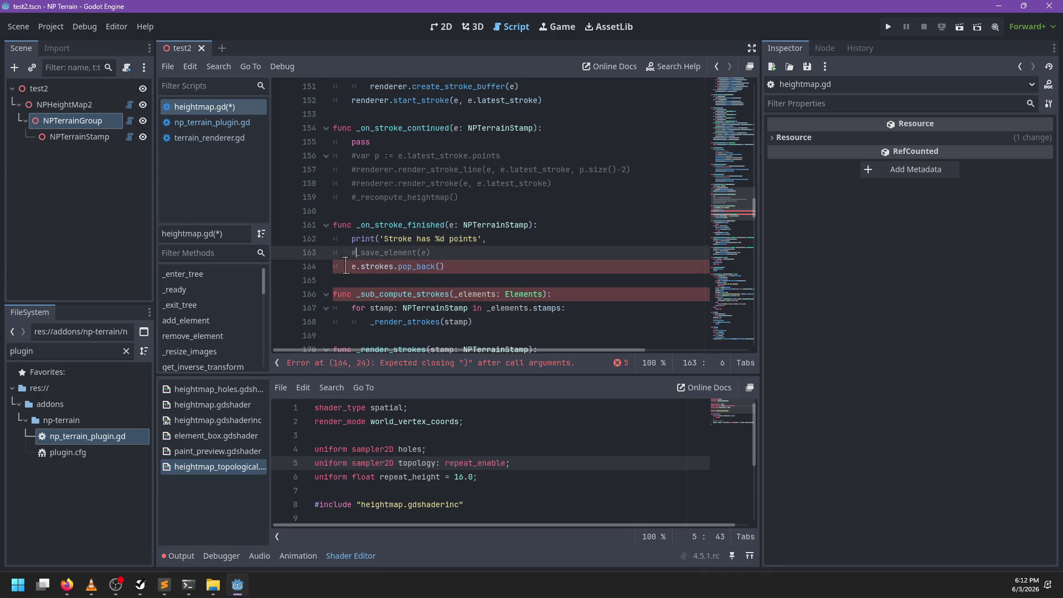
key("BackSpace")
Step: Make the print show latest_stroke.points.size(), save, and view the terrain in 3D
left_click(494, 238)
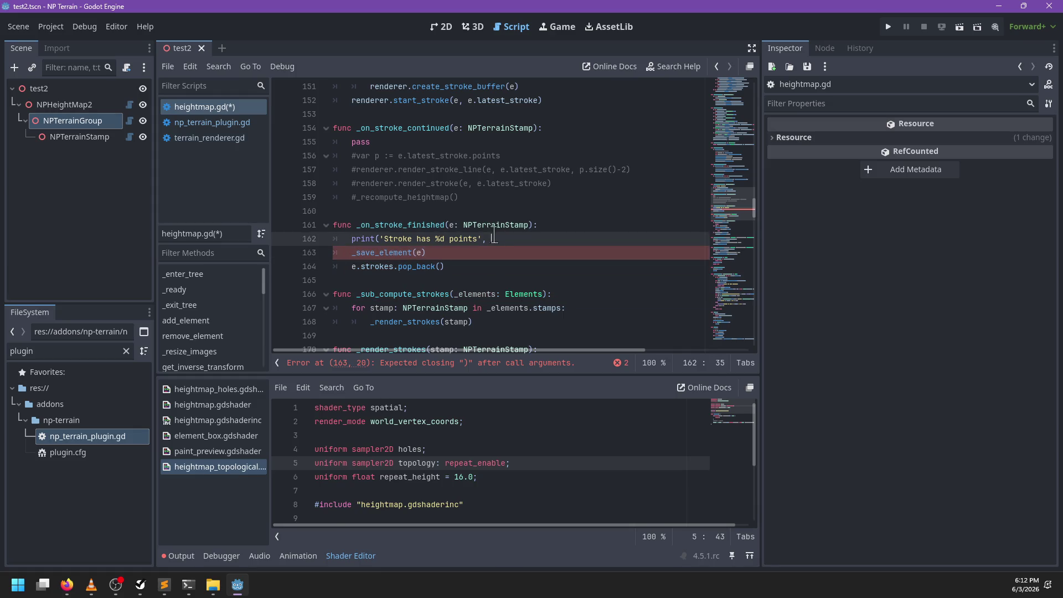
type("l")
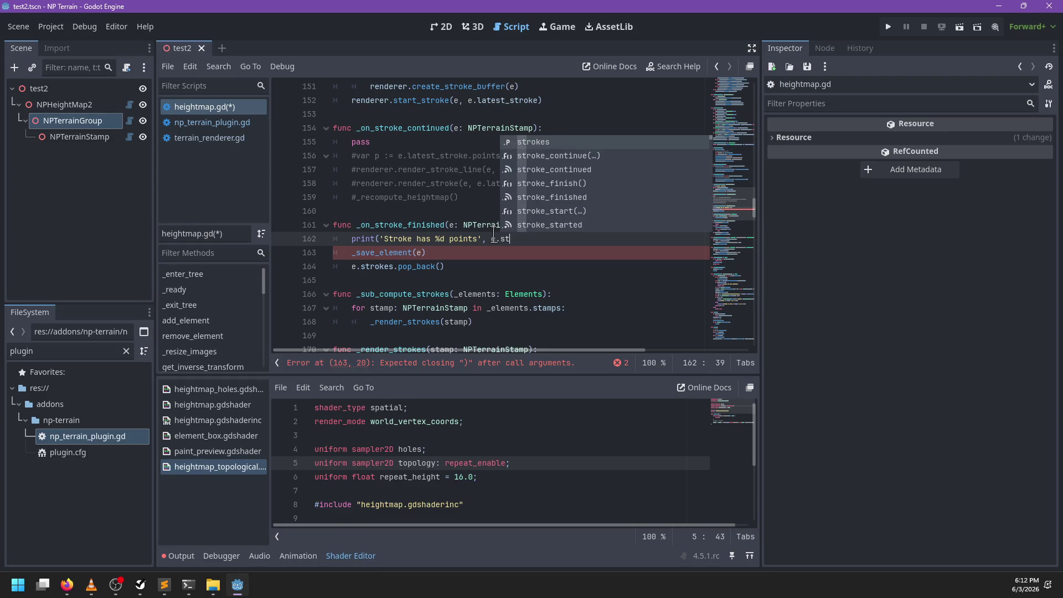
type("atest_stroke.poi")
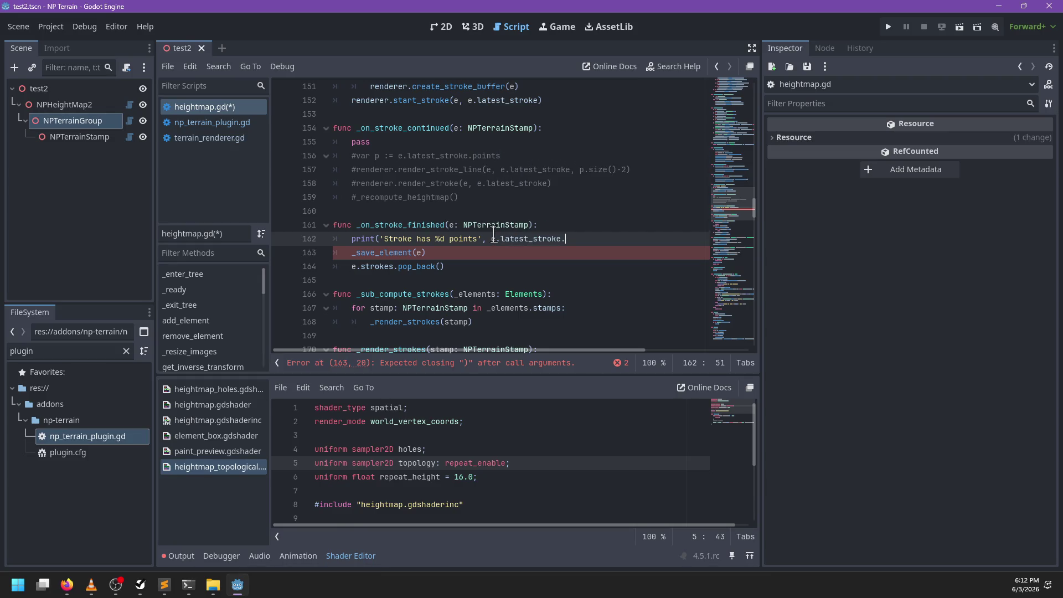
key("Return")
type(".size(")
key("ctrl+s")
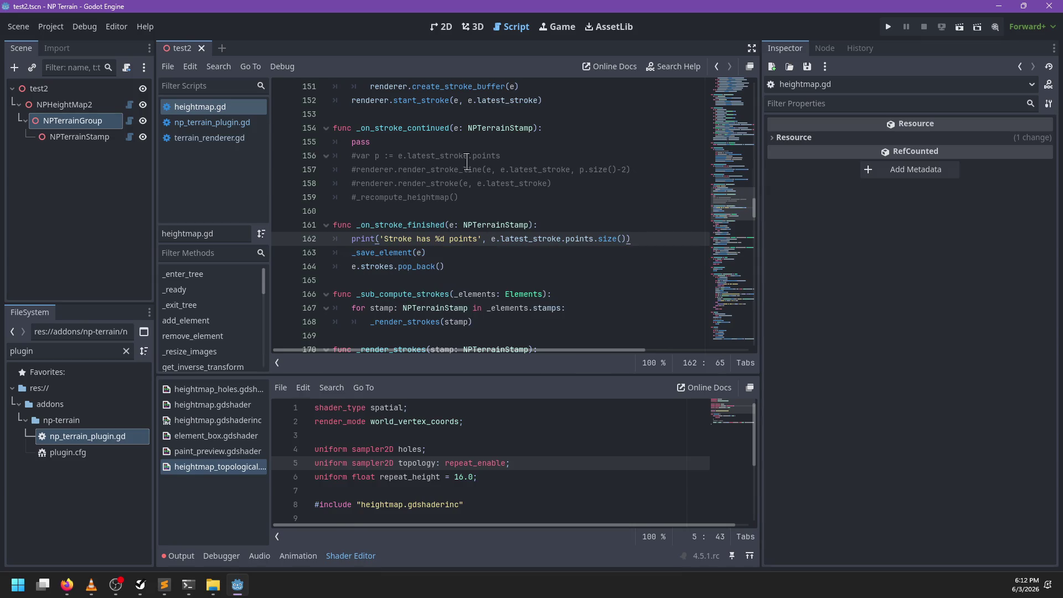
left_click(472, 27)
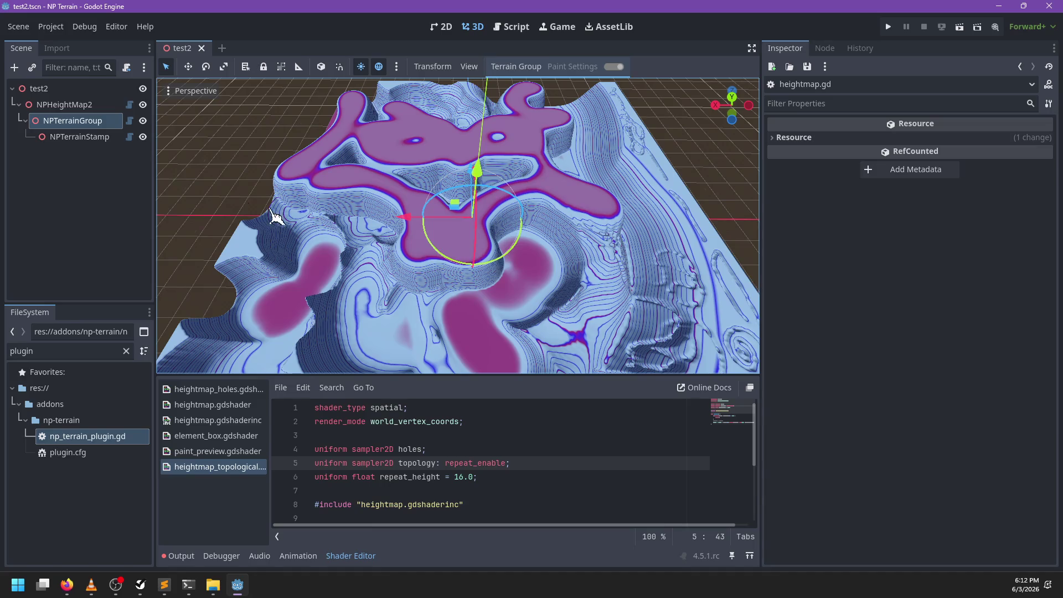
Step: Close the test2 scene and open test.tscn using the FileSystem 'test' filter
left_click(202, 48)
double_click(103, 351)
type("terrain")
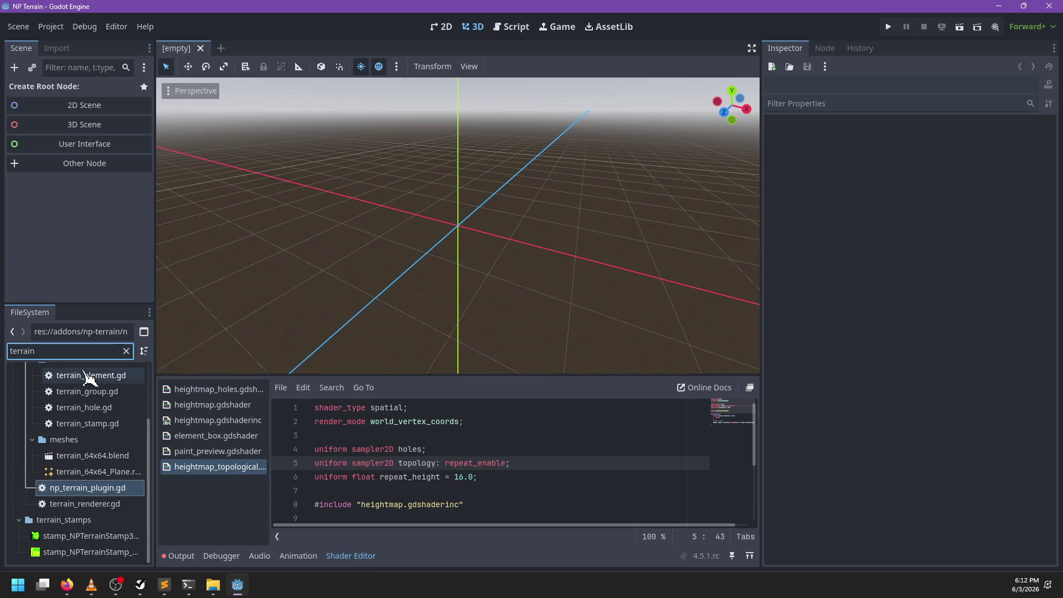
key("ctrl+BackSpace")
type("test")
double_click(65, 550)
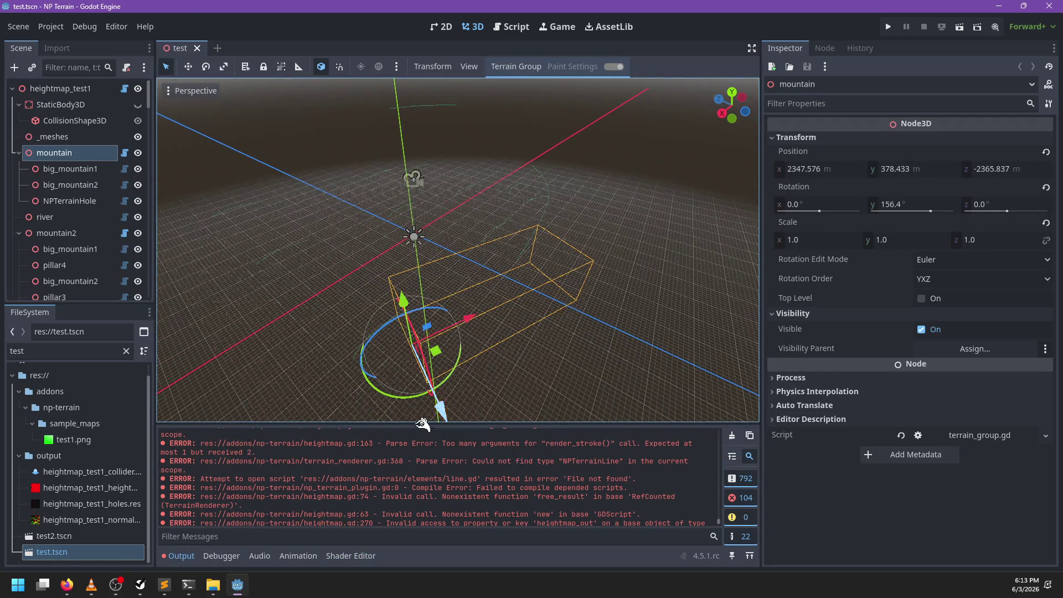
Step: Search the script for 'render_stroke', clear the output log, and reopen test.tscn
left_click(510, 27)
key("ctrl+f")
type("render_stroke")
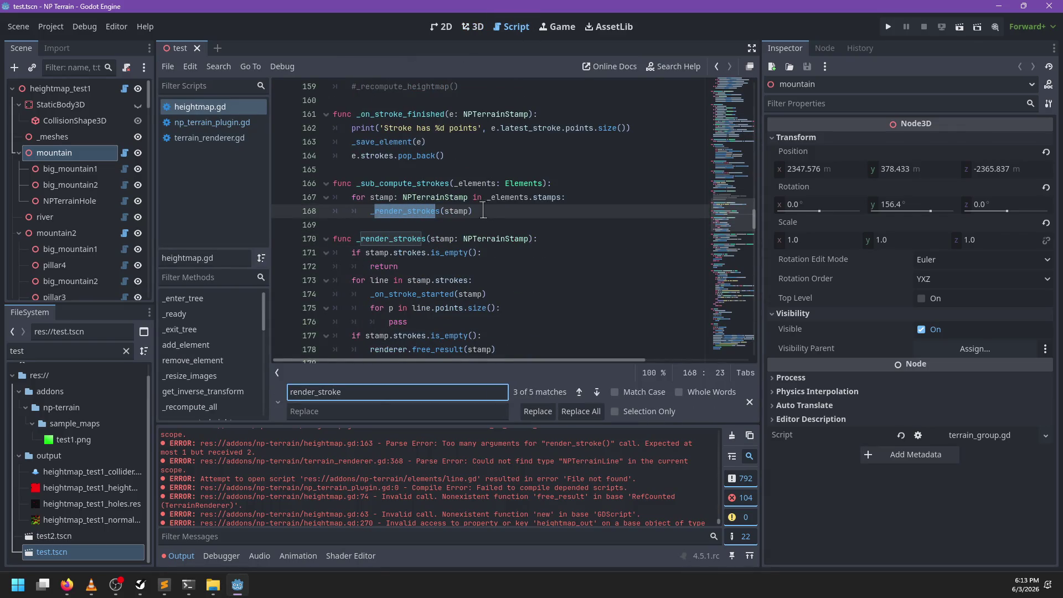
key("Escape")
scroll(482, 245, "down", 3)
left_click(731, 435)
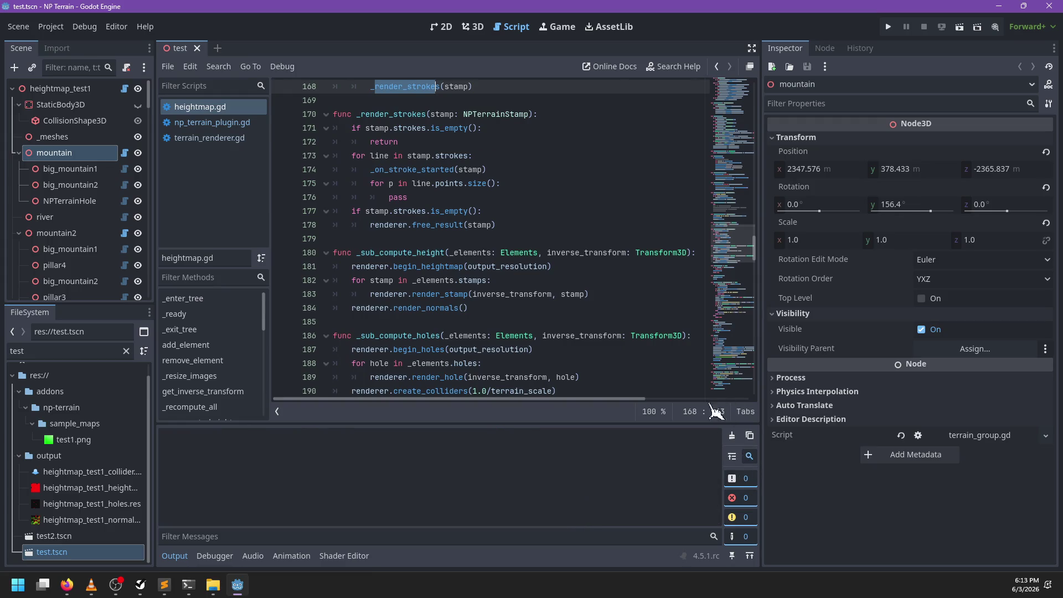
left_click(197, 49)
double_click(90, 552)
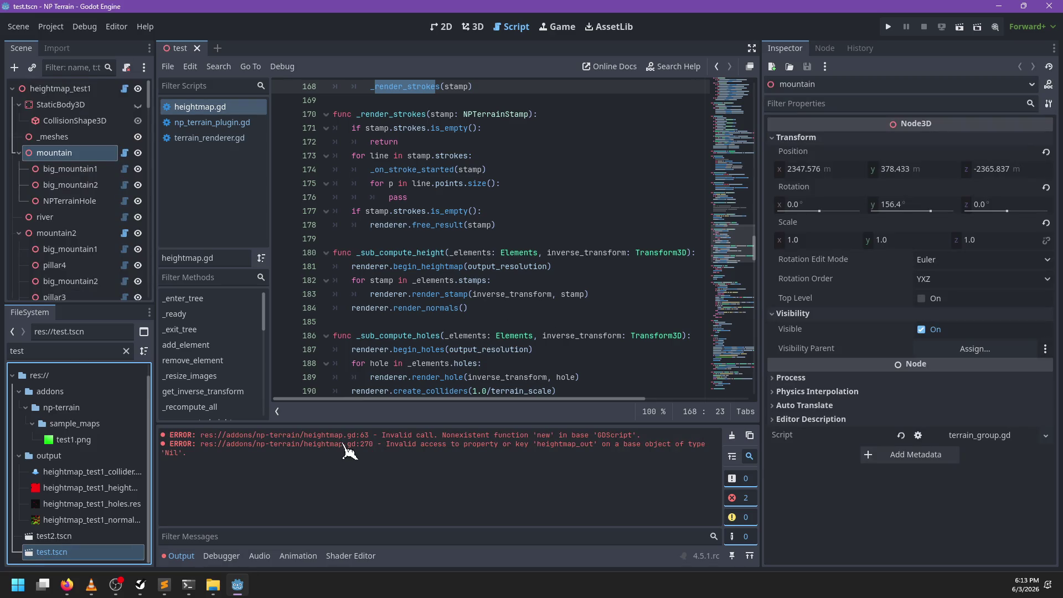
Step: Review _update_materials and the renderer reference on line 270, then open terrain_renderer.gd
scroll(582, 253, "up", 20)
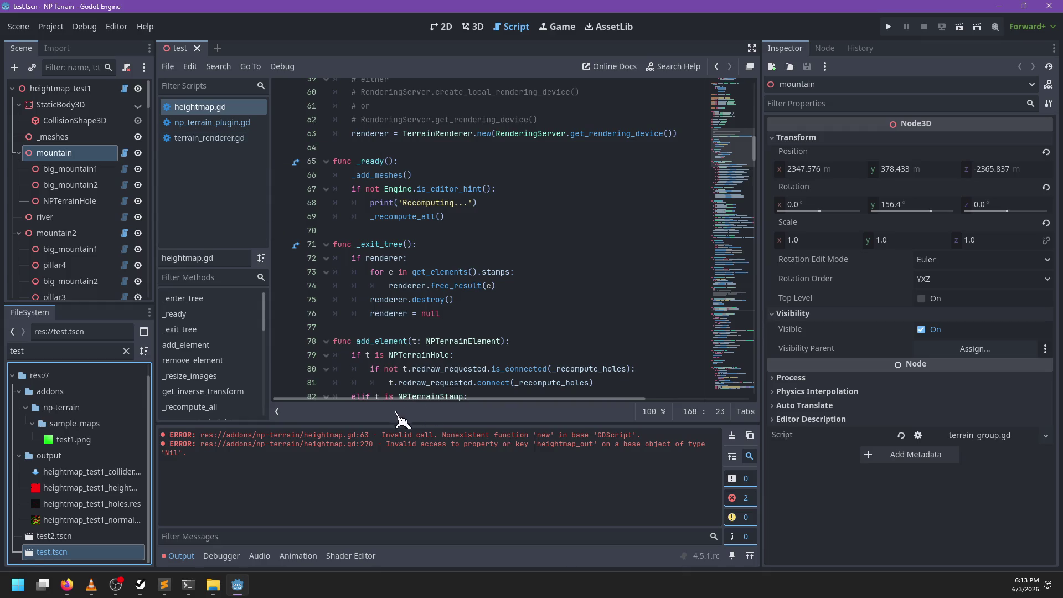
scroll(535, 233, "down", 5)
left_click(738, 335)
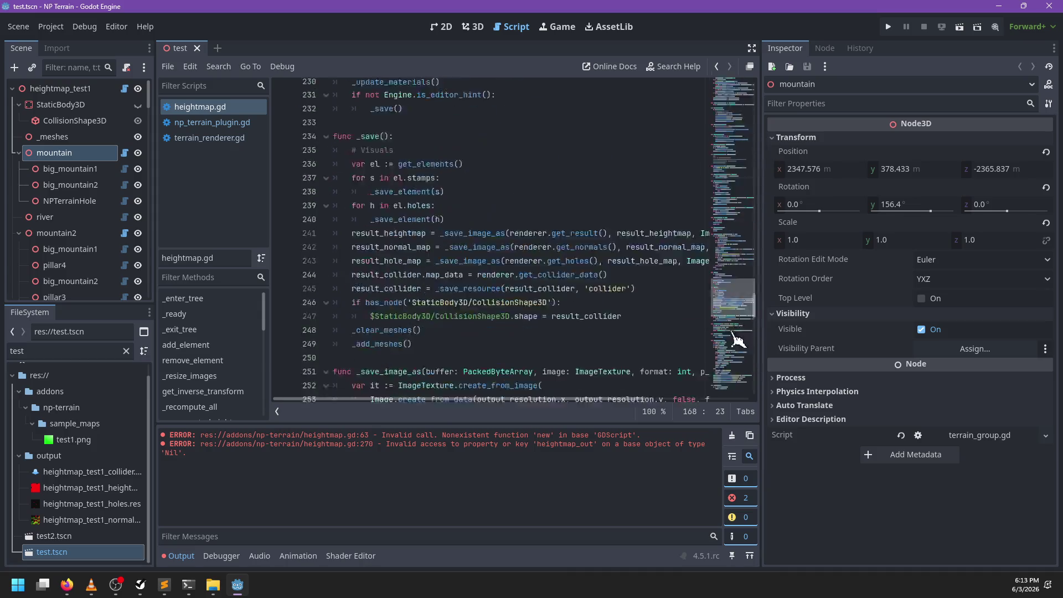
left_click_drag(738, 335, 737, 345)
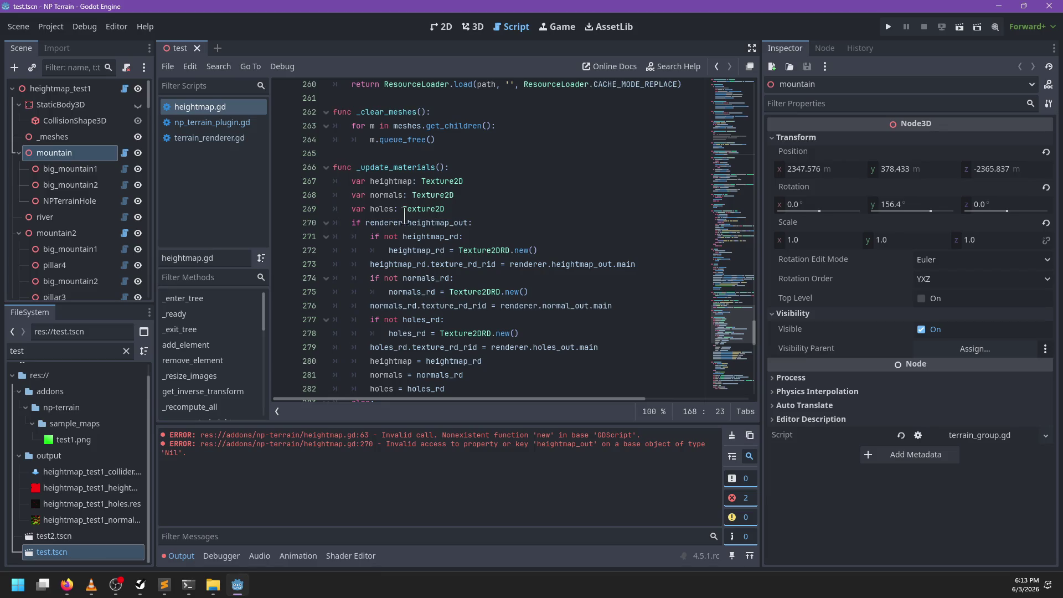
double_click(383, 223)
left_click(233, 139)
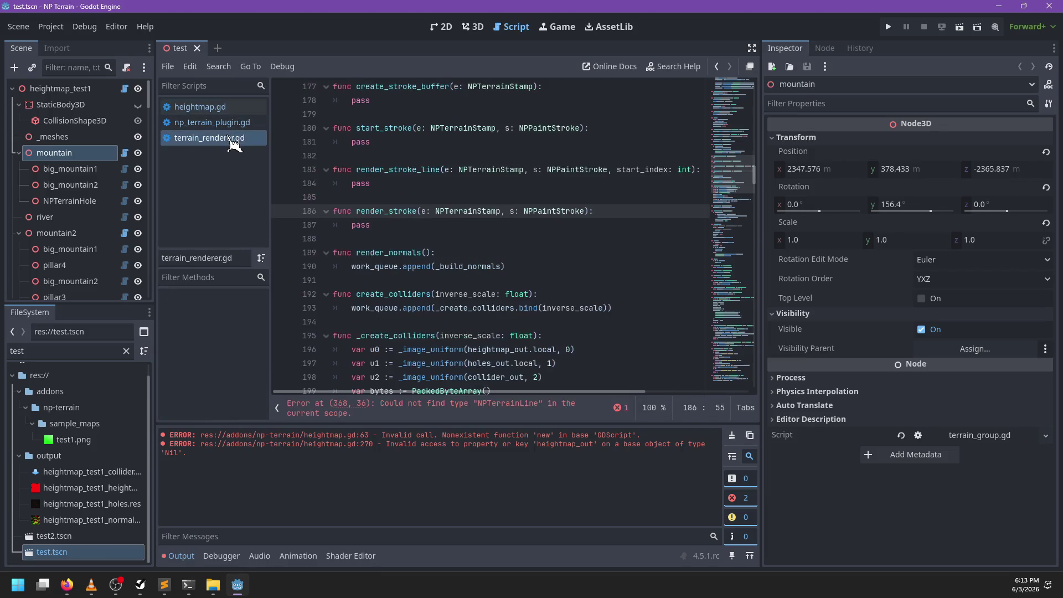
Step: Locate the NPTerrainLine usage in terrain_renderer.gd
left_click(607, 306)
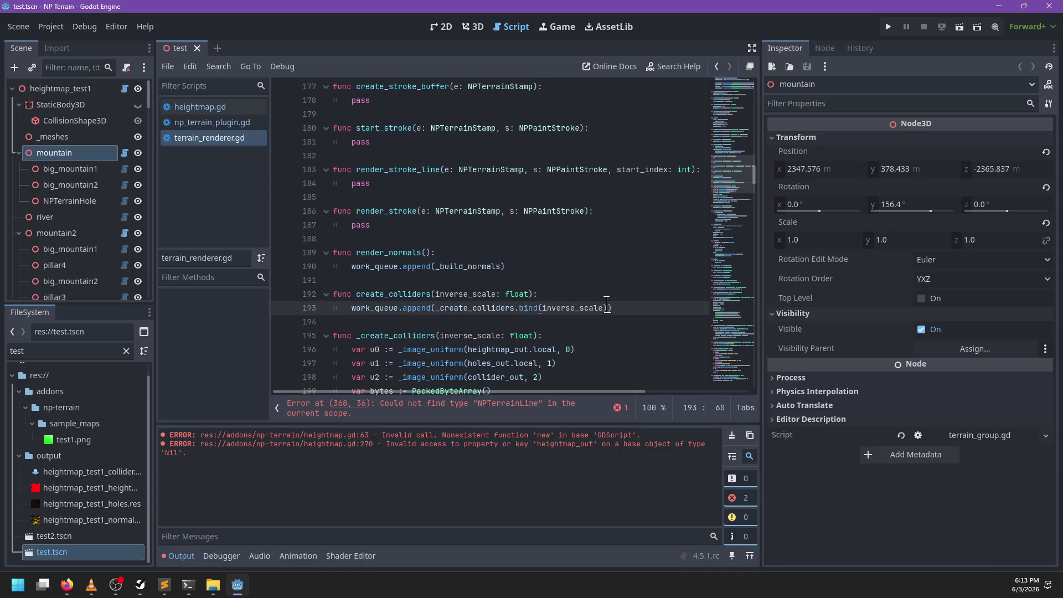
key("ctrl+f")
type("NP")
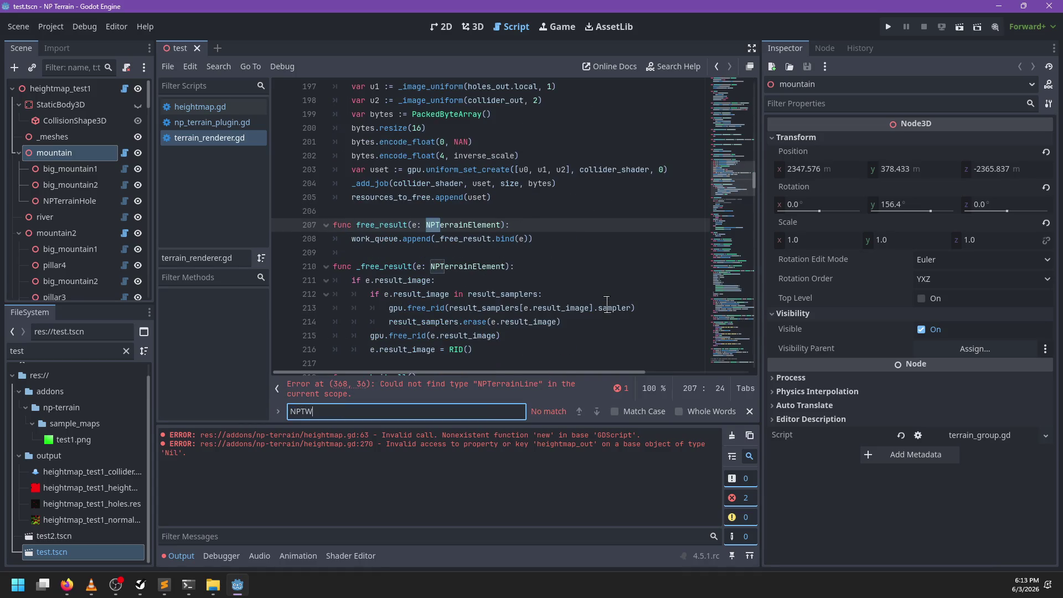
type("TerrainLine")
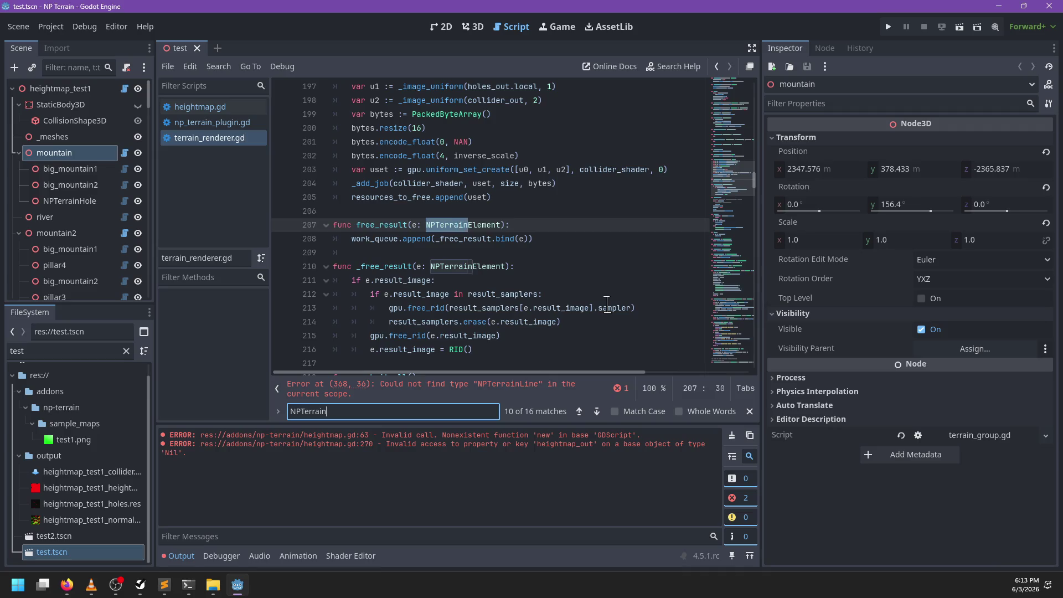
key("Escape")
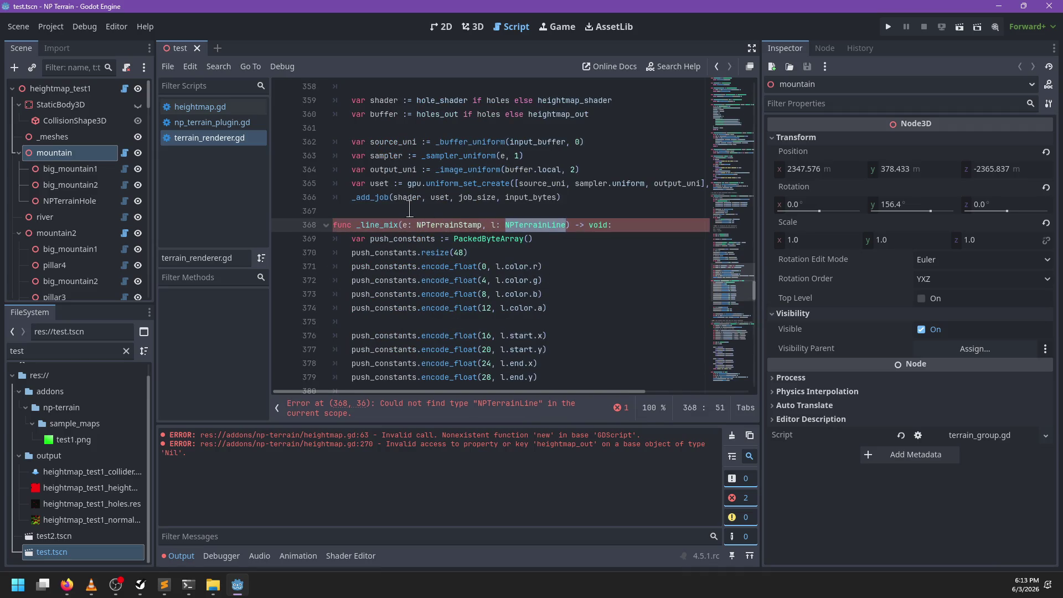
scroll(359, 148, "down", 2)
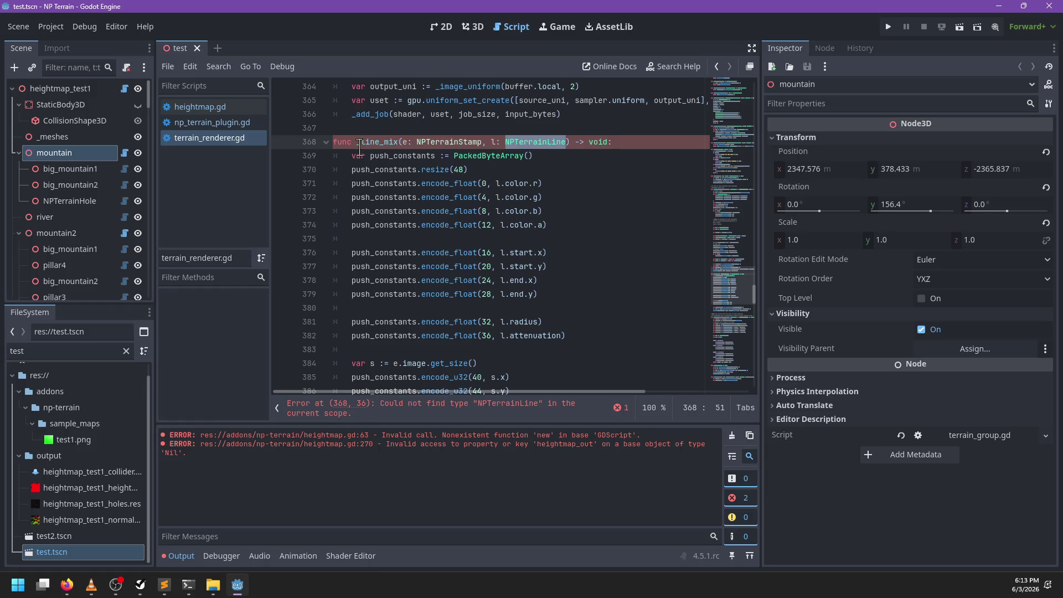
Step: Comment out the whole _line_mix function (lines 368–390), save, and close the test scene
left_click_drag(333, 141, 417, 239)
scroll(418, 239, "down", 5)
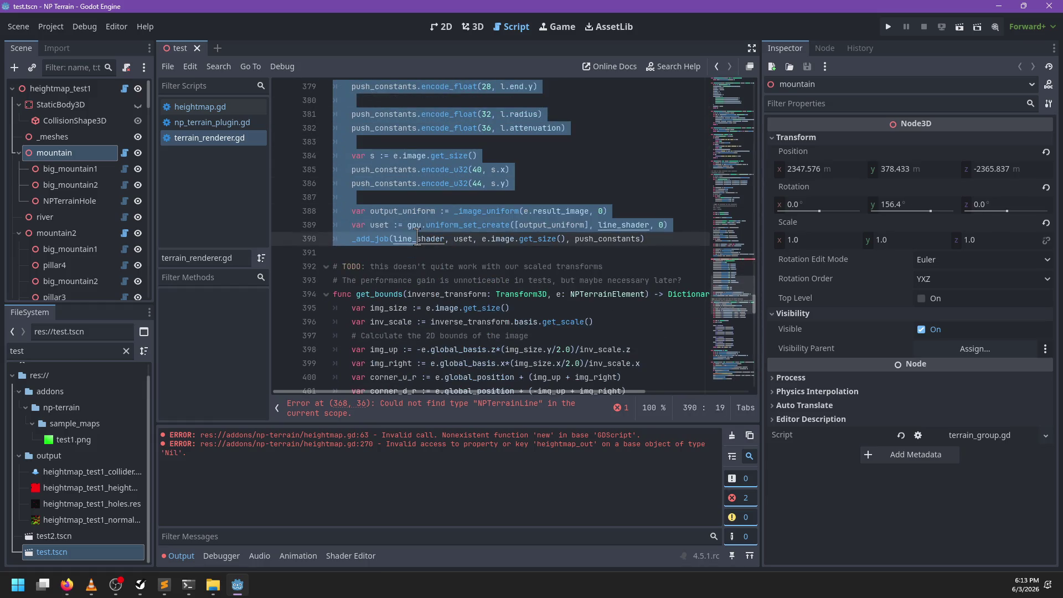
key("ctrl+k")
scroll(533, 266, "up", 7)
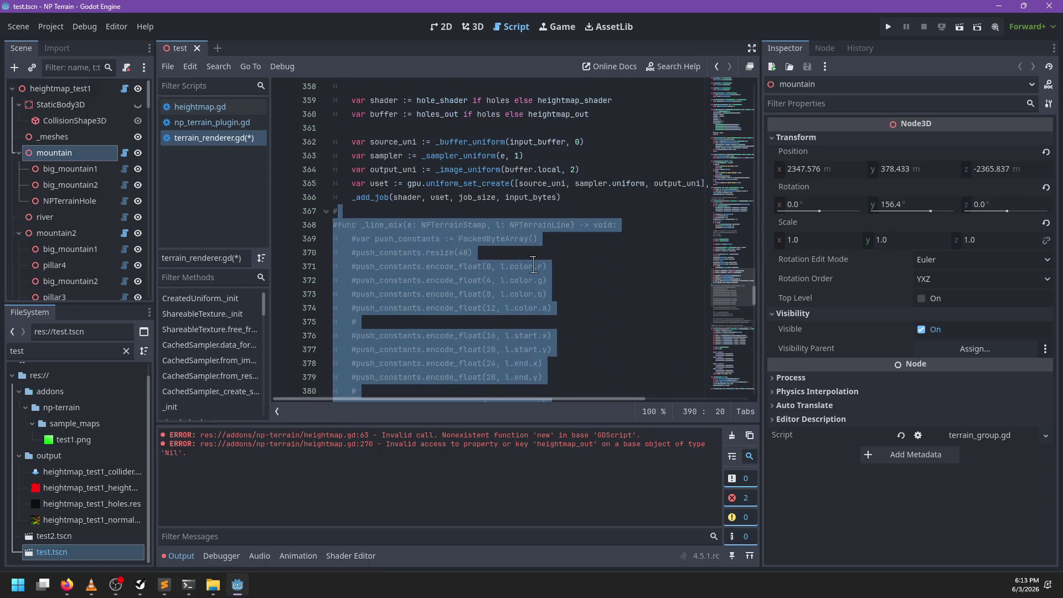
left_click(533, 266)
key("ctrl+s")
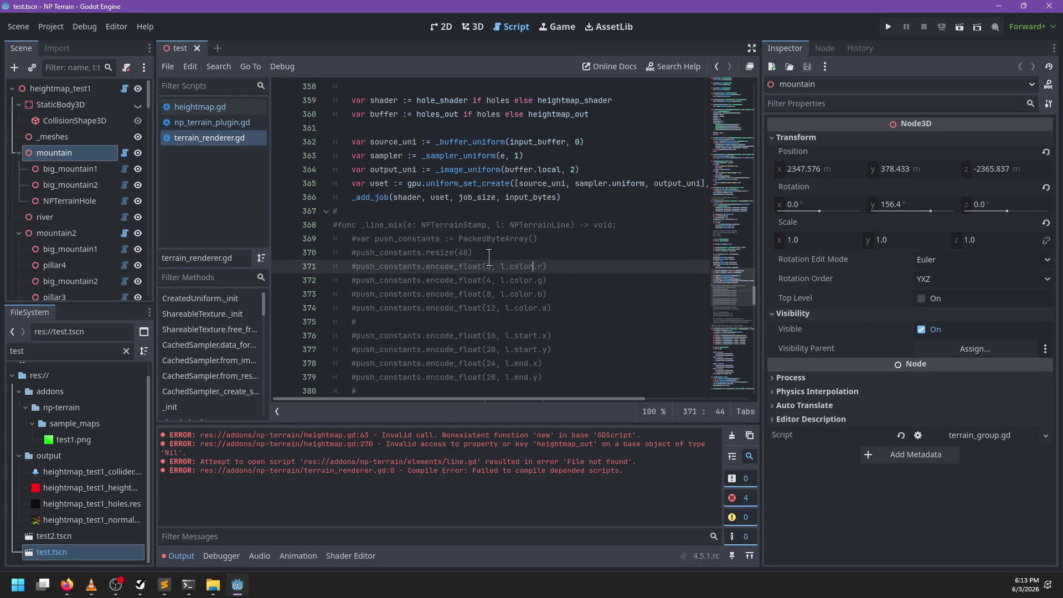
left_click(196, 48)
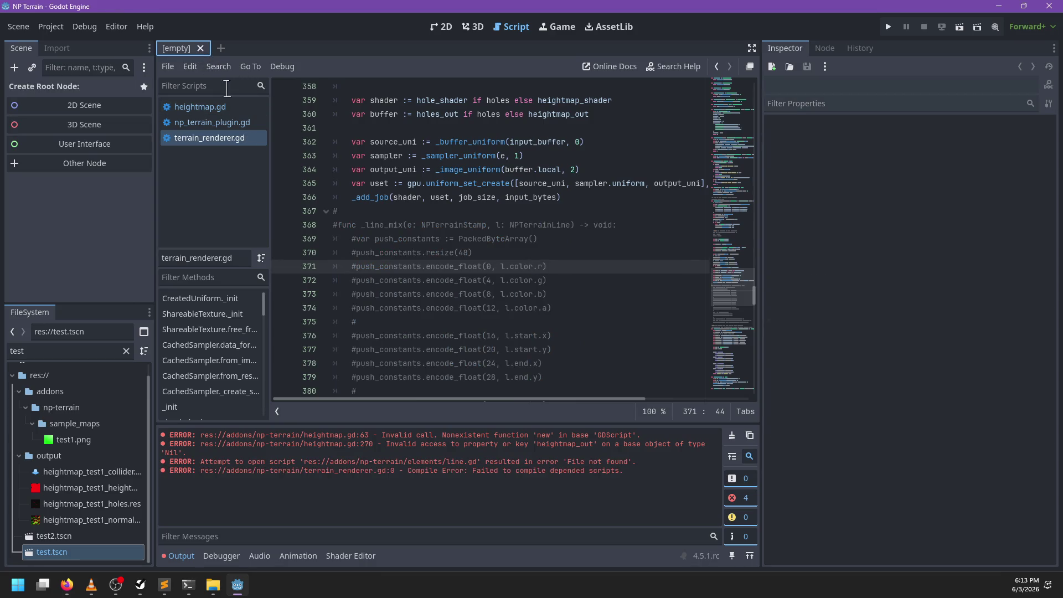
Step: Close all open scripts, clear the output, and reopen the test scene framed on big_mountain1
right_click(215, 140)
left_click(222, 228)
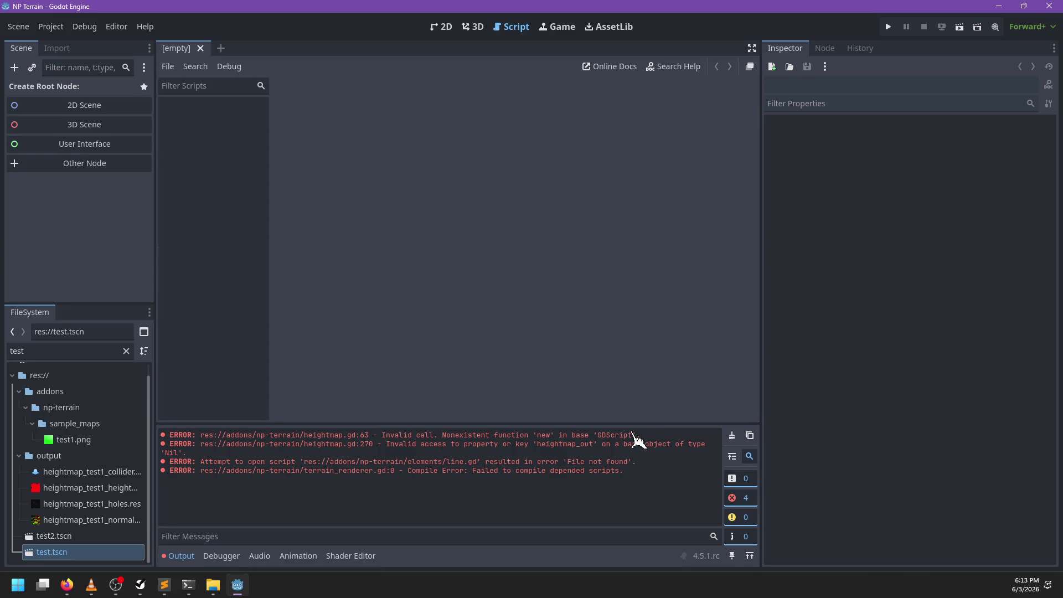
left_click(732, 435)
double_click(111, 552)
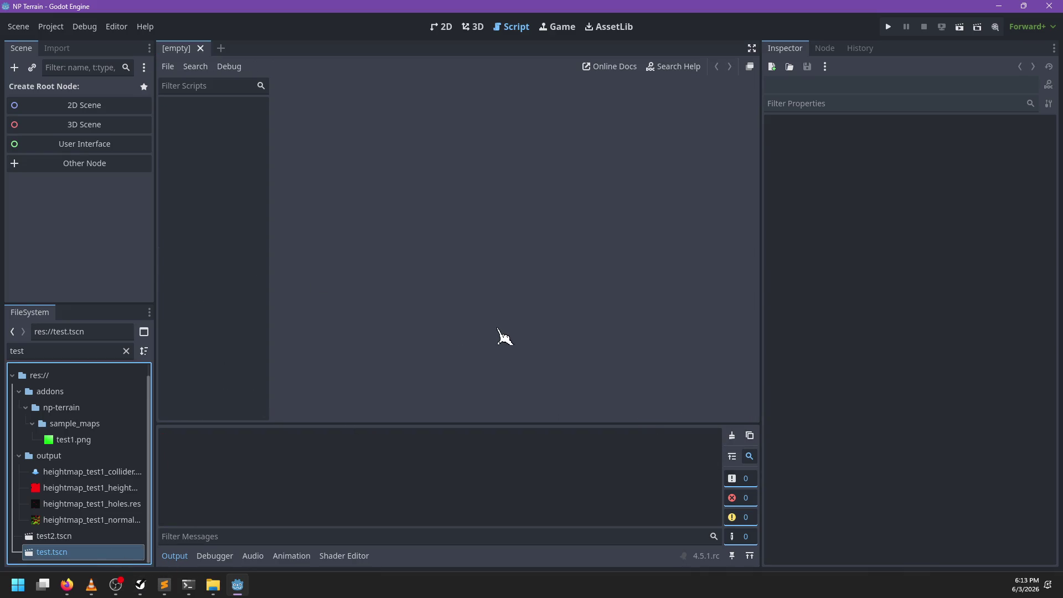
left_click(473, 27)
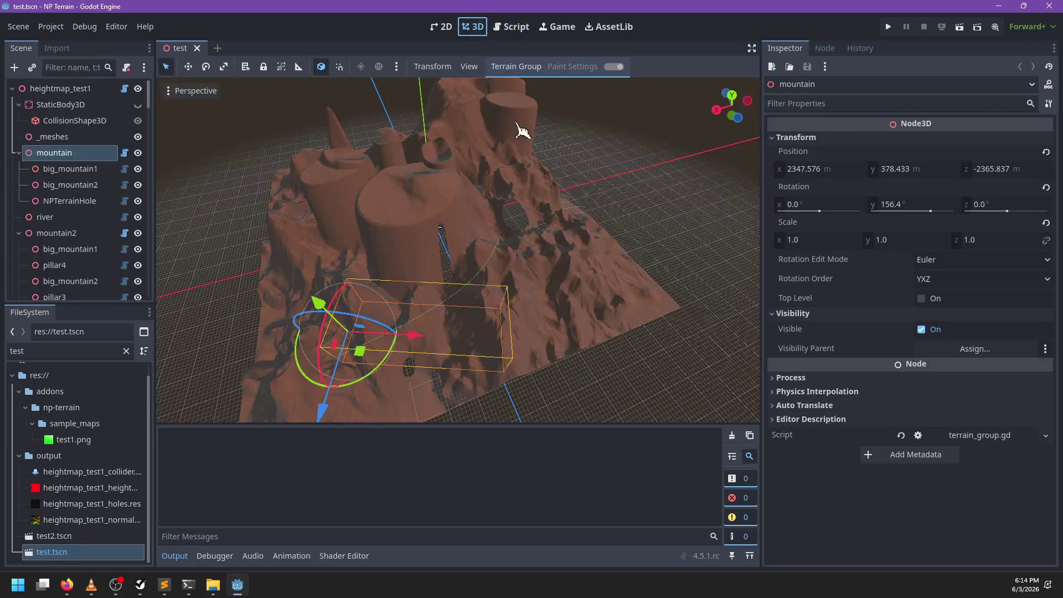
double_click(70, 169)
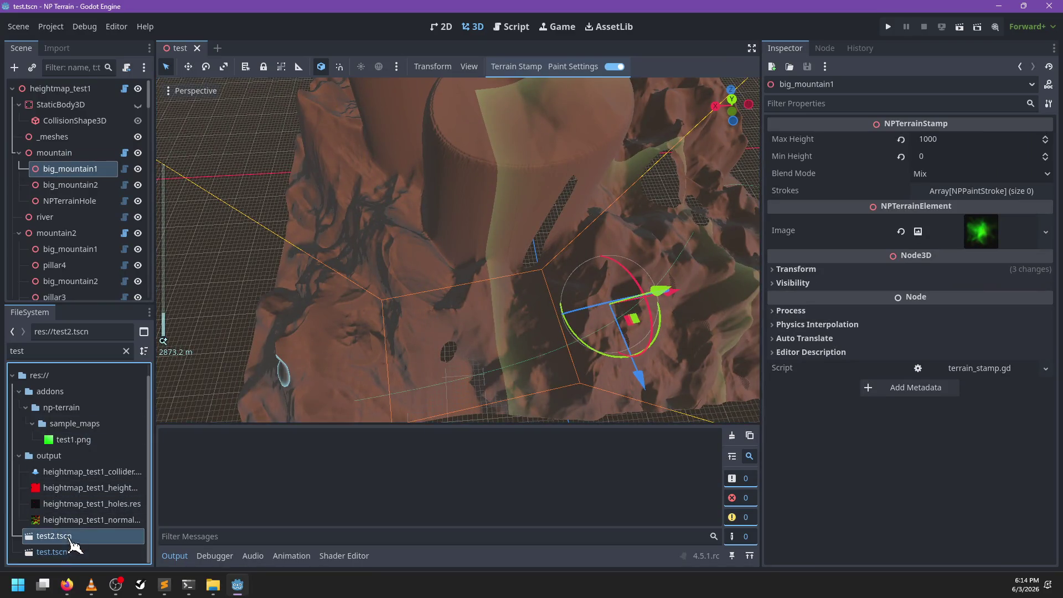
Step: Open test2.tscn and close the test scene
left_click(59, 536)
double_click(60, 536)
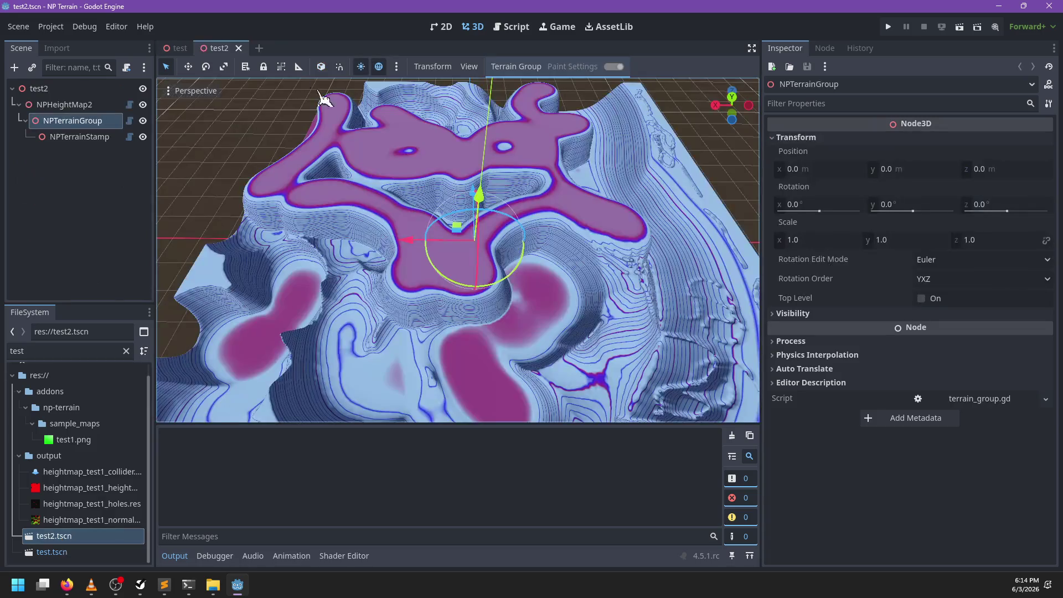
left_click(185, 48)
left_click(201, 48)
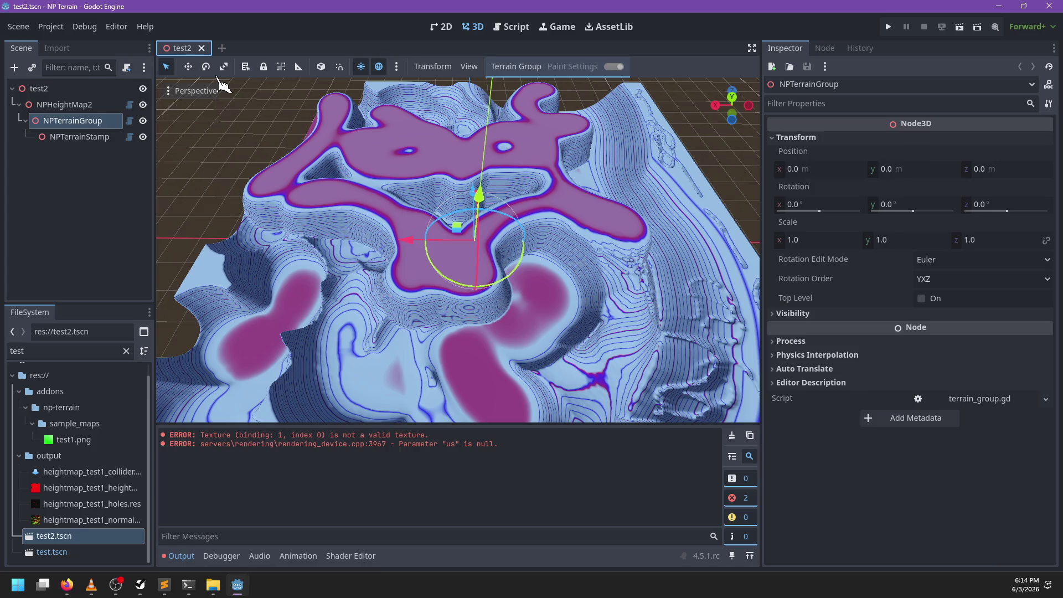
Step: Reparent NPTerrainStamp from NPTerrainGroup to directly under NPHeightMap2
left_click(72, 137)
scroll(446, 269, "up", 4)
mouse_move(447, 268)
left_mouse_down()
mouse_move(510, 304)
mouse_move(408, 285)
left_mouse_up()
scroll(511, 304, "up", 3)
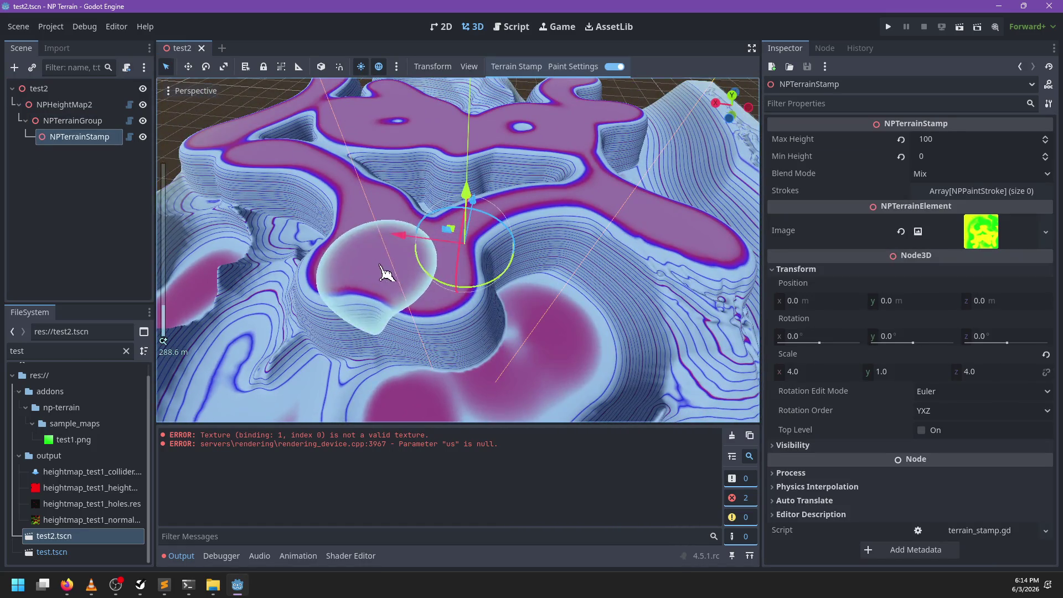
mouse_move(79, 137)
left_mouse_down()
mouse_move(71, 143)
mouse_move(72, 116)
left_mouse_up()
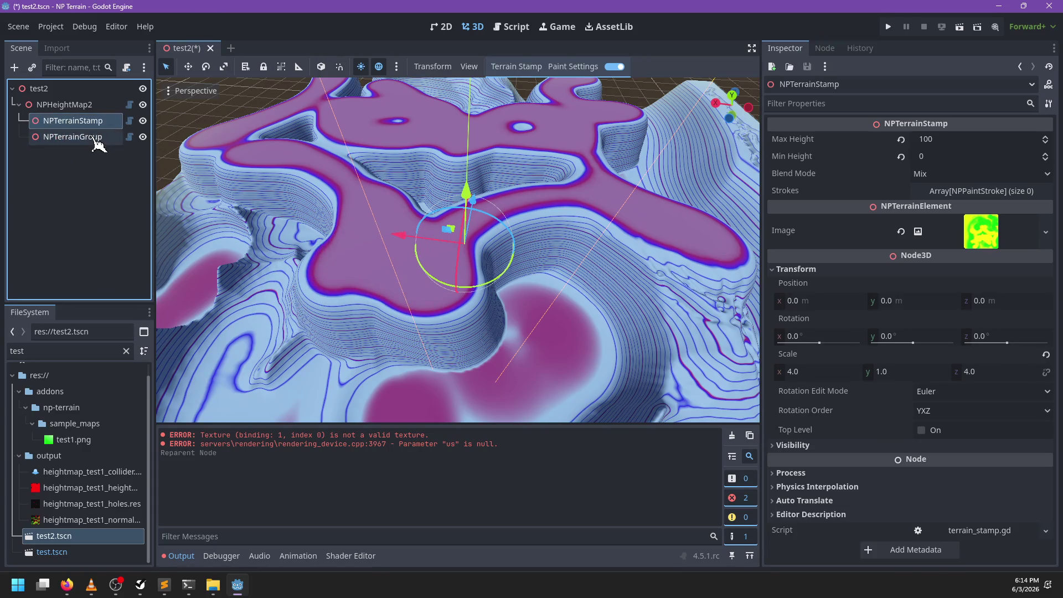
Step: Delete the NPTerrainGroup node and paint a test stroke with NPTerrainStamp
left_click(94, 139)
key("Delete")
key("Return")
left_click(93, 124)
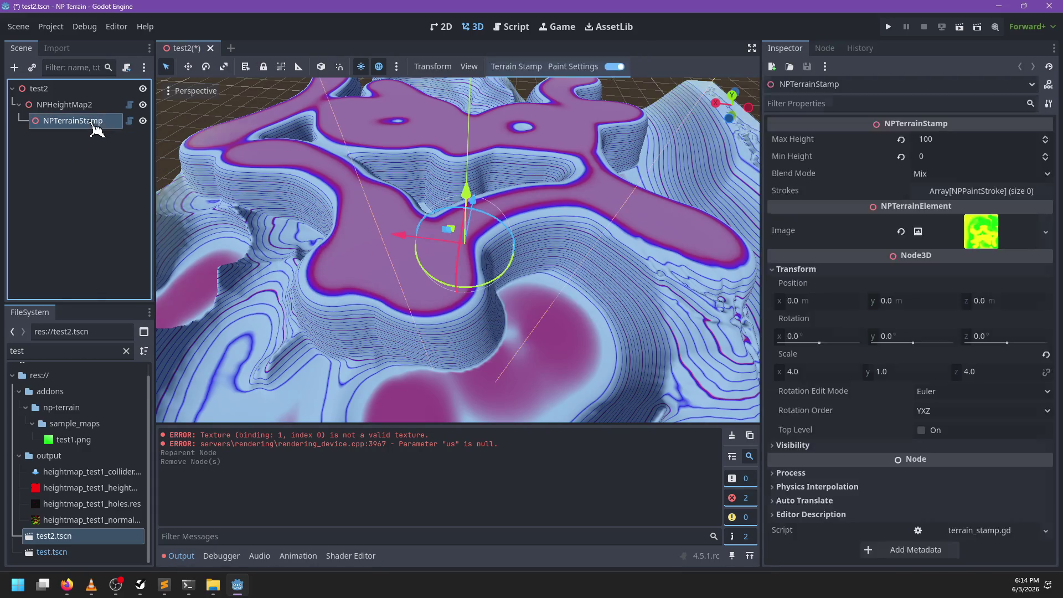
left_click_drag(419, 289, 360, 280)
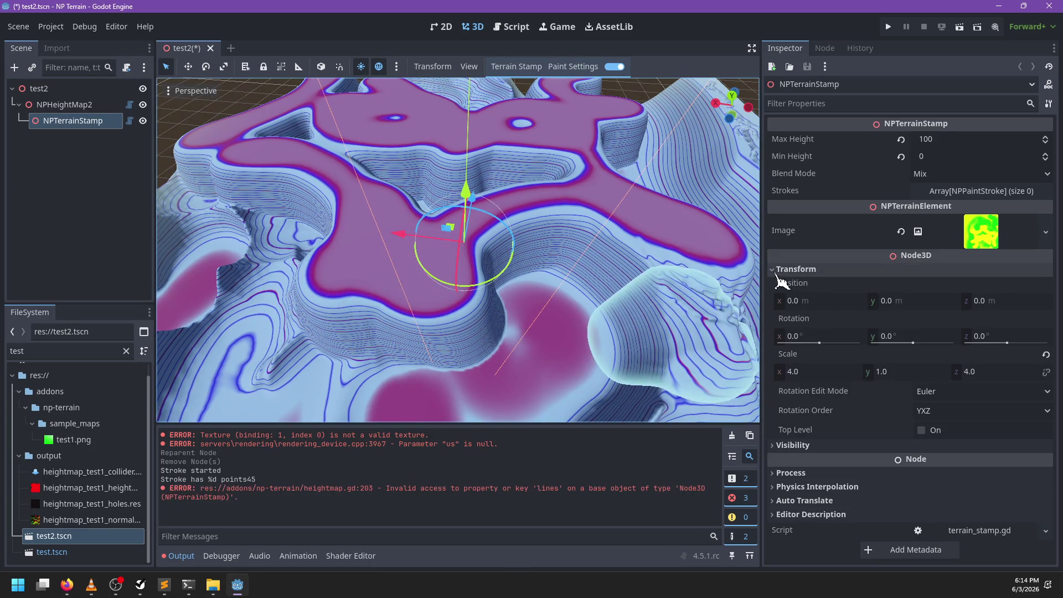
Step: Open heightmap.gd and find the 'Stroke has' print on line 162
left_click(512, 27)
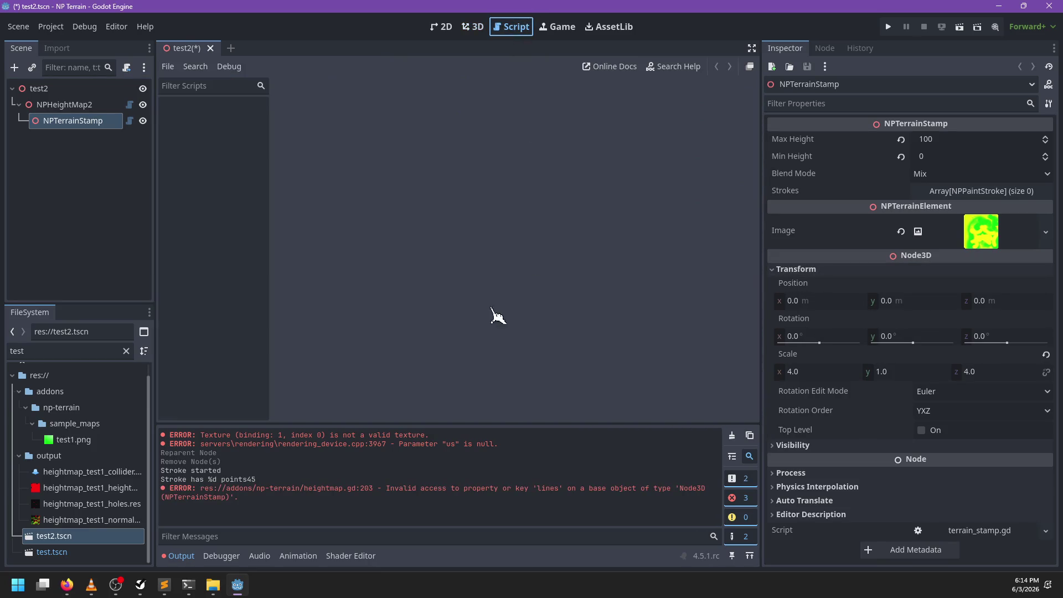
left_click(76, 351)
type("e")
left_click(129, 105)
key("ctrl+f")
type("Stroke has")
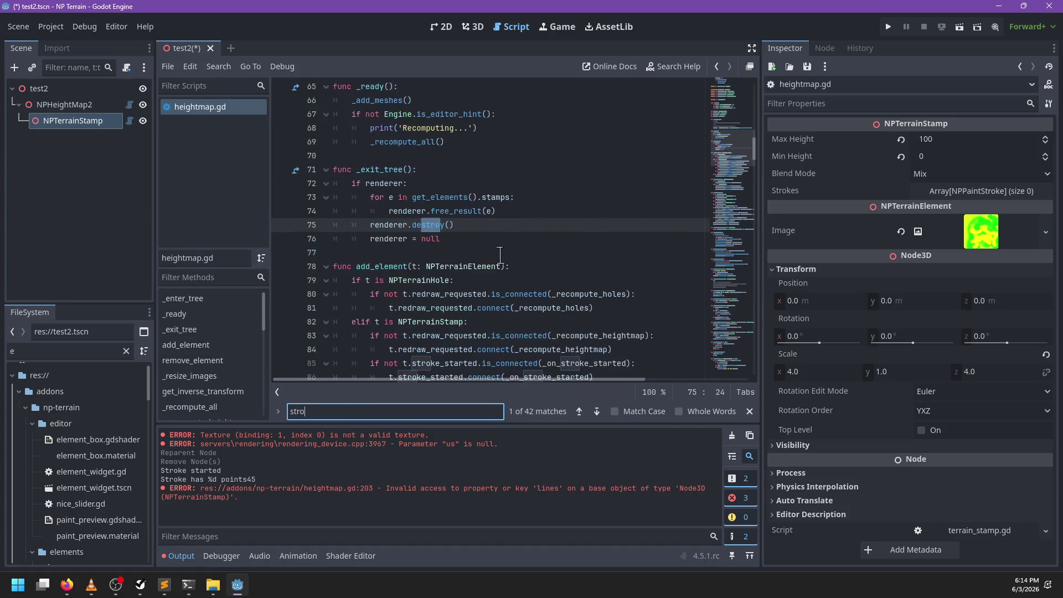
key("Escape")
Step: Add % after the print's format string to insert the point count, and save
left_click(486, 228)
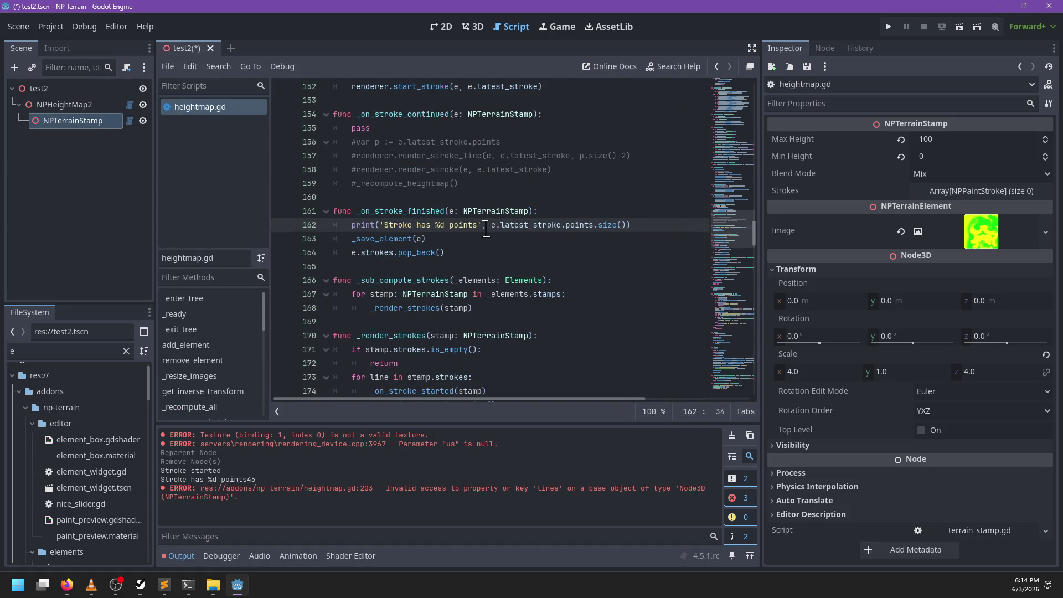
type("%")
key("ctrl+s")
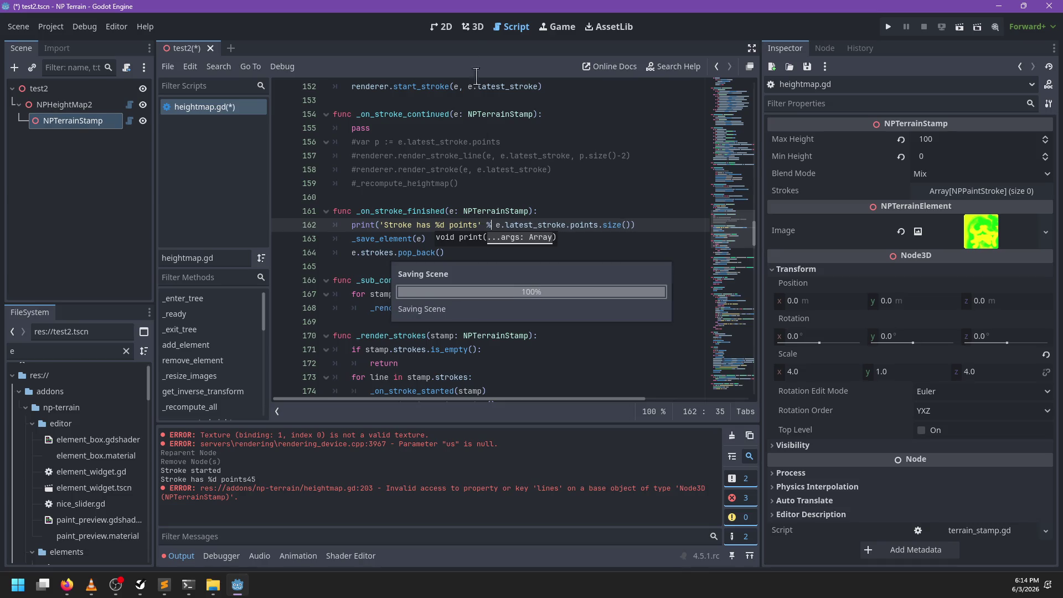
left_click(476, 27)
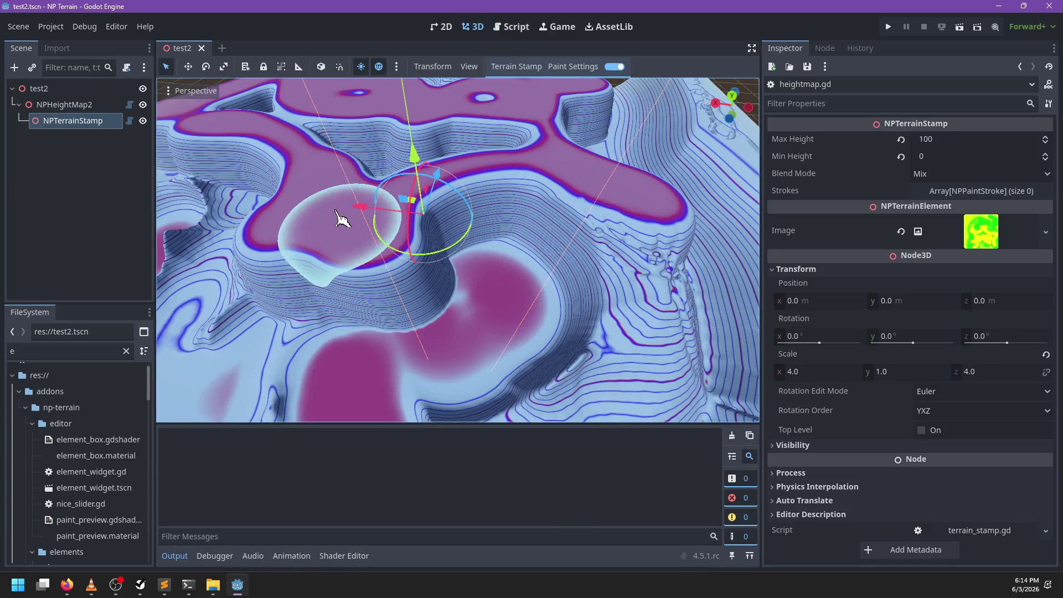
Step: Paint another test stroke and jump to the _save_element definition in heightmap.gd
left_click_drag(664, 324, 664, 321)
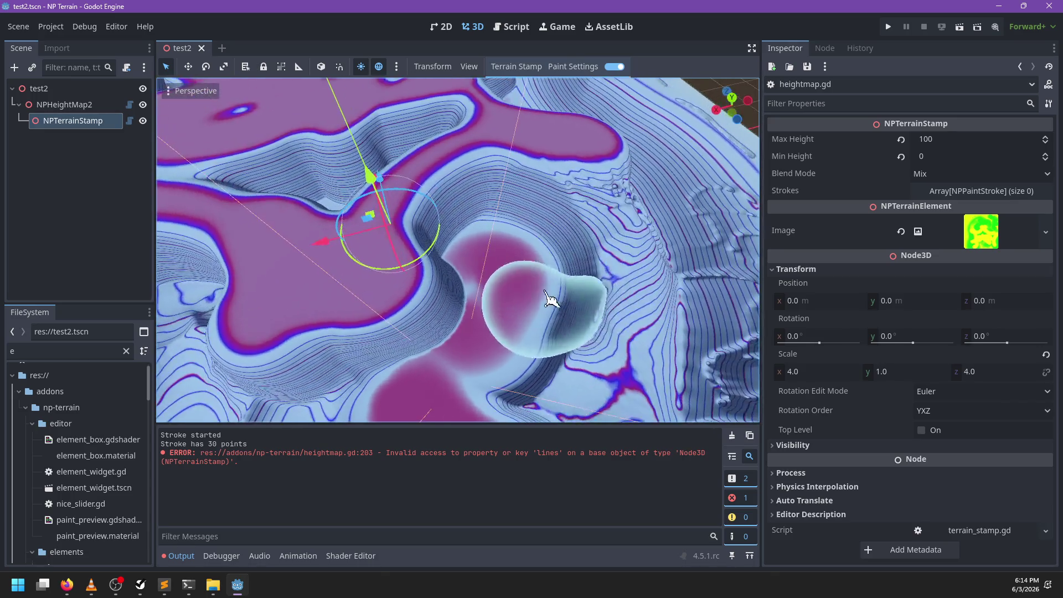
left_click(511, 26)
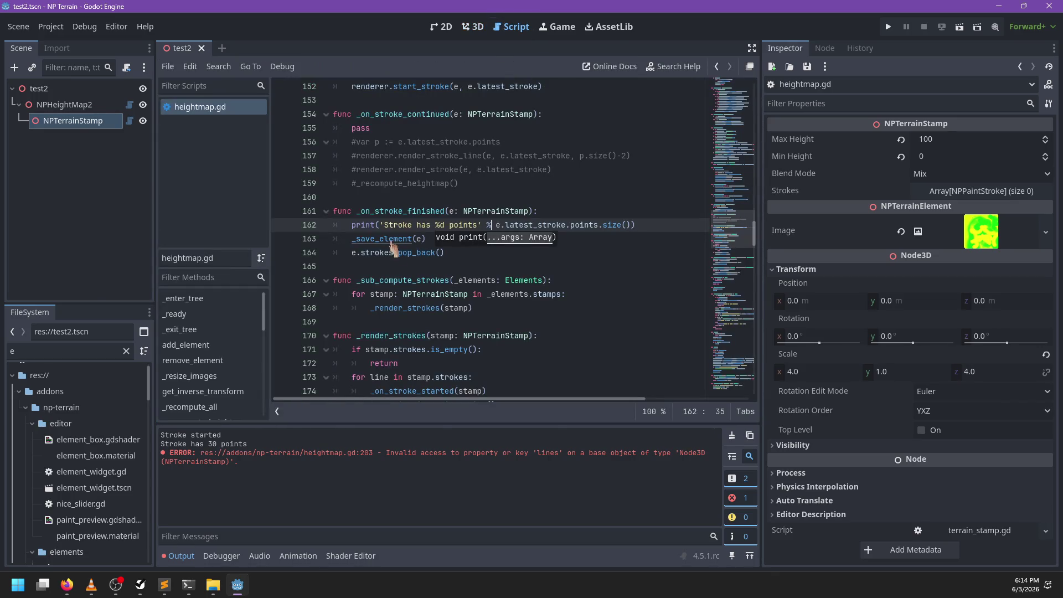
left_click(494, 254)
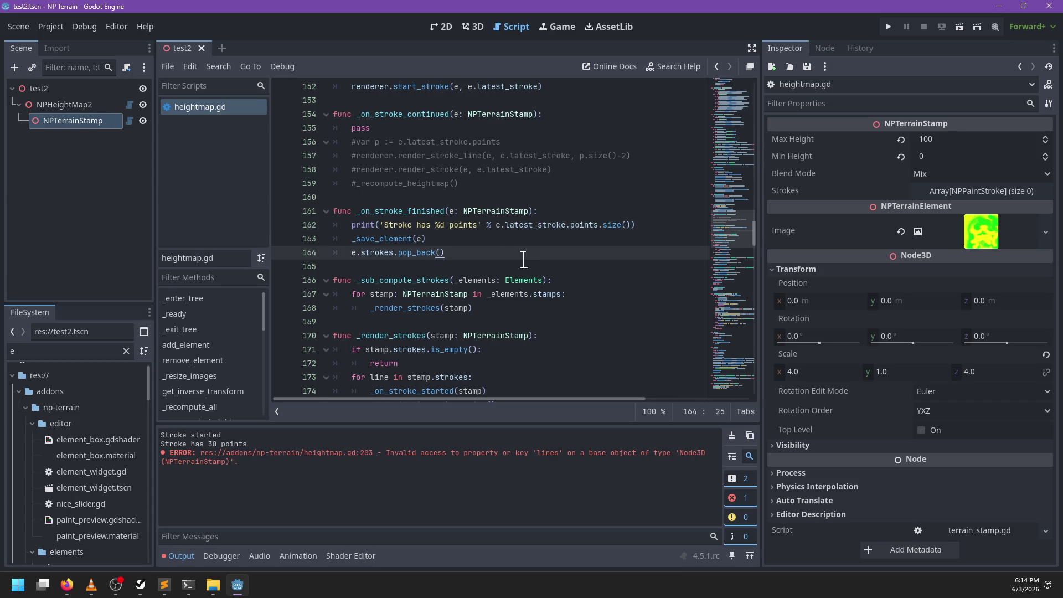
left_click(387, 238, "ctrl")
scroll(506, 239, "down", 2)
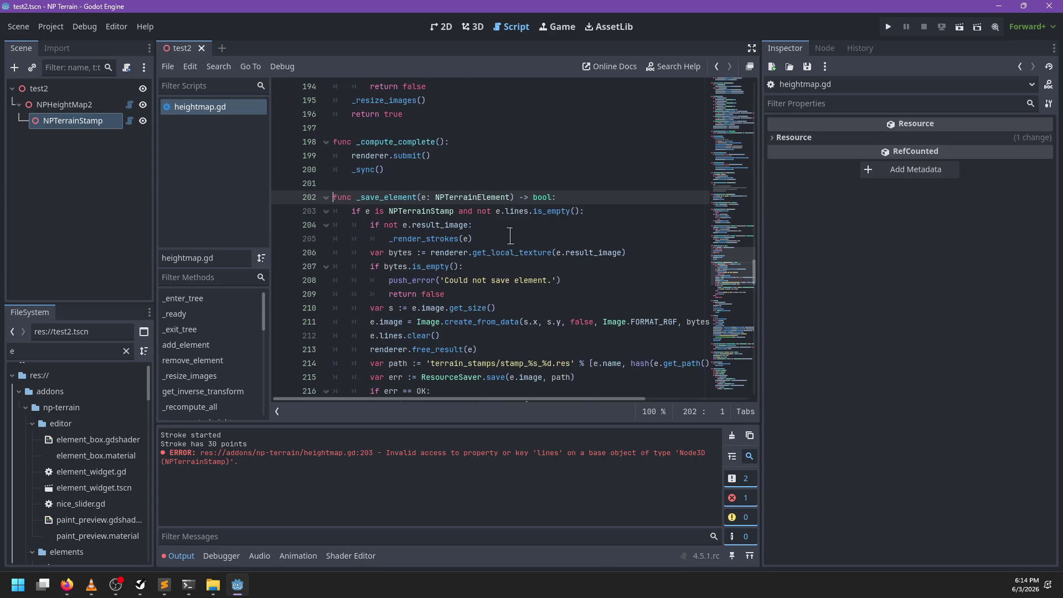
left_click(510, 239)
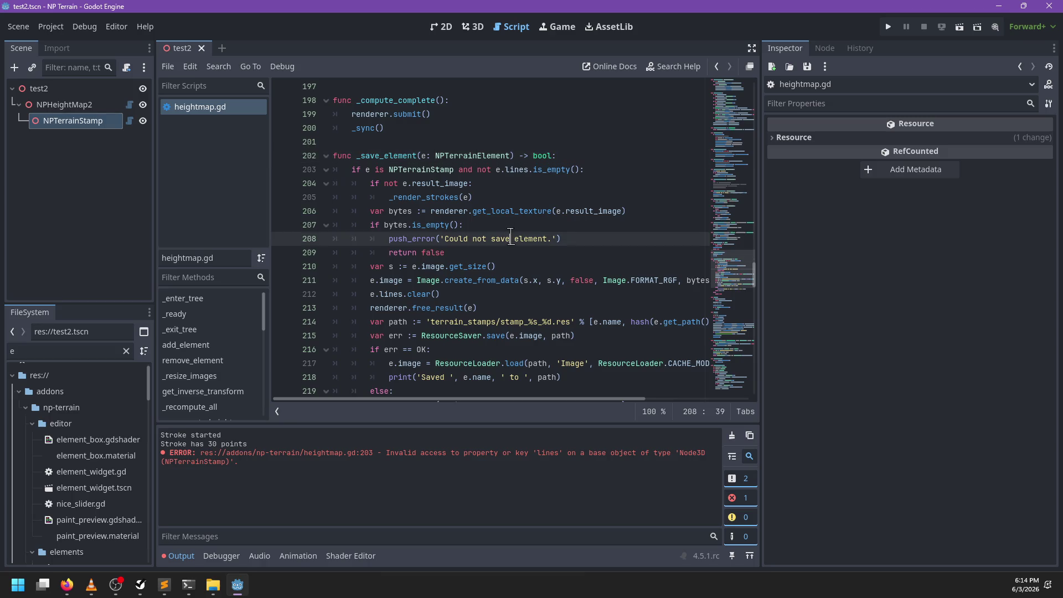
Step: Replace the invalid 'lines' references in _save_element with strokes and save
double_click(510, 169)
type("strokes")
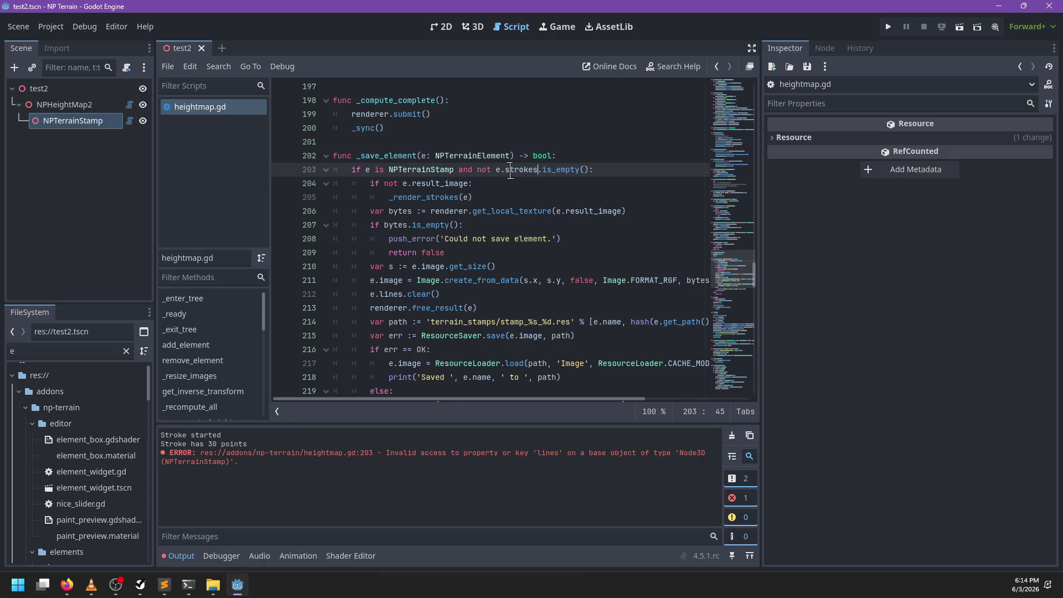
double_click(387, 294)
type("list")
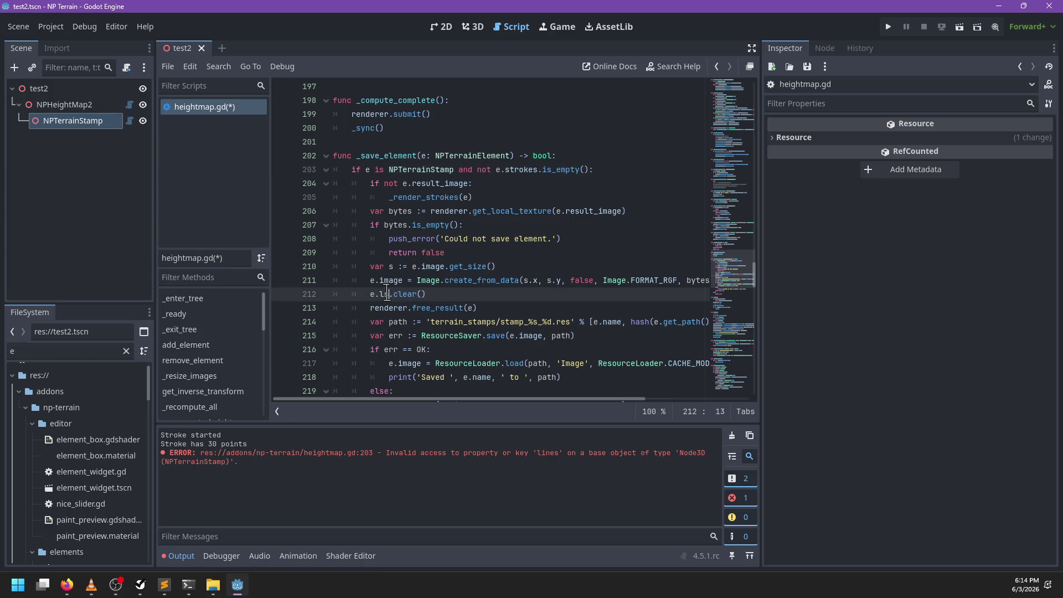
type("okes")
key("ctrl+s")
Step: Find the _save_element(e) call on line 163 in _on_stroke_finished
key("ctrl+f")
type("_save_element")
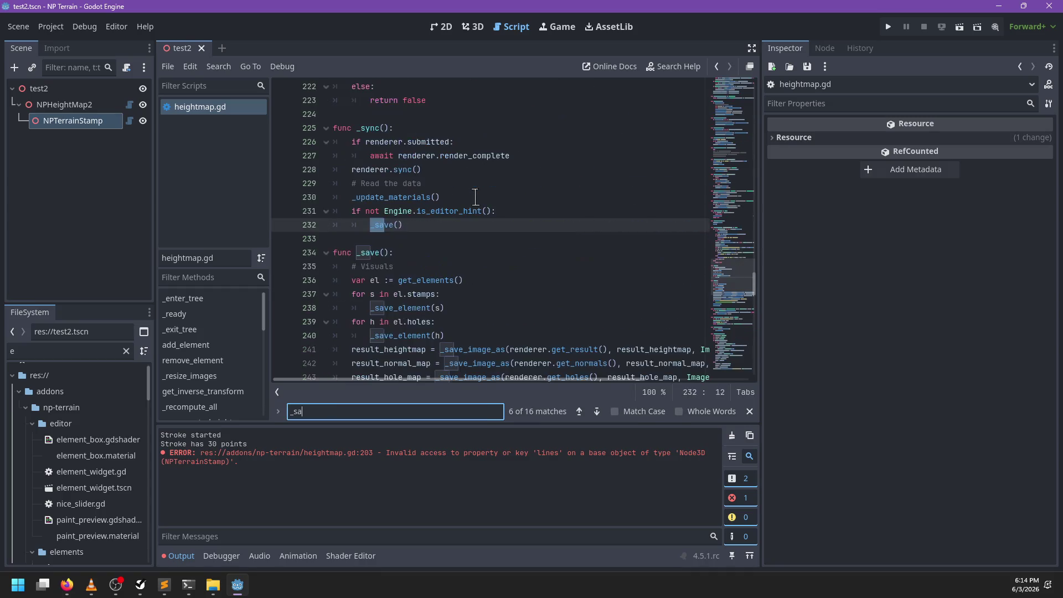
key("Return")
key("Return")
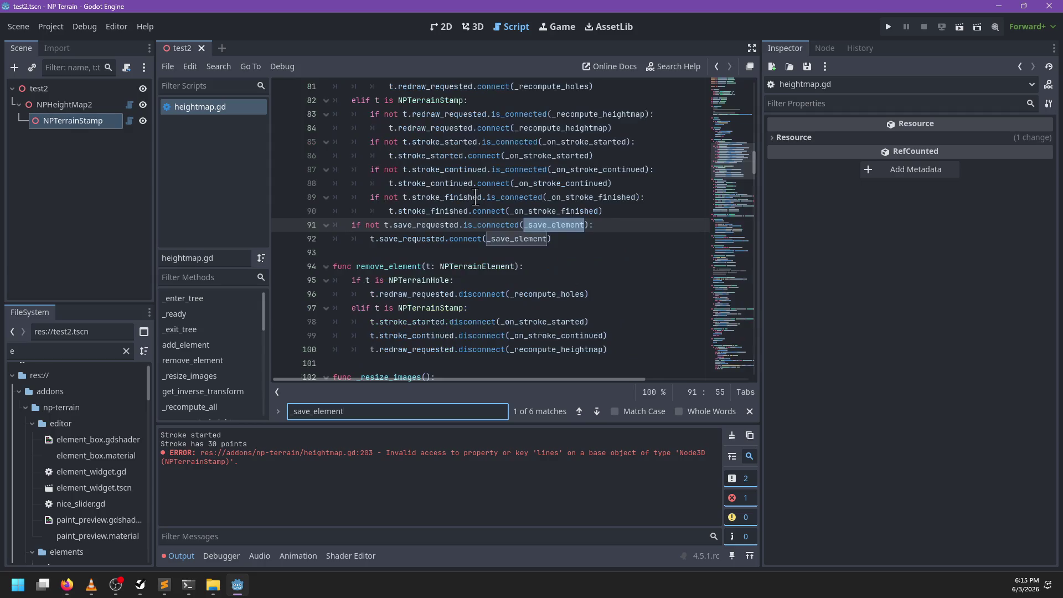
key("Return")
key("Return")
key("Escape")
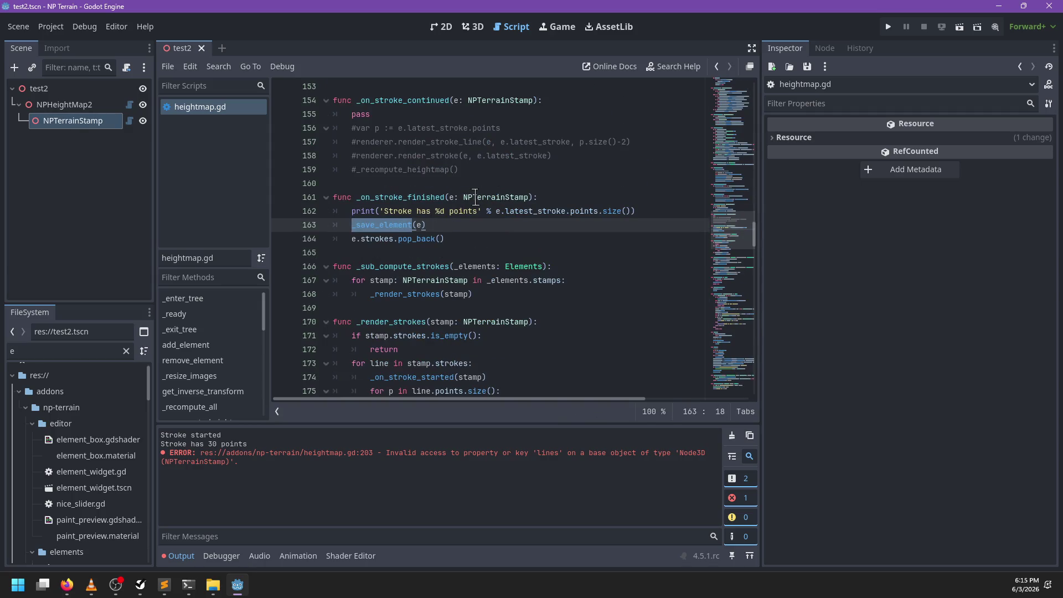
Step: Move e.strokes.pop_back() above the _save_element(e) call and save
left_click_drag(447, 225, 449, 239)
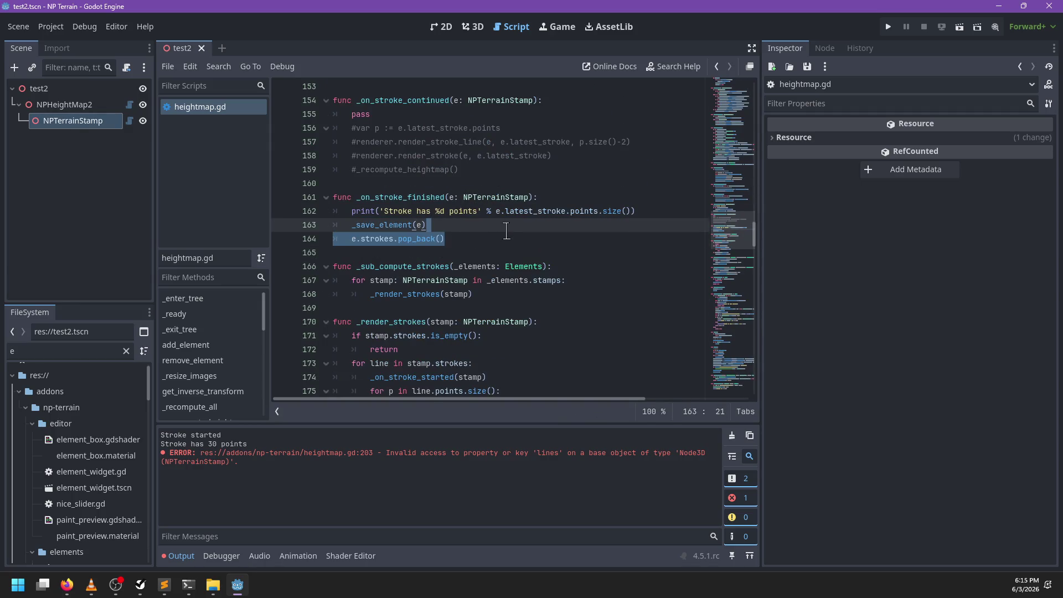
key("BackSpace")
key("ctrl+z")
key("alt+Up")
key("ctrl+s")
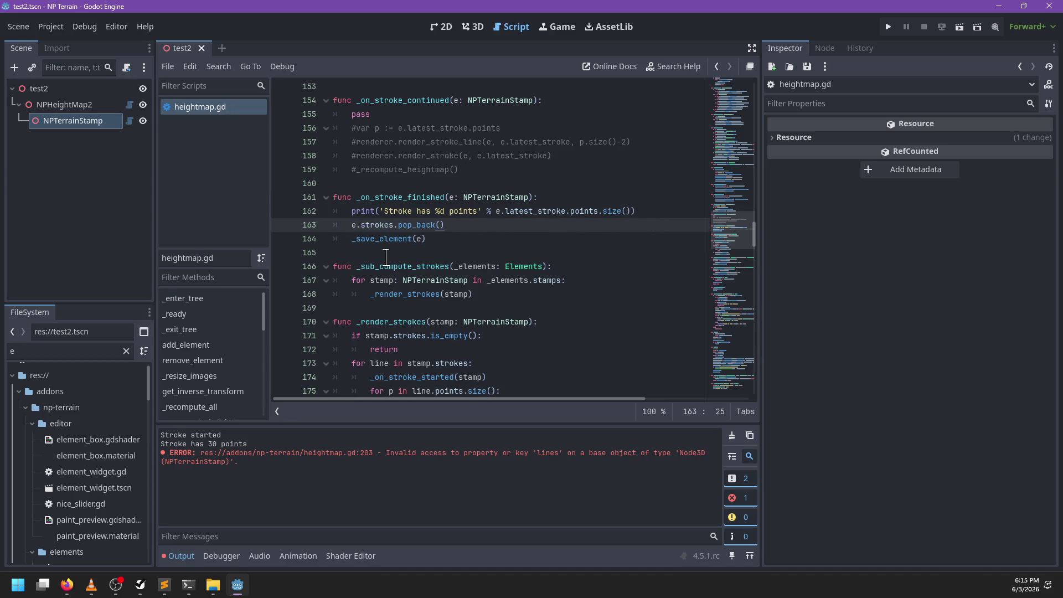
left_click(472, 26)
Step: Paint four test strokes across the terrain (logged at 70 and 176 points), clearing the Output log between them
mouse_move(468, 223)
left_mouse_down()
mouse_move(498, 375)
mouse_move(636, 213)
left_mouse_up()
scroll(576, 296, "down", 4)
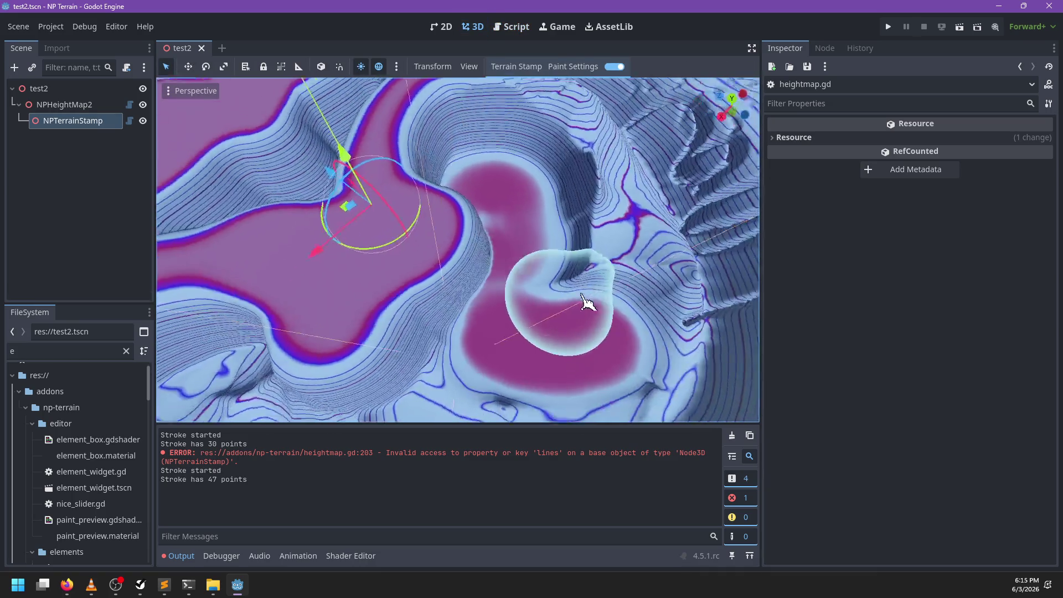
mouse_move(573, 298)
left_mouse_down()
mouse_move(541, 308)
mouse_move(503, 356)
mouse_move(476, 366)
left_mouse_up()
mouse_move(399, 345)
left_mouse_down()
mouse_move(574, 211)
mouse_move(602, 344)
mouse_move(427, 288)
mouse_move(598, 360)
mouse_move(404, 423)
mouse_move(534, 224)
mouse_move(493, 244)
mouse_move(218, 500)
left_mouse_up()
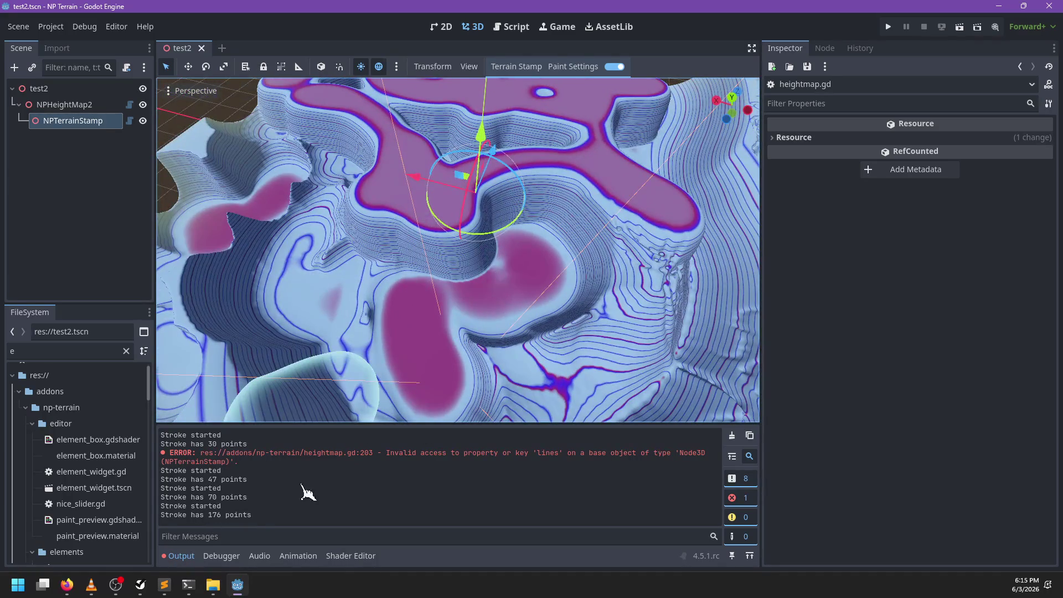
left_click(732, 435)
mouse_move(533, 277)
left_mouse_down()
mouse_move(450, 237)
mouse_move(520, 286)
mouse_move(458, 293)
mouse_move(486, 323)
left_mouse_up()
mouse_move(486, 323)
left_mouse_down()
mouse_move(503, 309)
mouse_move(642, 343)
left_mouse_up()
left_click(732, 435)
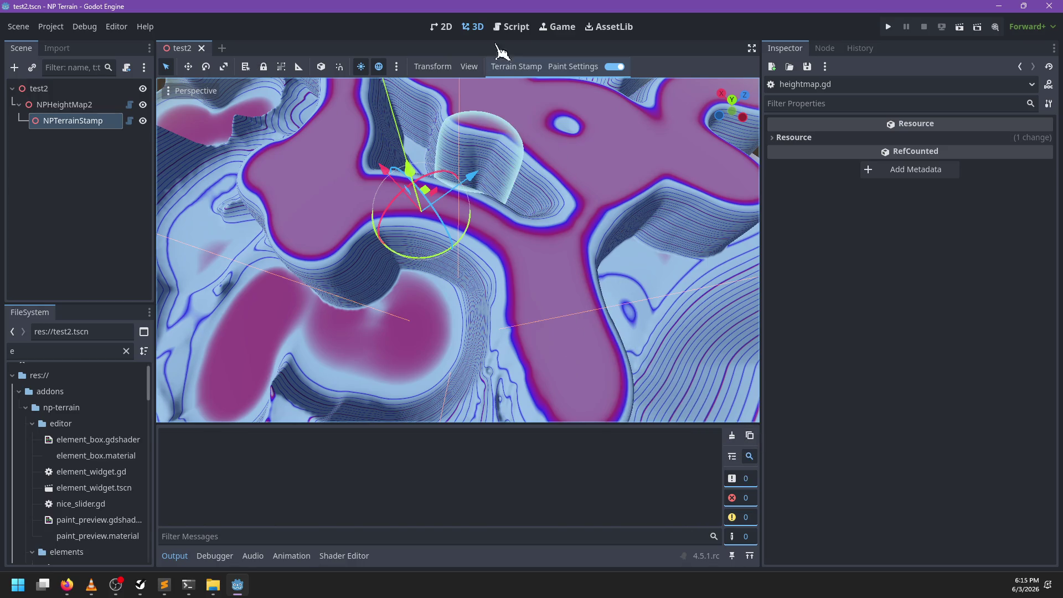
left_click(515, 28)
scroll(478, 187, "up", 5)
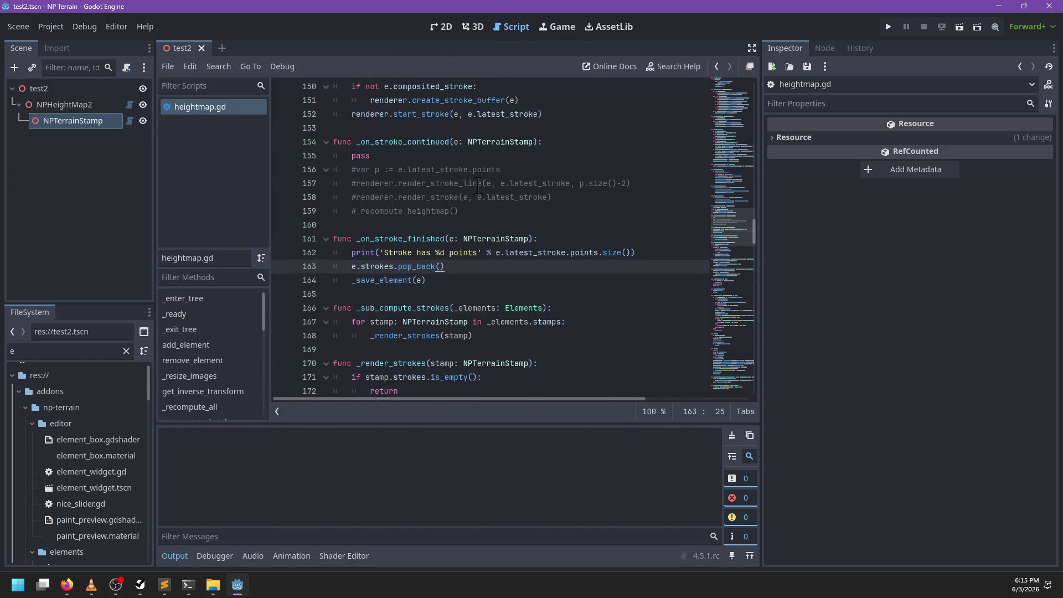
Step: Go from the create_stroke_buffer call in _on_stroke_started to its pass-stub definition in terrain_renderer.gd
scroll(478, 187, "up", 2)
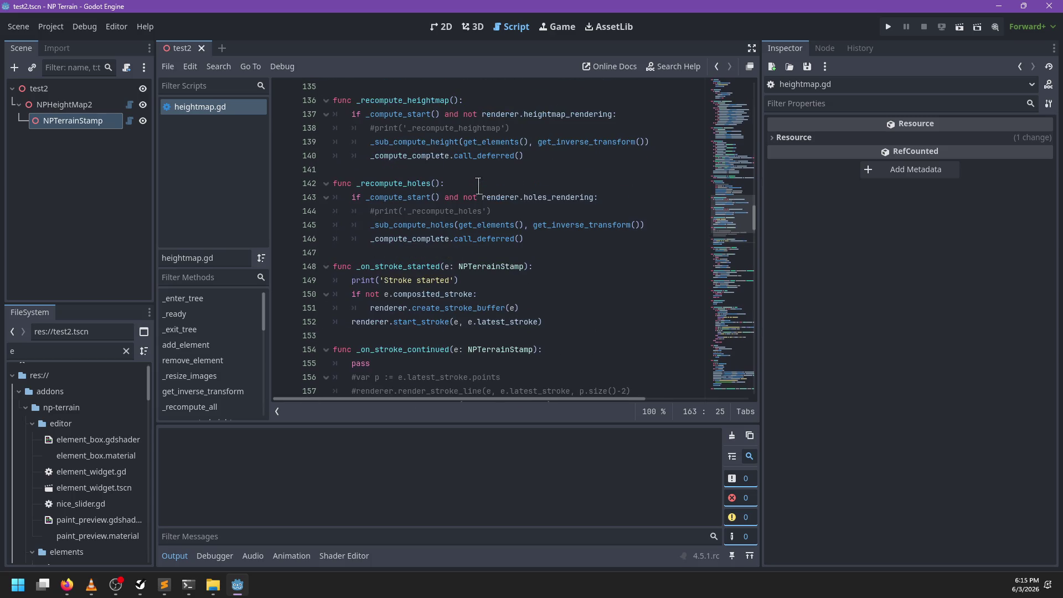
scroll(479, 186, "down", 3)
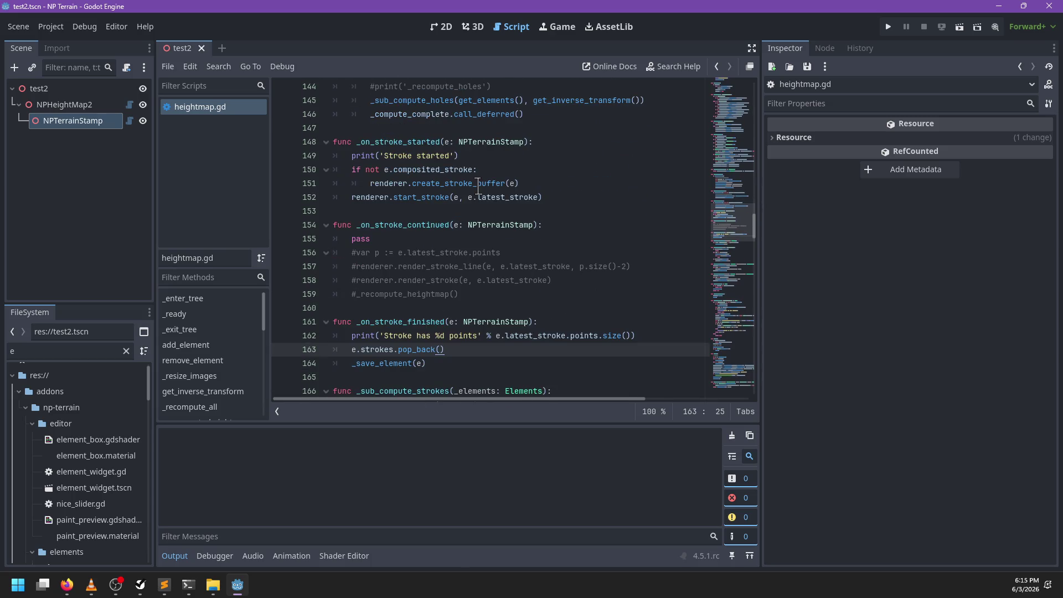
scroll(478, 187, "up", 2)
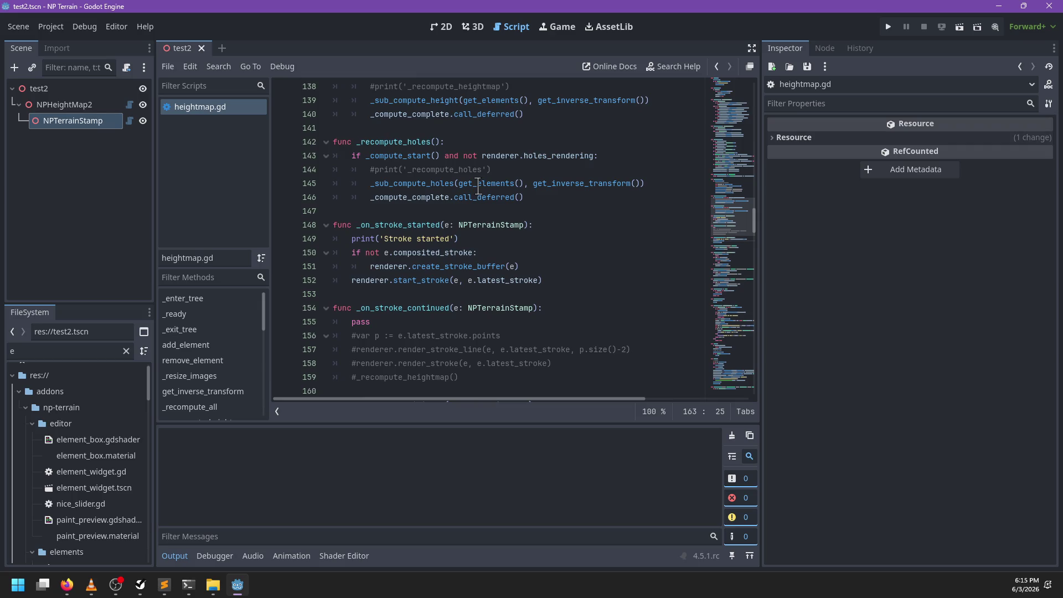
scroll(479, 186, "down", 1)
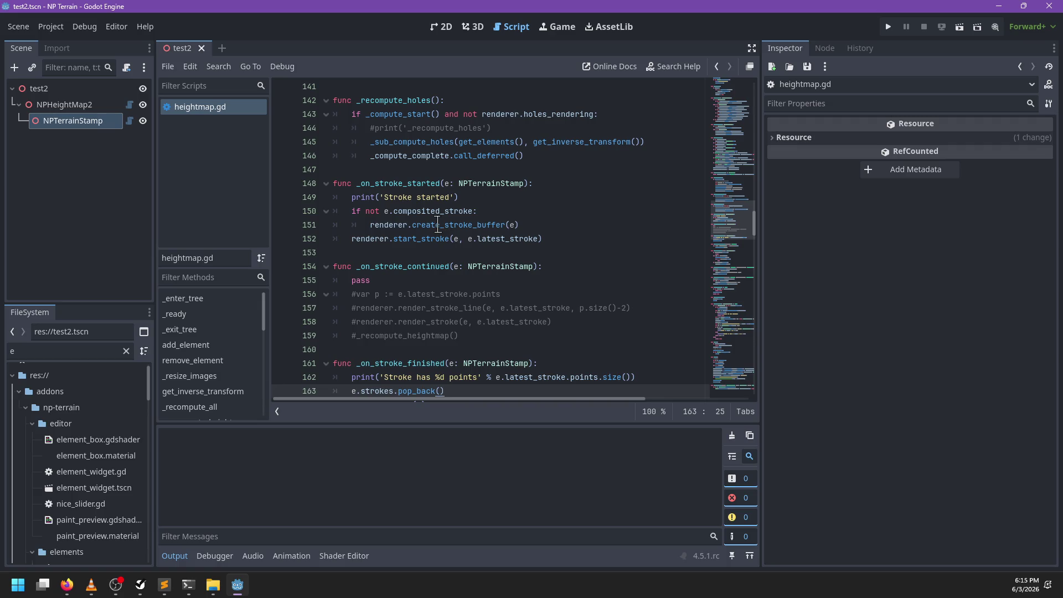
double_click(429, 239)
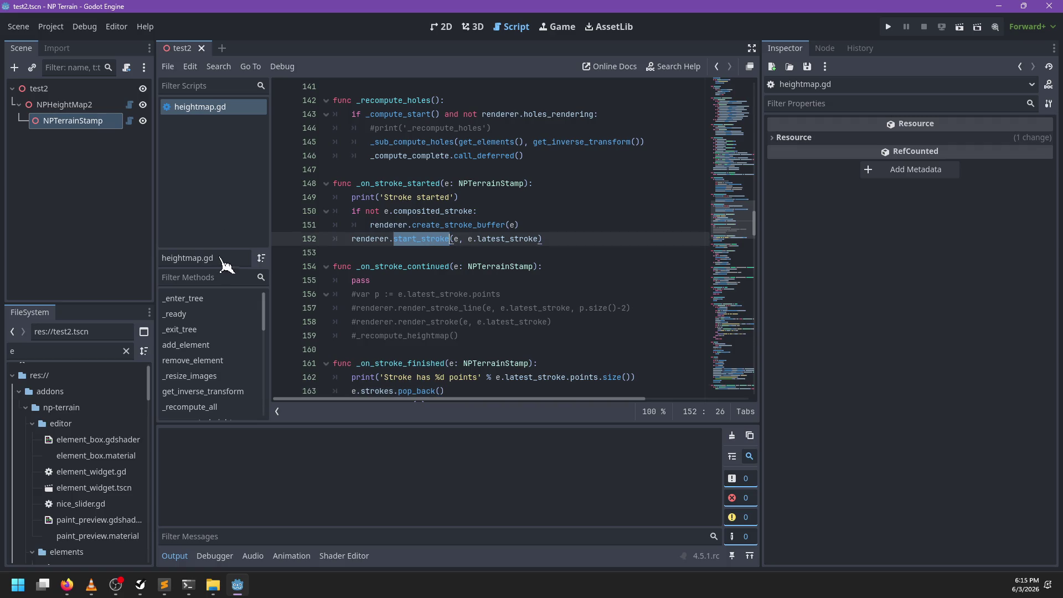
left_click(465, 225, "ctrl")
scroll(494, 240, "up", 2)
key("ctrl+f")
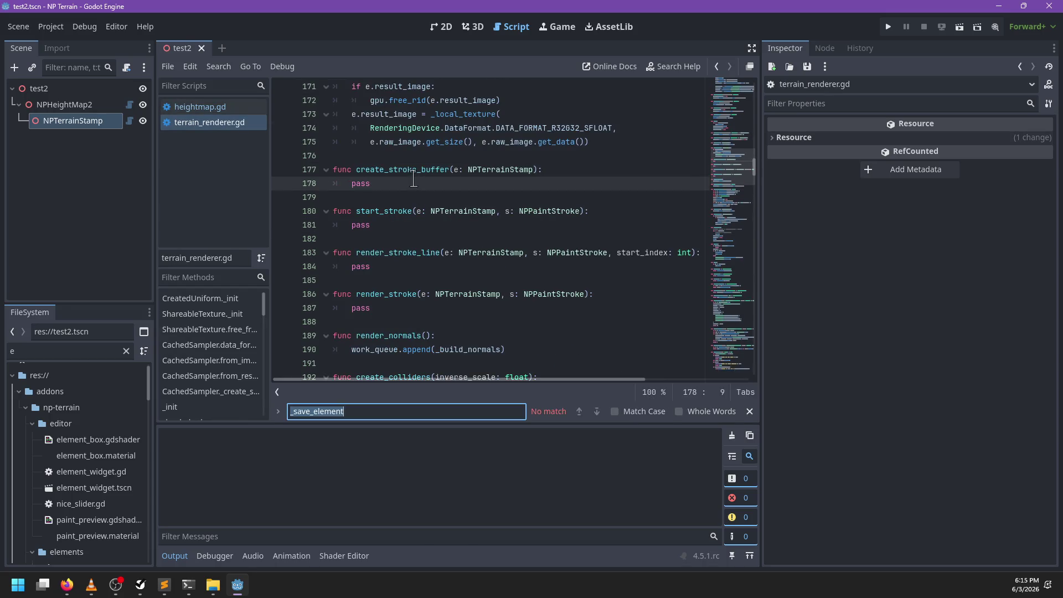
Step: Search terrain_renderer.gd for result_image and step to its match in _free_result
type("result_image")
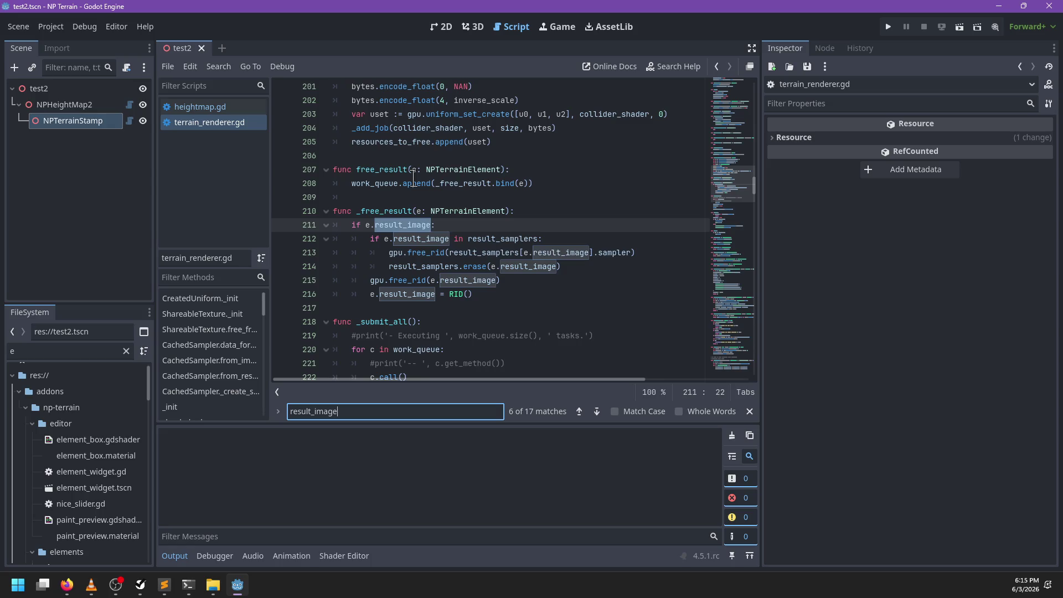
key("Escape")
key("ctrl+f")
key("Return")
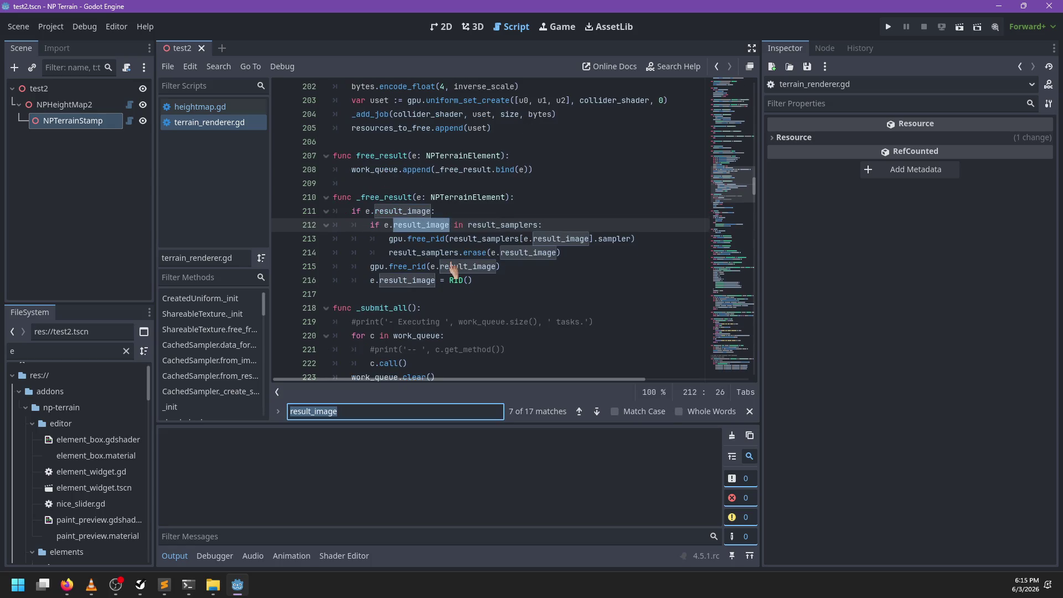
key("Escape")
Step: In _free_result, add a check for an NPTerrainStamp that has a composited_stroke
left_click(495, 278)
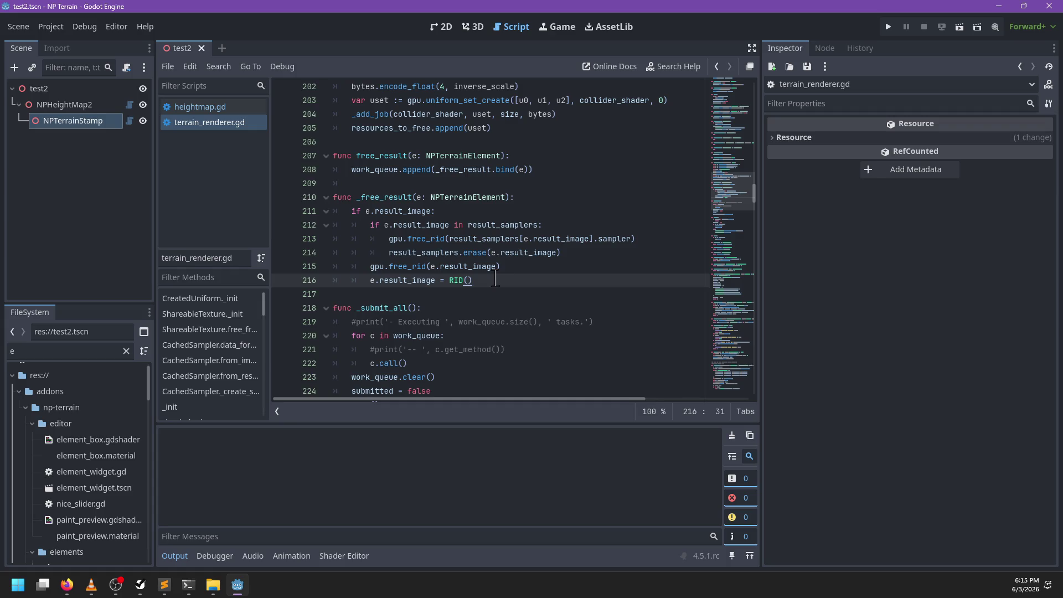
key("Return")
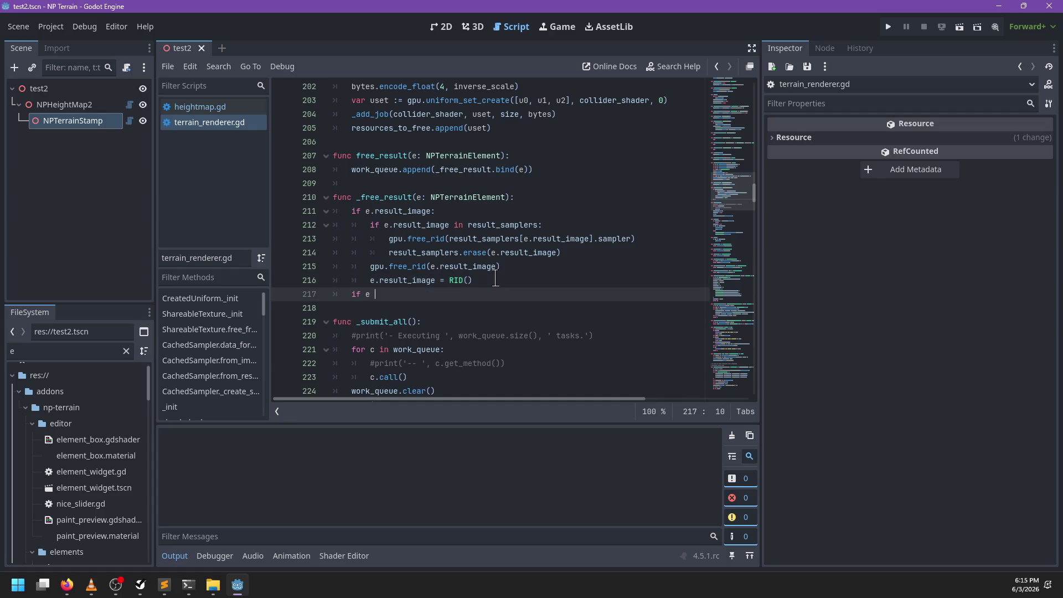
type("PTerrainSt")
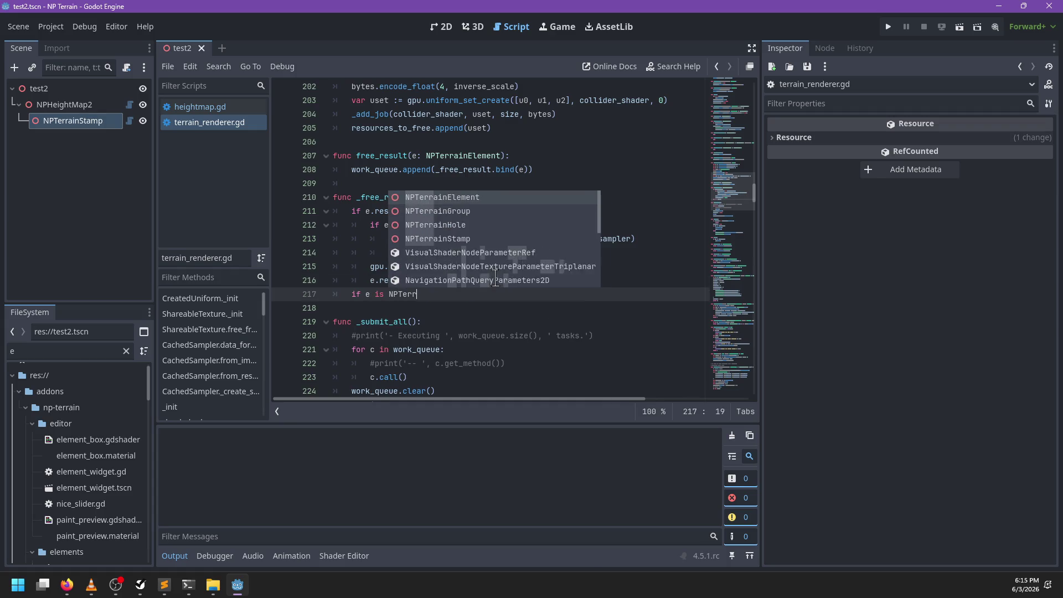
key("Return")
type(":")
key("Return")
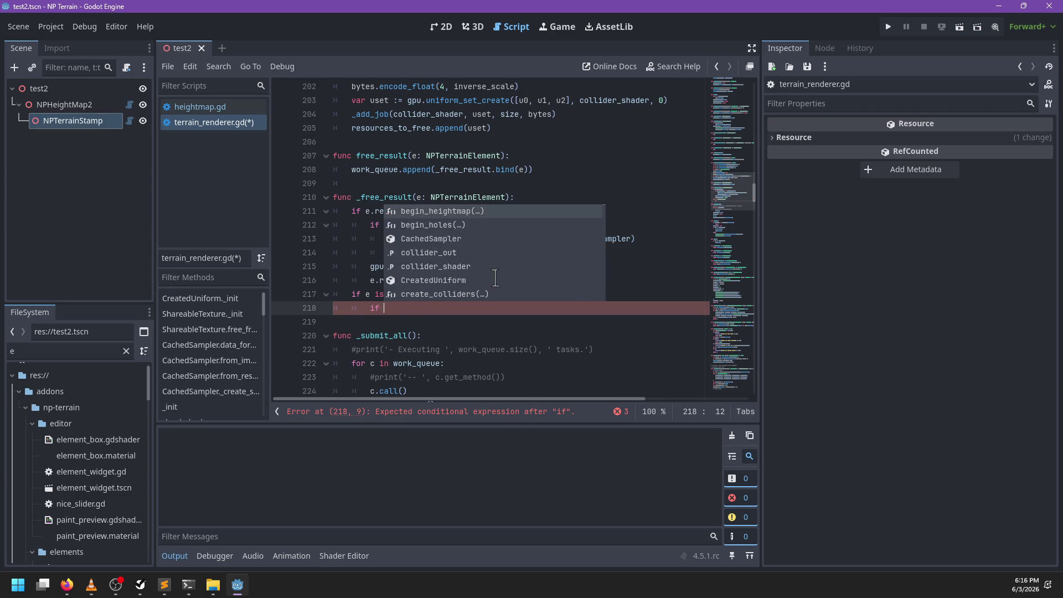
type("e.")
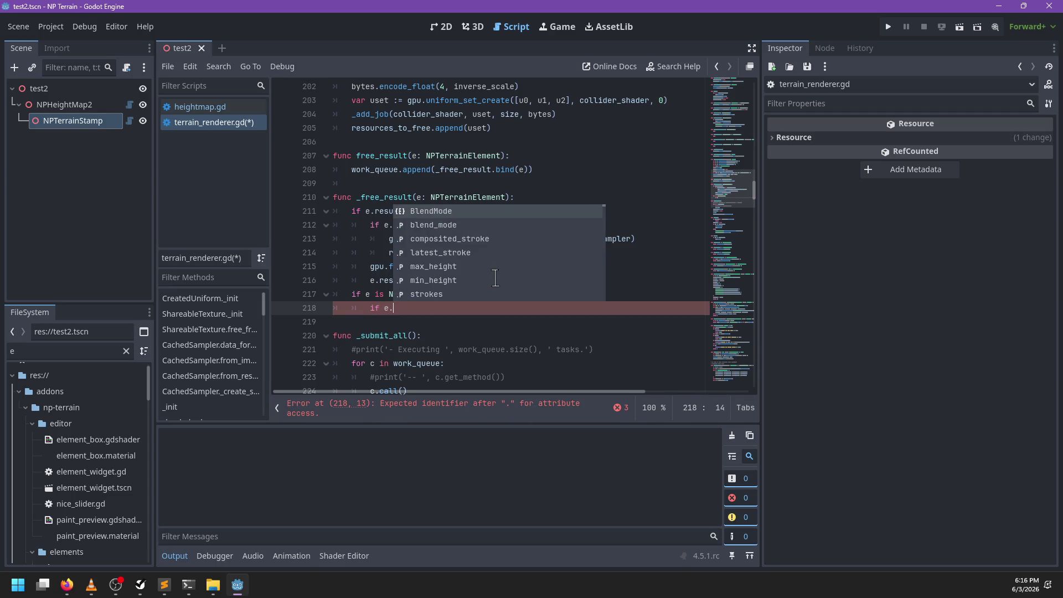
key("Down")
key("Down")
key("Return")
type(":")
key("Return")
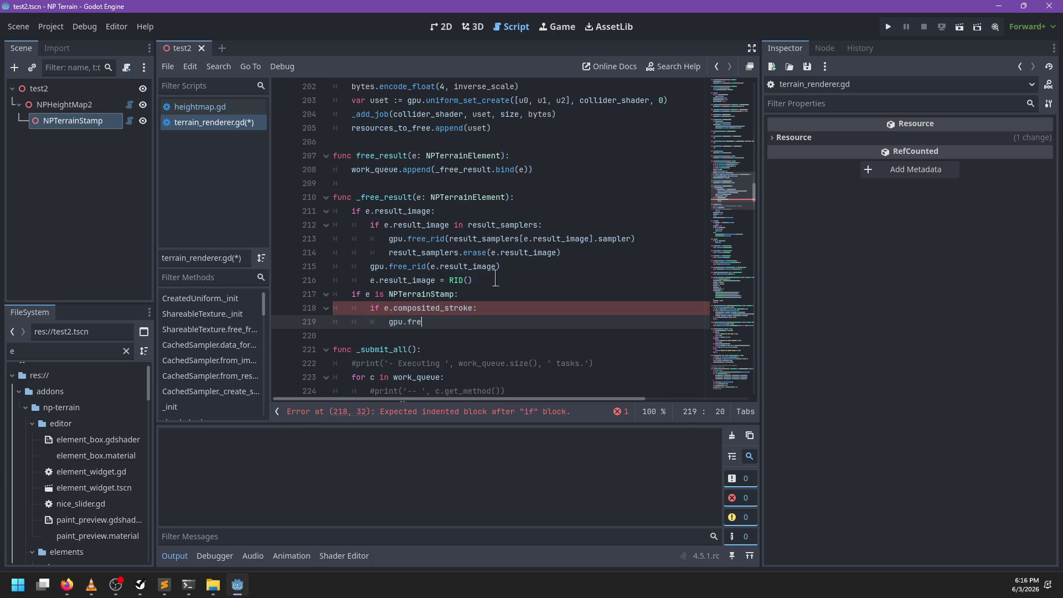
Step: Free the stamp's composited_stroke RID, reset it to RID(), and save the script
type("d(e.comp")
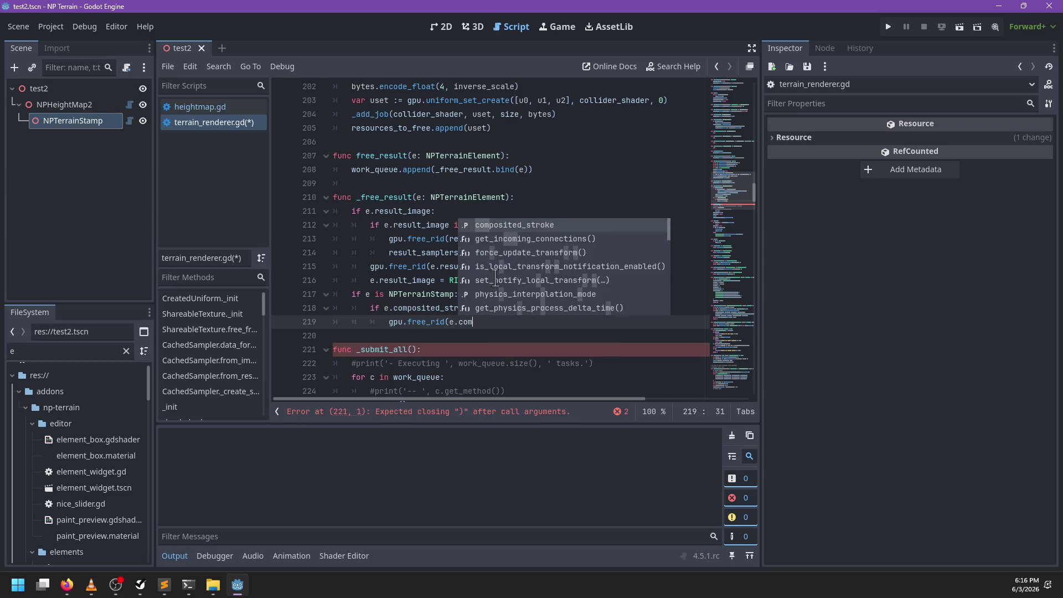
key("Return")
type(")")
key("Return")
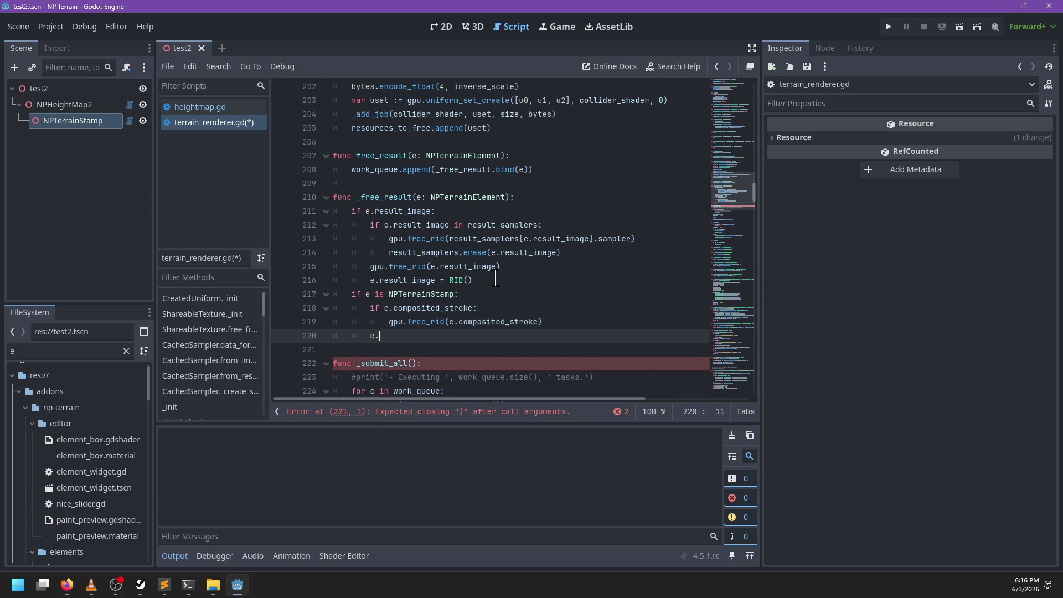
type("com")
key("Return")
type("= RID()")
key("ctrl+s")
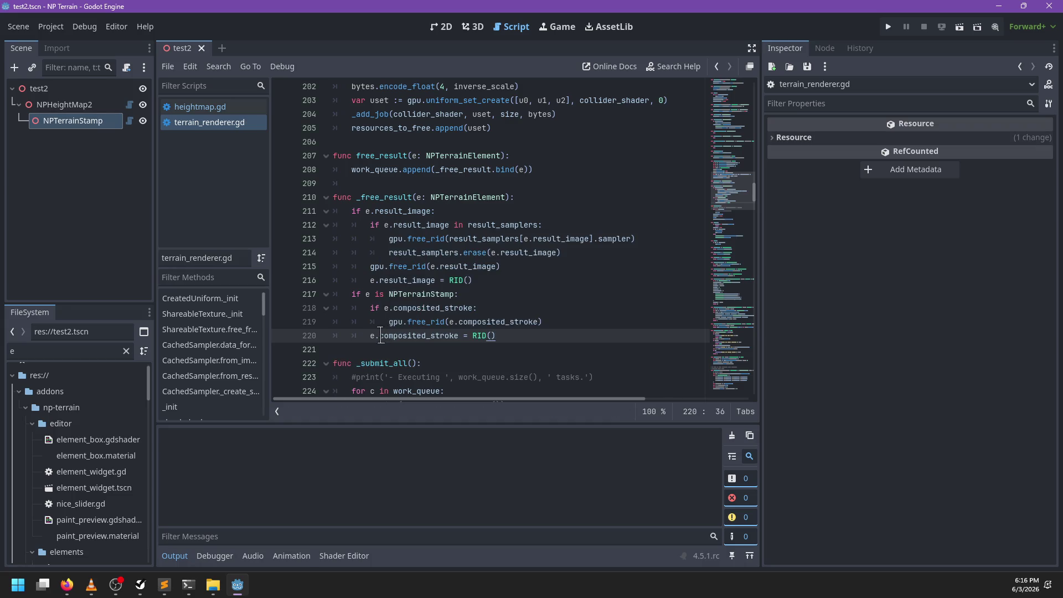
Step: Step through the remaining result_image matches, then switch to heightmap.gd and search it
key("ctrl+f")
key("Return")
key("Return")
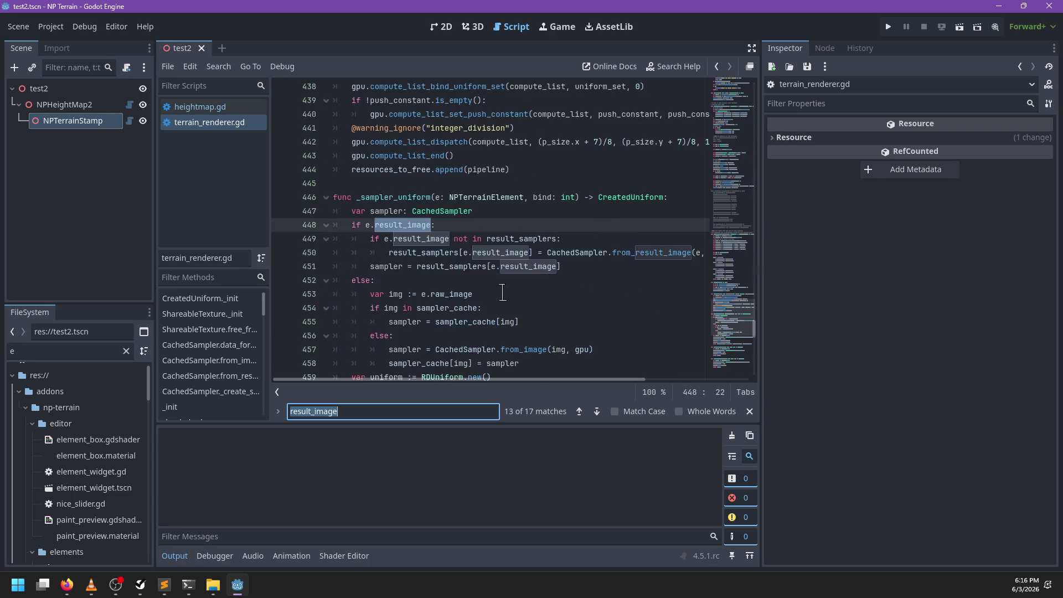
key("Return")
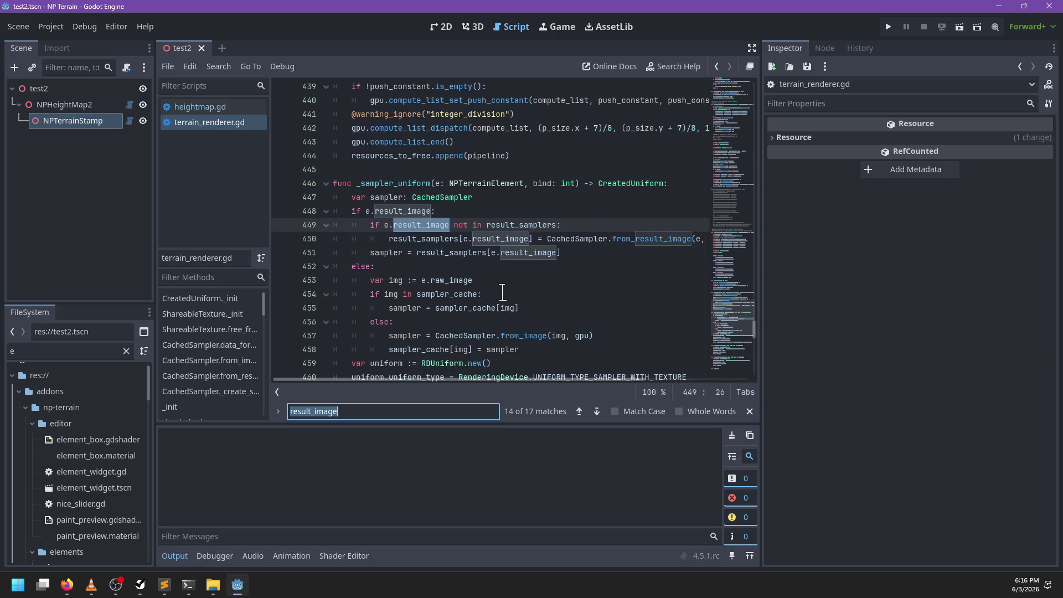
key("Return")
key("Return")
key("Return")
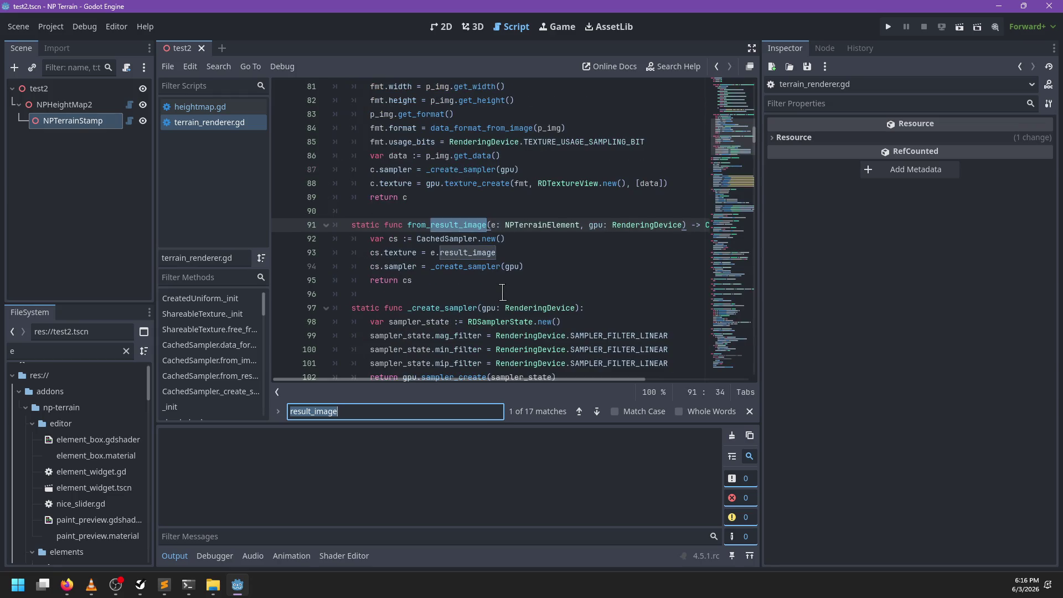
key("Return")
key("Return")
key("Return")
key("Return")
key("Return")
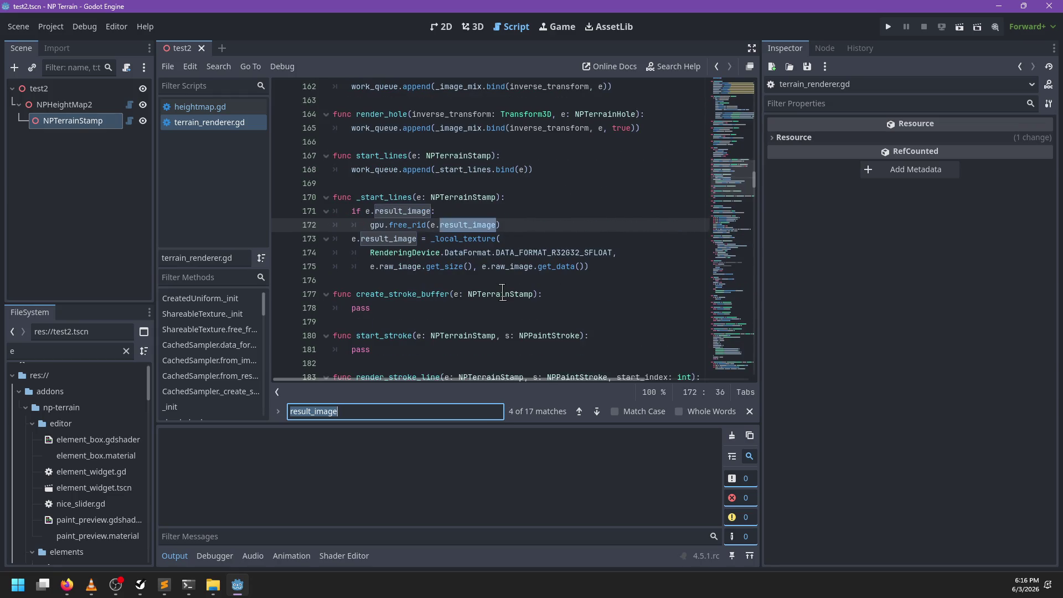
key("Return")
key("Return")
key("Return")
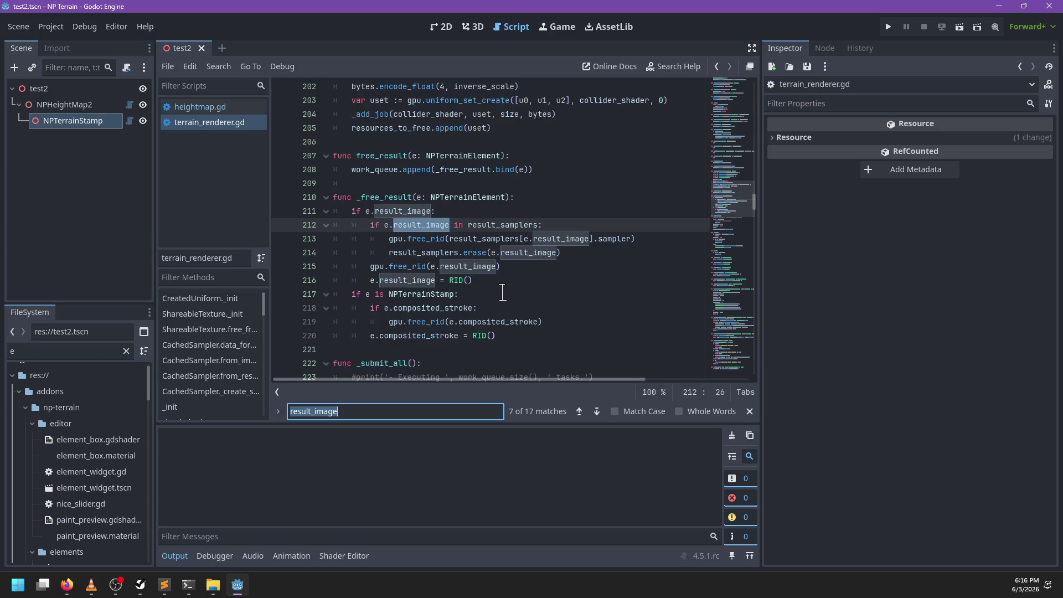
key("Escape")
left_click(195, 108)
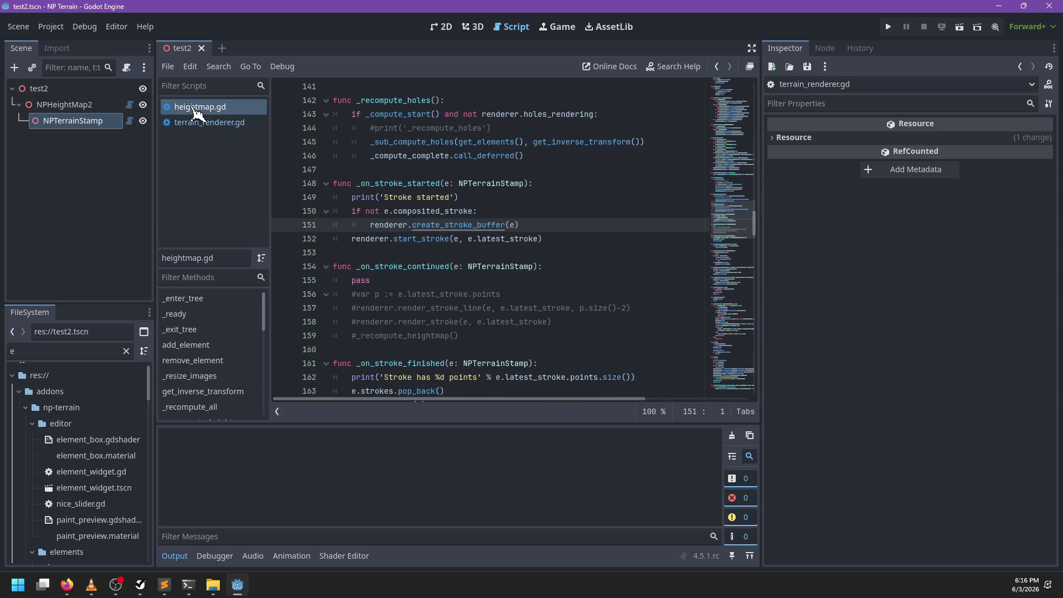
key("ctrl+f")
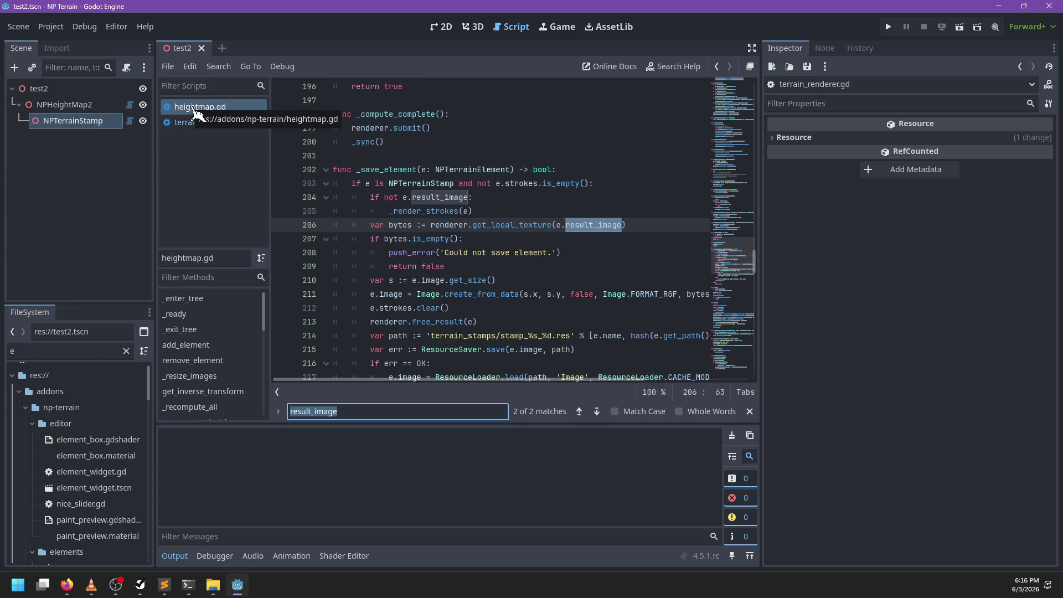
Step: Review the second result_image match and the get_local_texture call on line 206
key("Return")
key("Escape")
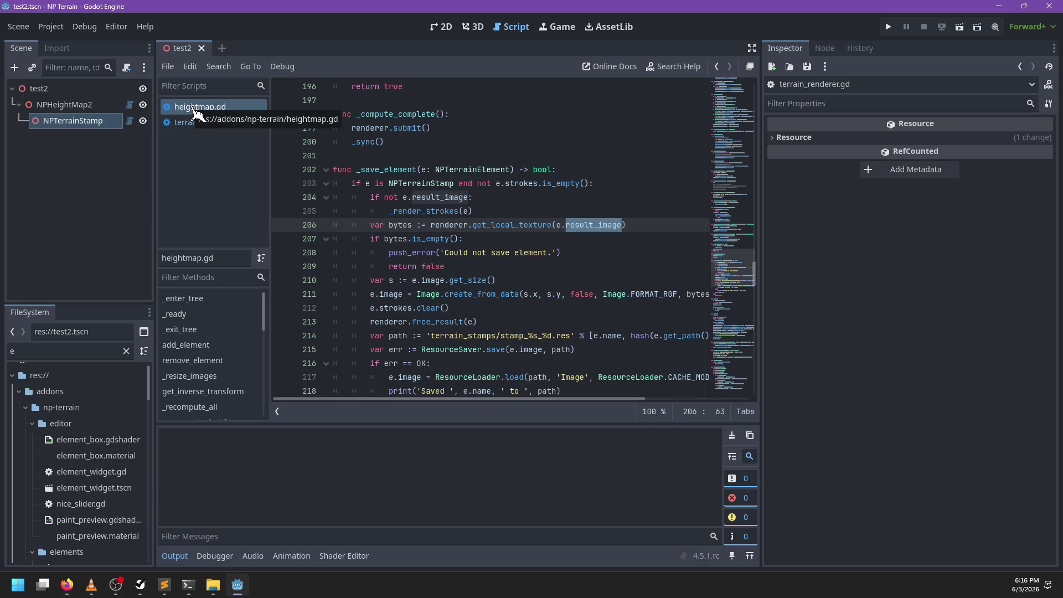
double_click(499, 220)
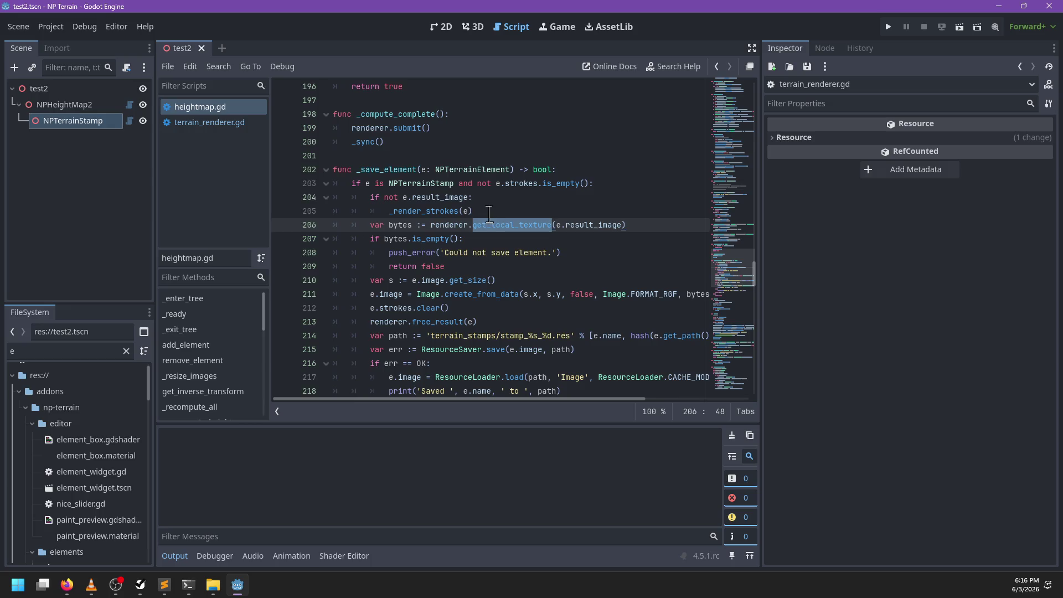
left_click(518, 220)
Step: Search heightmap.gd again for result_image, then raise the Sublime Text notes window
key("ctrl+f")
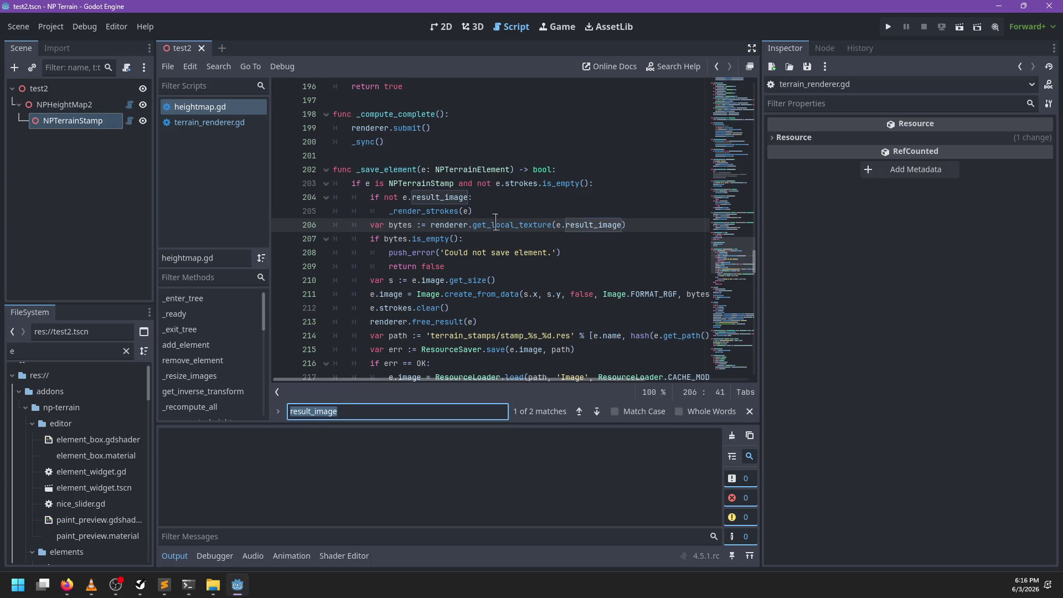
scroll(103, 474, "down", 10)
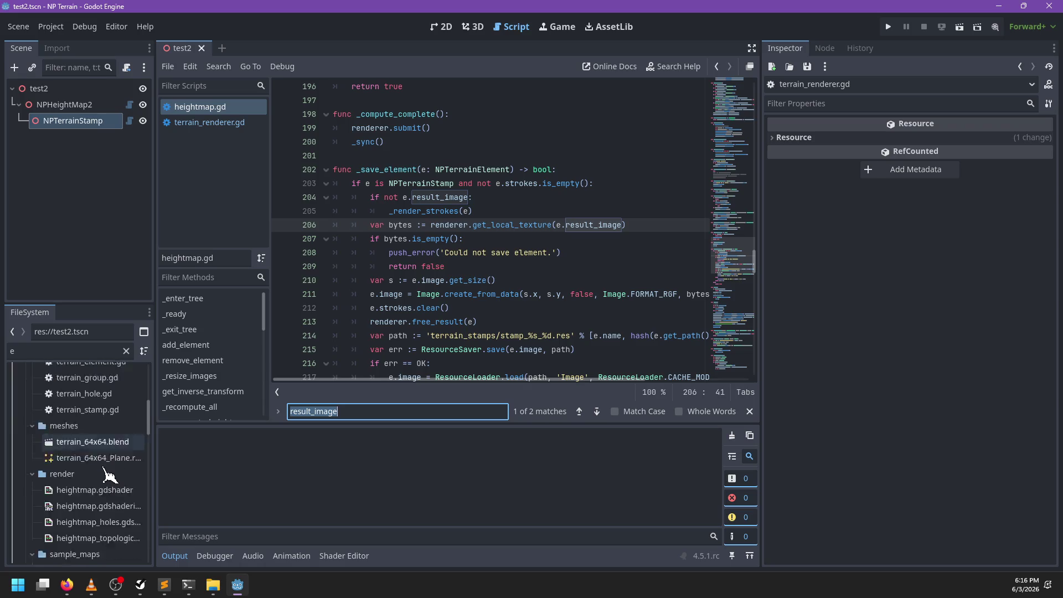
mouse_move(163, 584)
left_click(218, 531)
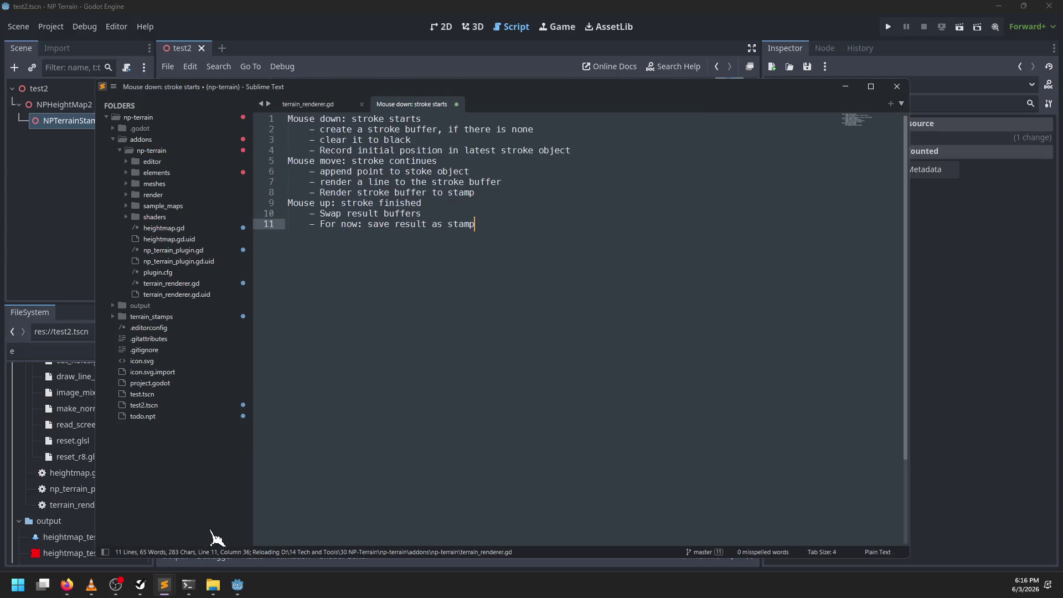
Step: Find result_image across *.gd files and open terrain_renderer.gd at the line 173 match
type("res")
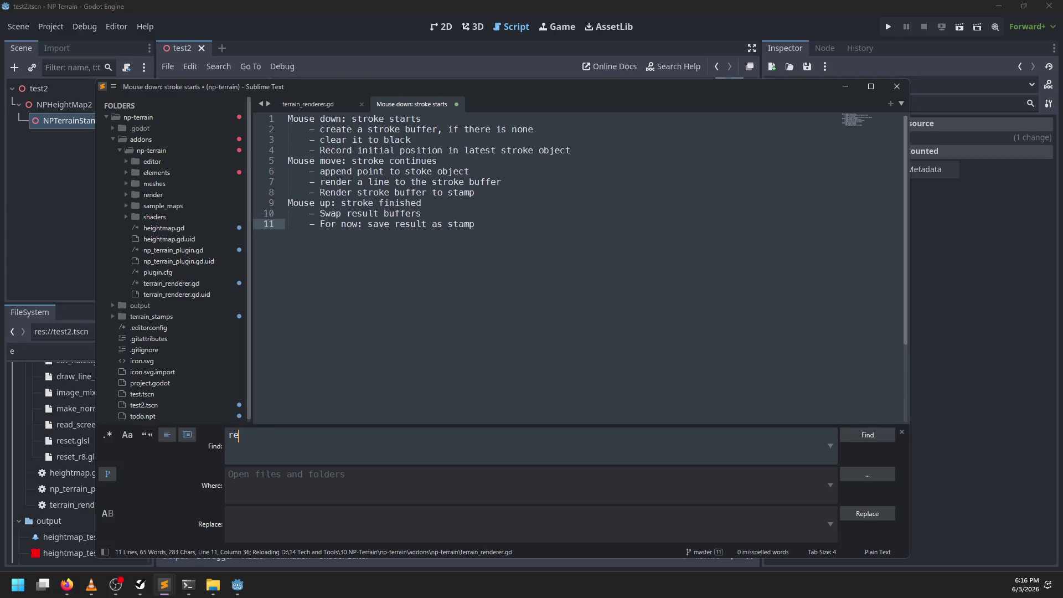
type("_image")
key("Tab")
type("*.gd")
key("Return")
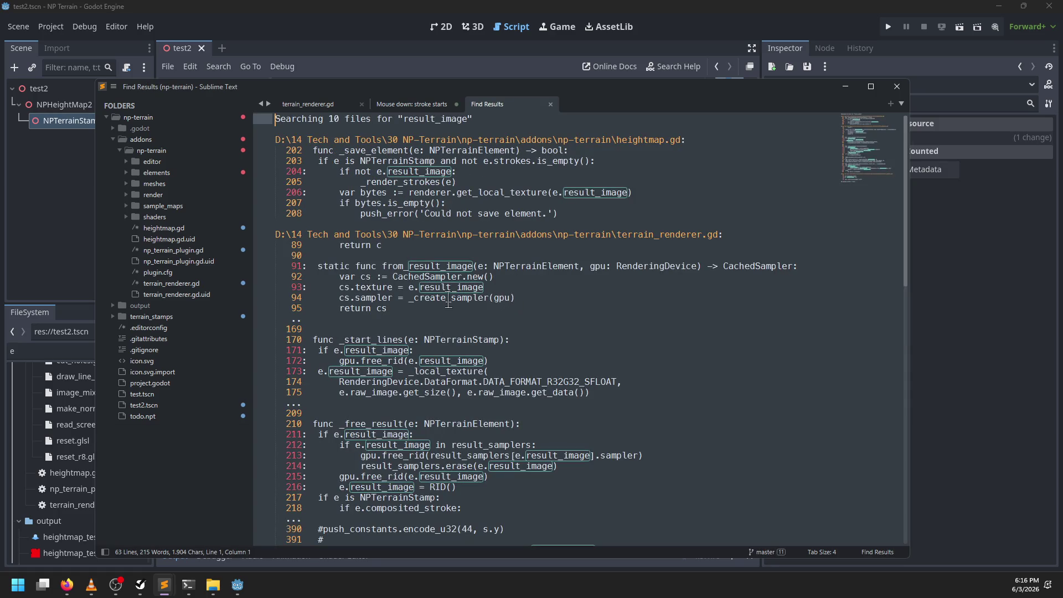
scroll(449, 303, "down", 3)
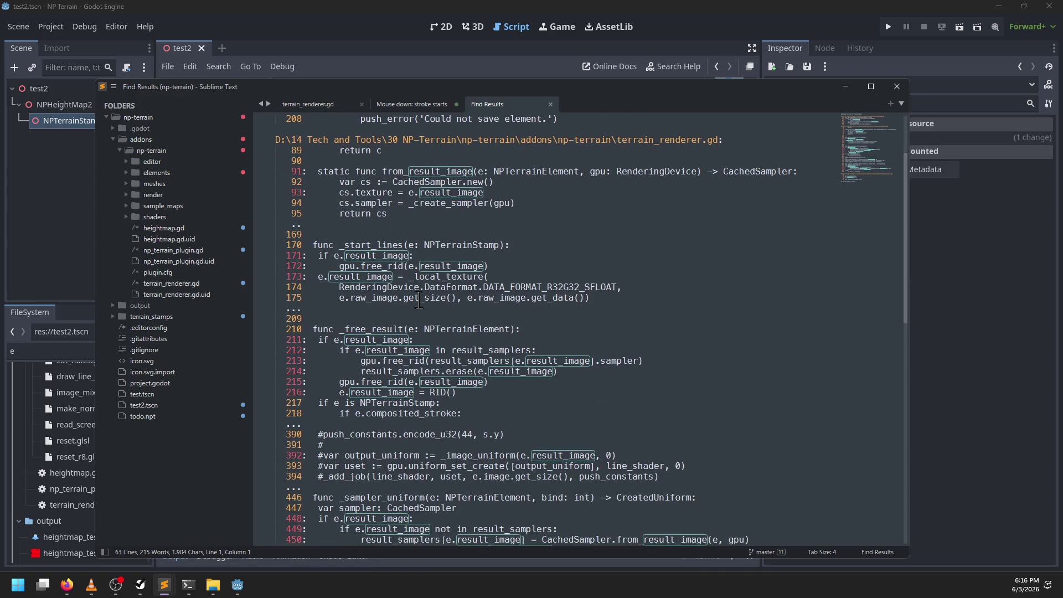
double_click(374, 280)
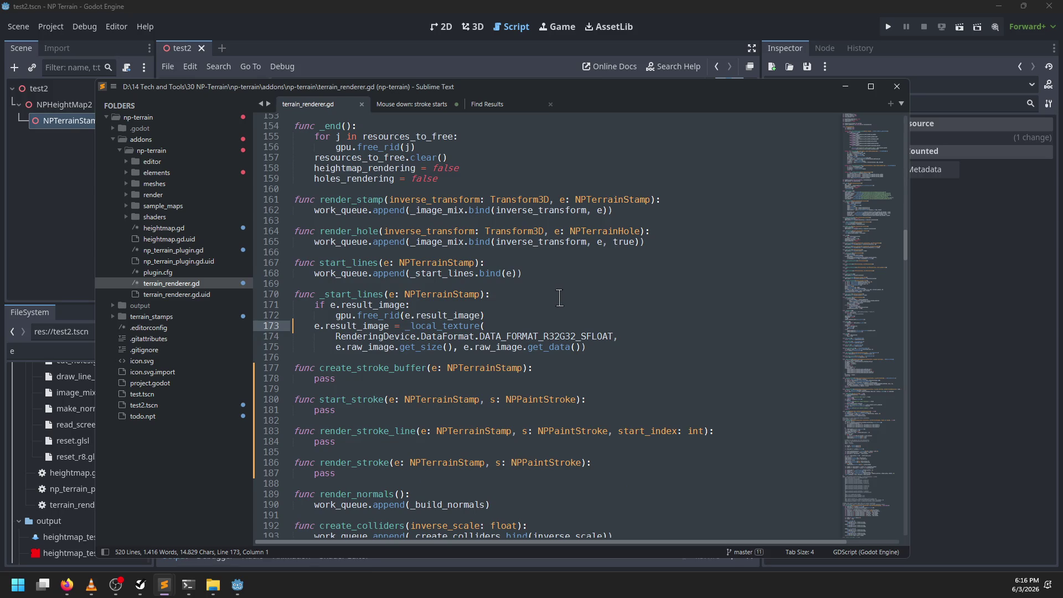
left_click(588, 346)
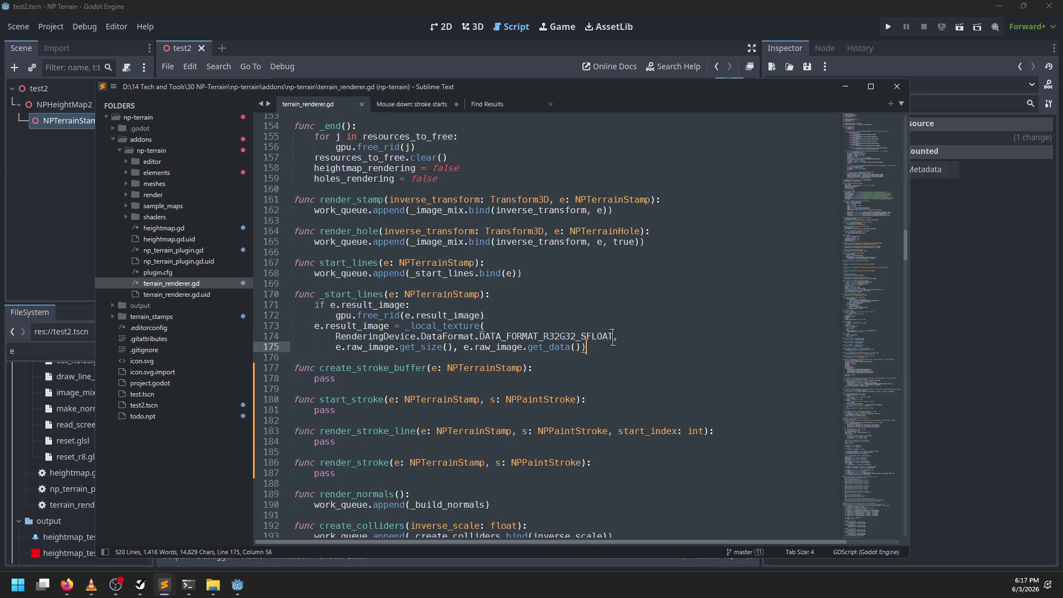
Step: Cut the _start_lines body and delete the start_lines and _start_lines functions
left_click(613, 286, "shift")
left_click(612, 294, "shift")
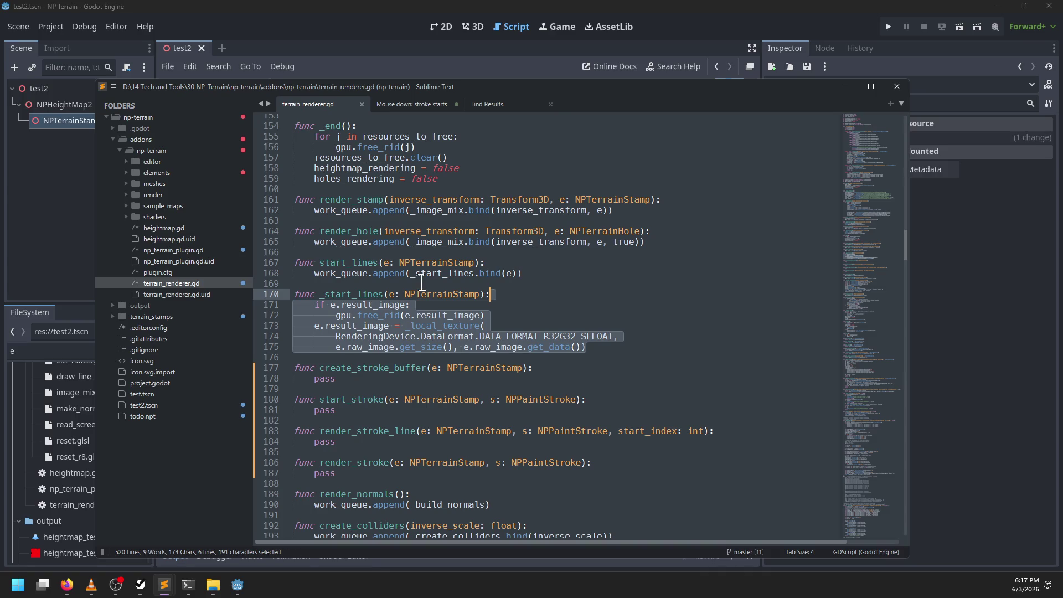
key("ctrl+x")
left_click_drag(513, 299, 532, 252)
key("BackSpace")
key("BackSpace")
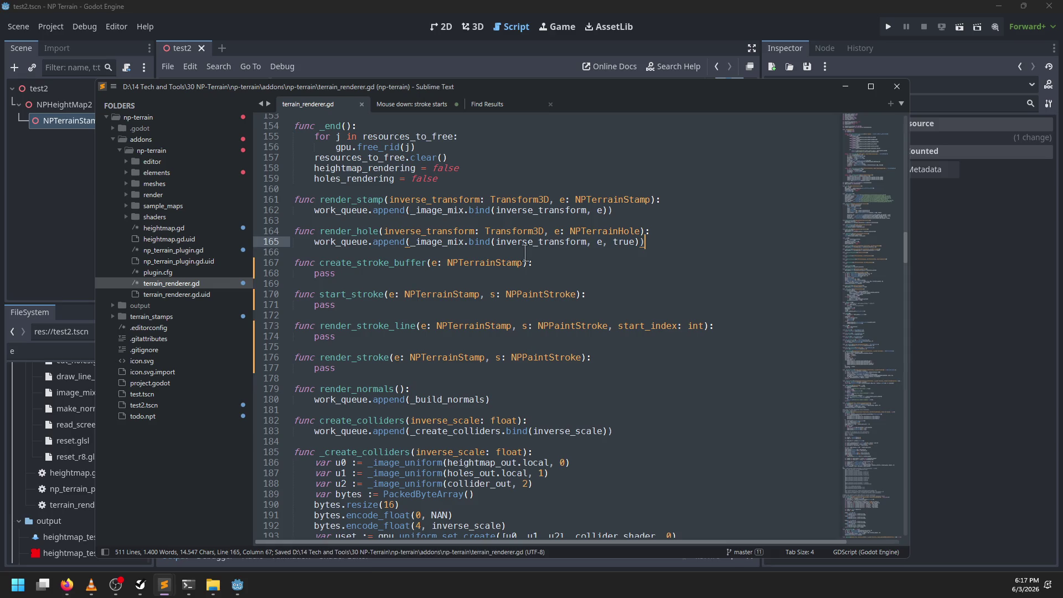
Step: Paste the cut body in place of pass in create_stroke_buffer, save, and open a line below
double_click(523, 273)
key("ctrl+v")
key("ctrl+s")
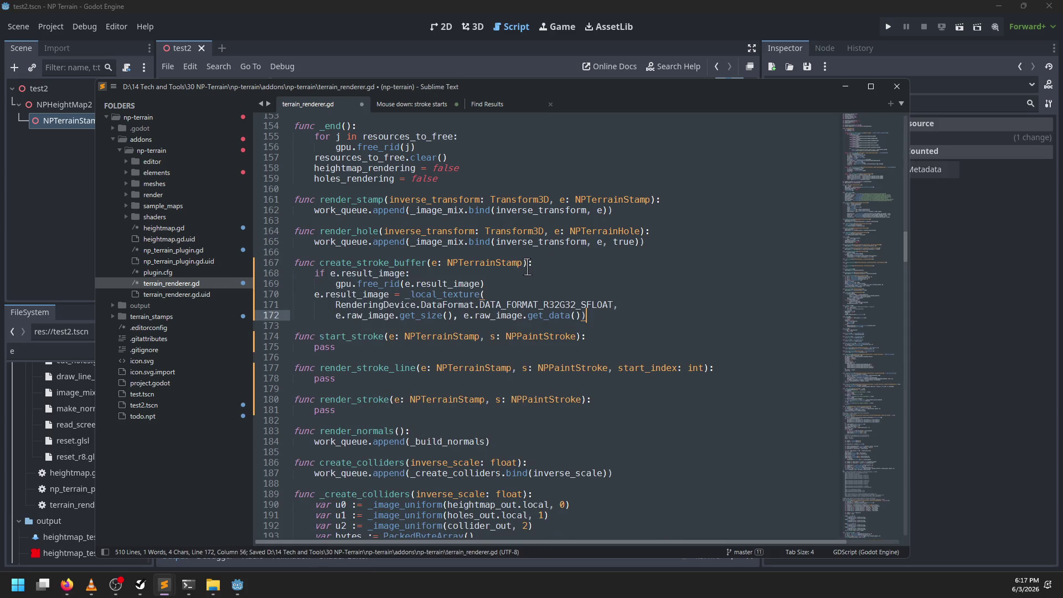
key("ctrl+z")
key("ctrl+z")
key("ctrl+y")
key("ctrl+y")
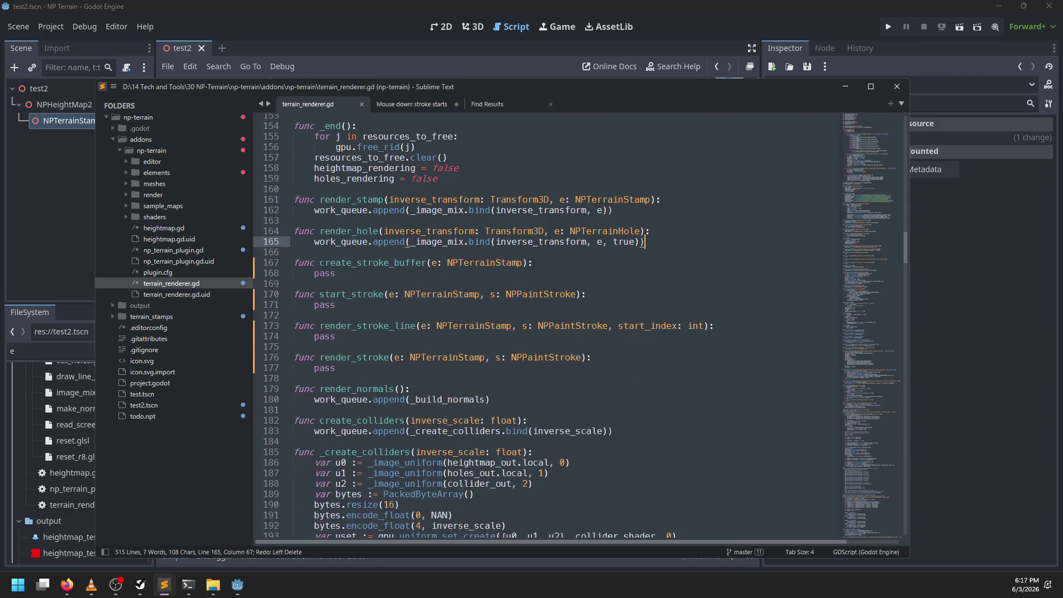
key("ctrl+s")
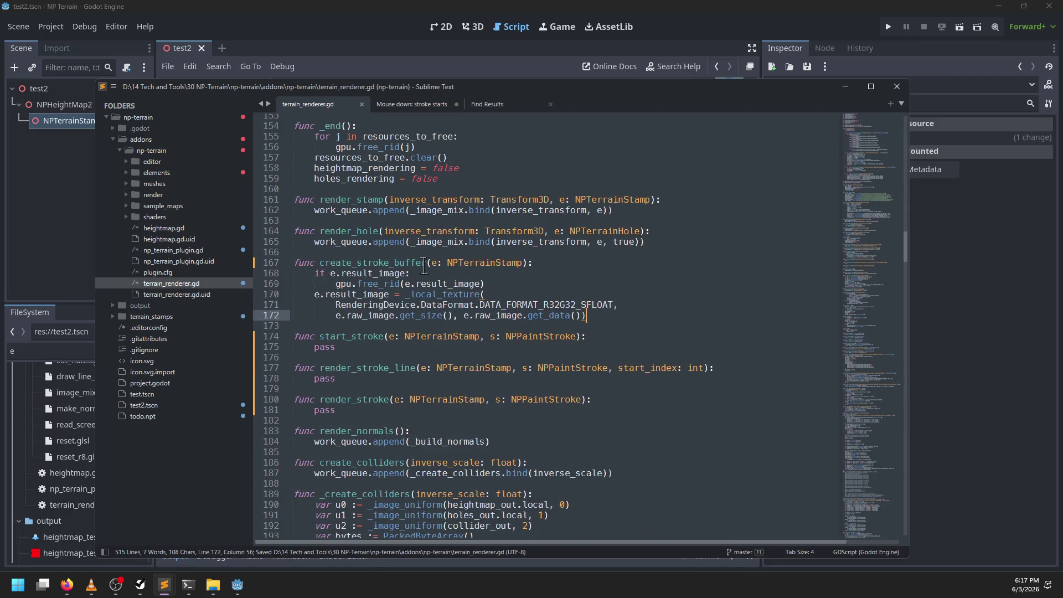
left_click(425, 264)
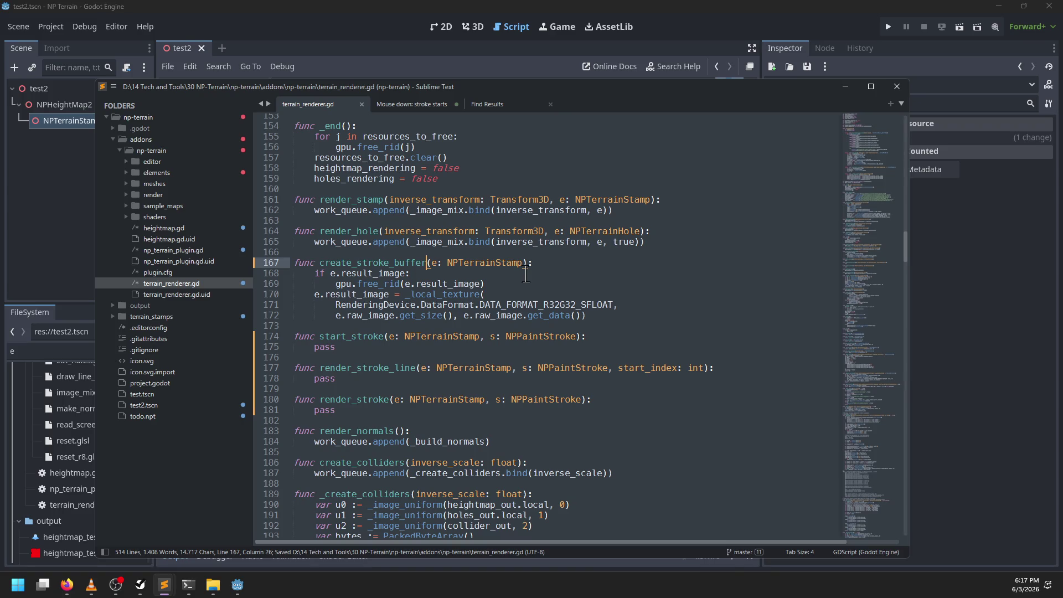
left_click(612, 316)
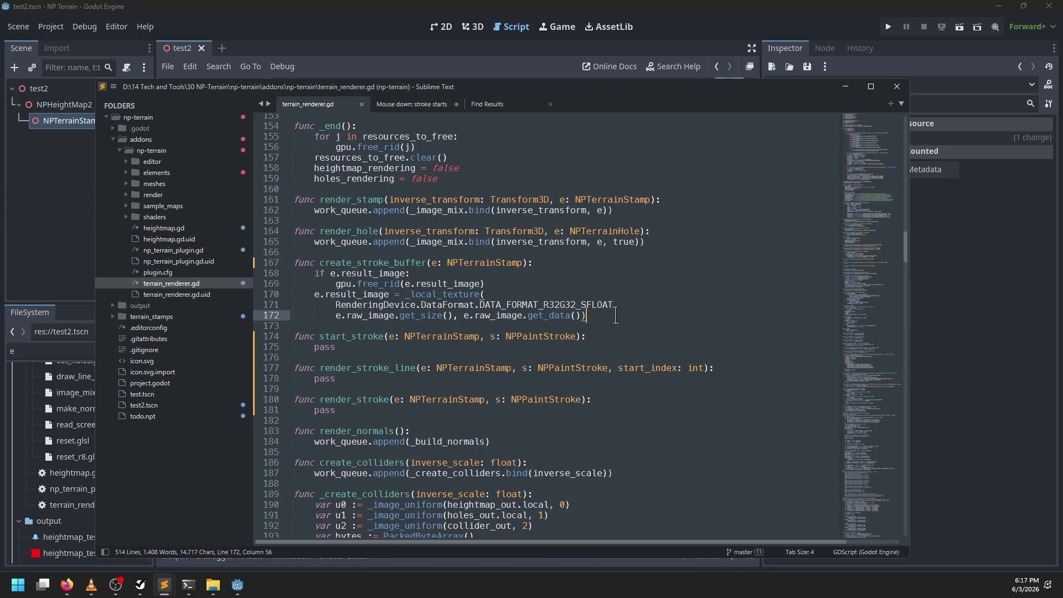
key("Return")
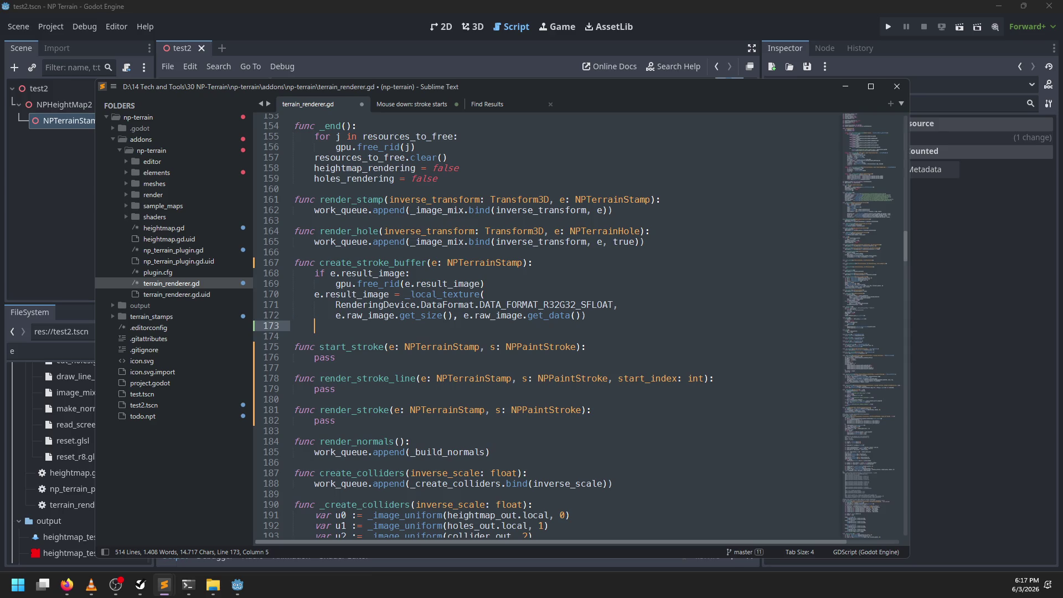
Step: Begin an if e.stroke_buffer check below the pasted texture-creation code
type("roke_buffer:")
key("Return")
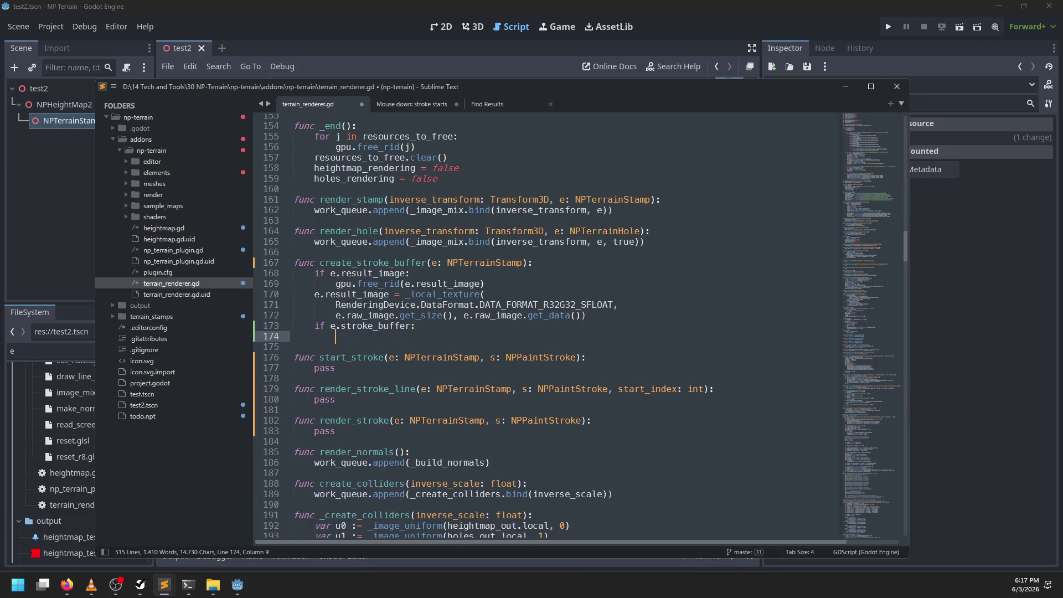
left_click(513, 280)
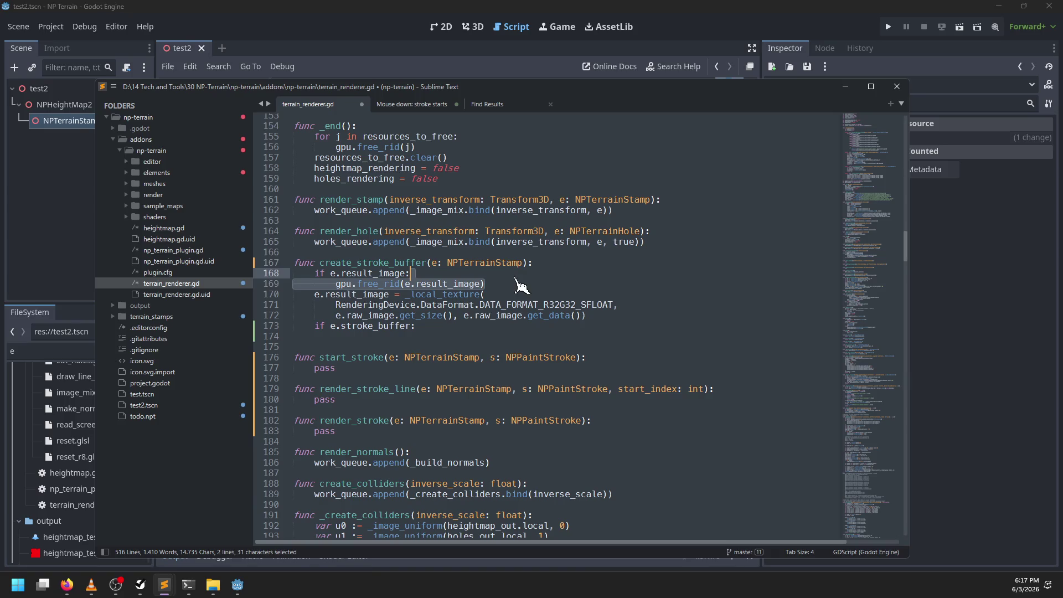
left_click_drag(603, 317, 606, 279)
key("ctrl+c")
left_click(490, 336)
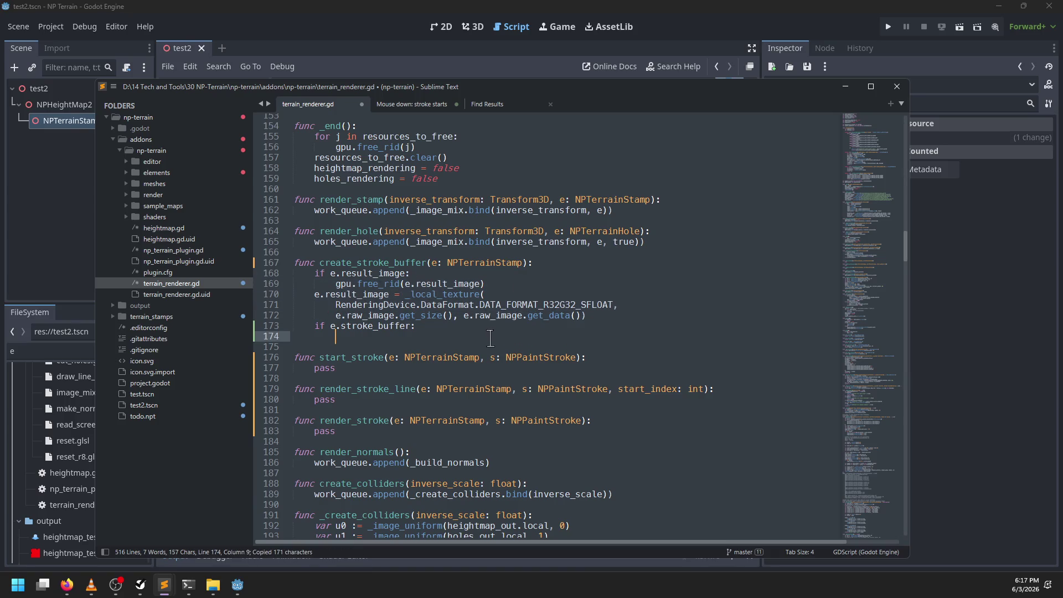
key("ctrl+v")
key("ctrl+z")
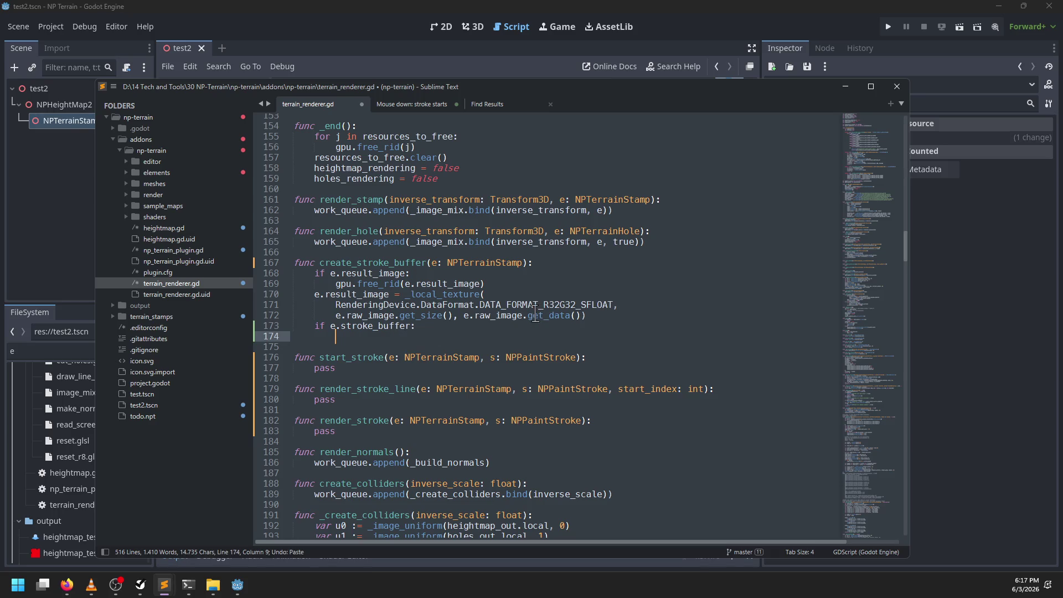
Step: Write a one-line e.stroke_buffer assignment reusing the R32G32_SFLOAT format and size arguments
left_click(452, 315)
left_click_drag(452, 315, 493, 294)
key("ctrl+c")
left_click(430, 333)
type("e.s")
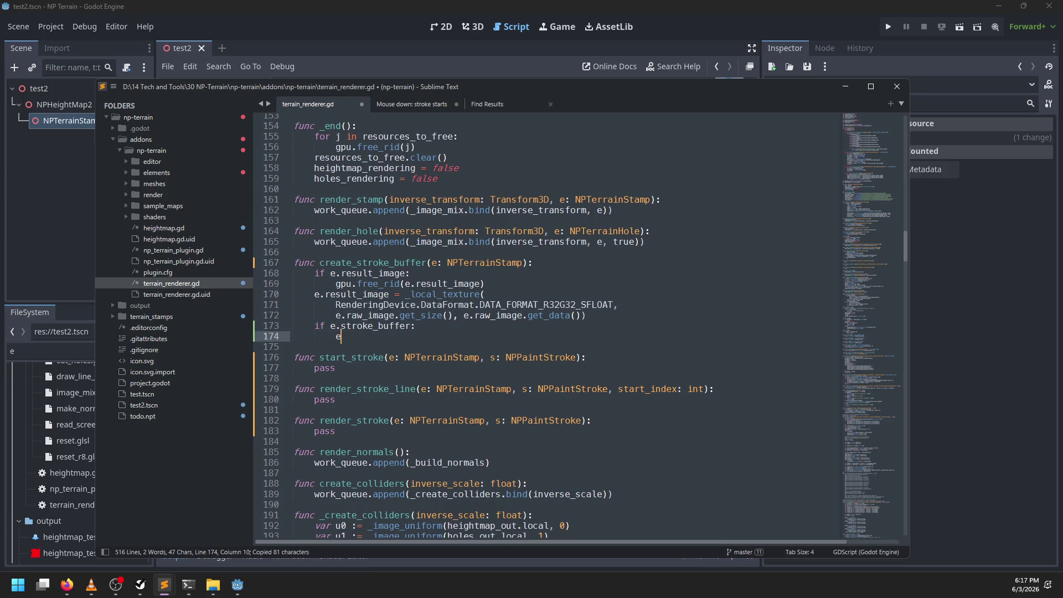
type("troke_buffer")
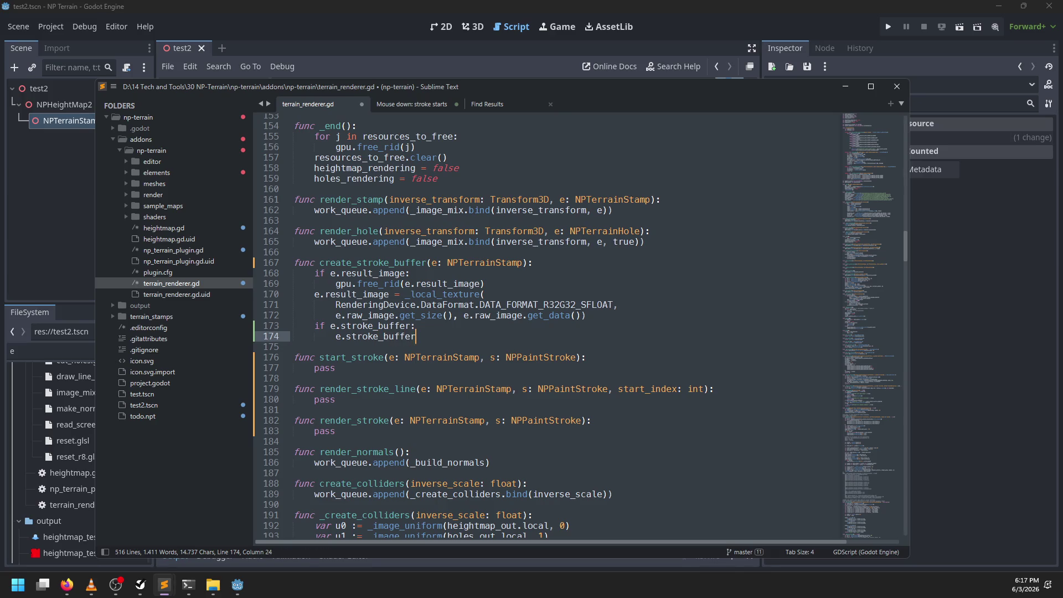
key("ctrl+v")
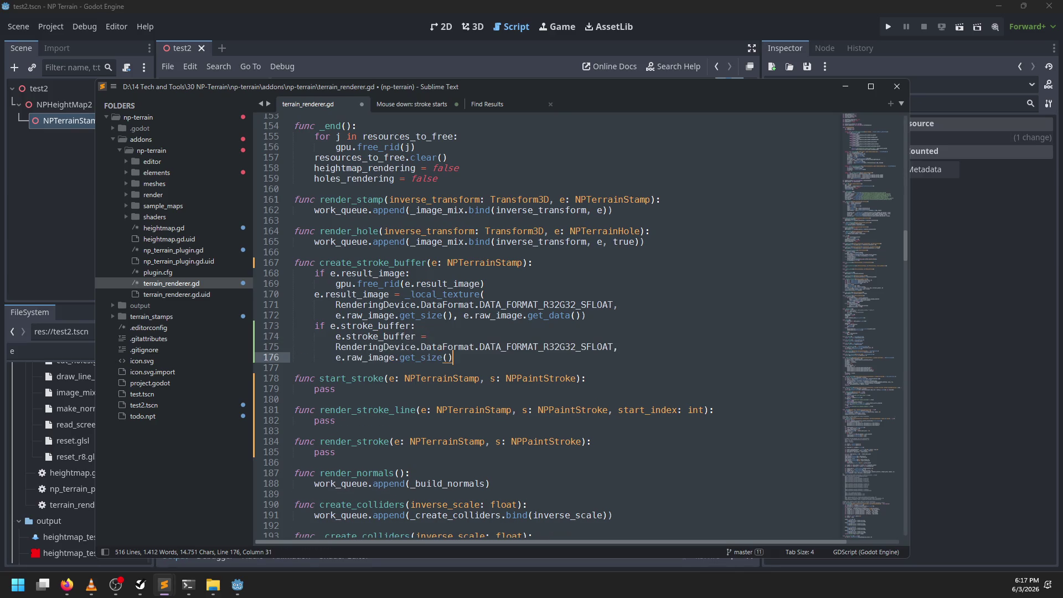
key("Up")
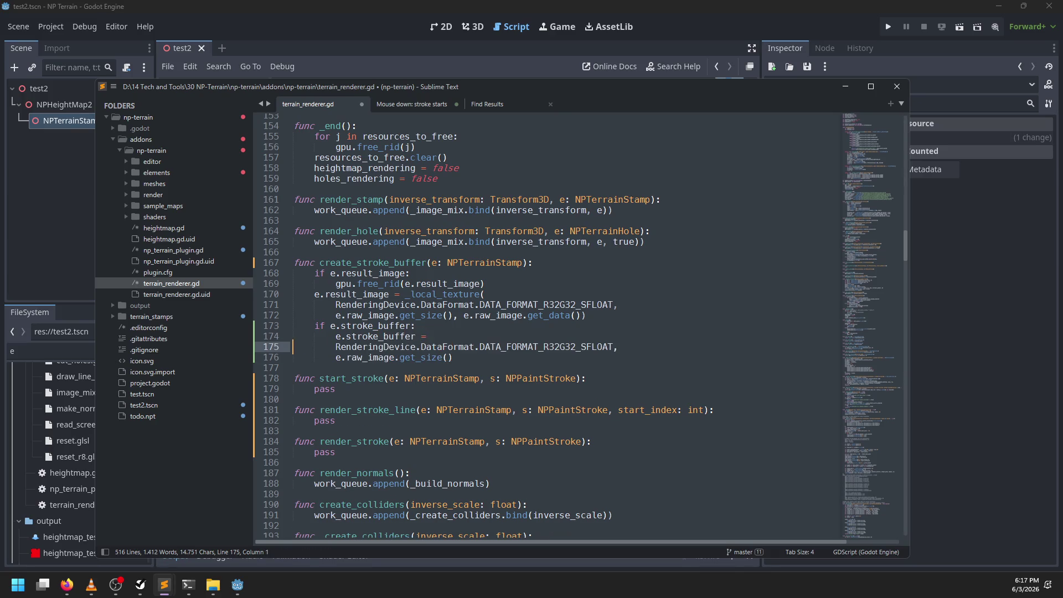
key("BackSpace")
key("BackSpace")
key("BackSpace")
key("Up")
key("Up")
key("Down")
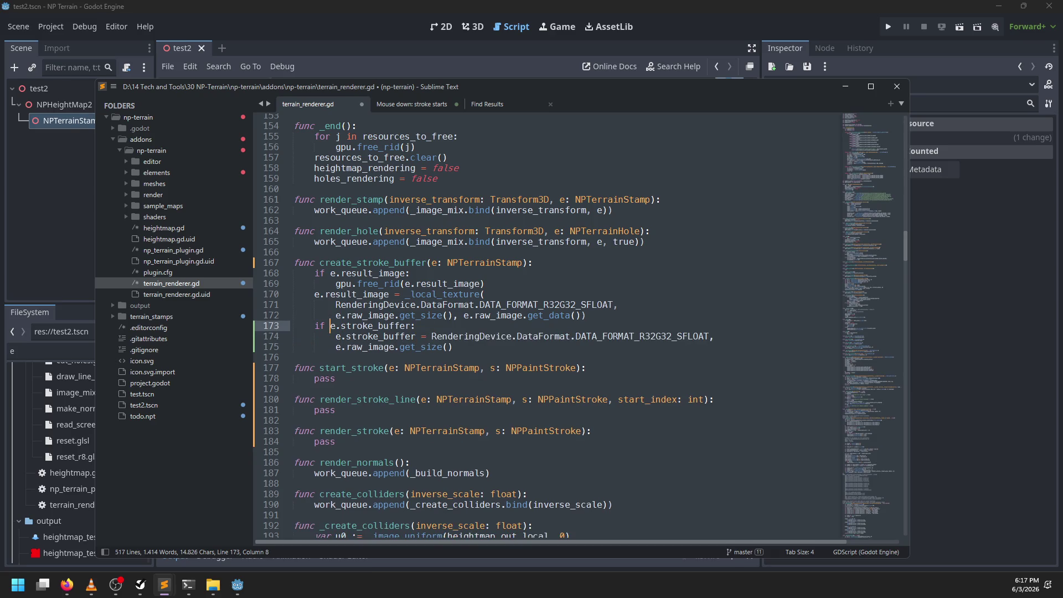
key("Down")
key("shift+Tab")
Step: Under the if e.stroke_buffer check, add gpu.free_rid(e.stroke_buffer) and save
left_click_drag(314, 326, 410, 328)
left_click(330, 325)
type("nod")
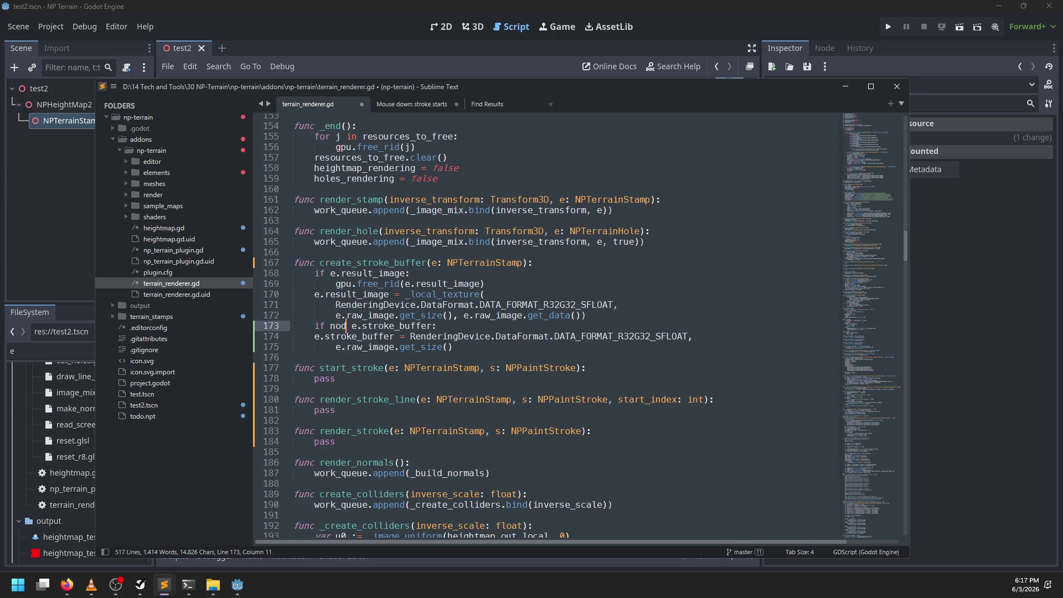
type("t")
key("ctrl+shift+Left")
key("ctrl+shift+Left")
key("ctrl+shift+Left")
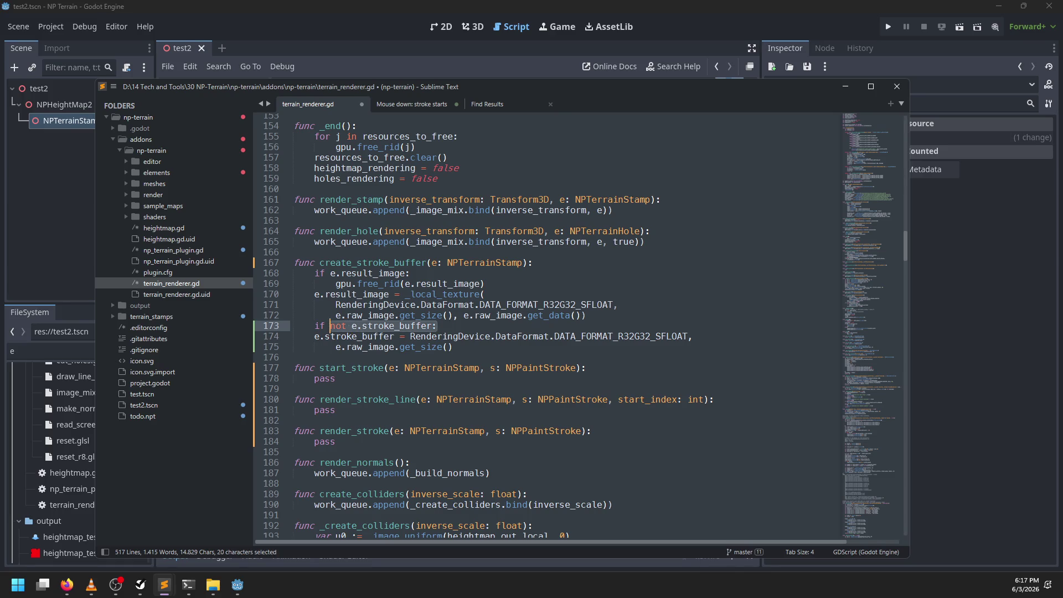
key("Right")
key("ctrl+Left")
key("ctrl+BackSpace")
key("Return")
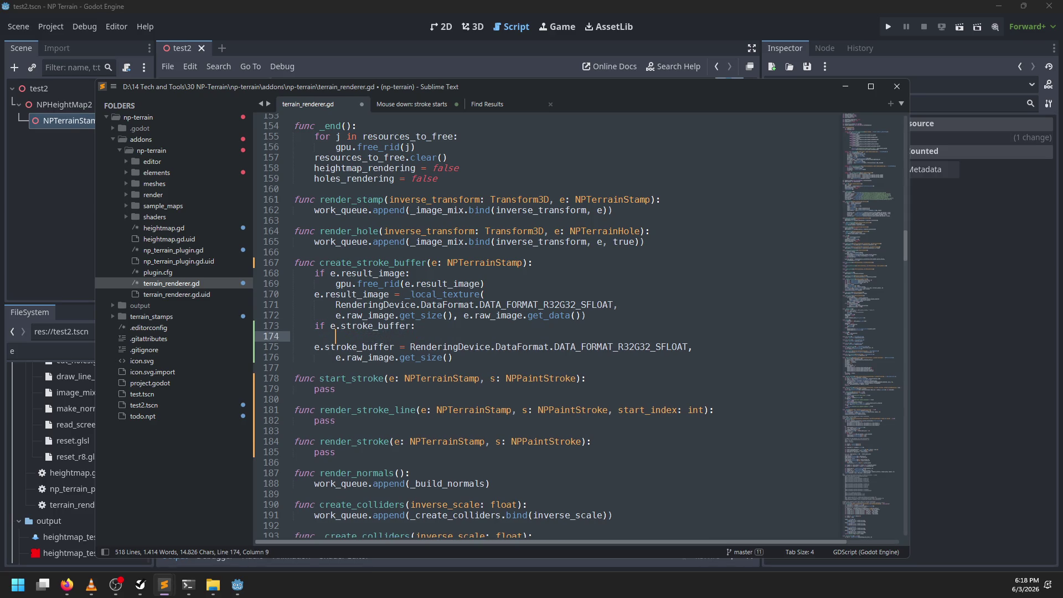
type("gpu.free_rid(e.stroke_buffer)")
key("ctrl+s")
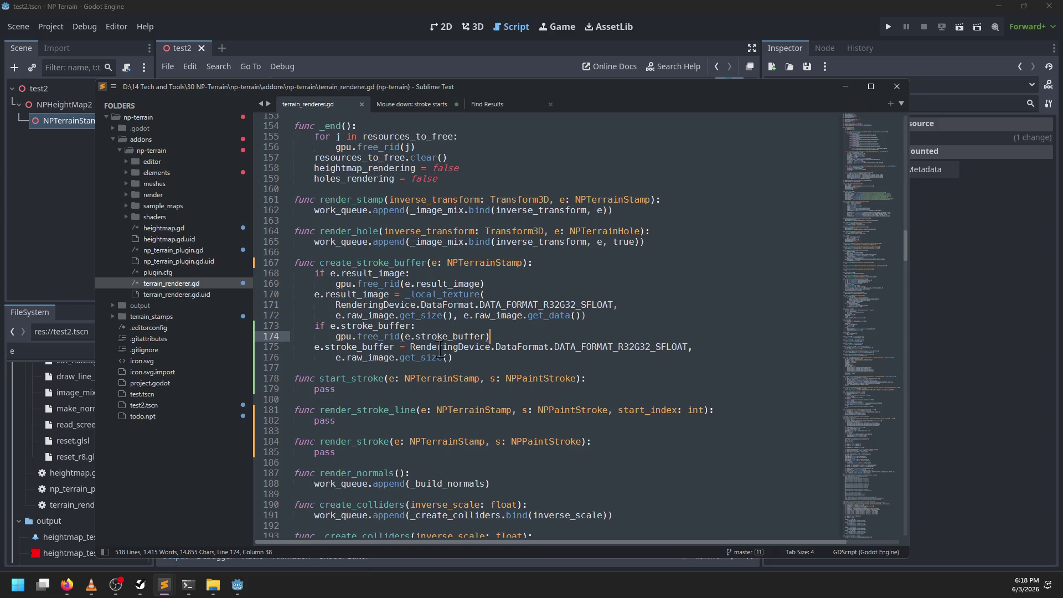
left_click(537, 262)
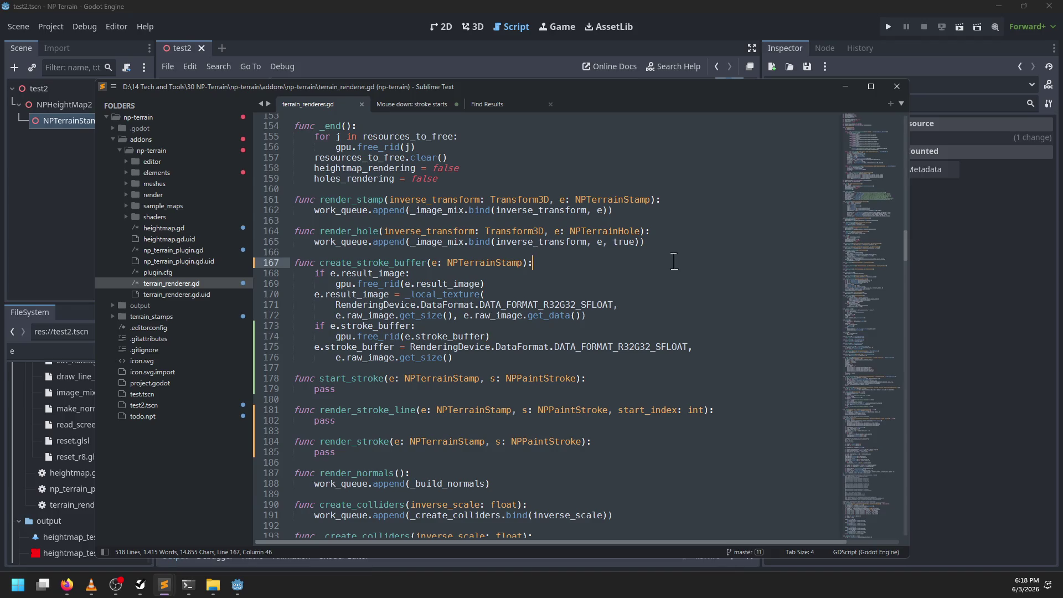
Step: Make create_stroke_buffer call work_queue.append(_create_stroke_buffer.bind(e))
key("Return")
type("rk")
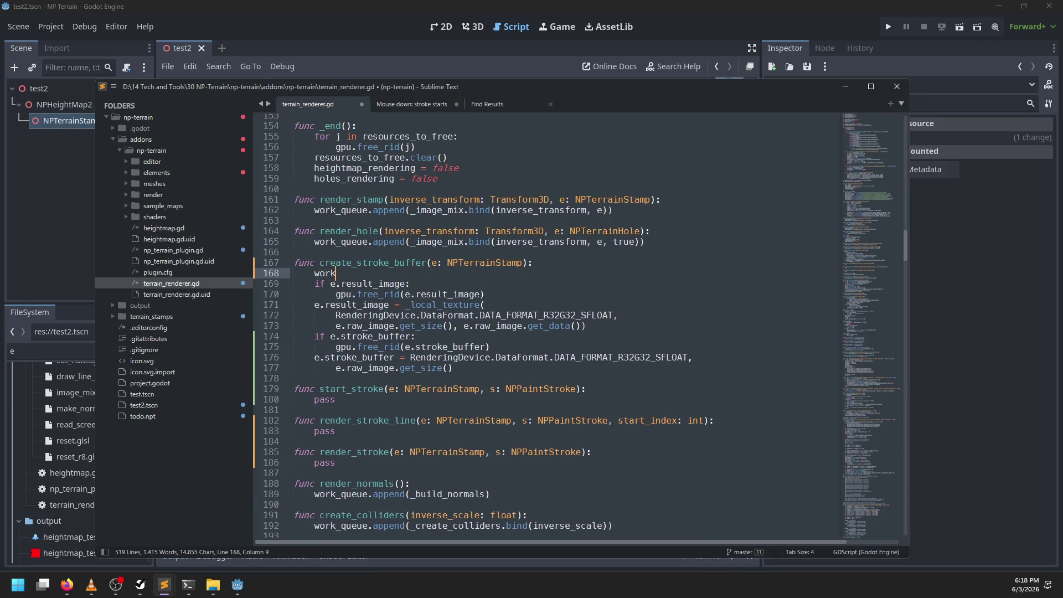
type("append(_")
type("create_stroke")
type("_buffer.bind(")
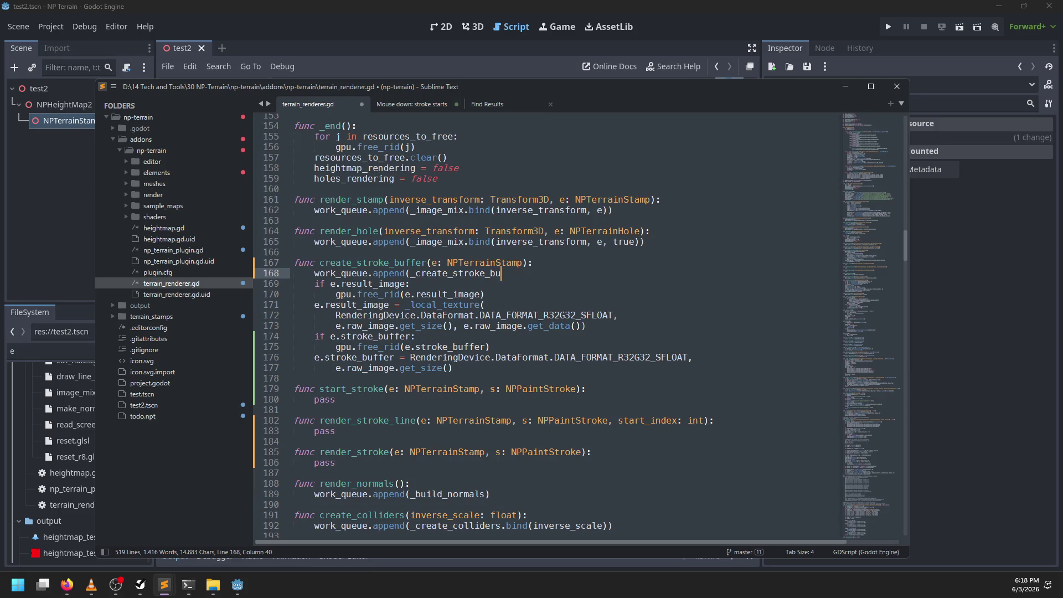
type("e))")
key("Return")
key("Return")
type("_create_s")
key("ctrl+BackSpace")
Step: Add a _create_stroke_buffer header above the original buffer-creation body and save
left_click(404, 263)
key("ctrl+c")
left_click(374, 293)
key("ctrl+v")
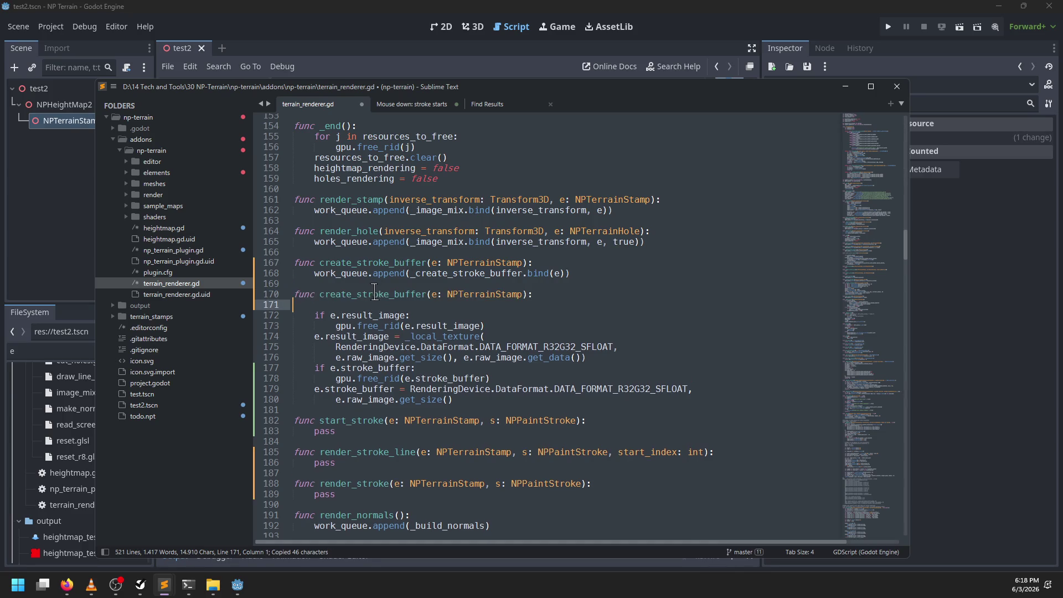
left_click(319, 294)
type("_")
key("Down")
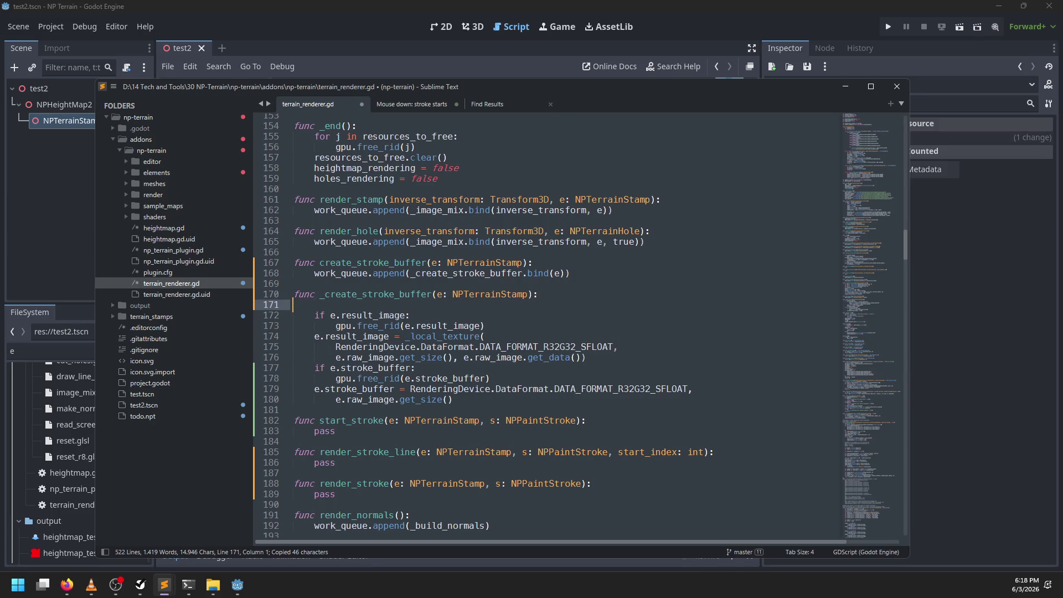
key("BackSpace")
key("ctrl+s")
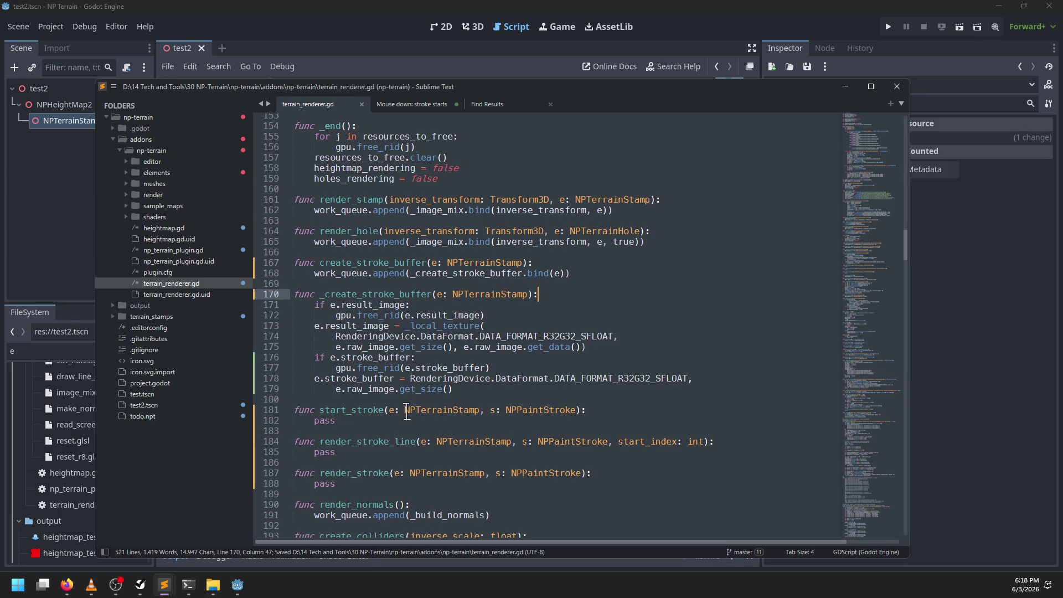
scroll(407, 404, "down", 2)
left_click(367, 358)
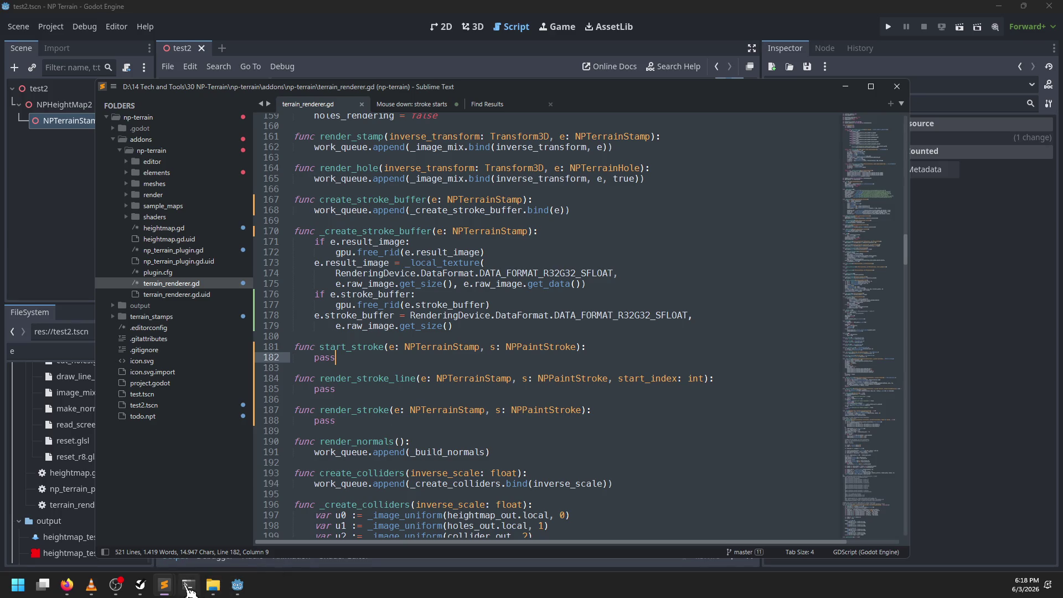
Step: Check _create_stroke_buffer's uses, then return to Godot and reload the changed script from disk
mouse_move(165, 590)
left_click(119, 523)
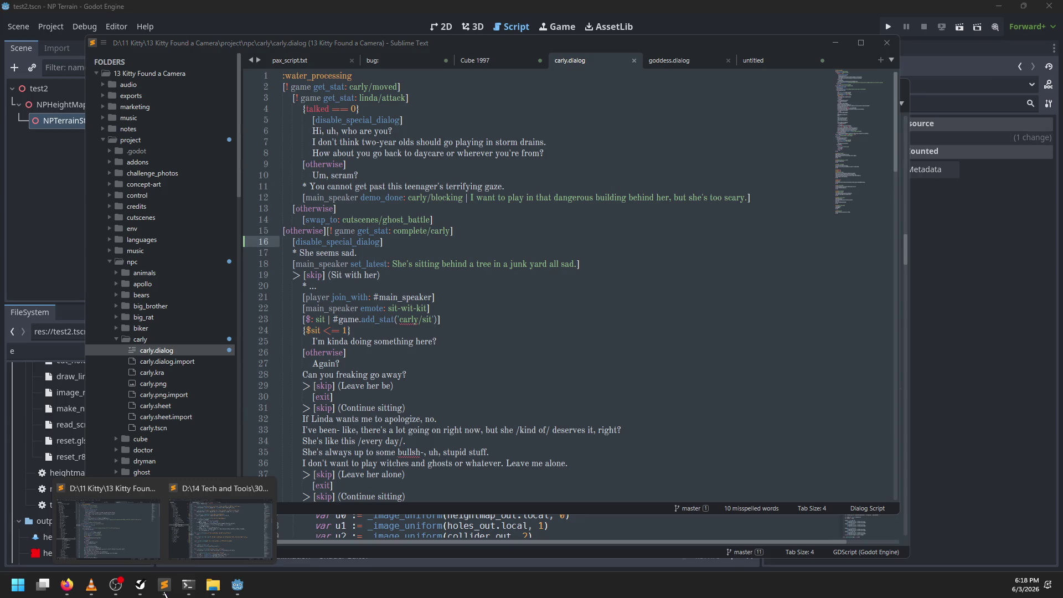
left_click(221, 528)
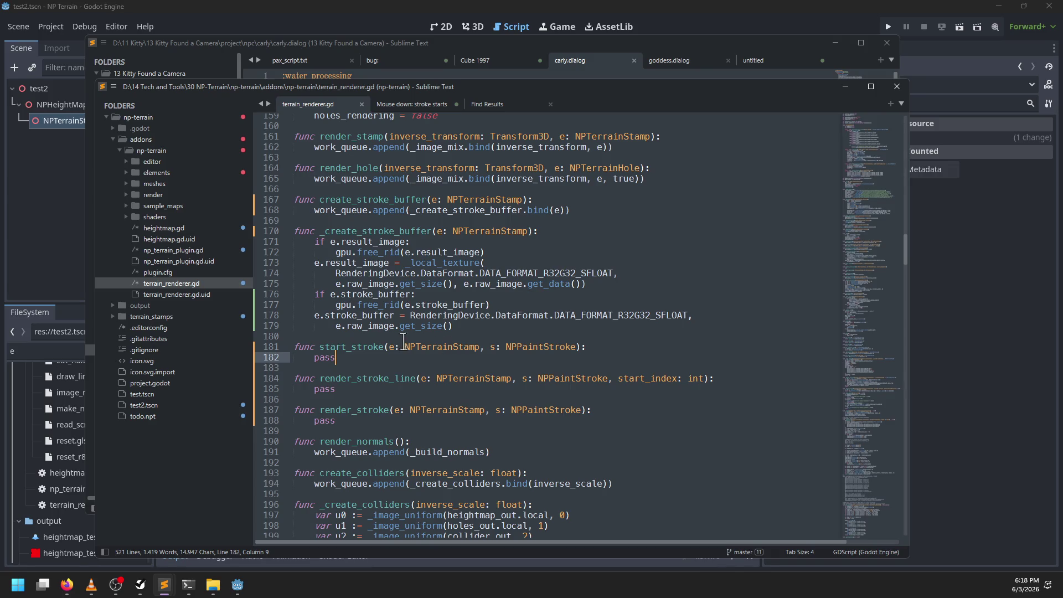
double_click(388, 234)
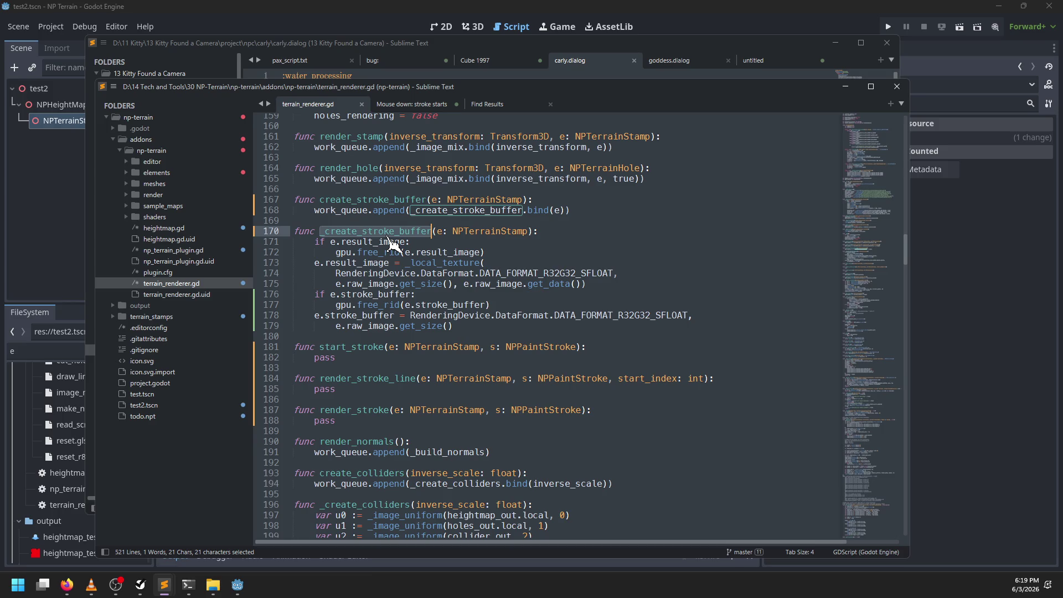
left_click(475, 47)
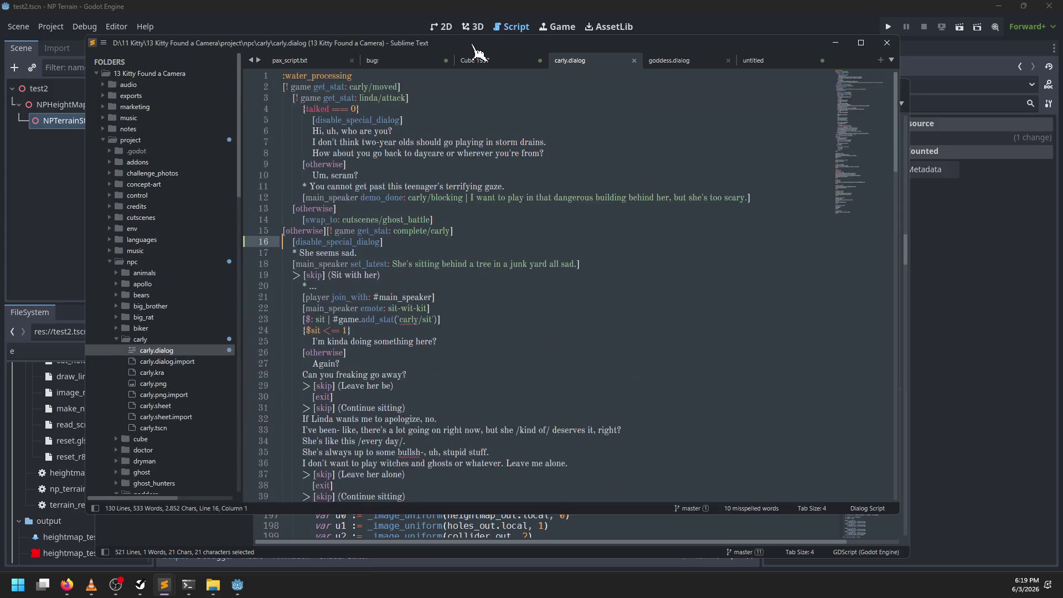
left_click(440, 10)
left_click(554, 372)
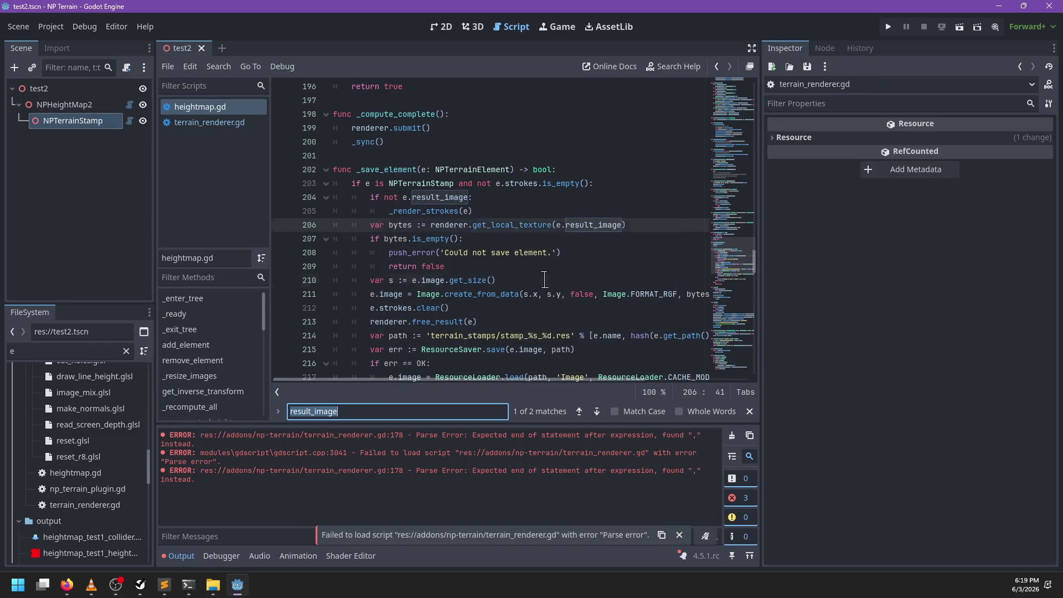
Step: Append 'or not e.result_image' to the create_stroke_buffer condition on line 150 and save heightmap.gd
left_click(544, 280)
type("create_stro")
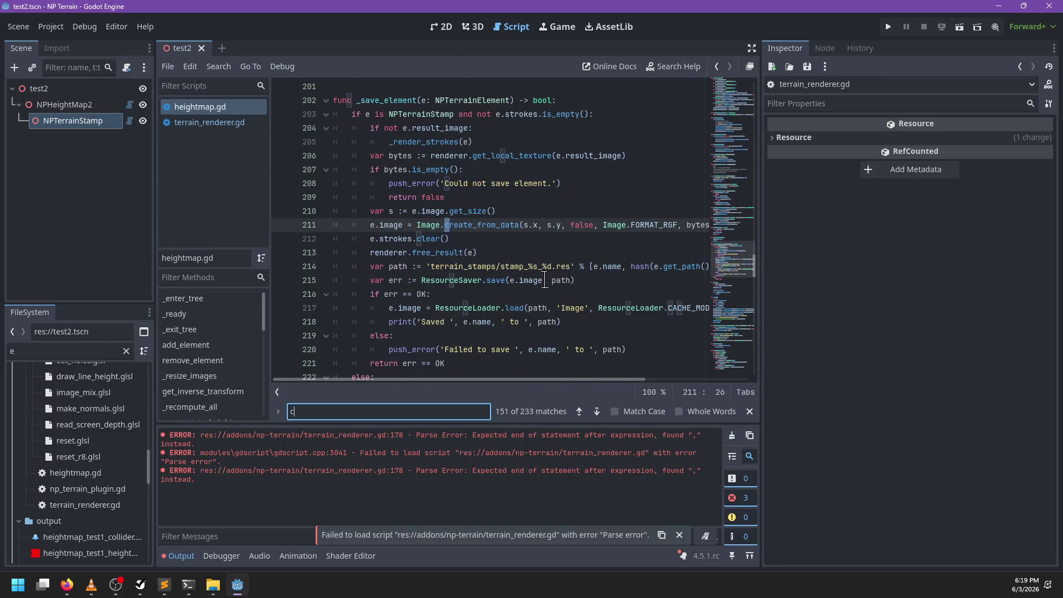
type("ke_buffer")
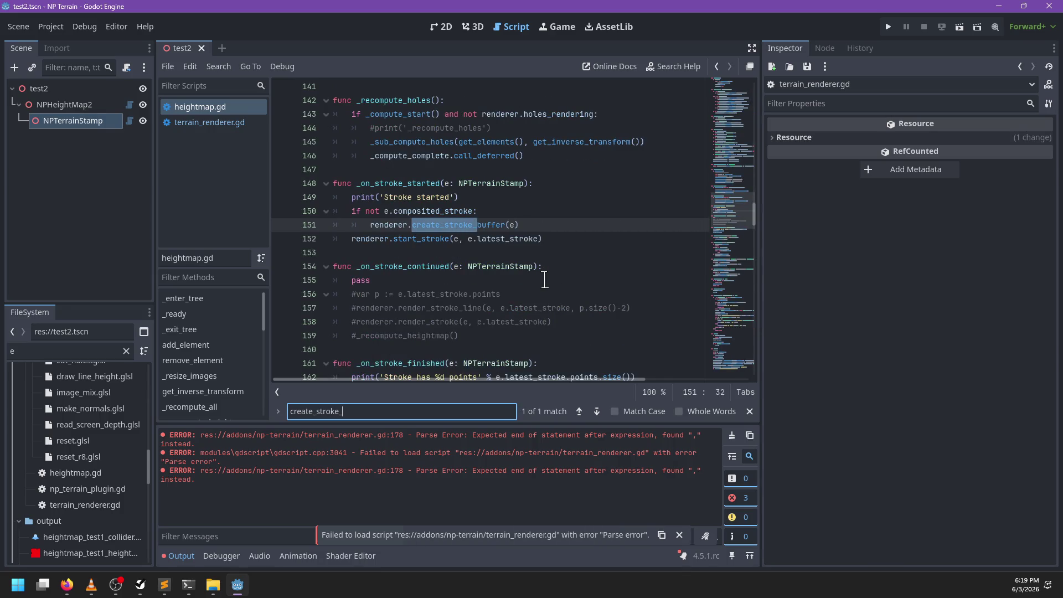
key("Escape")
left_click(471, 211)
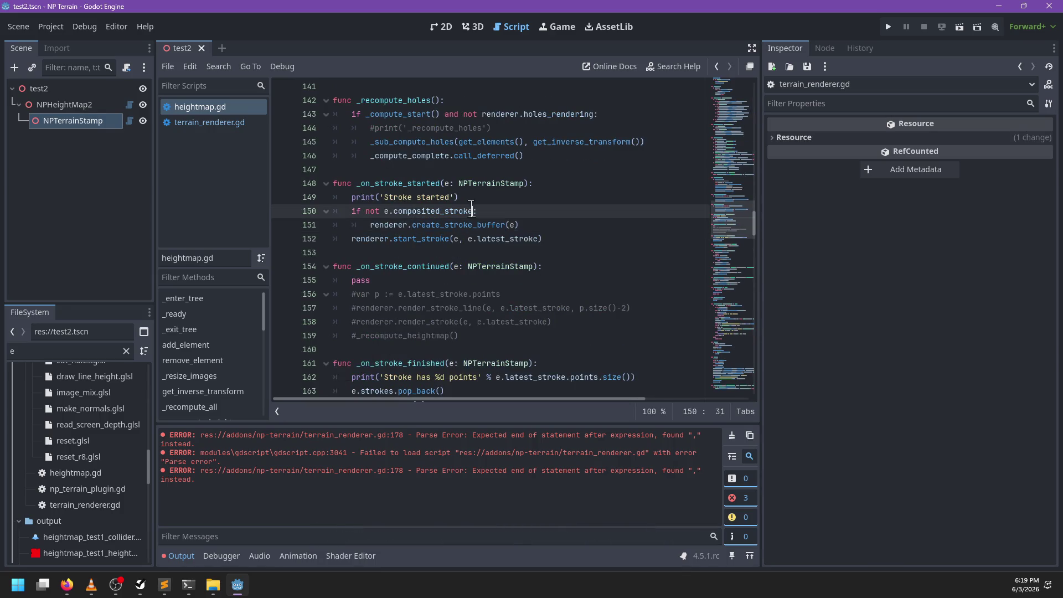
type("or not e.resul")
type("t")
key("Return")
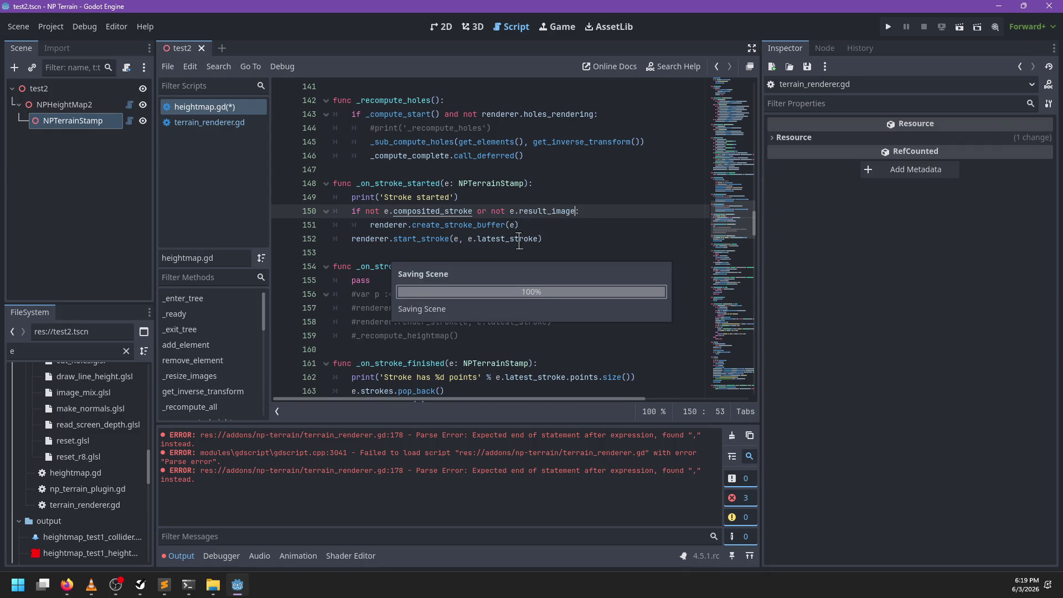
key("ctrl+s")
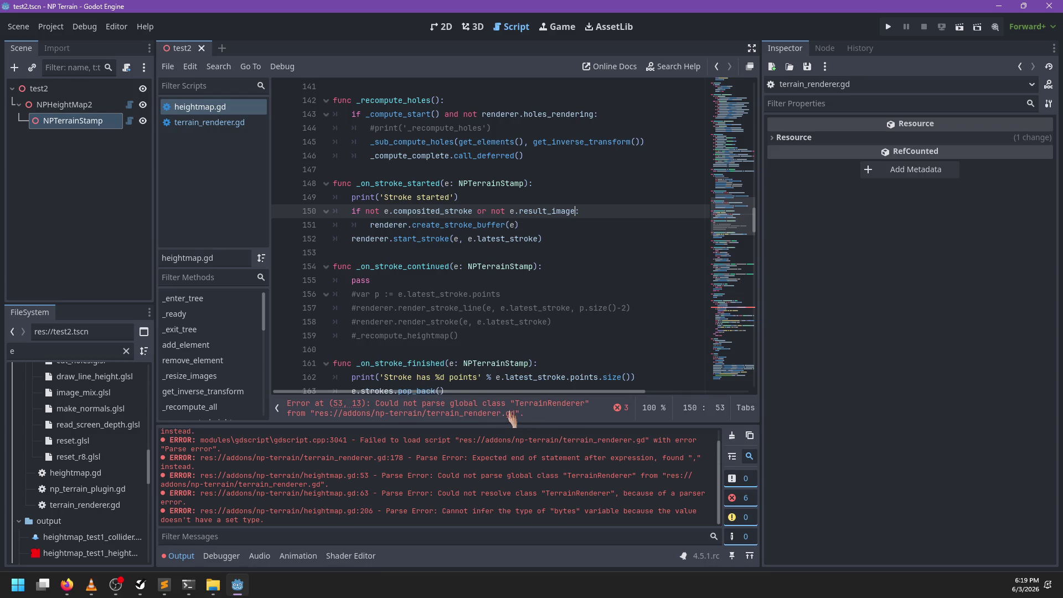
Step: Open terrain_renderer.gd at the parse error on line 178
left_click(519, 416)
left_click(219, 123)
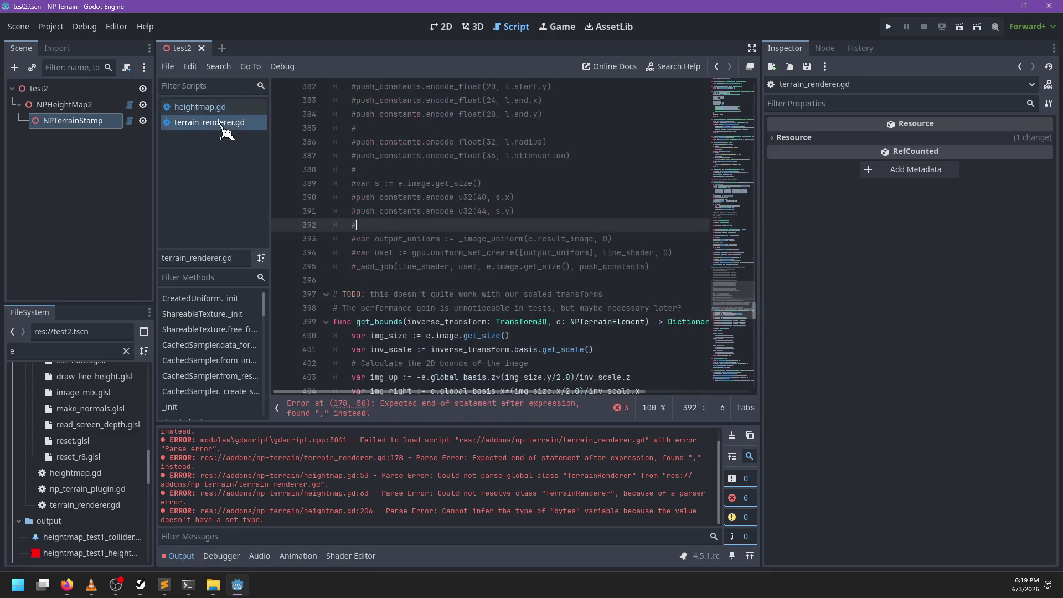
left_click(473, 413)
Step: Wrap the RenderingDevice stroke_buffer call on lines 178-179 in _local_texture( … ) and save the script
left_click(522, 248)
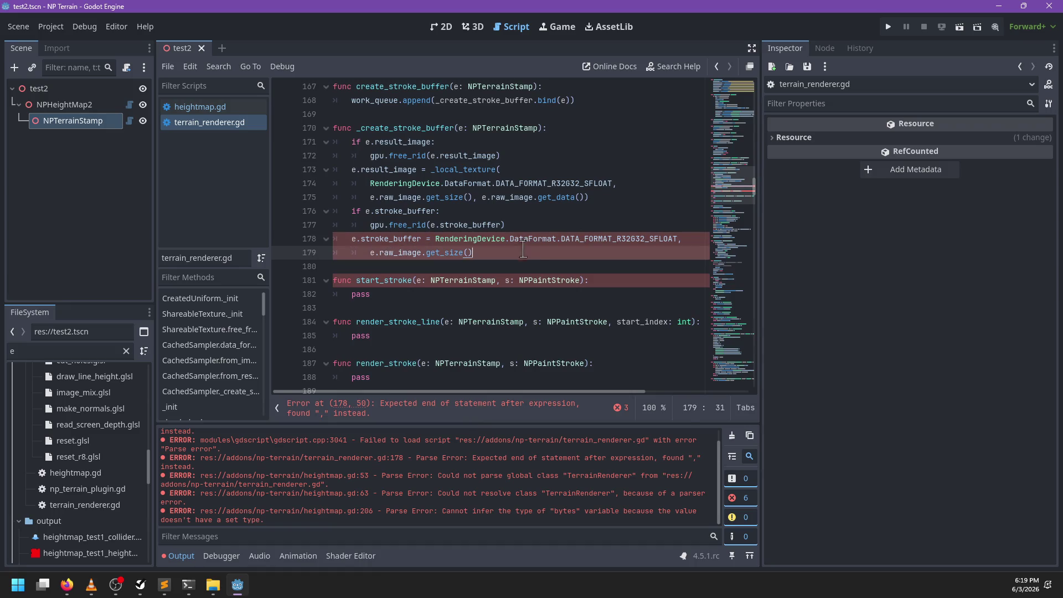
type(")")
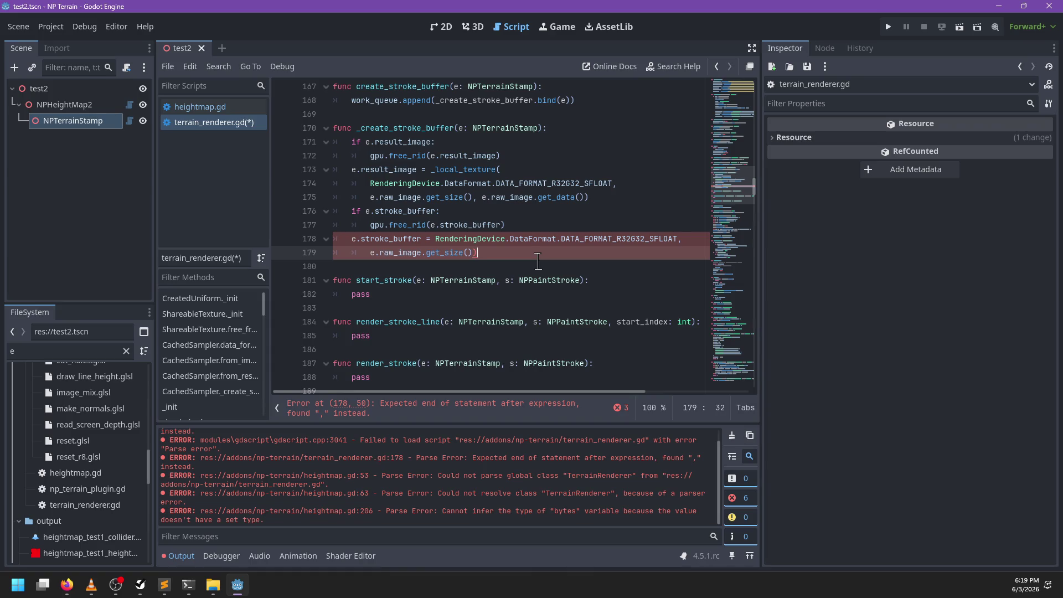
key("Up")
key("ctrl+Left")
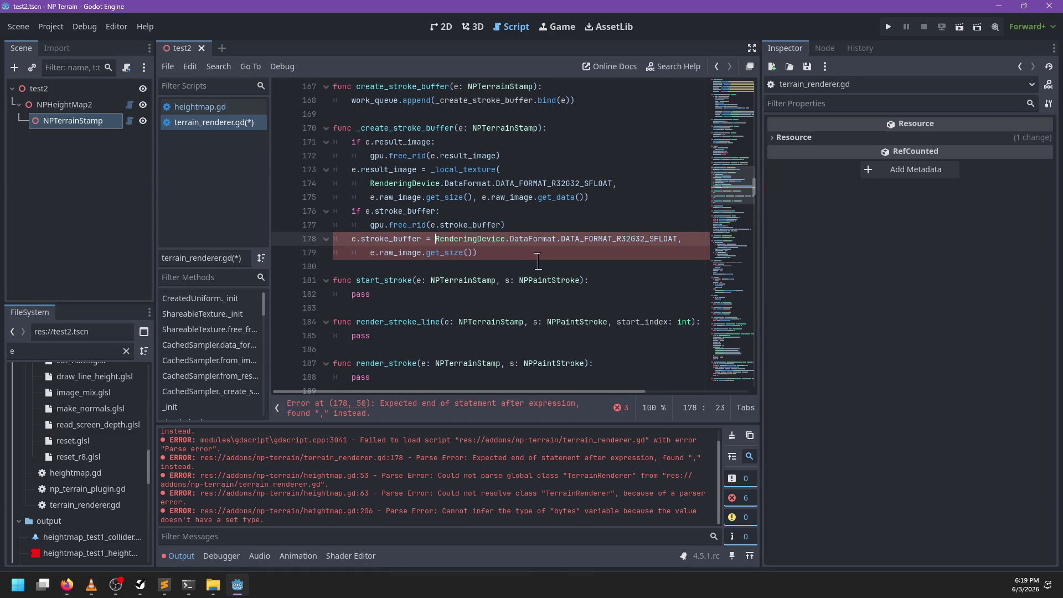
type("_local_textur")
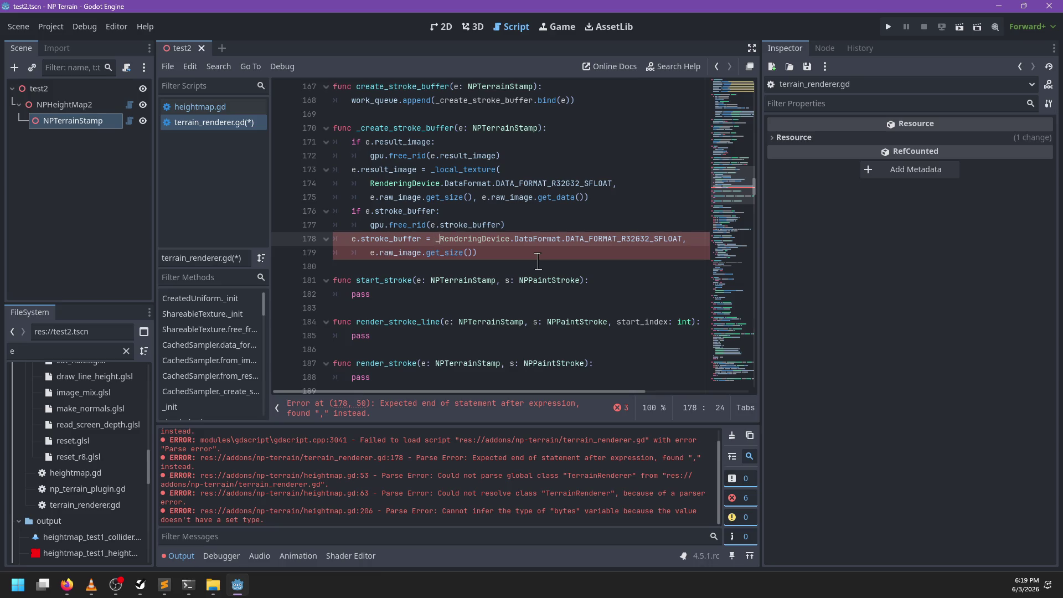
type("e")
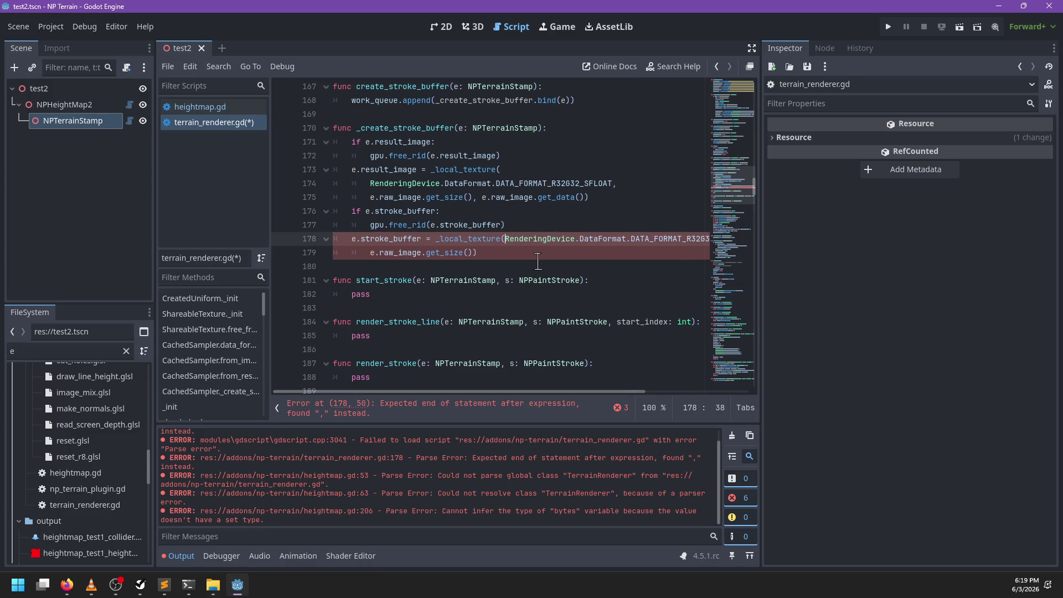
type("(")
key("Down")
key("End")
key("ctrl+s")
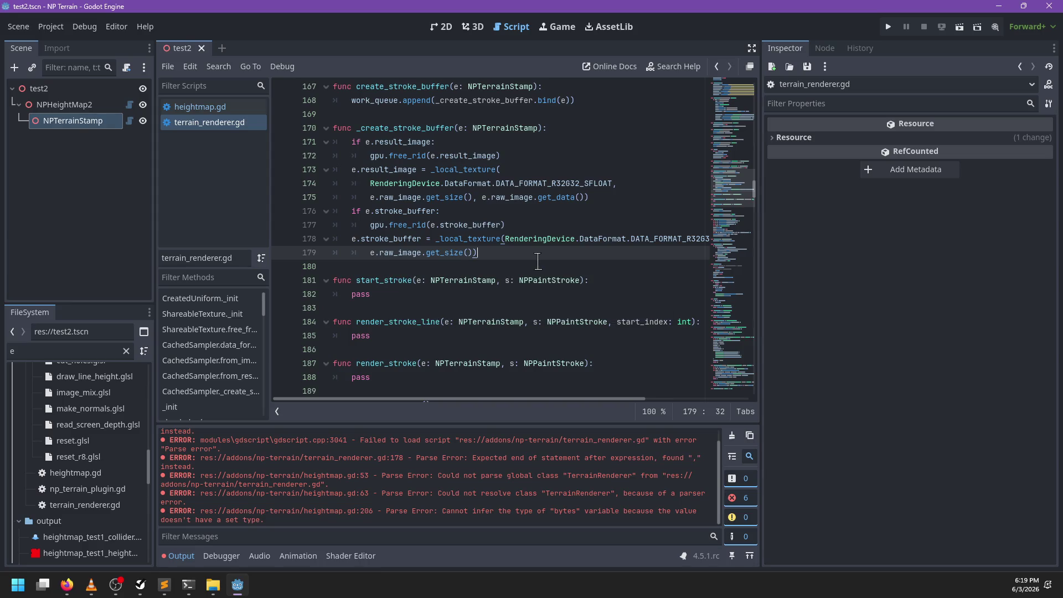
key("alt+Tab")
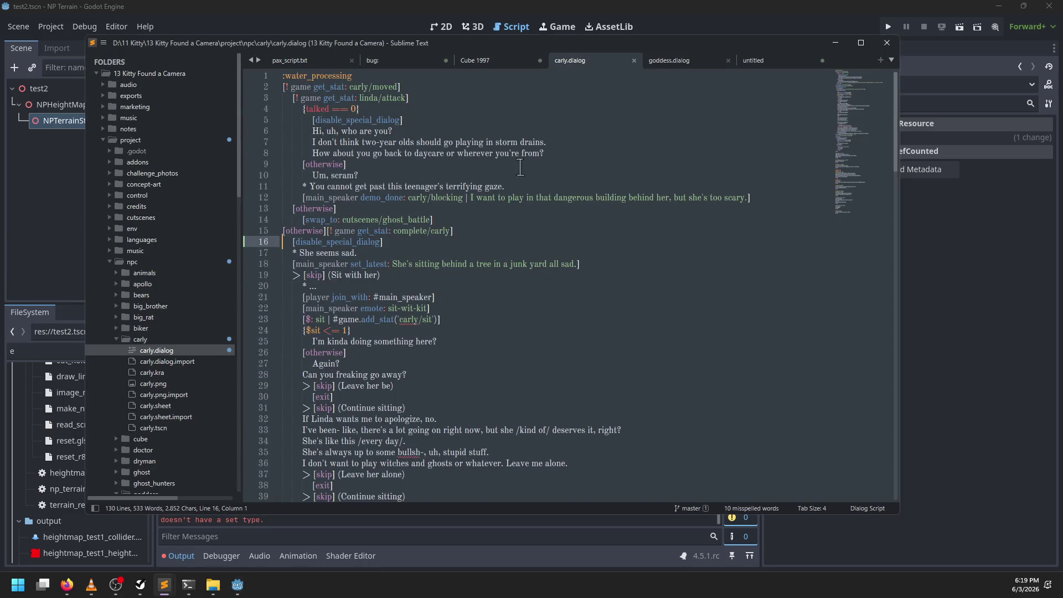
Step: Move the Cube 1997 and The Cell 2000 titles above the bug notes in the project window
key("alt+Tab")
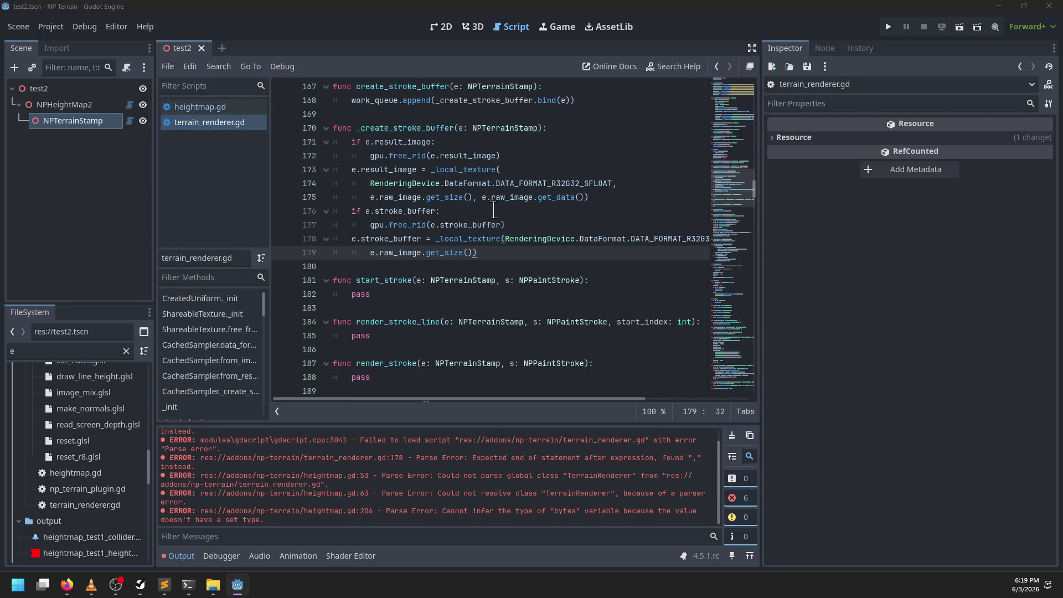
key("alt+Tab")
key("alt+Tab")
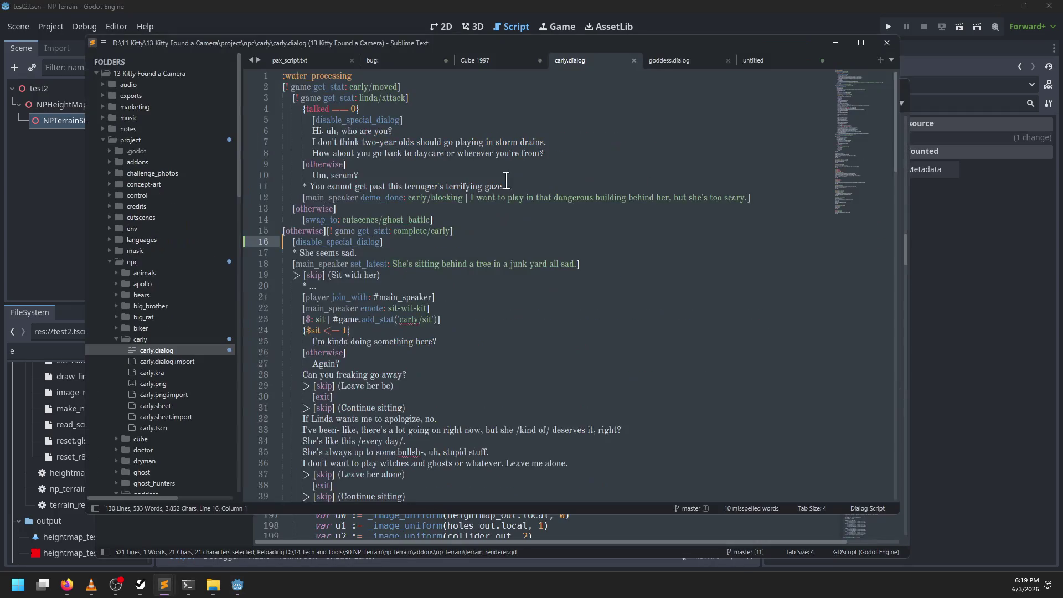
left_click(482, 61)
key("ctrl+a")
key("ctrl+x")
left_click(406, 61)
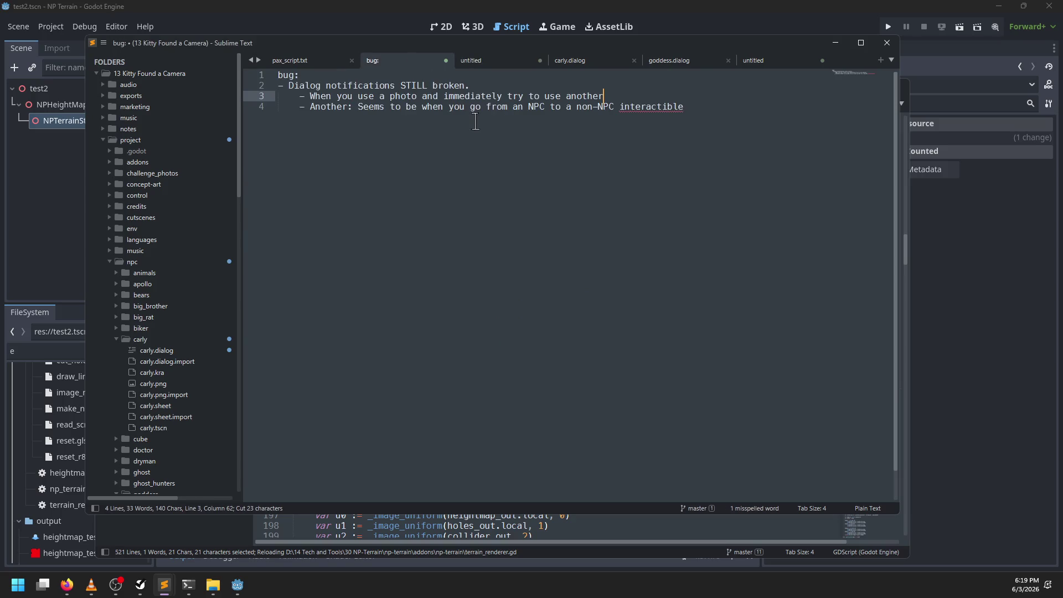
left_click(338, 74)
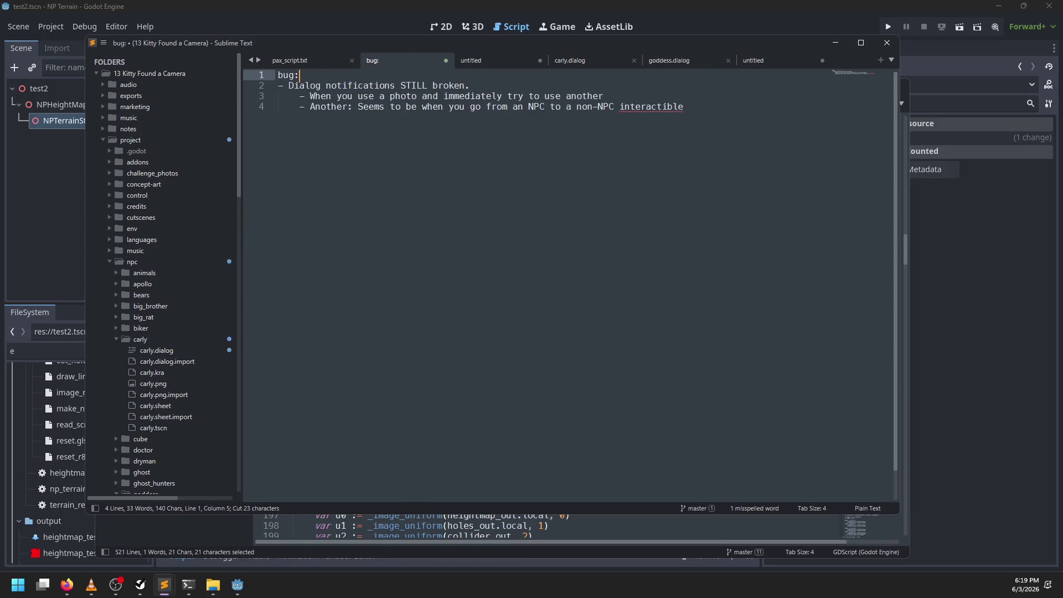
key("Return")
key("Return")
key("Up")
key("Up")
key("ctrl+v")
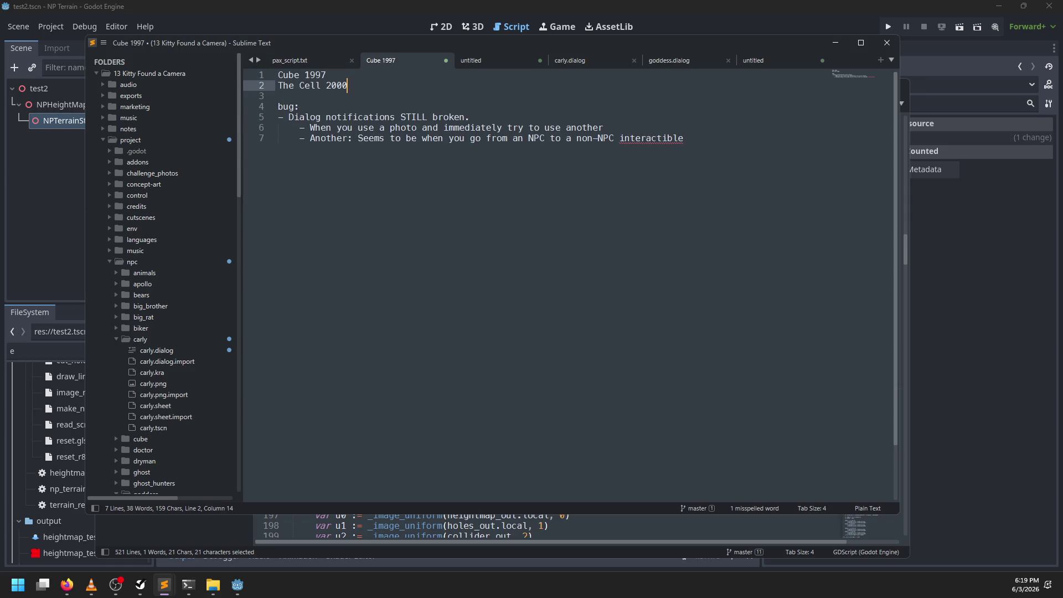
Step: Move the combined film titles and bug notes to the end of notes.txt after a '===' separator
key("ctrl+shift+t")
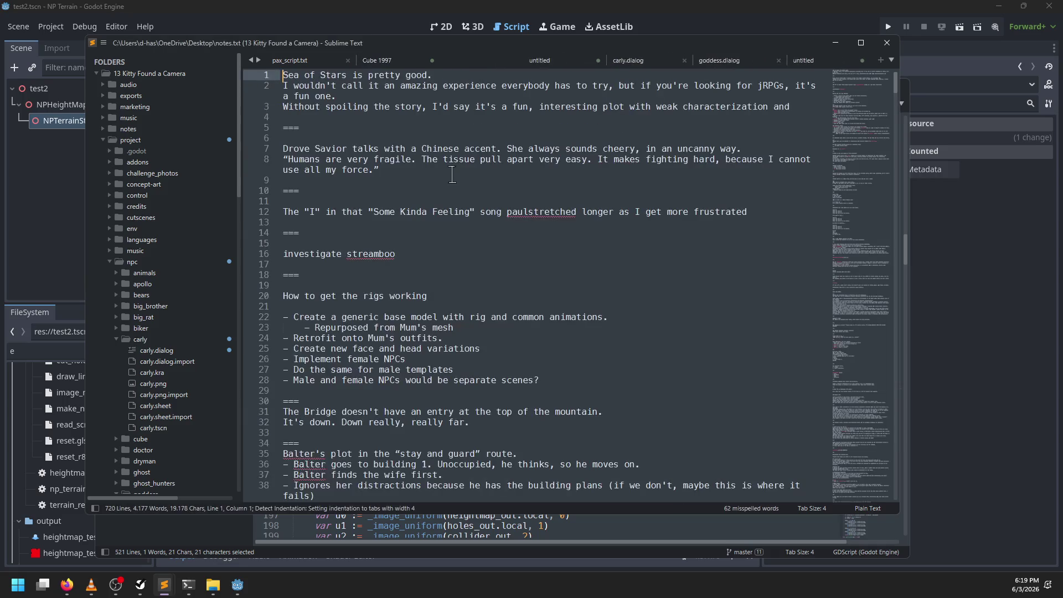
left_click(409, 71)
key("ctrl+a")
key("ctrl+x")
left_click(452, 71)
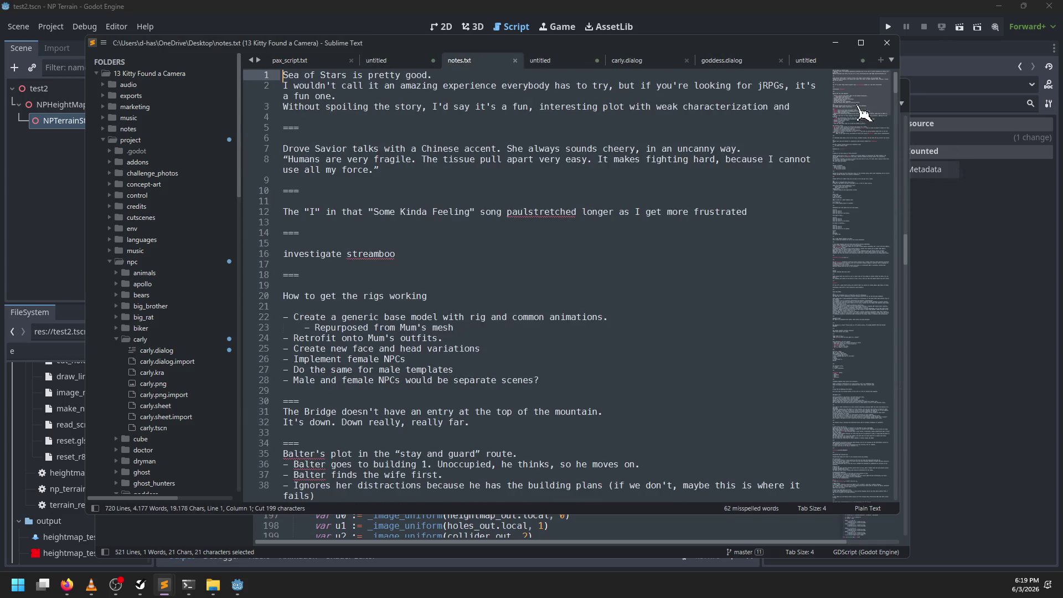
left_click(880, 501)
scroll(501, 363, "down", 10)
left_click(498, 360)
type("===")
key("Return")
key("ctrl+v")
Step: Save notes.txt, close the empty untitled tab, and close the window without saving
key("ctrl+s")
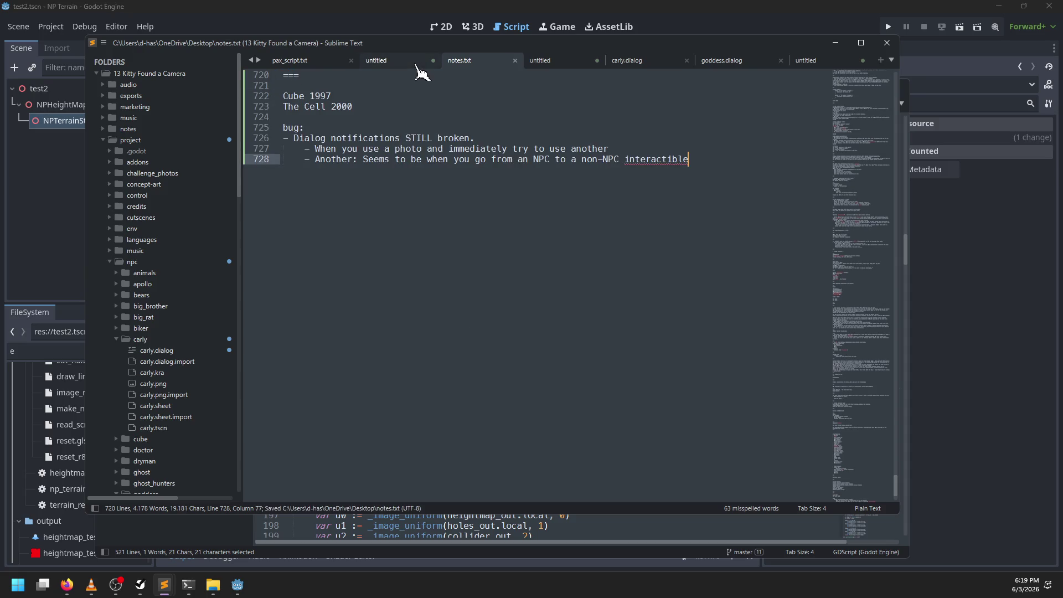
left_click(434, 61)
left_click(887, 43)
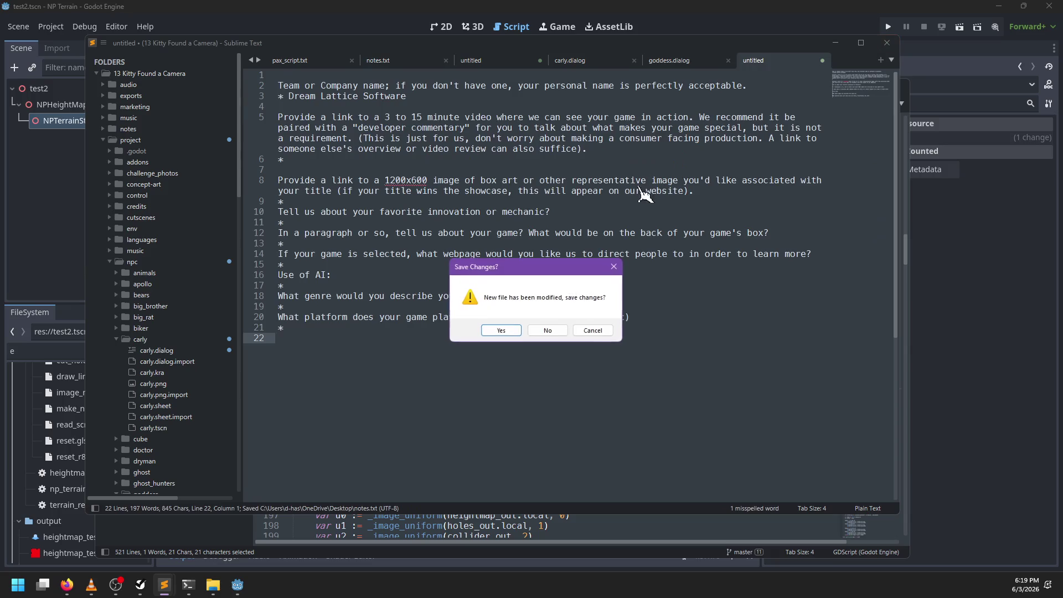
left_click(548, 331)
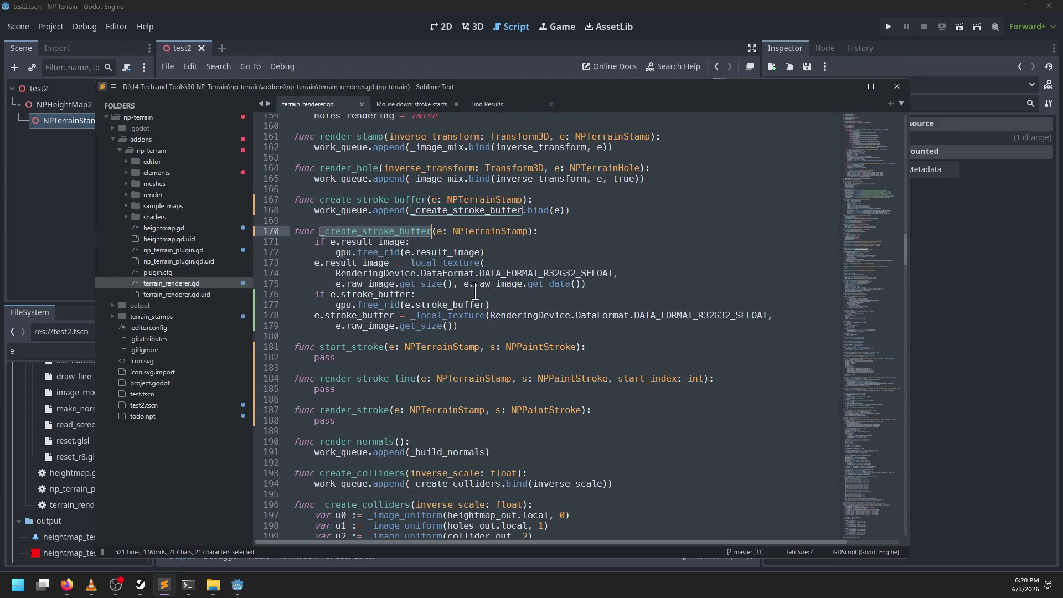
Step: Reposition the Sublime window, read through start_stroke around line 182, then return to Godot
mouse_move(490, 108)
left_mouse_down()
mouse_move(506, 72)
mouse_move(502, 46)
left_mouse_up()
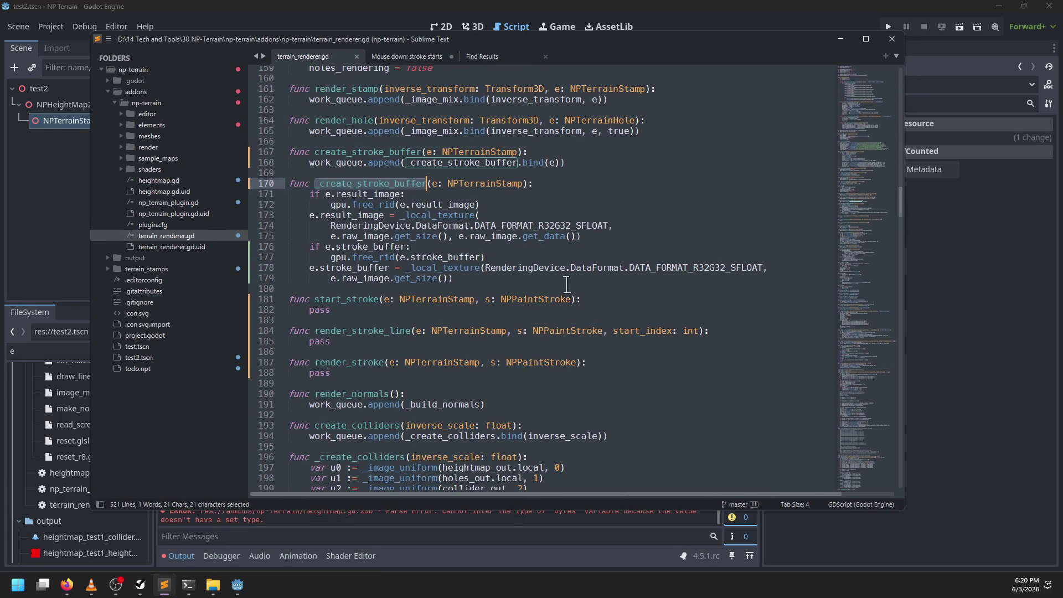
left_click(400, 305)
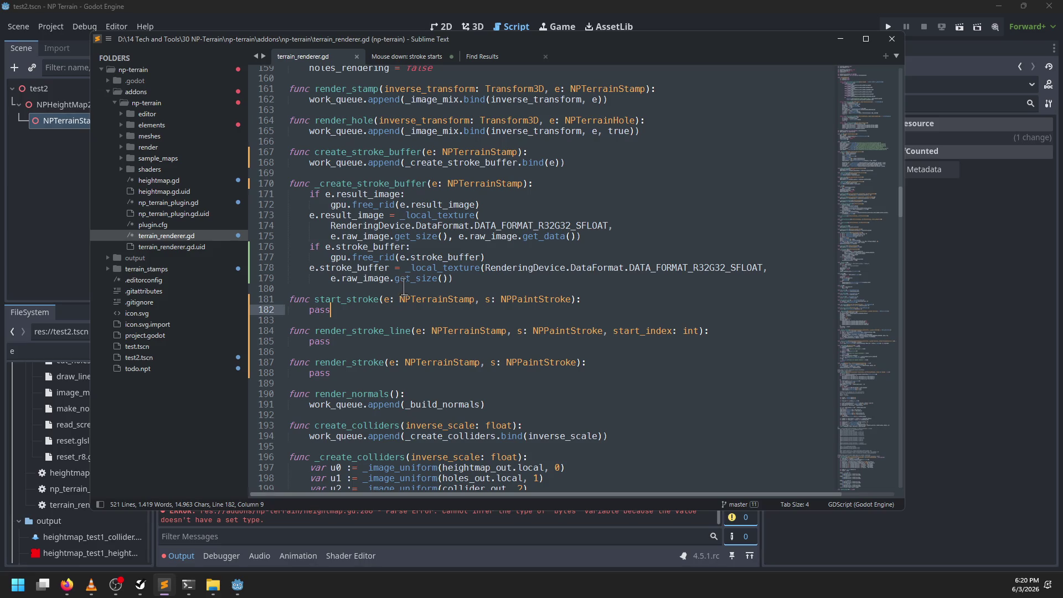
scroll(400, 303, "up", 2)
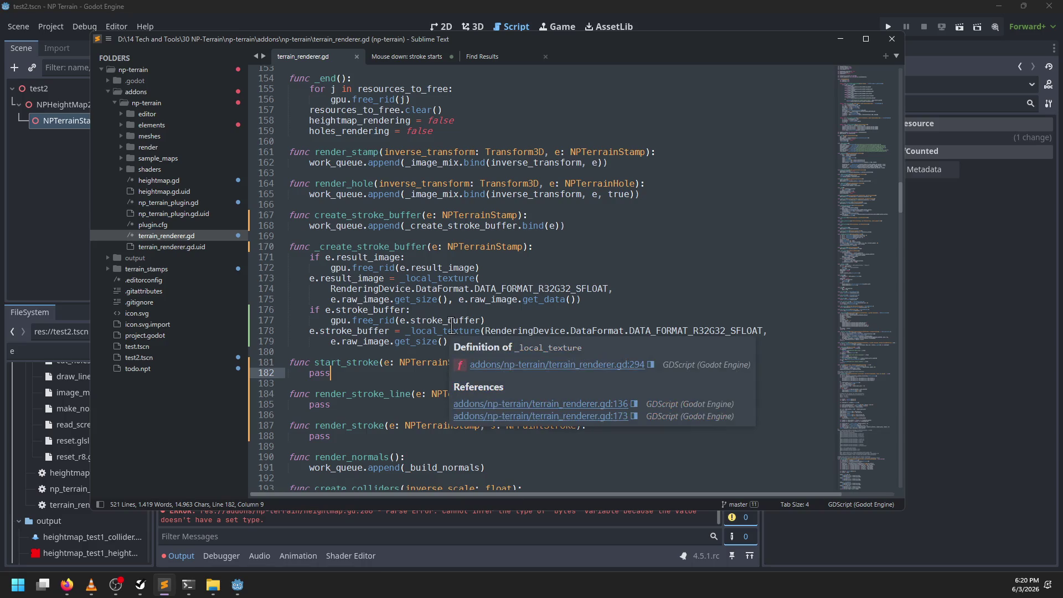
scroll(452, 325, "down", 1)
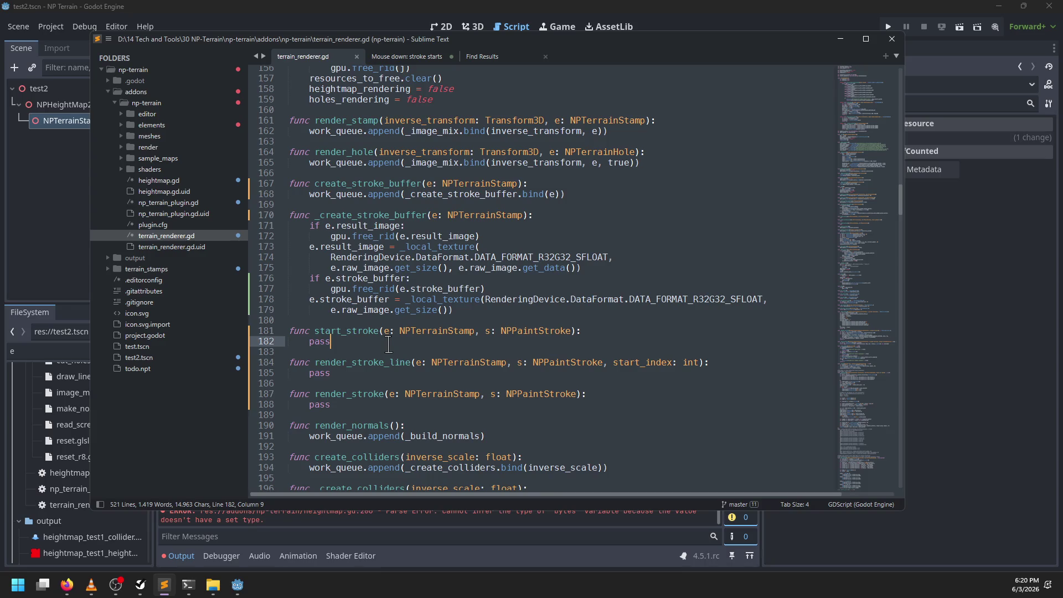
left_click(380, 10)
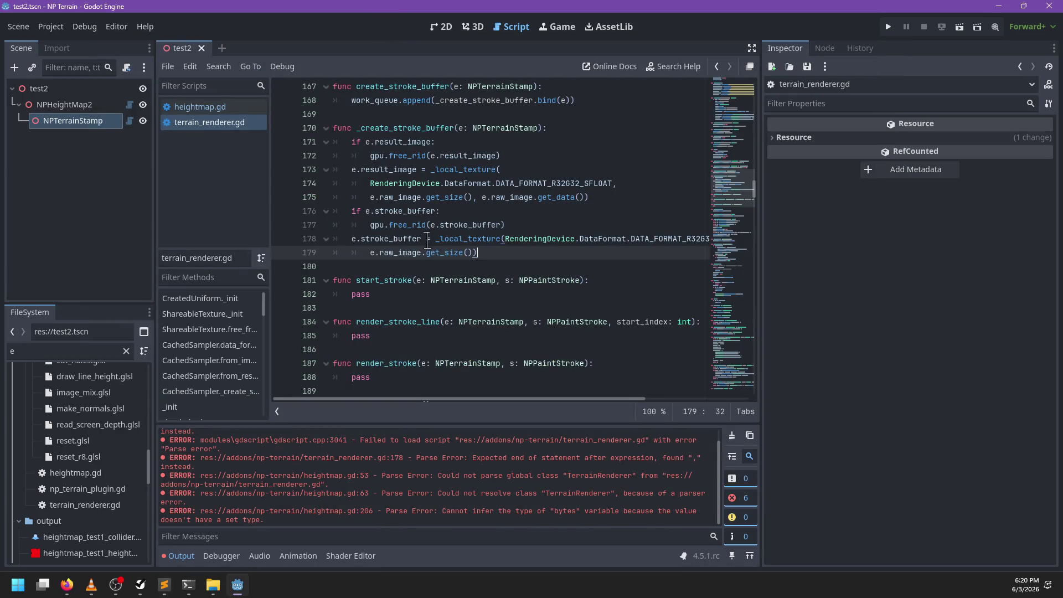
Step: Browse render_stroke_line and the shader variable declarations, then search the script for _line_mix
left_click(395, 294)
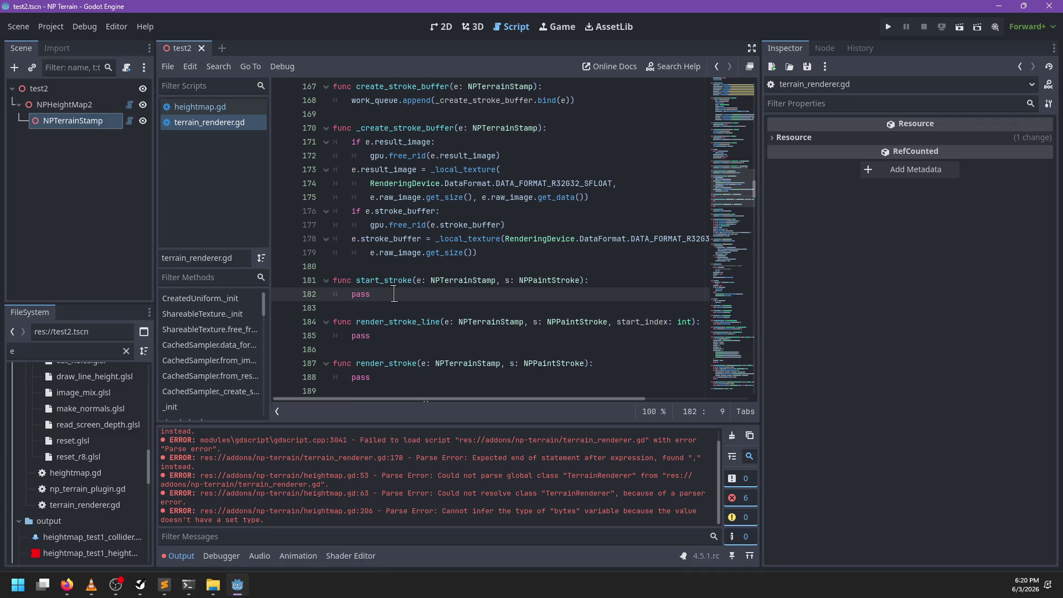
scroll(395, 294, "down", 1)
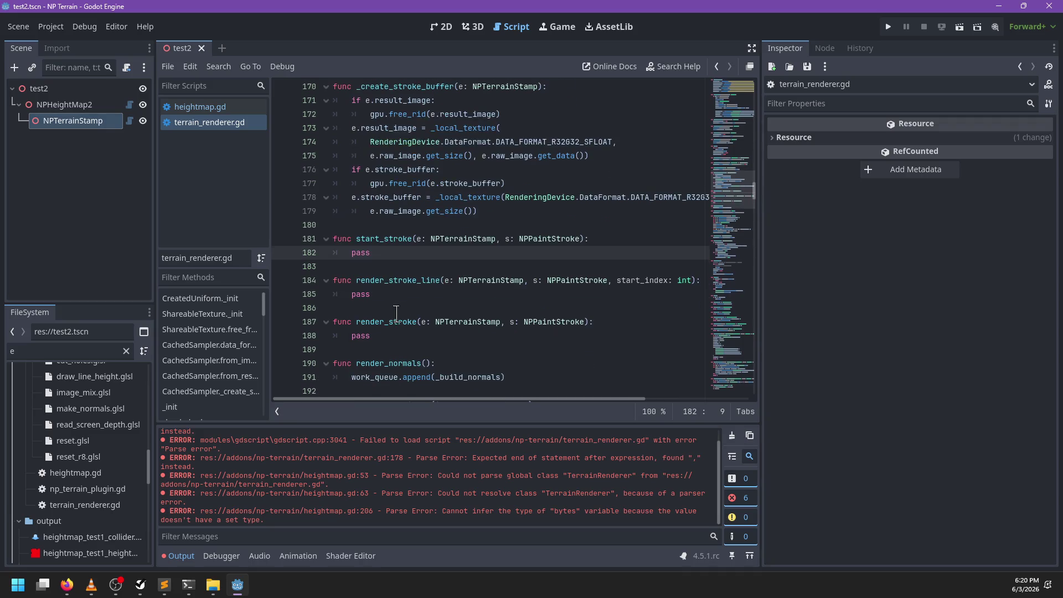
left_click(395, 293)
key("shift+Home")
scroll(451, 281, "up", 12)
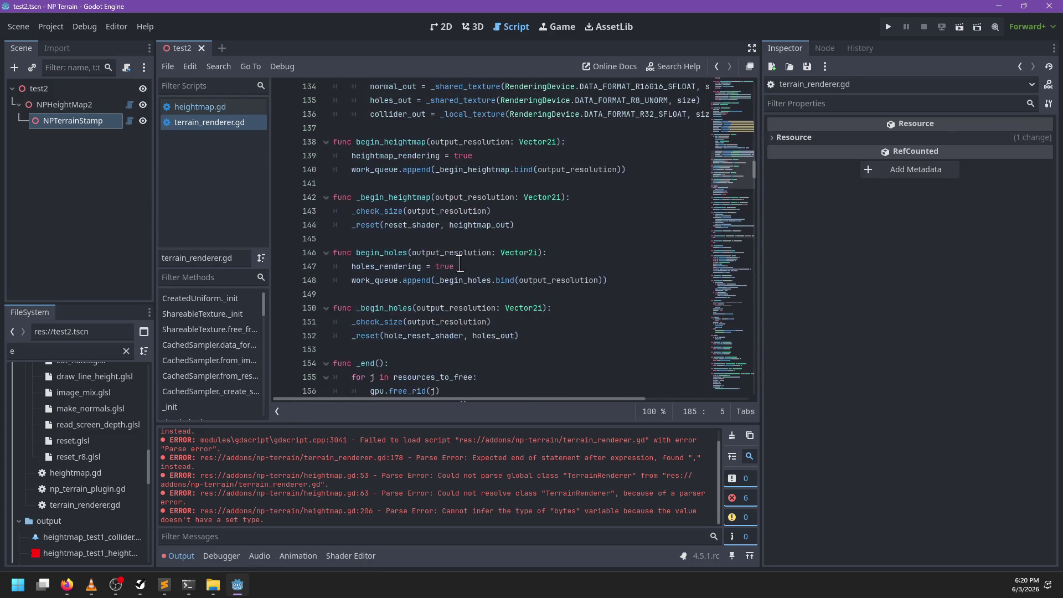
scroll(505, 285, "down", 6)
scroll(504, 286, "up", 20)
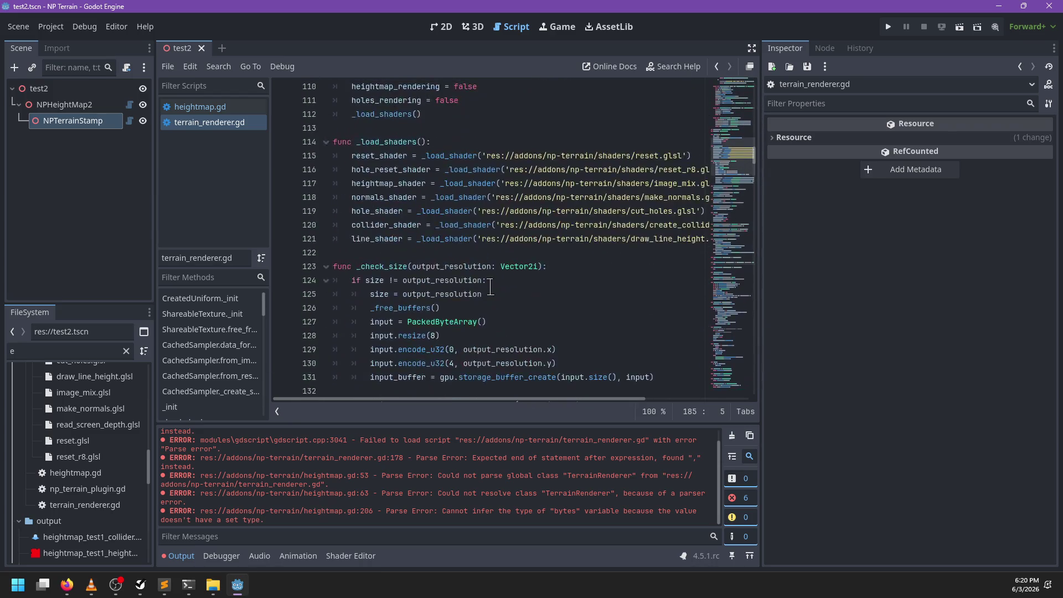
scroll(488, 288, "up", 15)
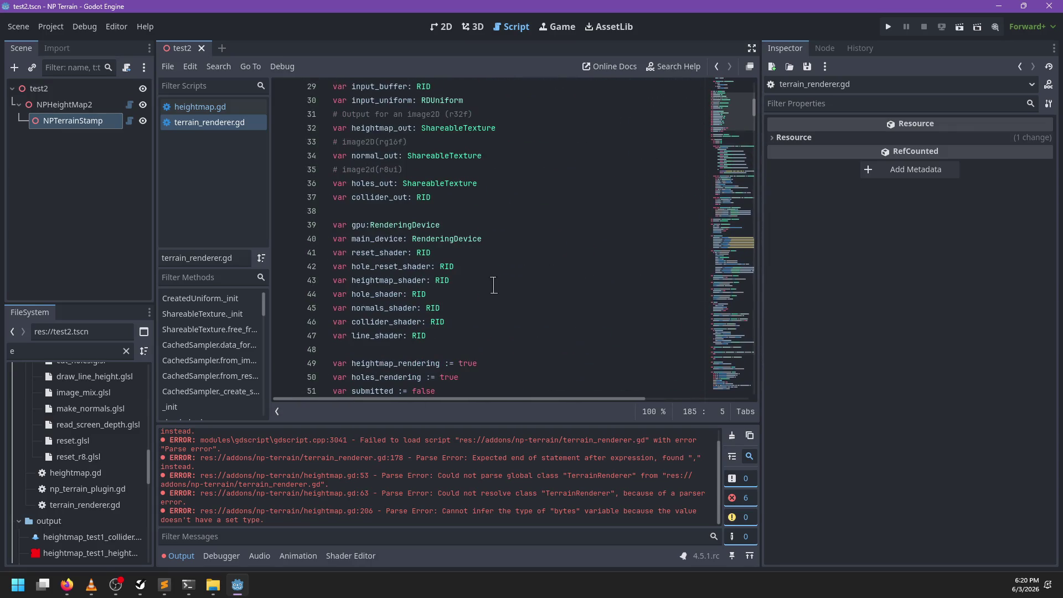
left_click(490, 282)
key("ctrl+f")
type("_line_mix")
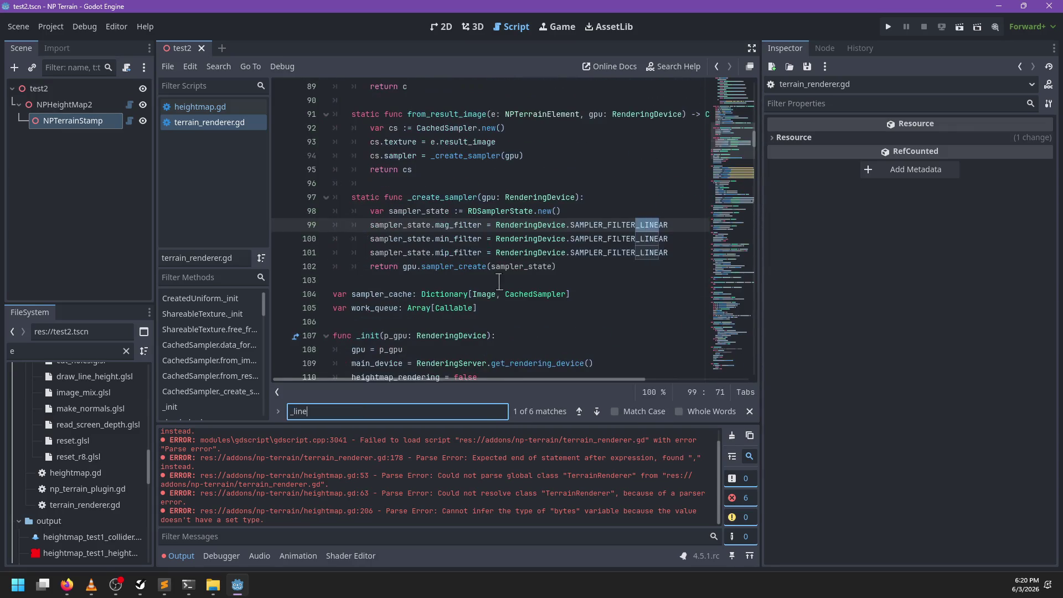
key("Escape")
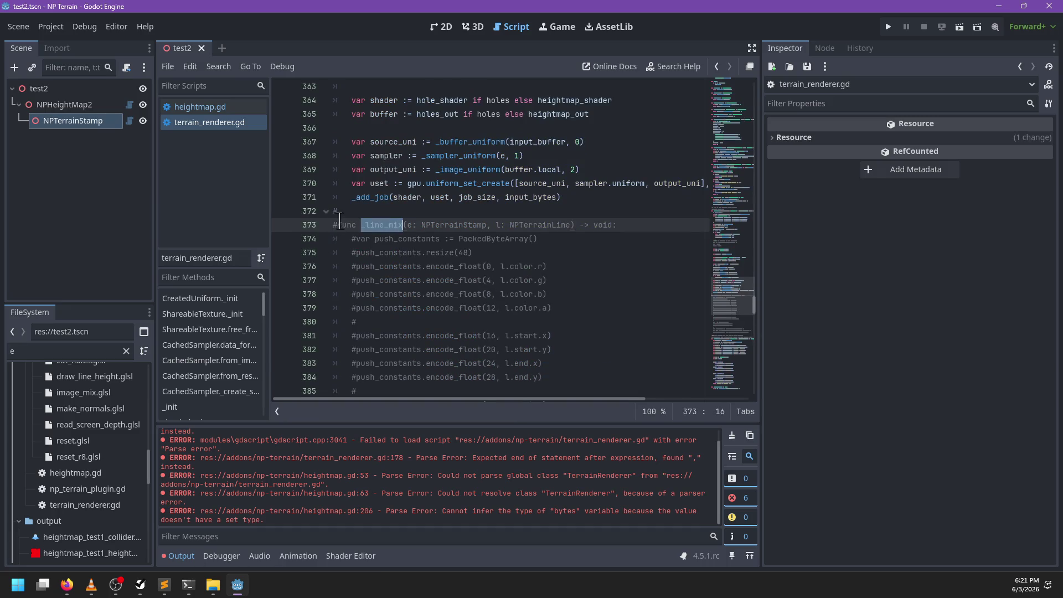
Step: Uncomment the whole _line_mix function
left_click(340, 210)
left_click_drag(340, 223, 391, 205)
scroll(354, 219, "down", 8)
key("ctrl+k")
scroll(424, 219, "up", 6)
scroll(424, 219, "up", 1)
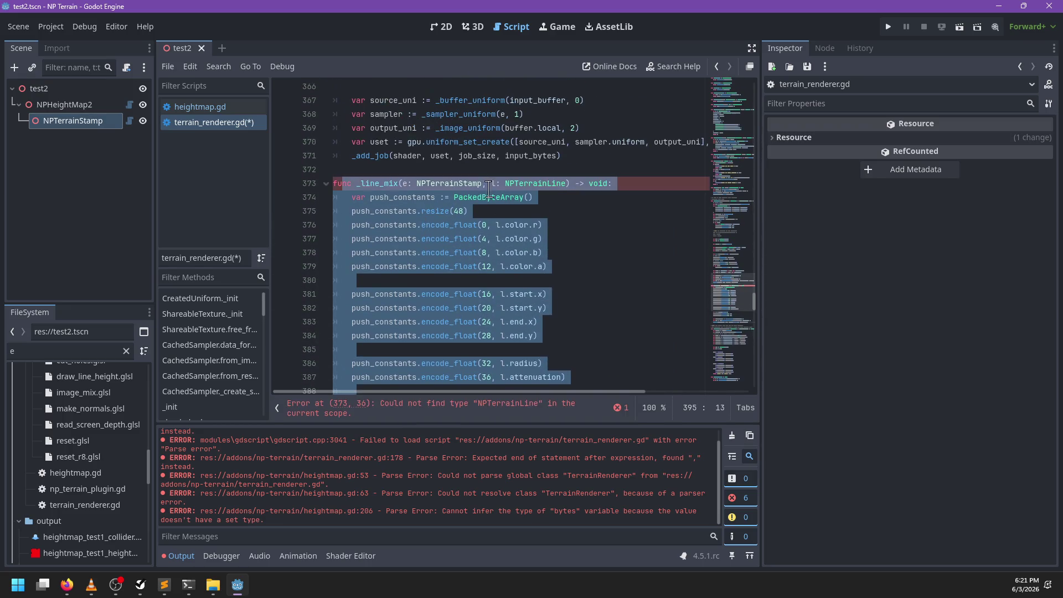
Step: Change the _line_mix signature to take s: NPTerrainStamp and start: int
left_click(481, 183)
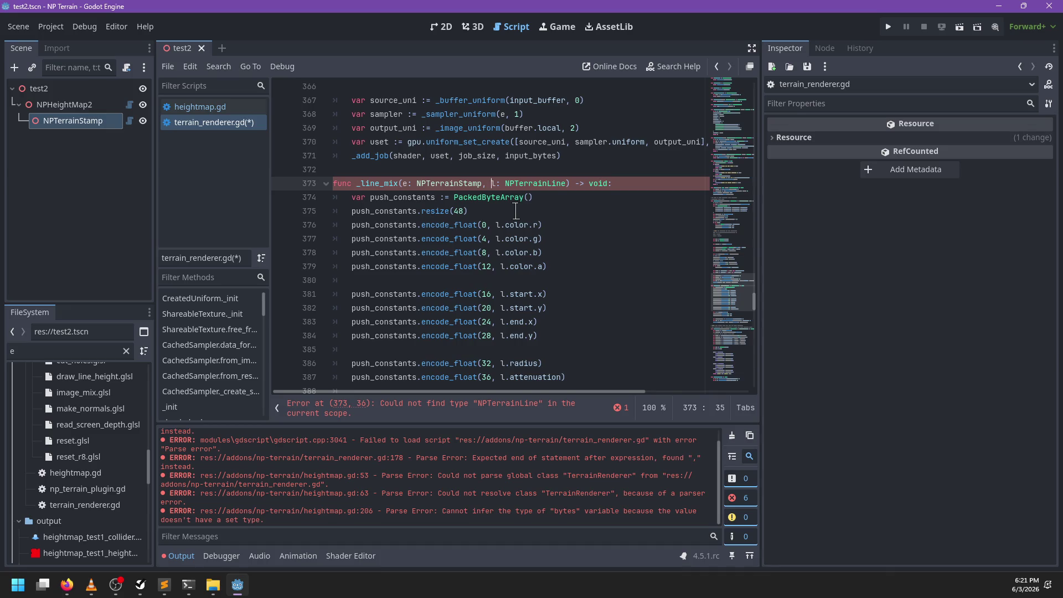
key("Delete")
key("Delete")
key("Delete")
type("s: N")
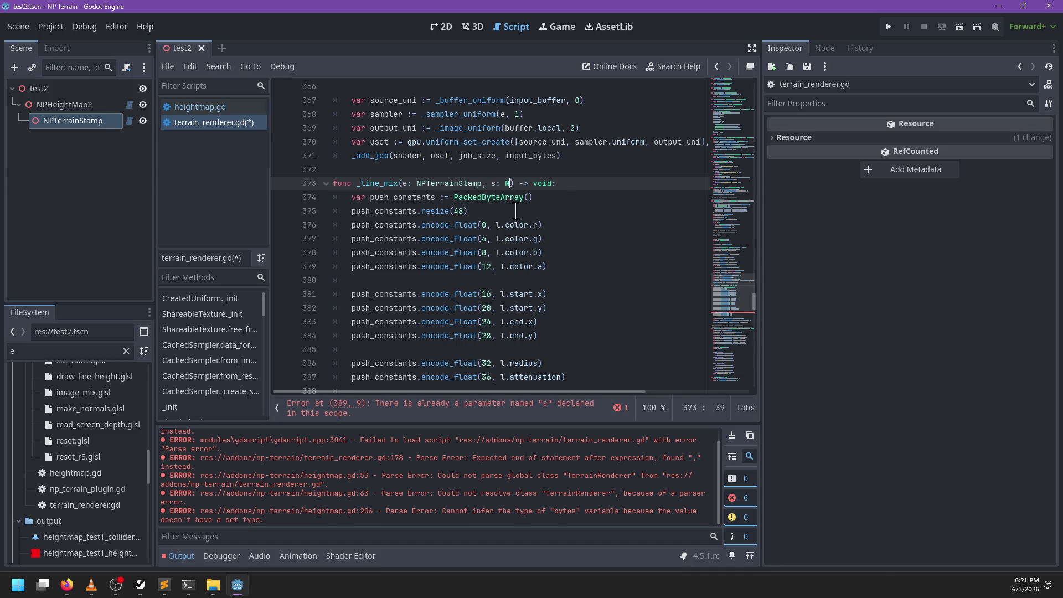
type("PTerrain")
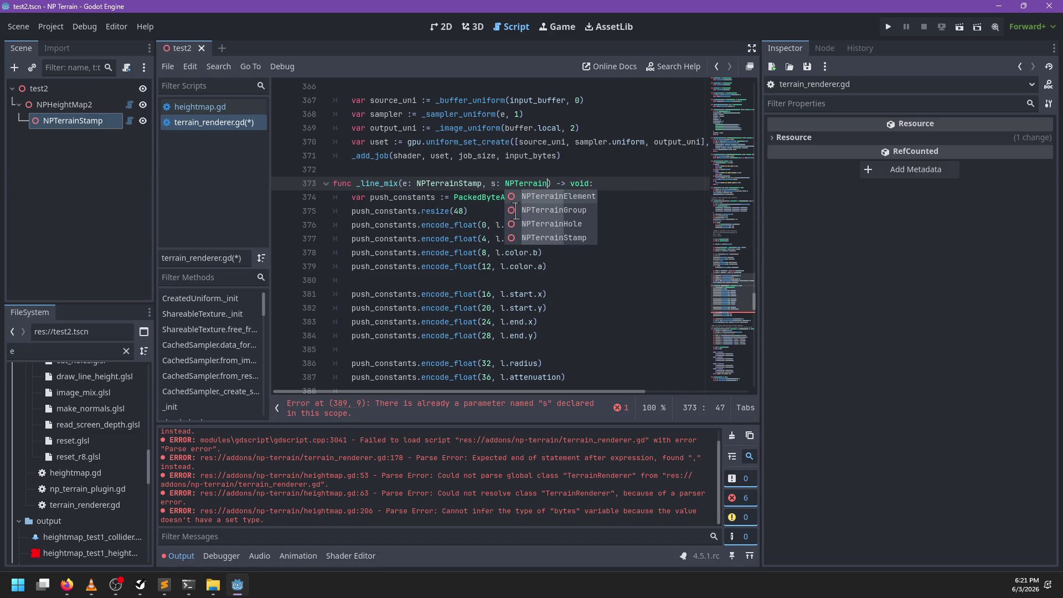
type("Stamp, i:")
key("BackSpace")
key("BackSpace")
type("start: int")
Step: Add var from := s.points[start] and var to := s.points[start + 1] to the function body
key("End")
key("Return")
type("var from := ")
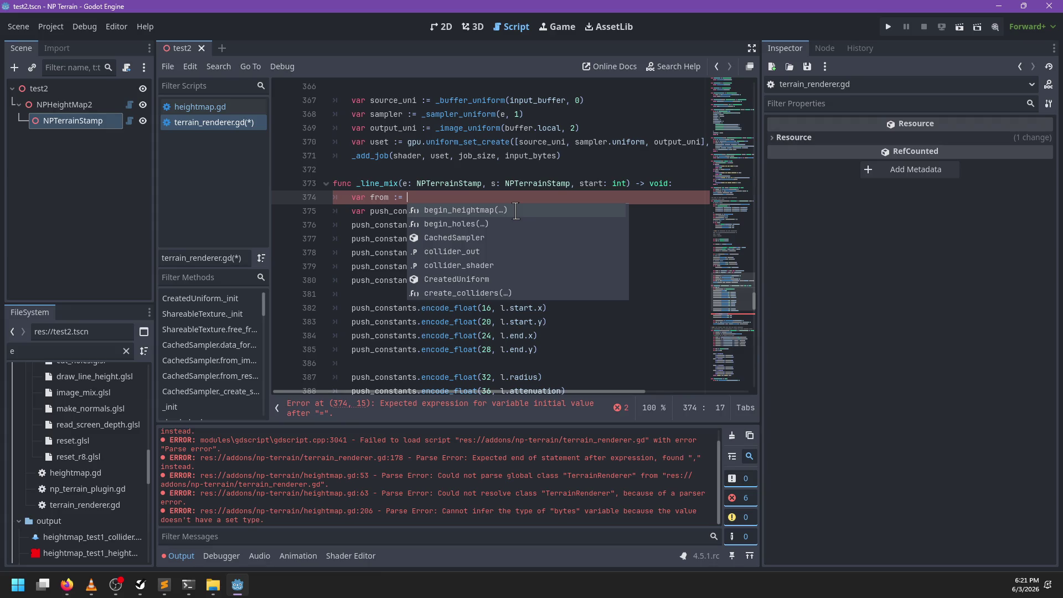
type("s.p")
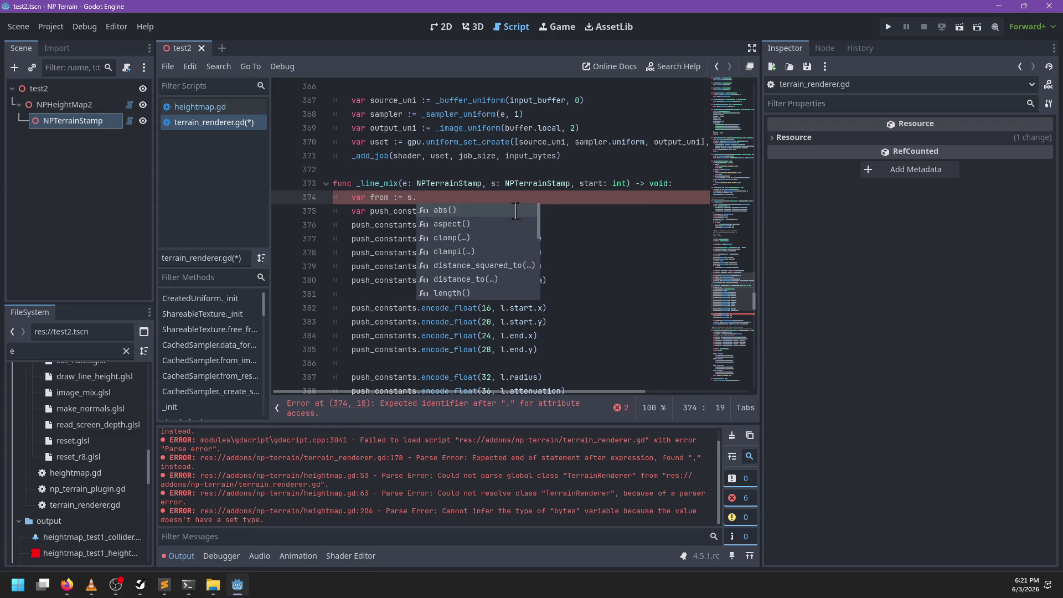
type("oints[")
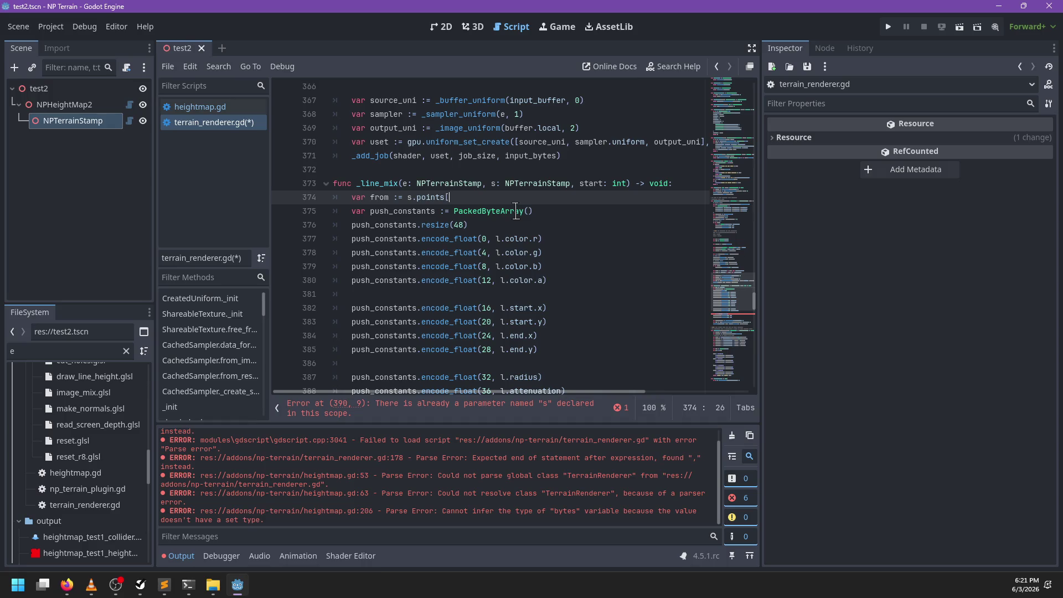
type("start]")
key("Return")
type("var to")
key("BackSpace")
type(":= .")
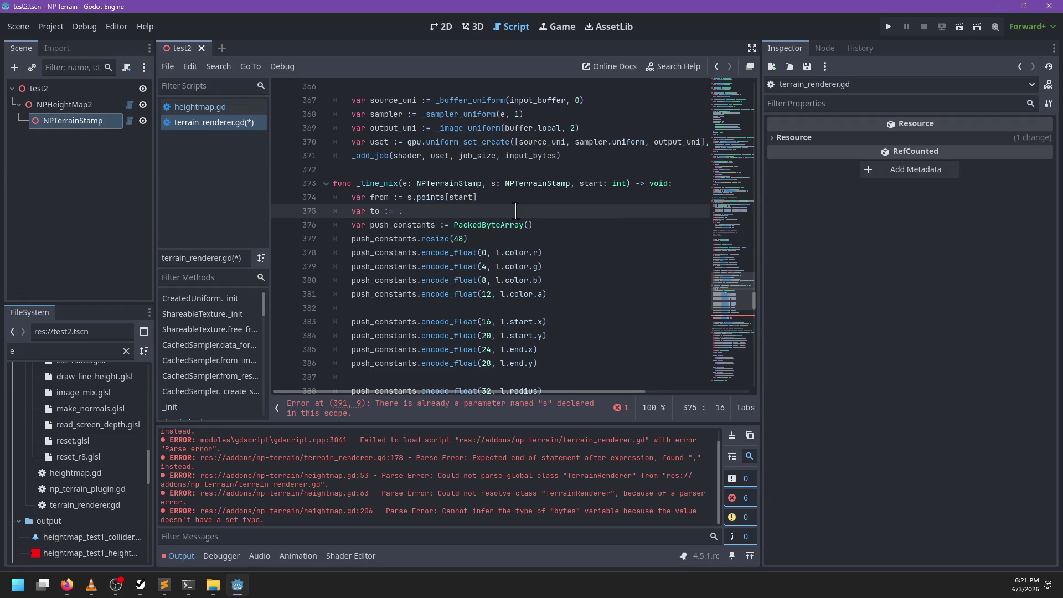
key("BackSpace")
type("s.points[s")
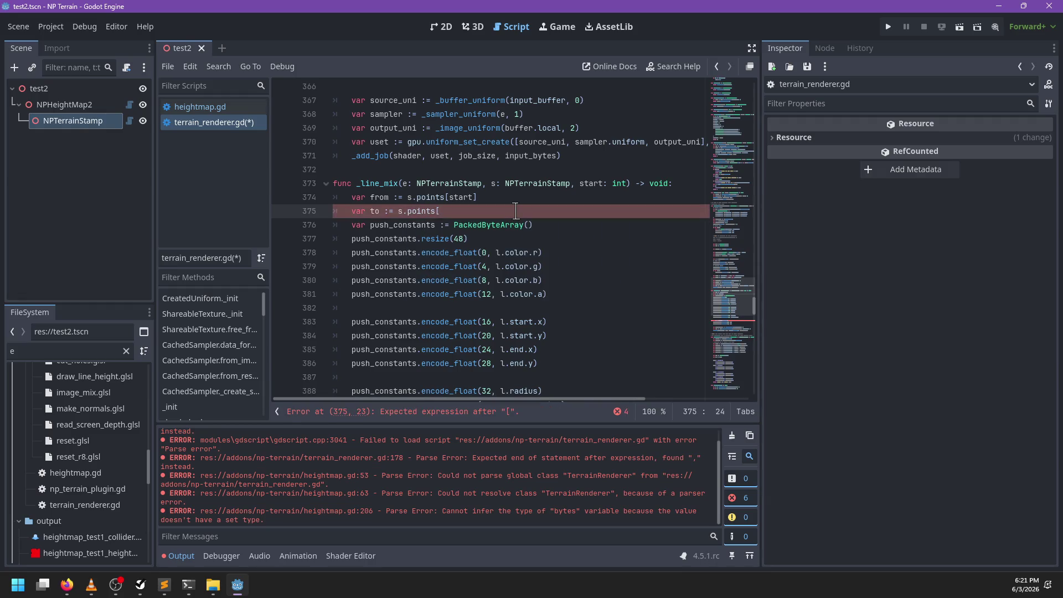
type("tart + 1]")
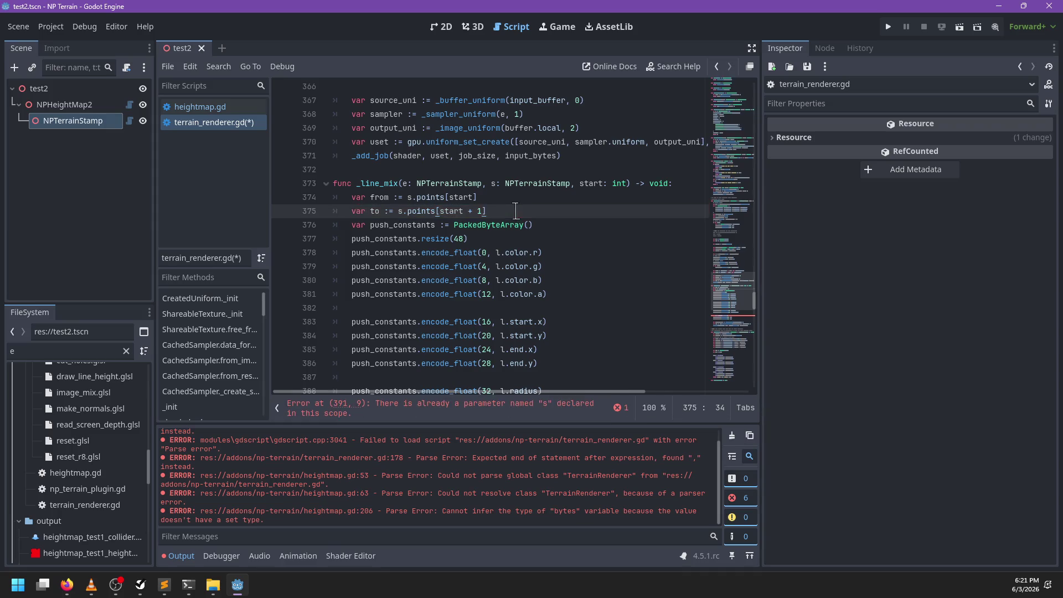
key("Return")
key("BackSpace")
Step: Rename the local size variable on line 392 to isize
scroll(509, 210, "down", 4)
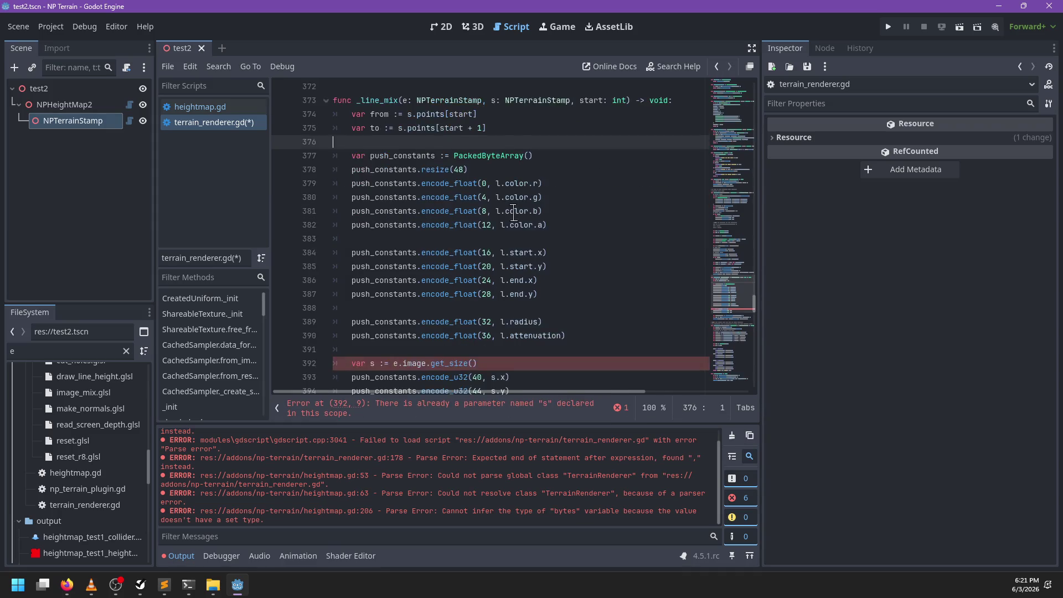
scroll(533, 262, "up", 1)
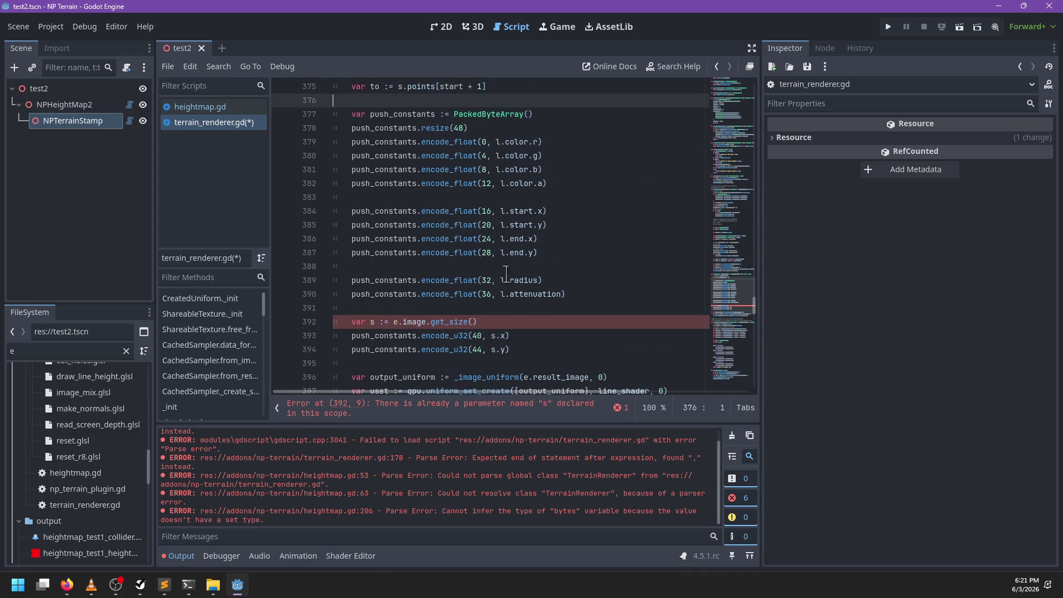
double_click(418, 321)
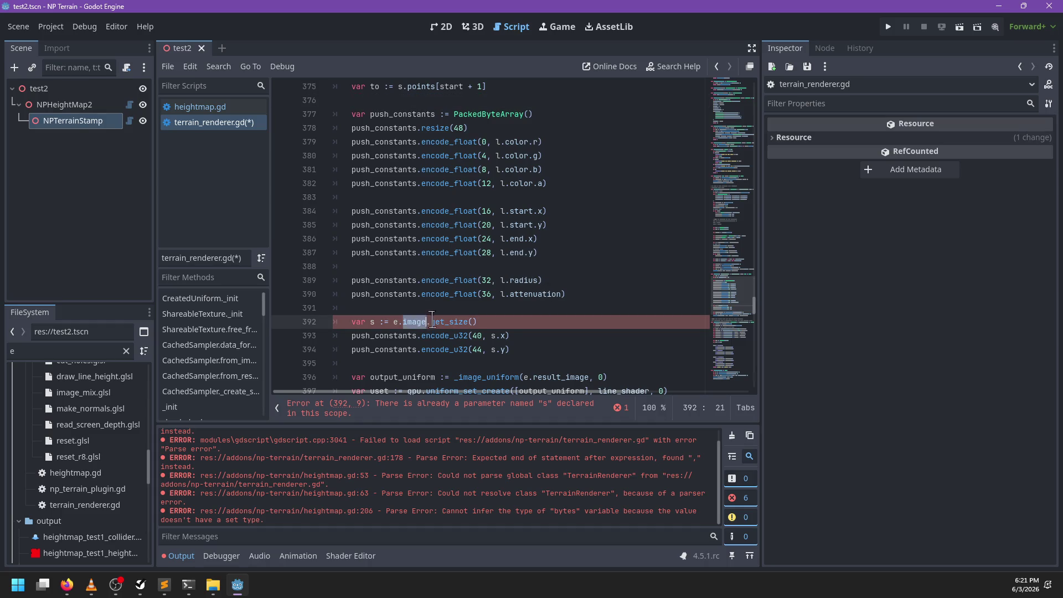
left_click(377, 321)
key("BackSpace")
Step: Rename parameter s to stroke and update its references in the point lines
scroll(425, 300, "up", 3)
scroll(424, 299, "up", 1)
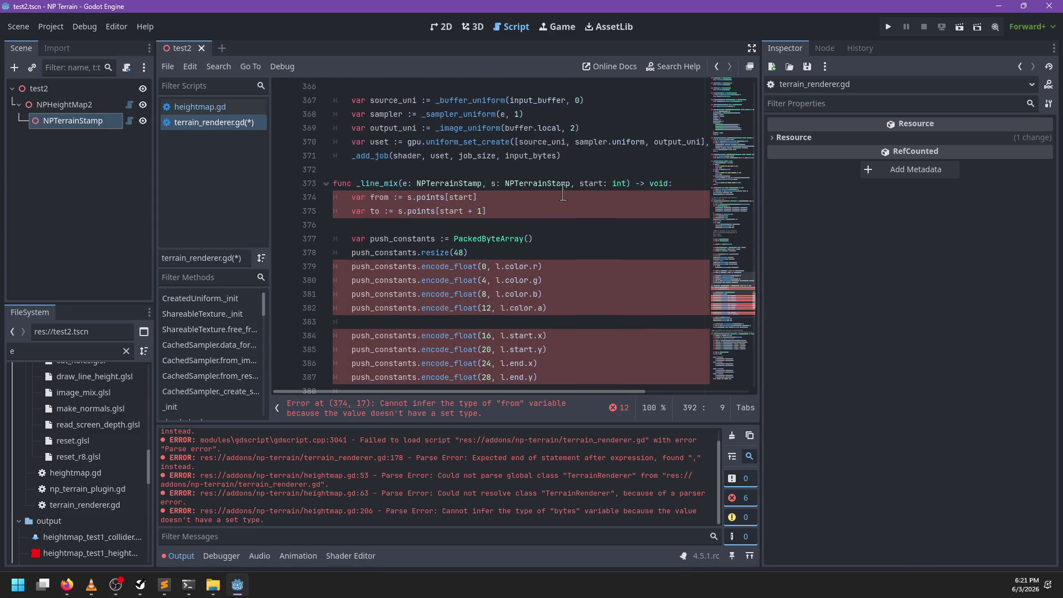
left_click(494, 183)
type("troke")
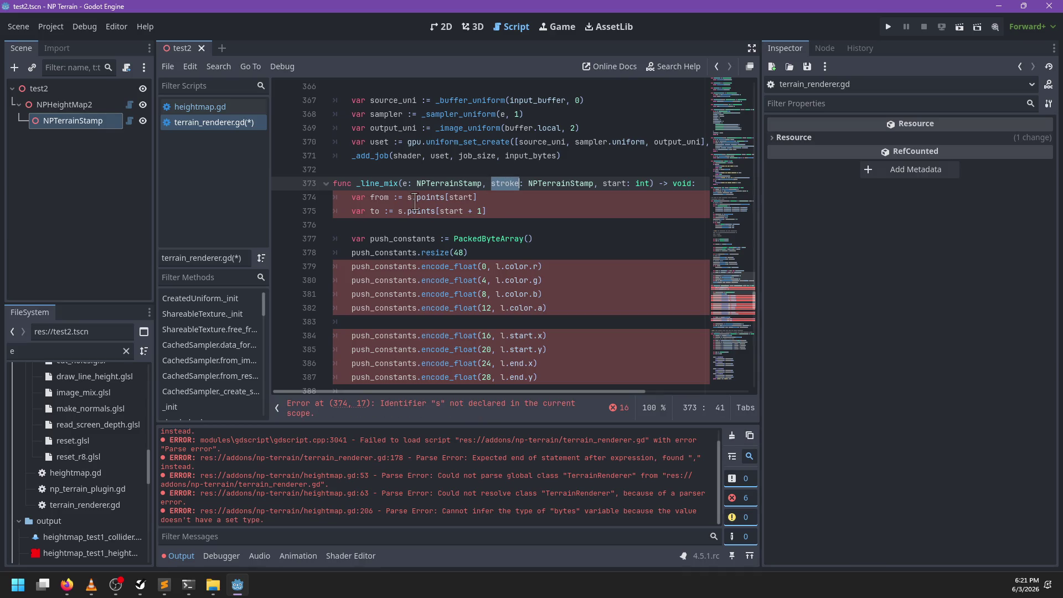
left_click(408, 197)
scroll(545, 210, "down", 2)
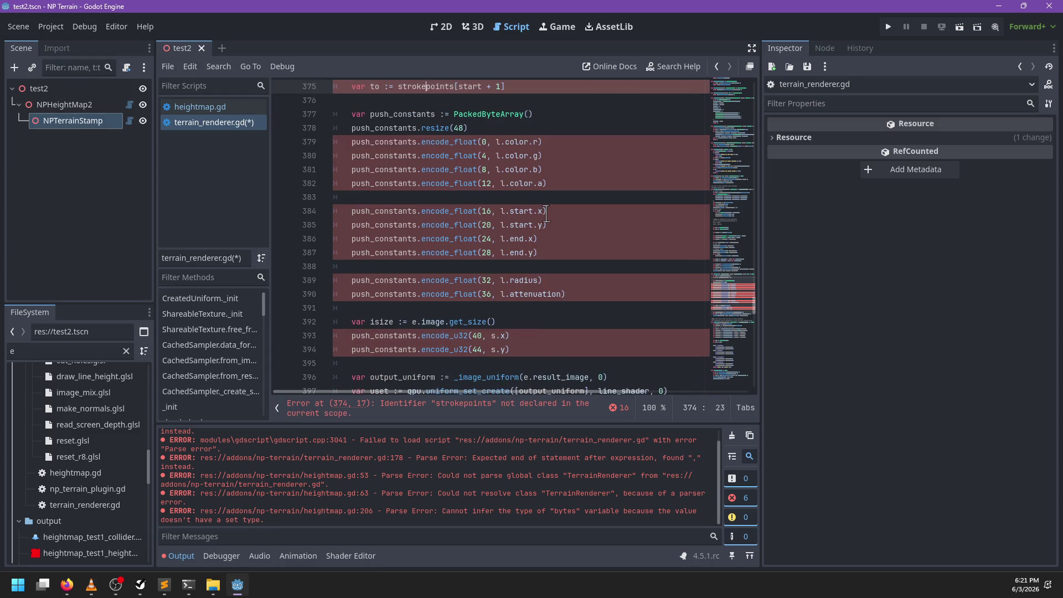
scroll(546, 213, "down", 2)
scroll(544, 213, "up", 1)
type("stroke")
key("Escape")
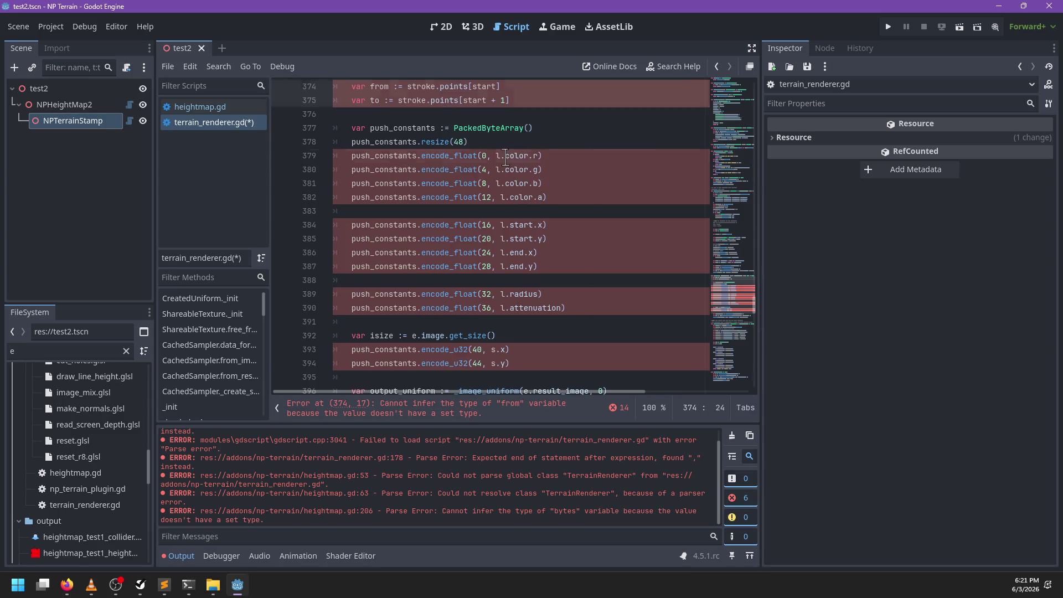
Step: Replace every l with stroke, then stroke.start with from and stroke.end with to
double_click(501, 155)
key("ctrl+d")
key("ctrl+d")
key("ctrl+d")
key("ctrl+d")
type("stroke")
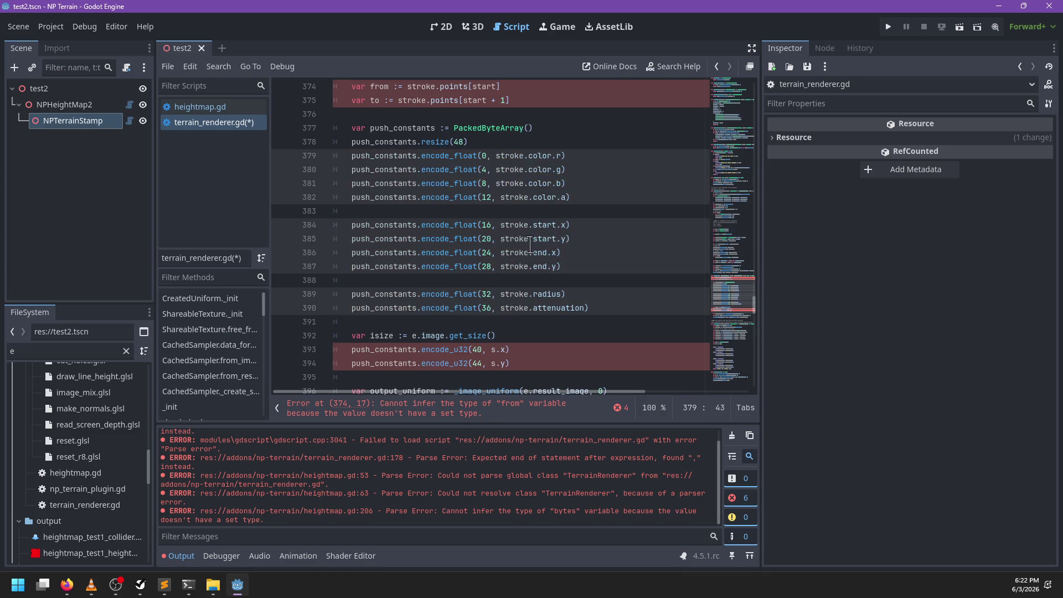
left_click_drag(556, 224, 501, 224)
left_click(517, 225)
key("ctrl+d")
type("from")
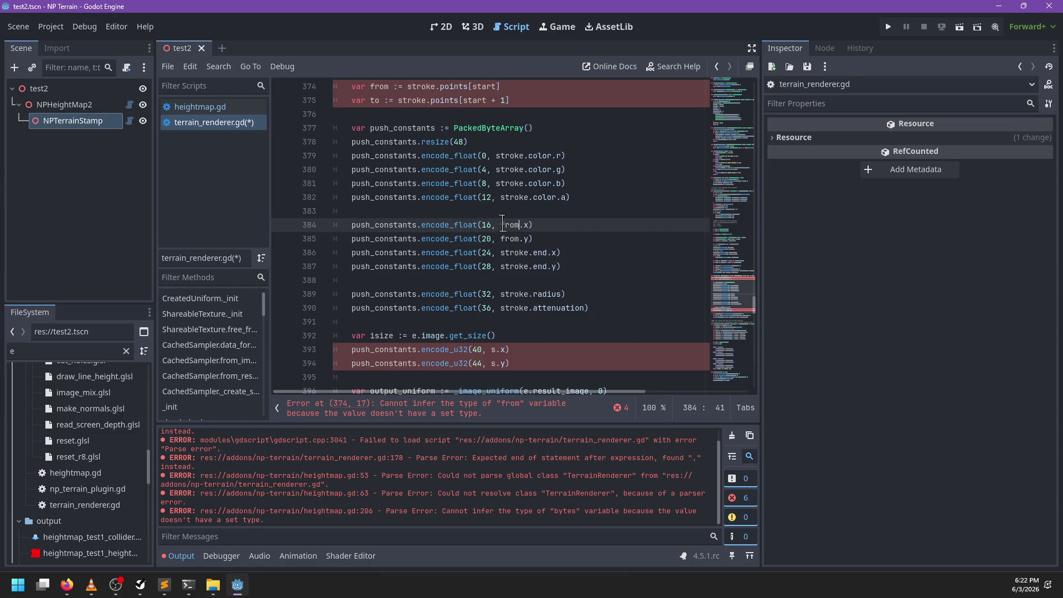
left_click_drag(547, 253, 499, 252)
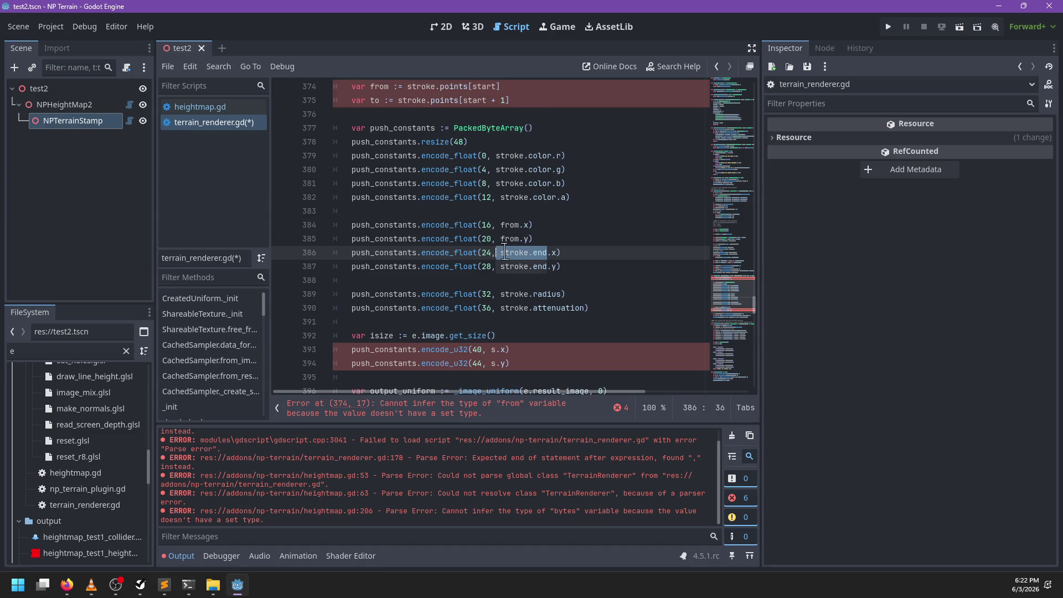
key("ctrl+d")
type("to")
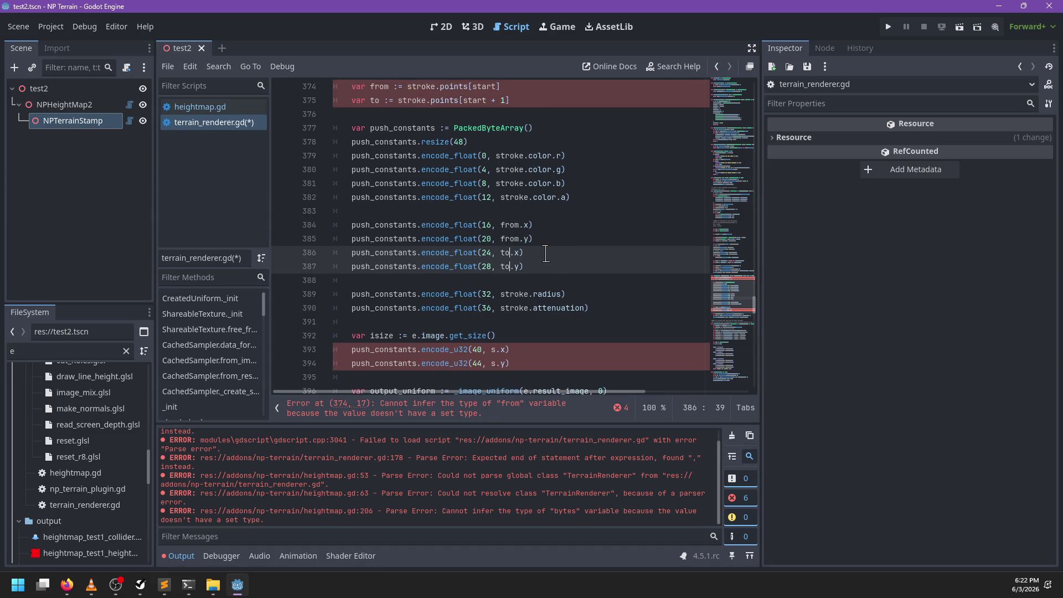
Step: Change s.x and s.y on lines 393-394 to stroke.x and stroke.y
scroll(559, 228, "up", 1)
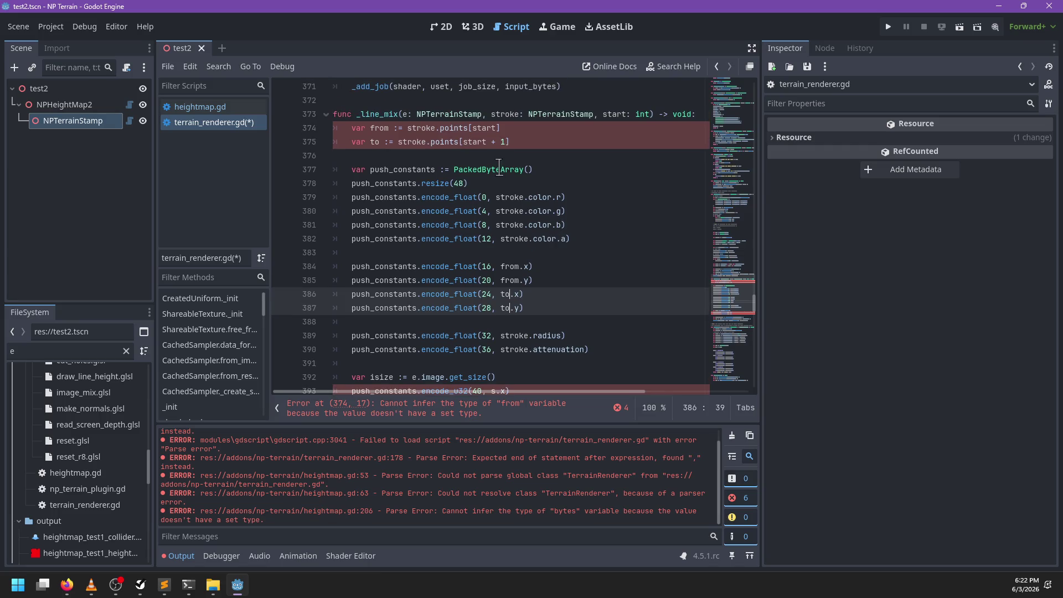
scroll(537, 166, "down", 5)
key("ctrl+f")
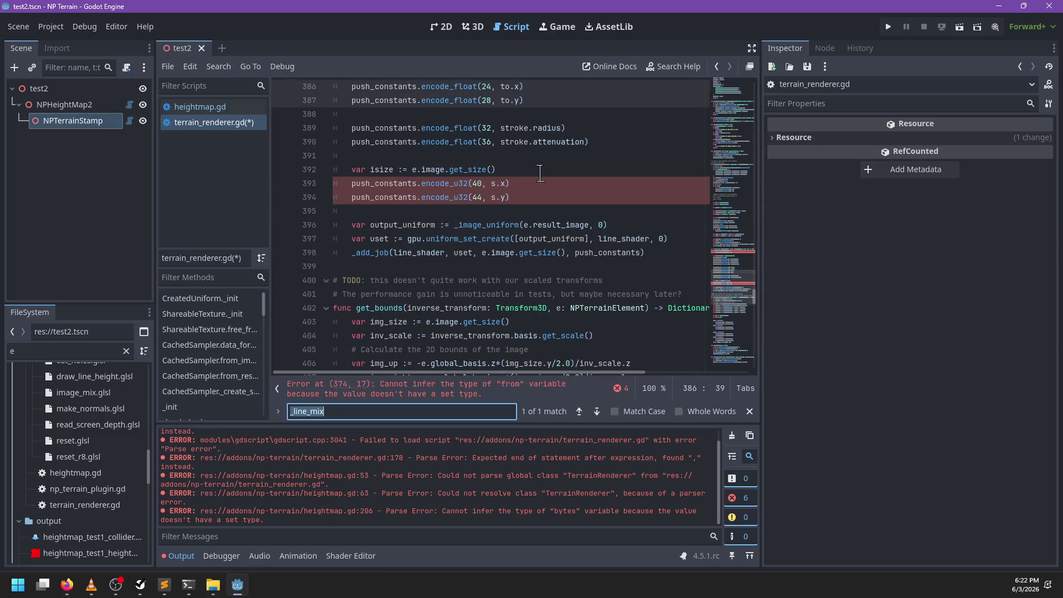
key("Escape")
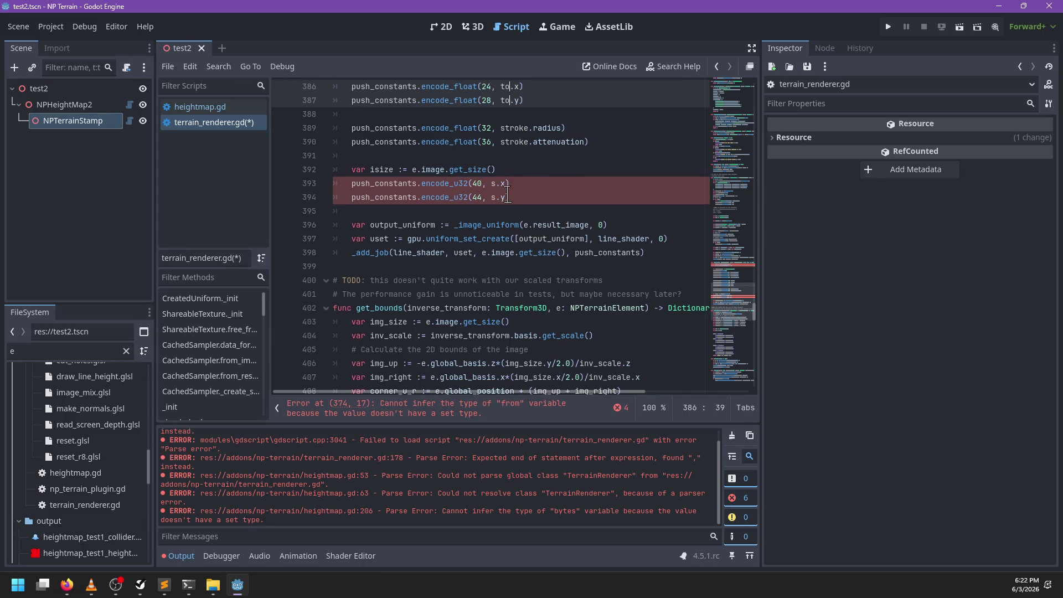
scroll(507, 201, "up", 1)
left_click(497, 224)
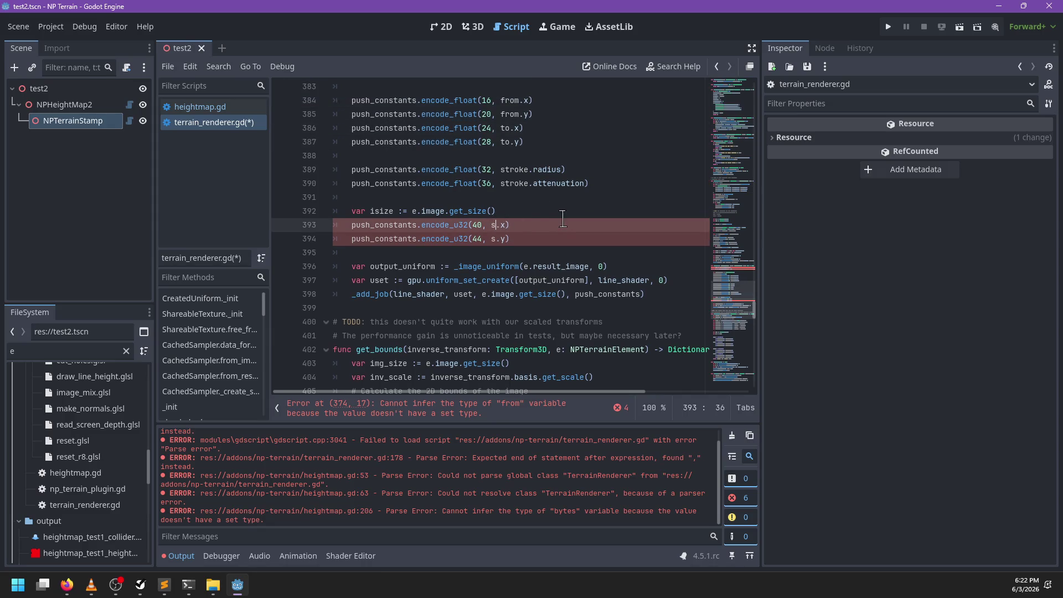
type("troke")
key("Down")
type("troke")
Step: Check where output_uniform and result_image are used, then bring Sublime Text forward
left_click(553, 228)
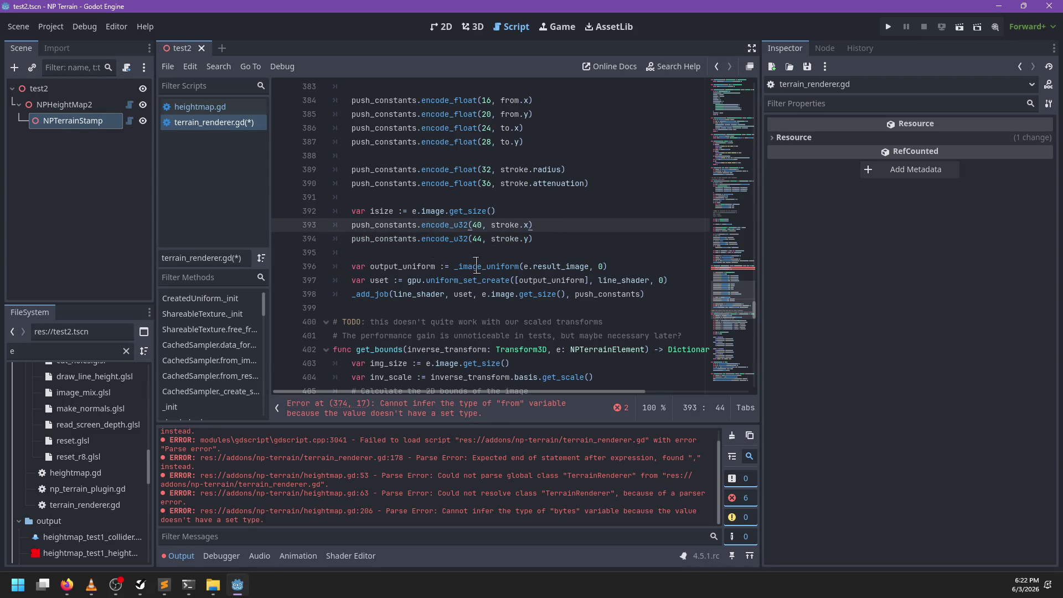
double_click(392, 266)
double_click(548, 266)
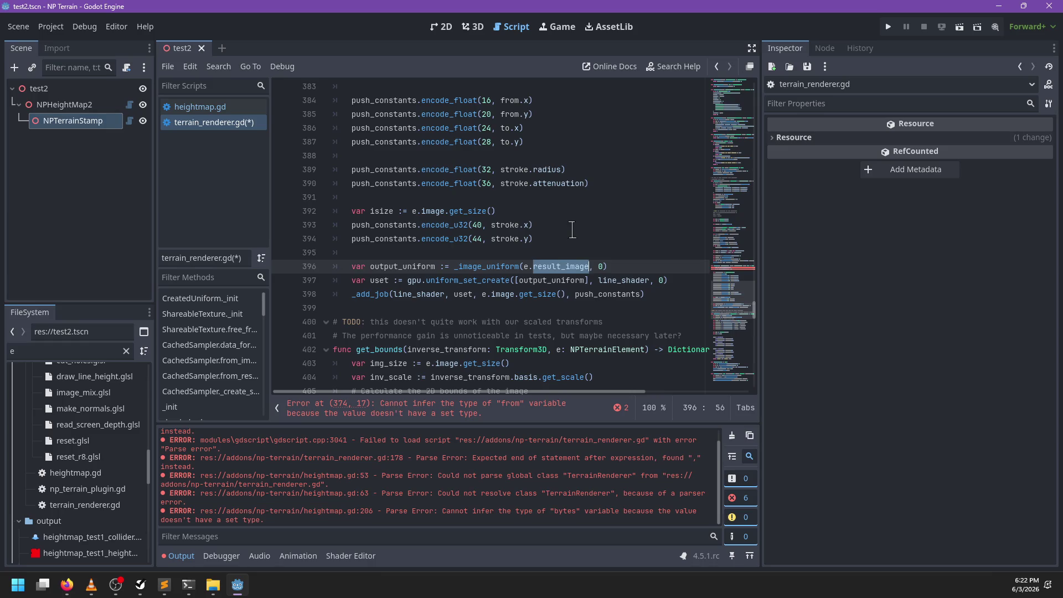
left_click(456, 253)
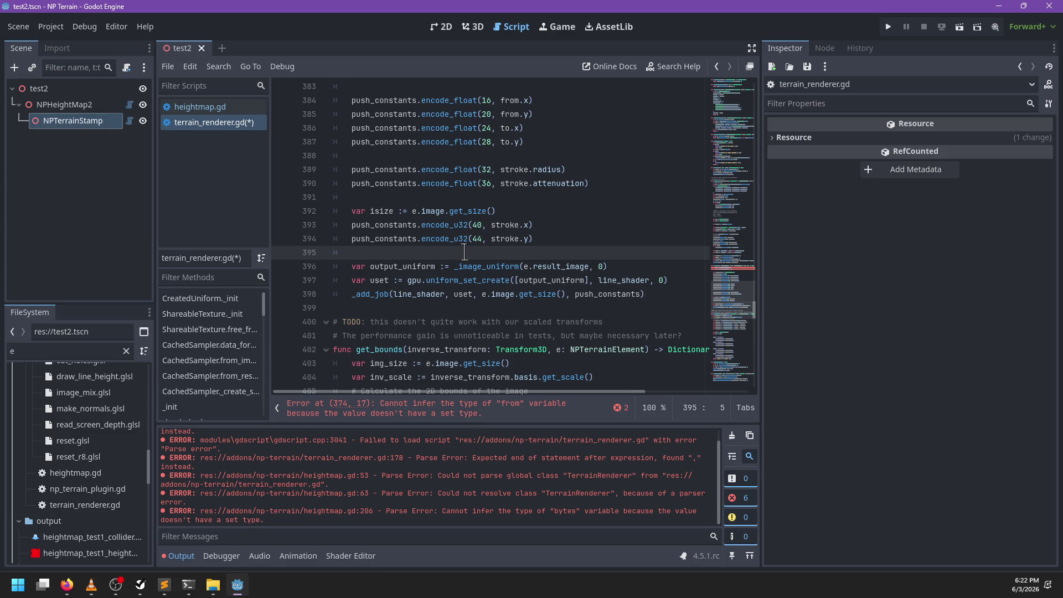
left_click(165, 585)
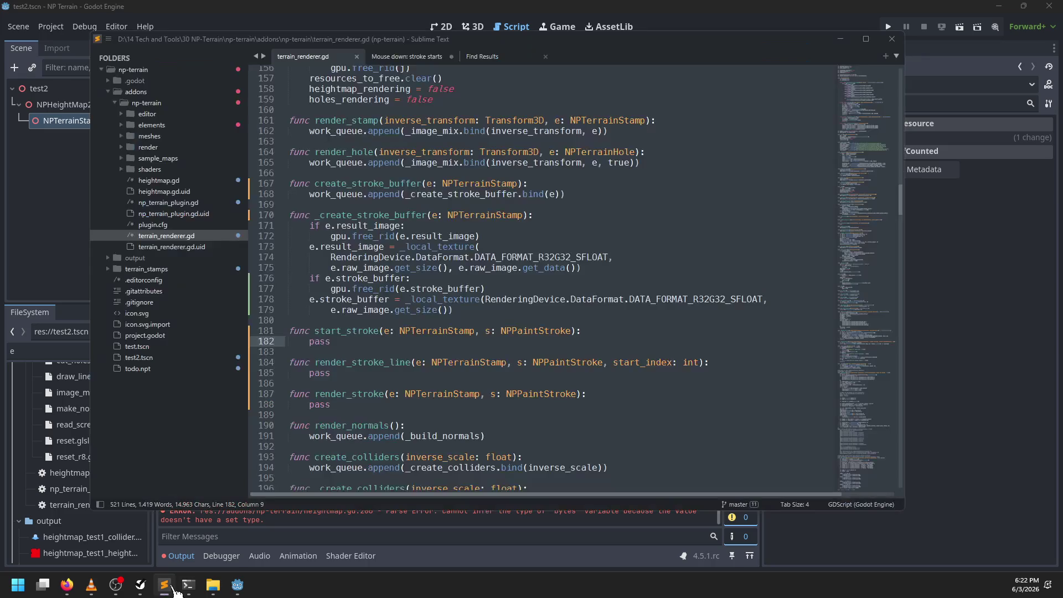
Step: In terrain_renderer.gd, replace result_image with composited_stroke
left_click(172, 588)
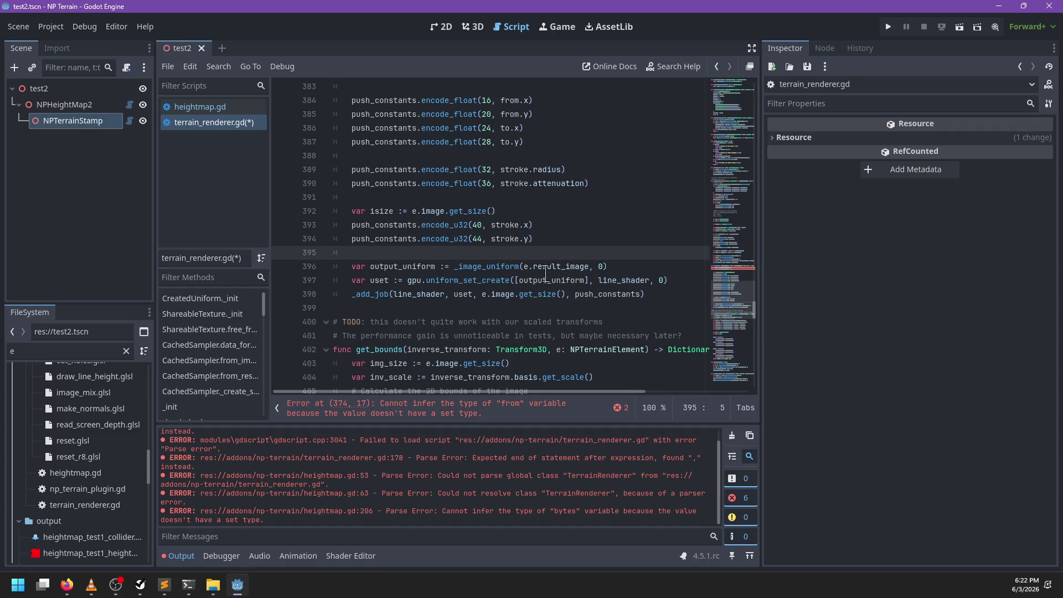
double_click(546, 267)
type("com")
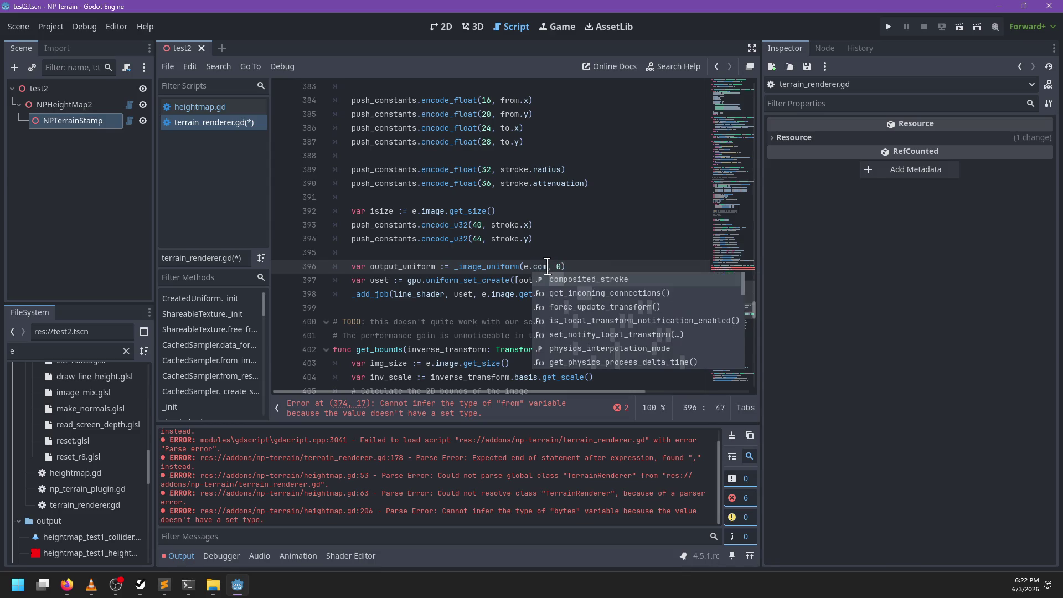
key("Return")
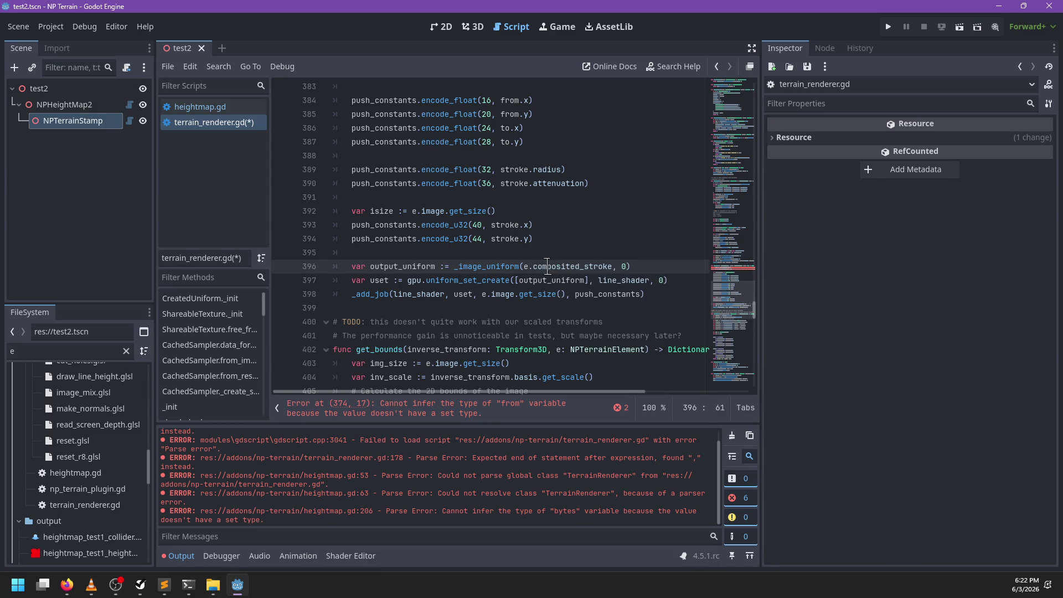
Step: Change _line_mix's stroke parameter type from NPTerrainStamp to NPPaintStroke and save
scroll(542, 262, "up", 4)
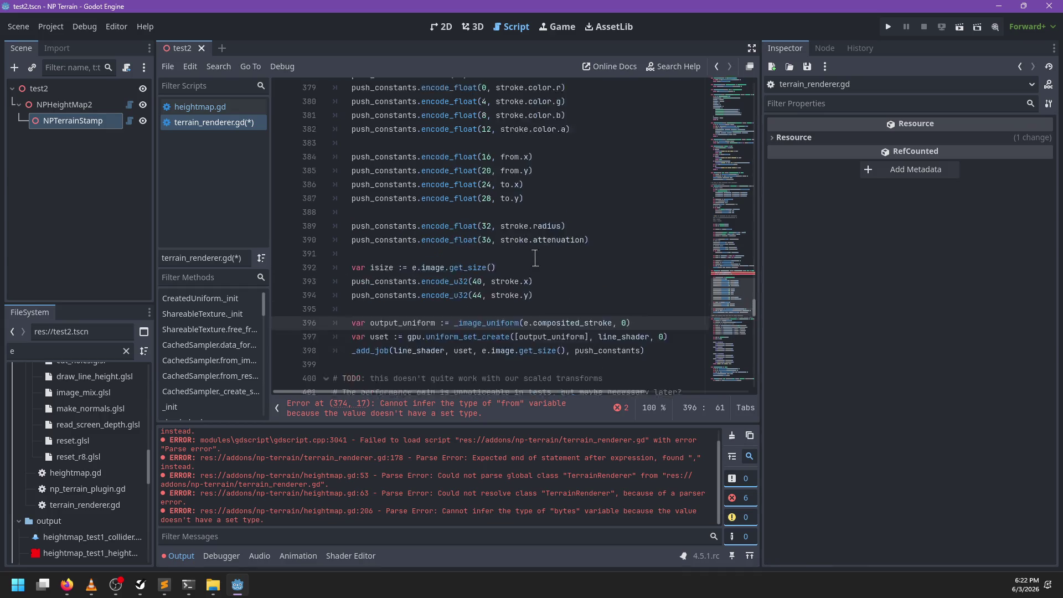
double_click(371, 110)
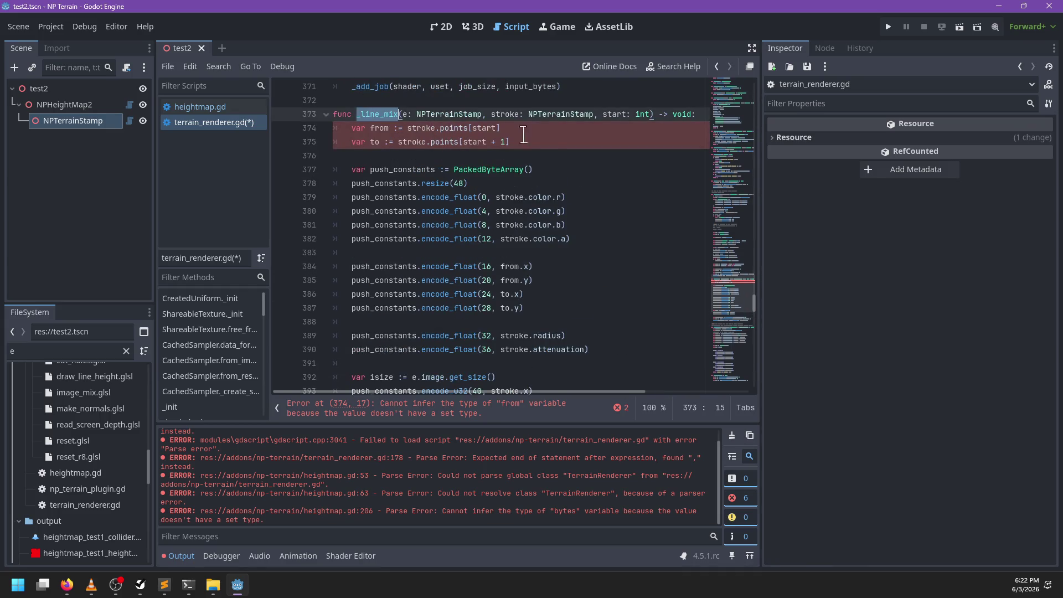
scroll(399, 166, "up", 2)
double_click(427, 211)
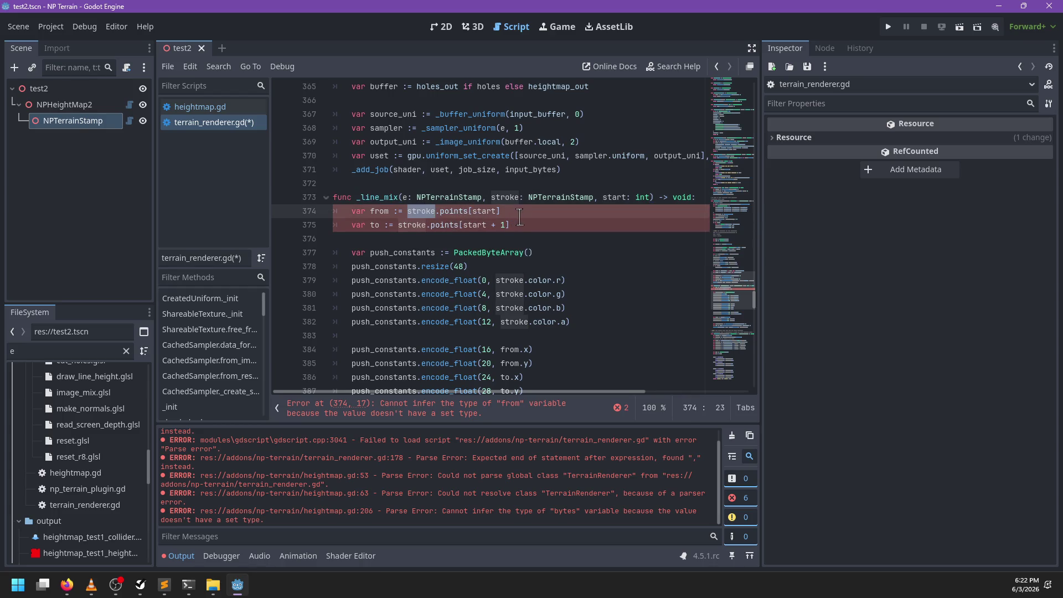
left_click(523, 224)
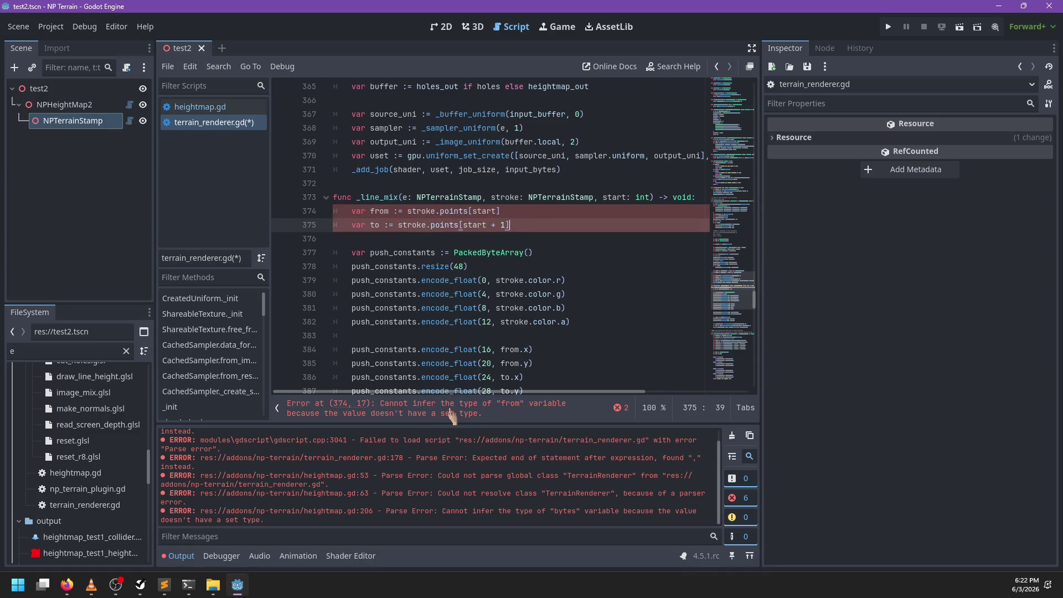
left_click(452, 211)
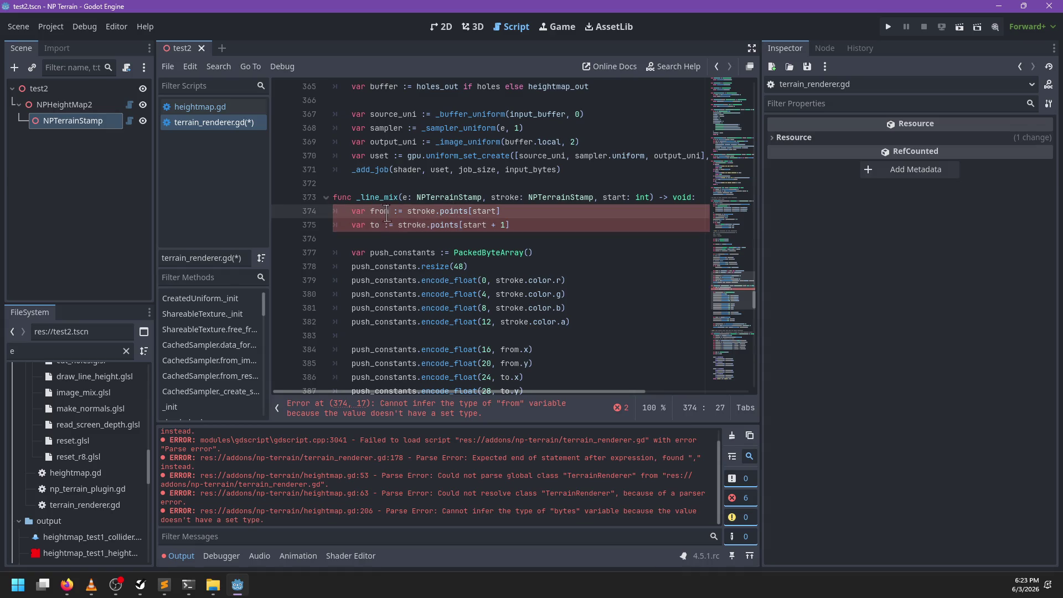
left_click(538, 198, "ctrl")
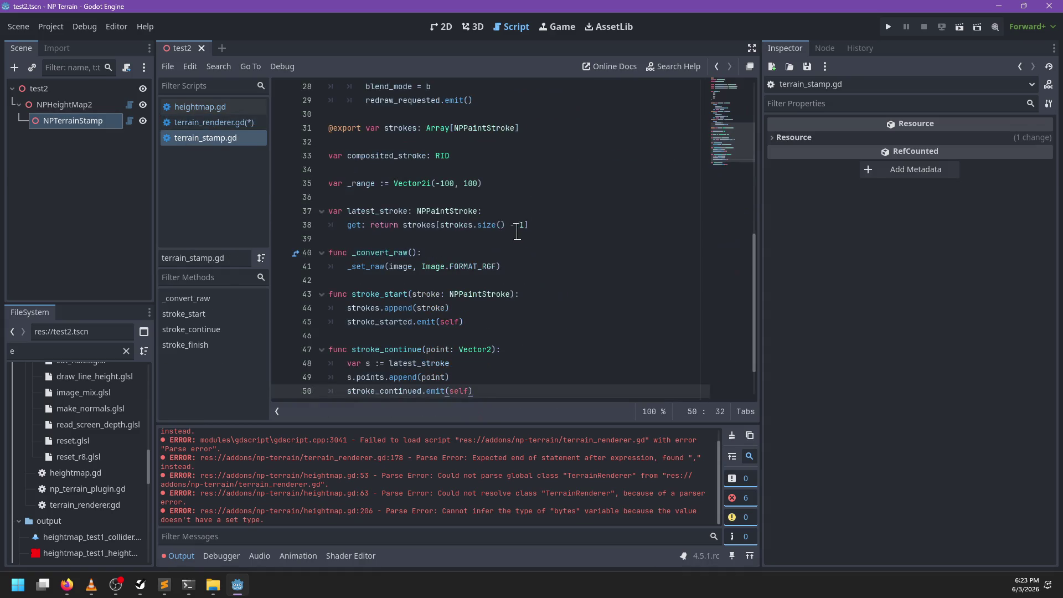
left_click(246, 123)
double_click(544, 198)
type("NPPaintStroke")
left_click(521, 213)
key("ctrl+s")
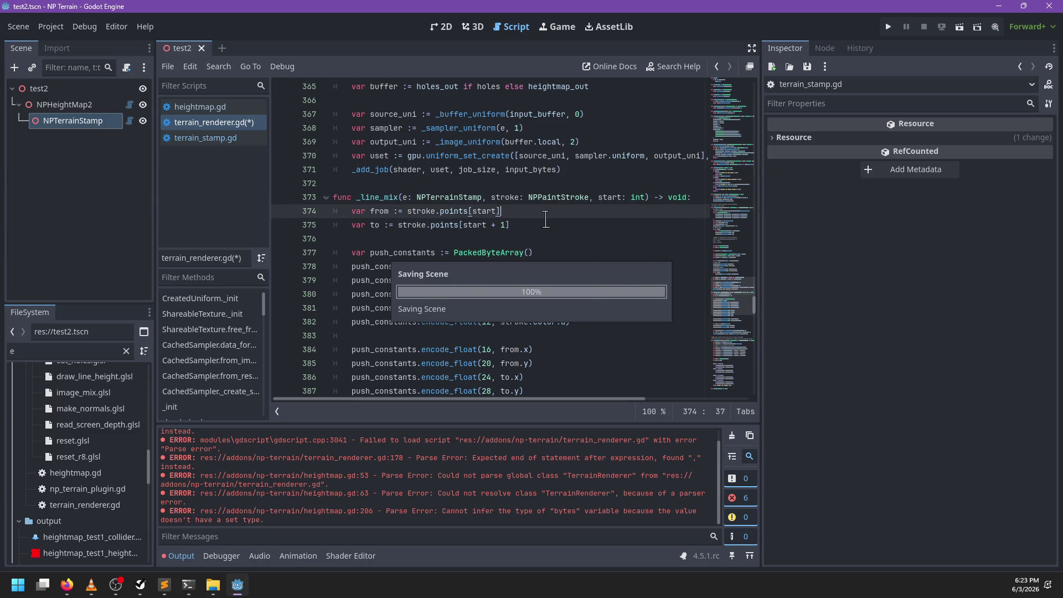
Step: In _create_stroke_buffer, change the stroke buffer format from R32G32_SFLOAT to R32_SFLOAT and save
scroll(559, 220, "down", 2)
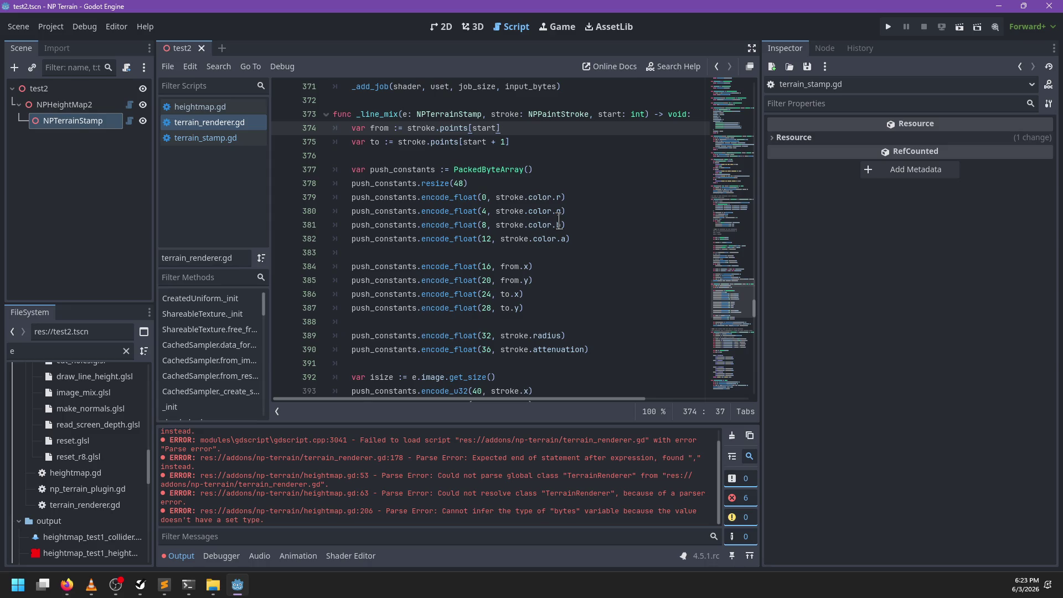
scroll(559, 221, "down", 5)
scroll(500, 274, "down", 6)
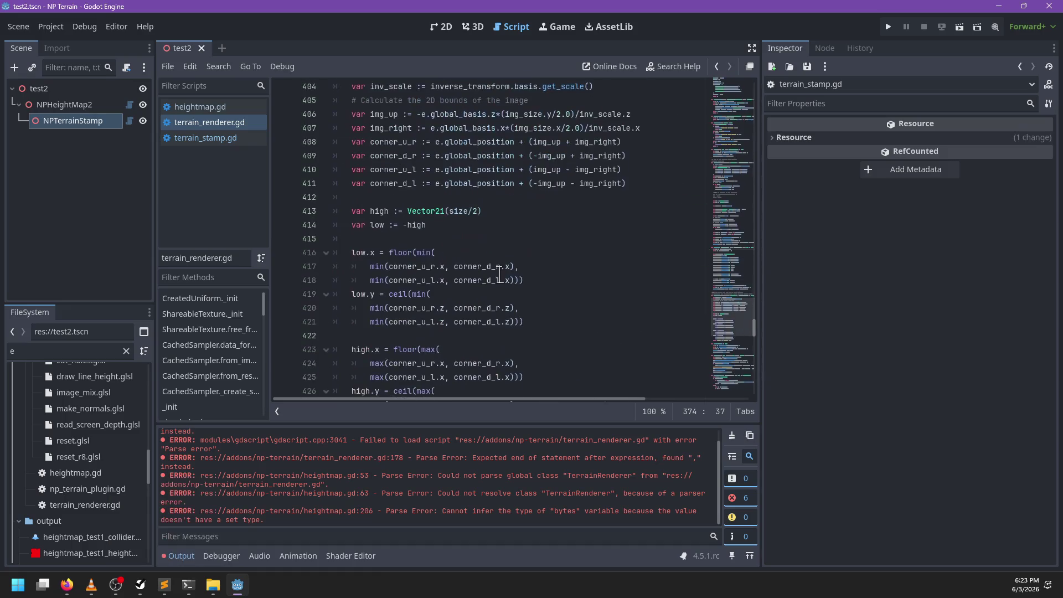
left_click(500, 279)
key("ctrl+f")
type("_")
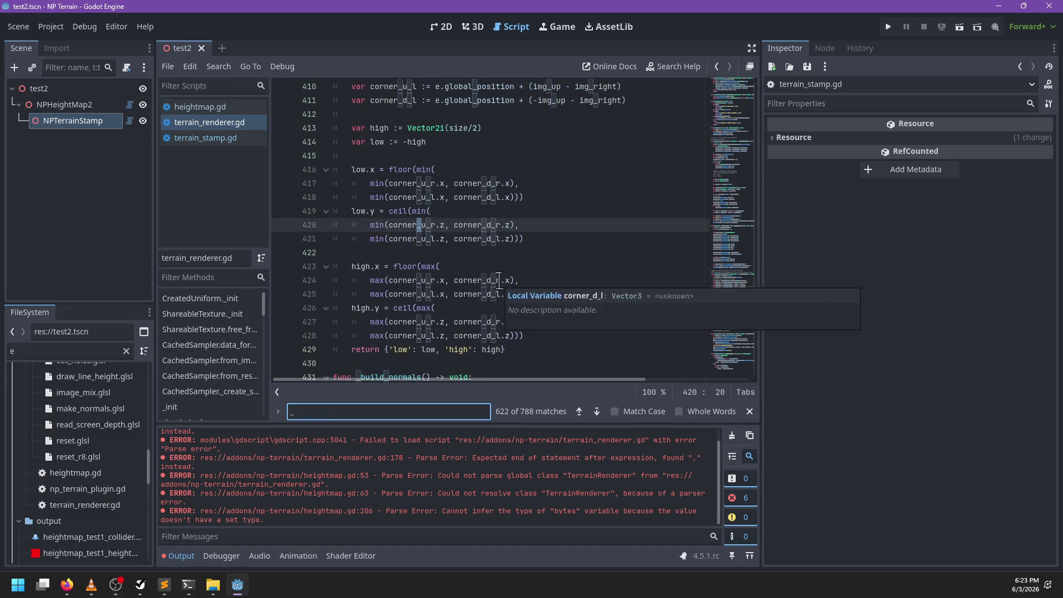
type("create_s")
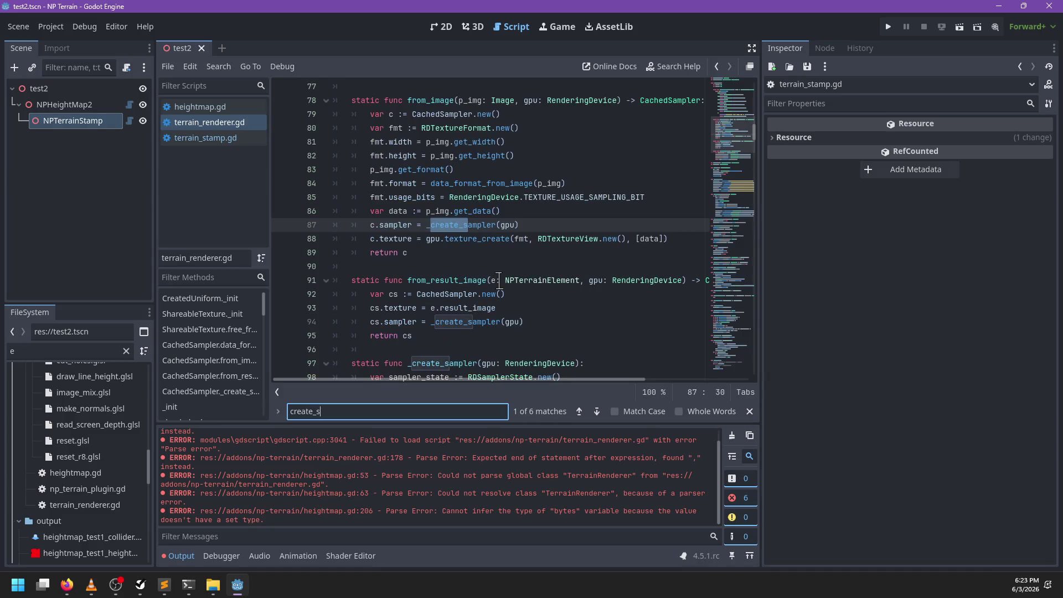
type("troke_buffer")
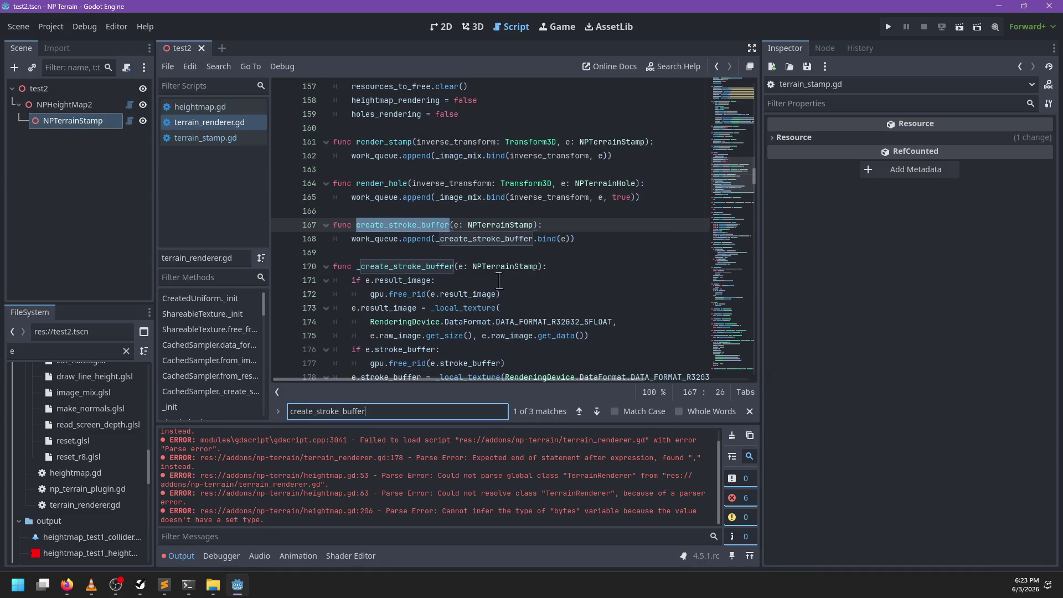
key("Escape")
scroll(497, 265, "down", 2)
scroll(600, 299, "right", 2)
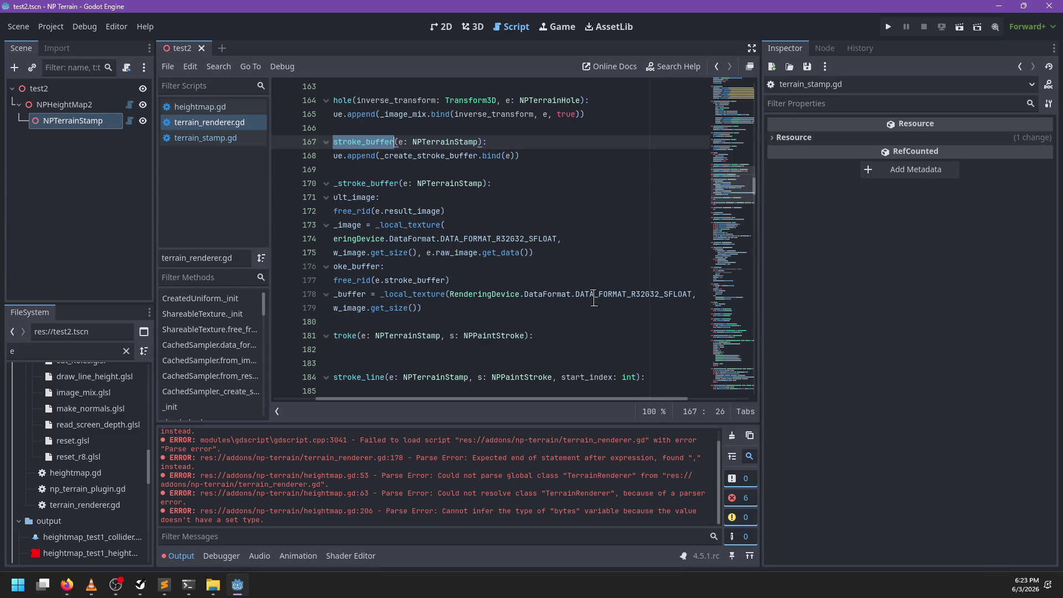
left_click_drag(659, 293, 645, 293)
key("BackSpace")
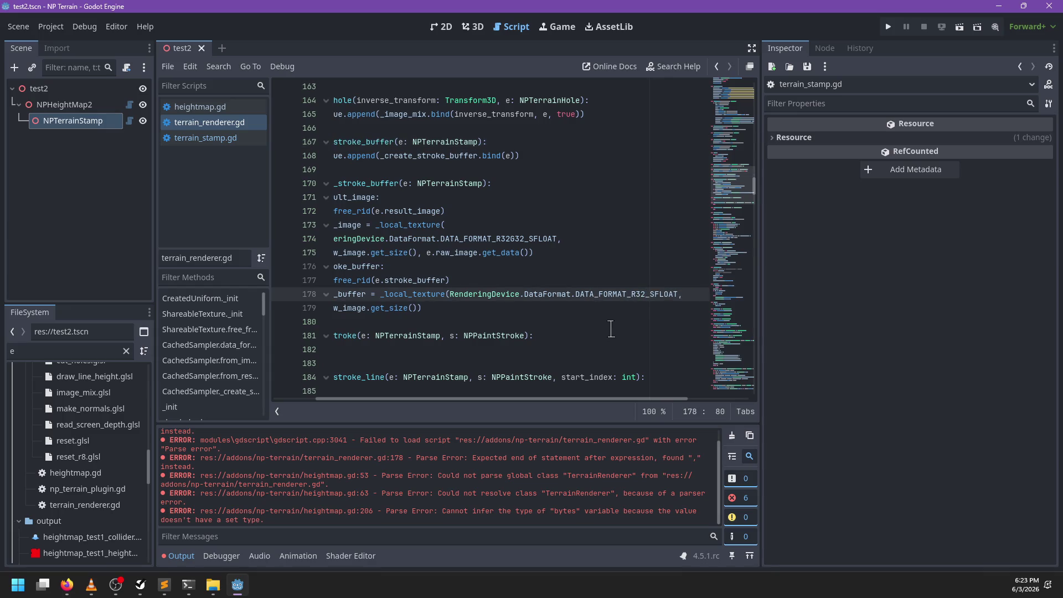
key("ctrl+s")
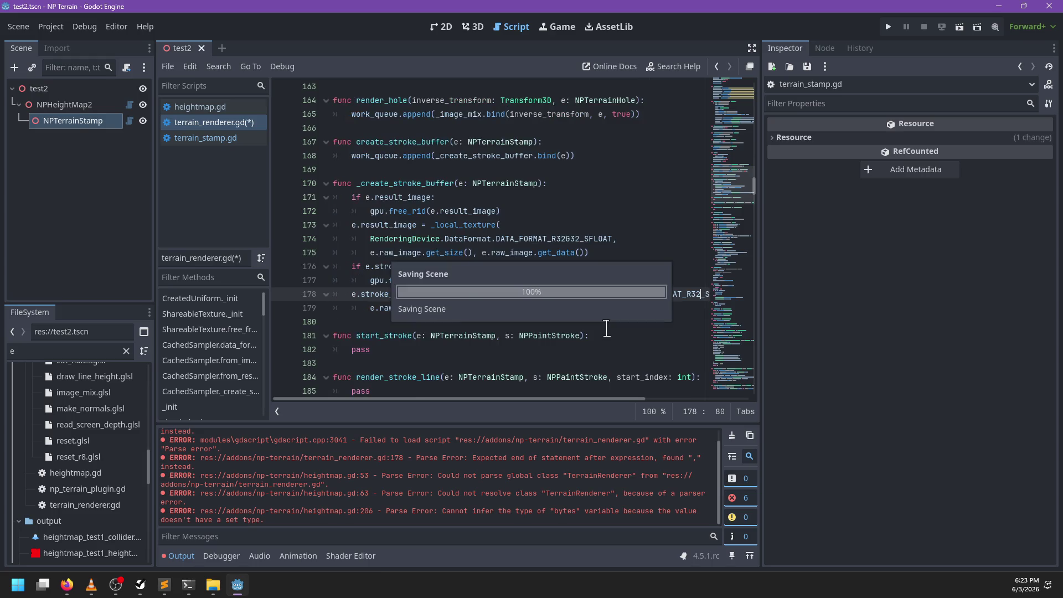
left_click(164, 584)
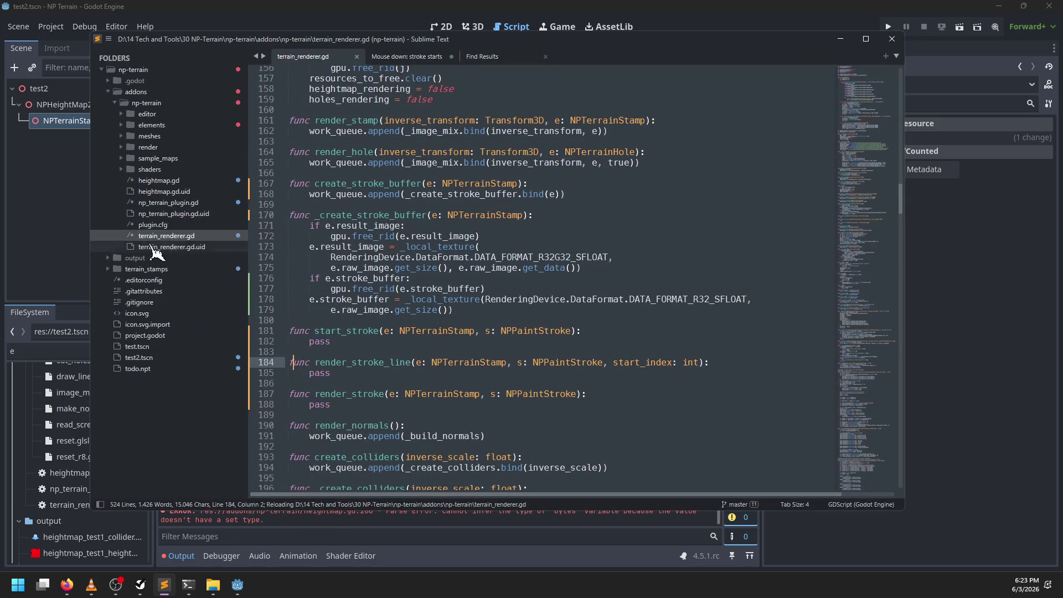
Step: Open shaders/draw_line_height.glsl and change the image format from rg32f to r32f
left_click(121, 169)
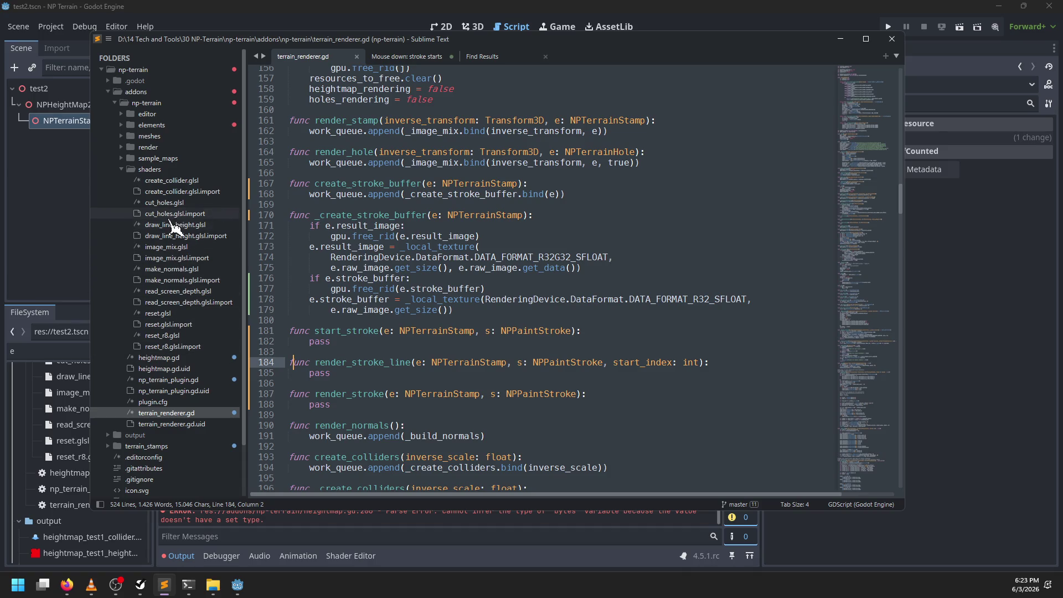
left_click(167, 227)
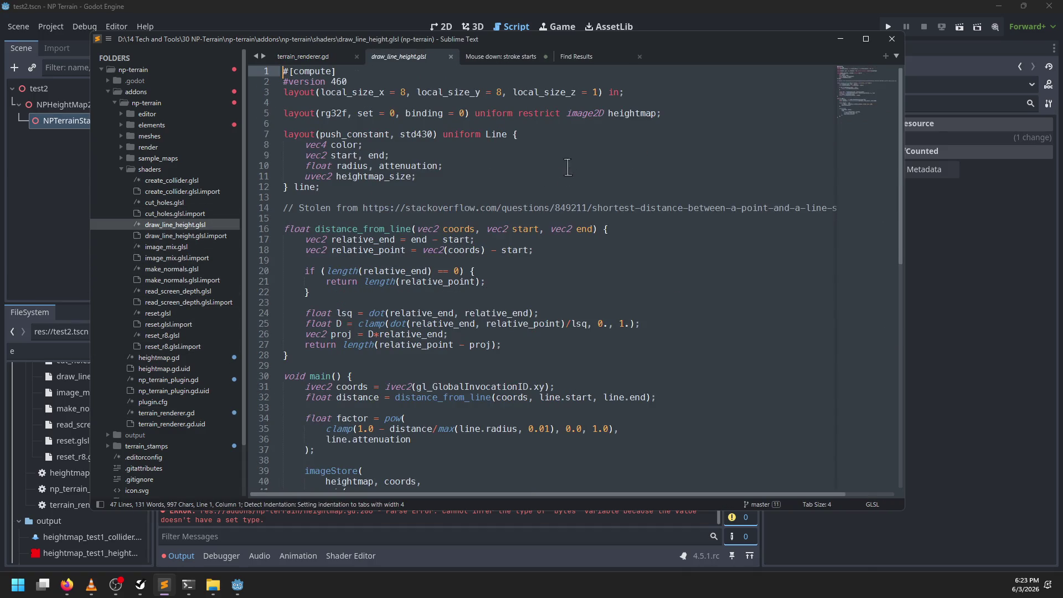
double_click(587, 114)
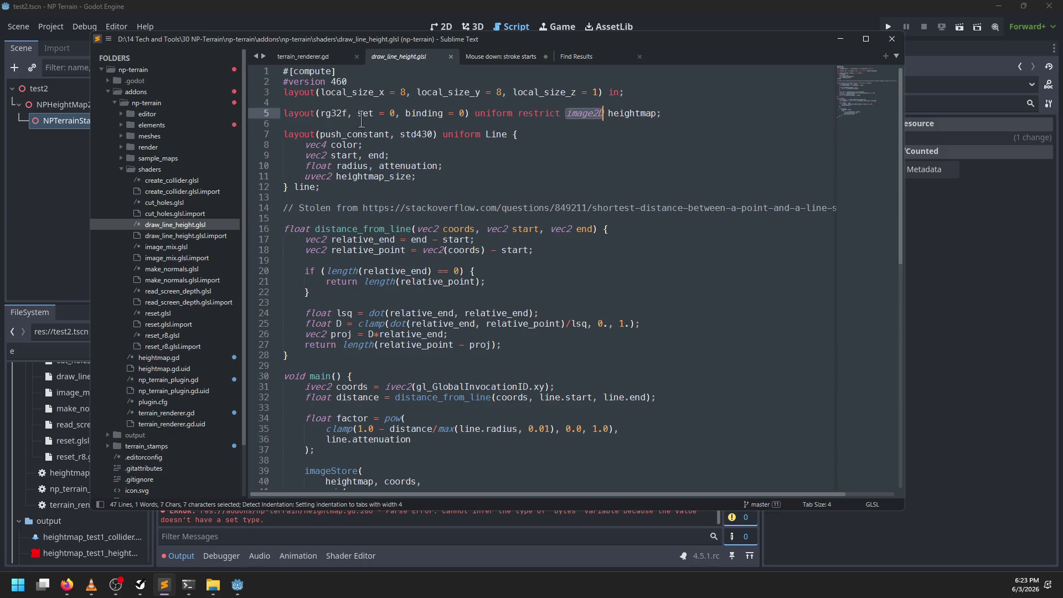
left_click(331, 114)
key("BackSpace")
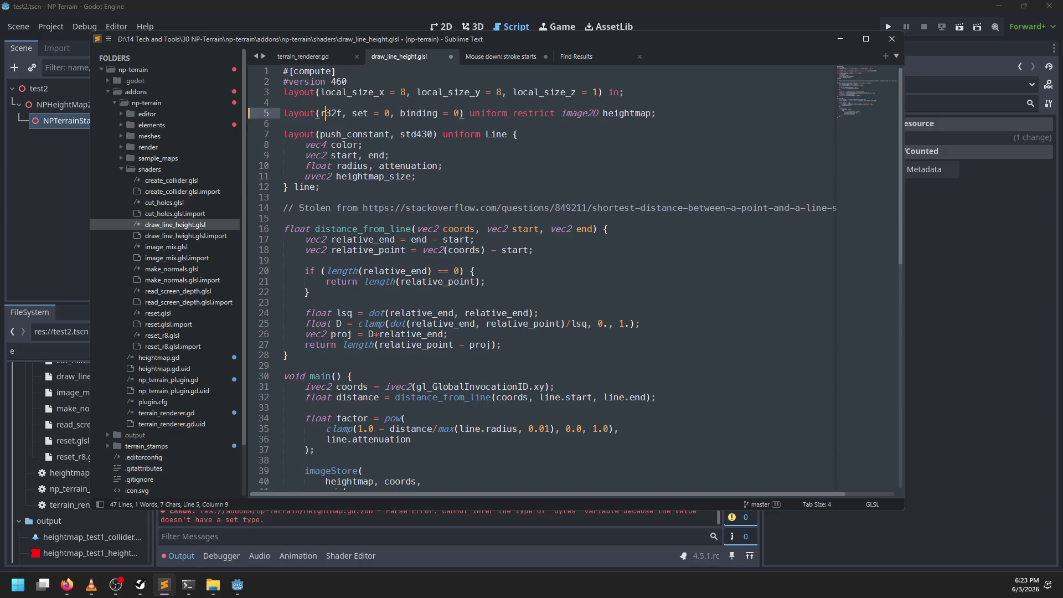
Step: Rename every heightmap occurrence in the shader to opacity and save
double_click(626, 114)
key("ctrl+d")
key("ctrl+d")
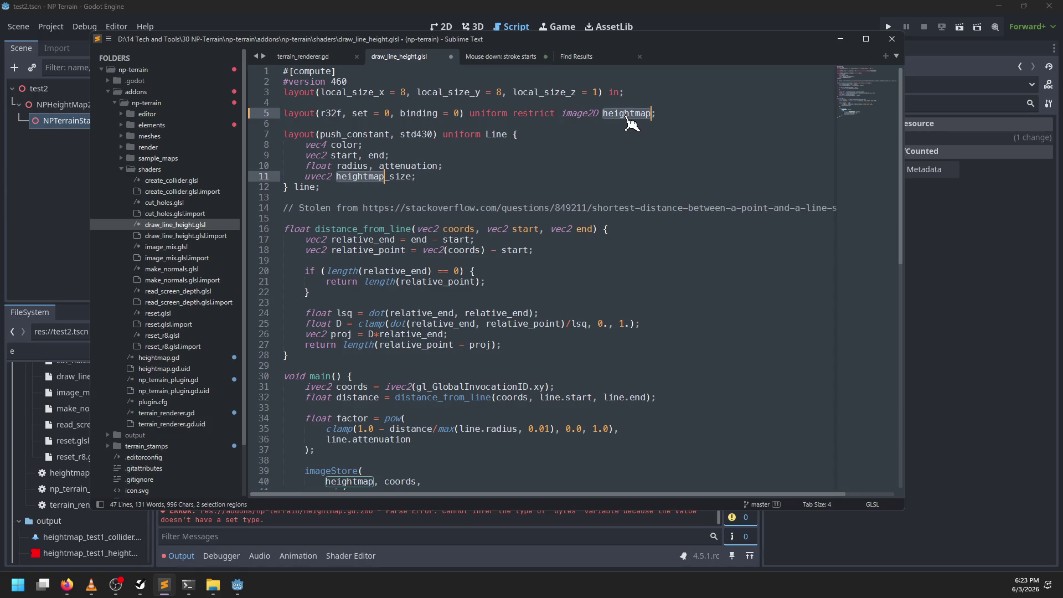
key("ctrl+d")
key("BackSpace")
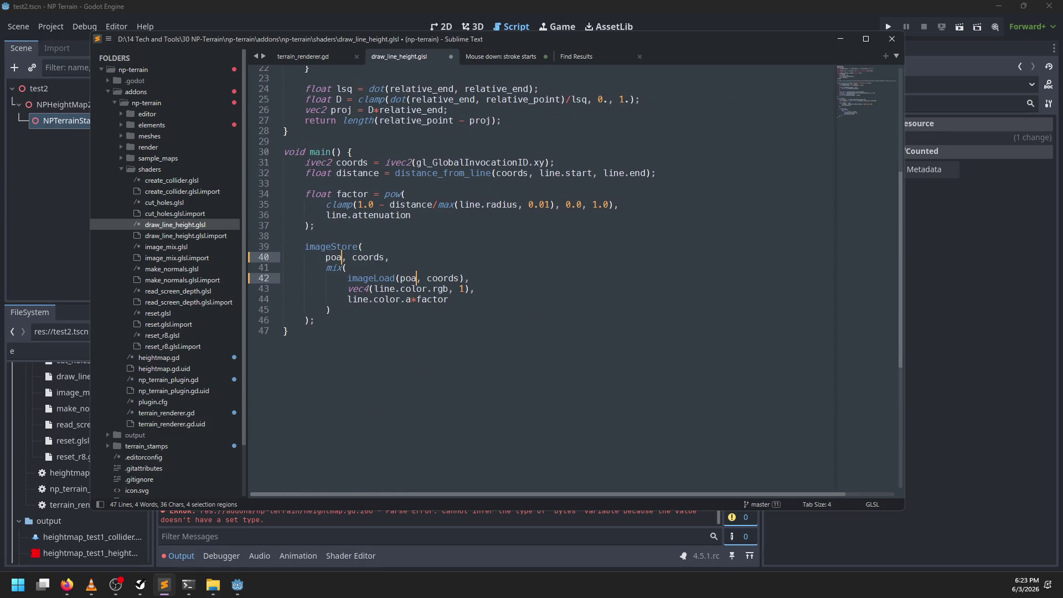
type("opacity")
key("Escape")
key("ctrl+s")
Step: Move imageLoad(opacity, coords) in front of mix inside the imageStore call
left_click(475, 165)
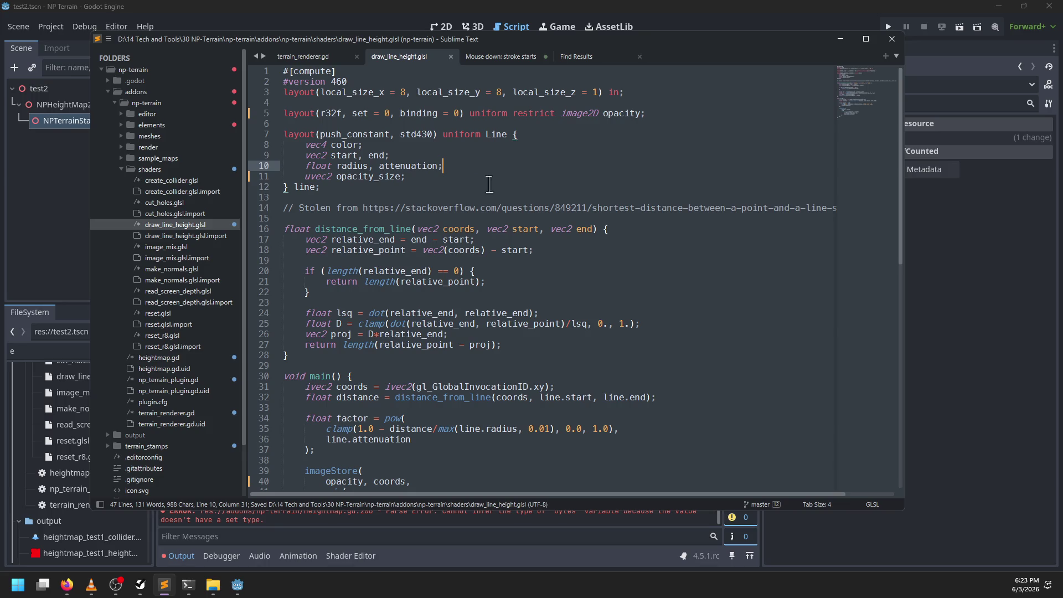
scroll(502, 217, "down", 5)
scroll(502, 218, "up", 3)
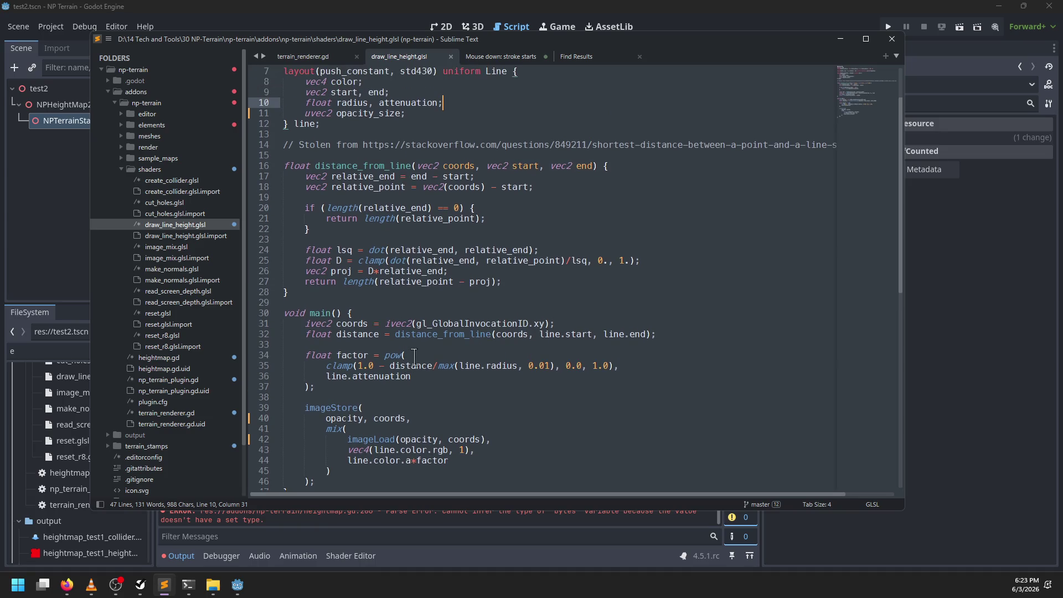
mouse_move(349, 368)
left_click(429, 410)
double_click(359, 437)
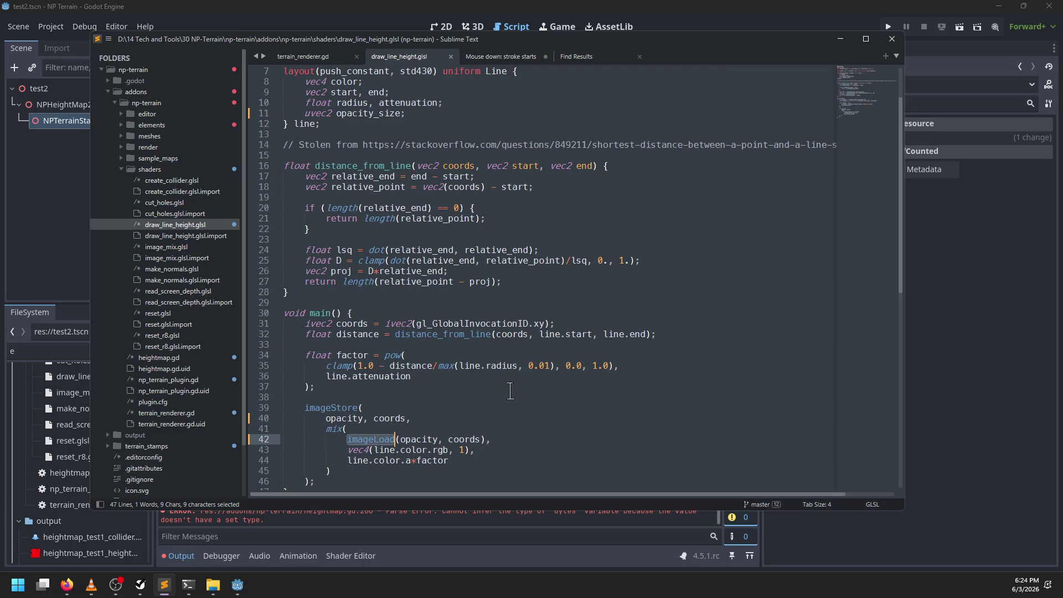
scroll(442, 363, "down", 2)
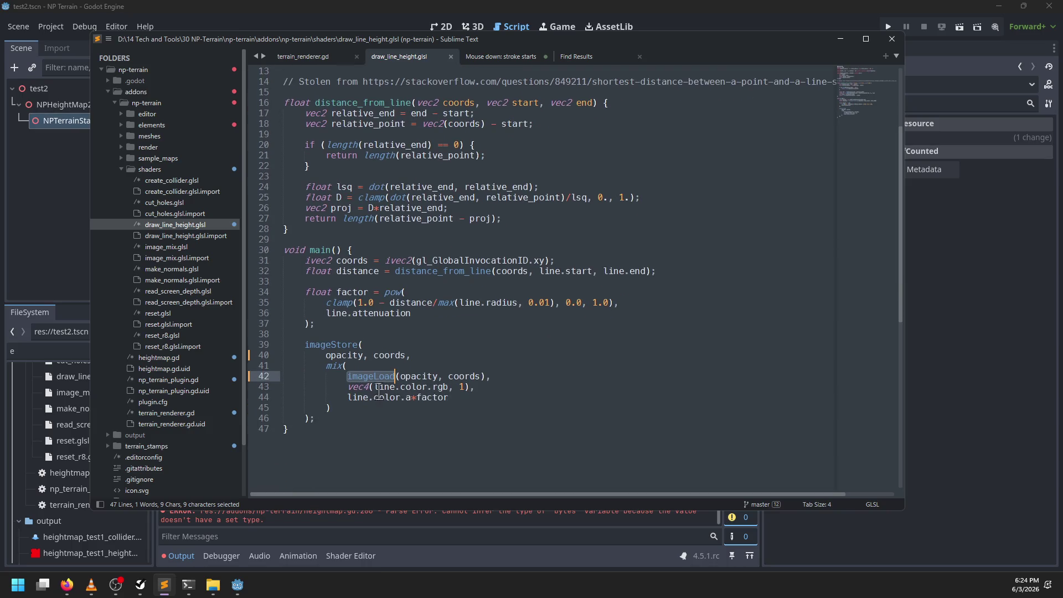
left_click_drag(348, 376, 487, 376)
key("ctrl+x")
left_click(468, 354)
key("Return")
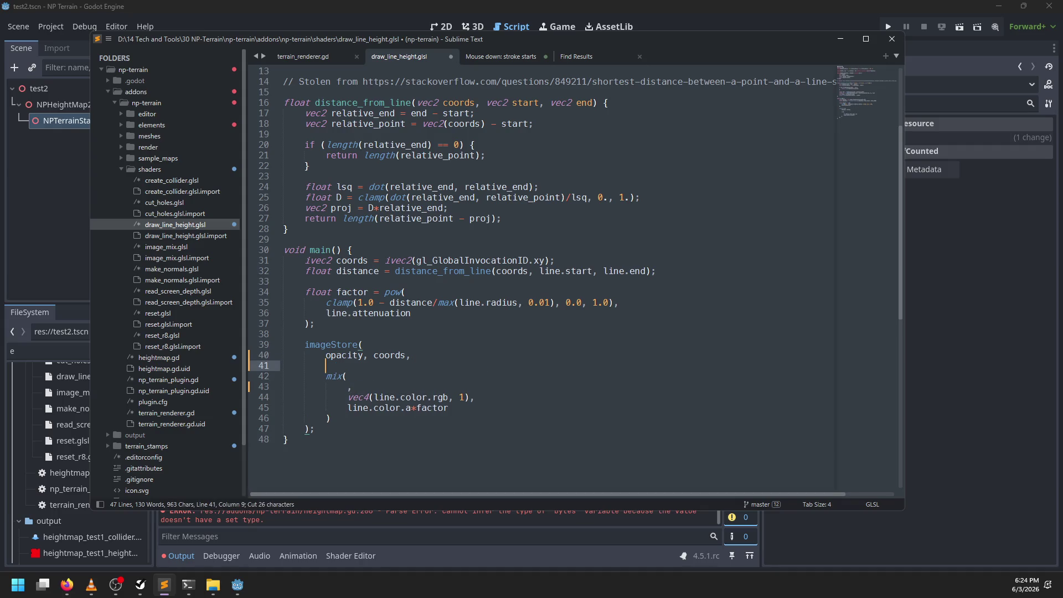
key("ctrl+v")
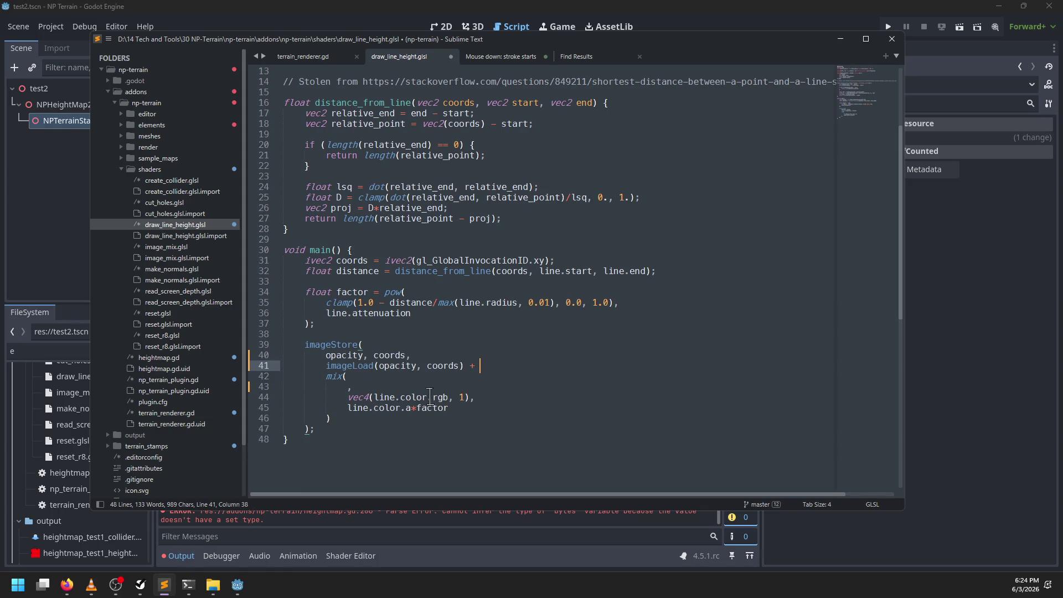